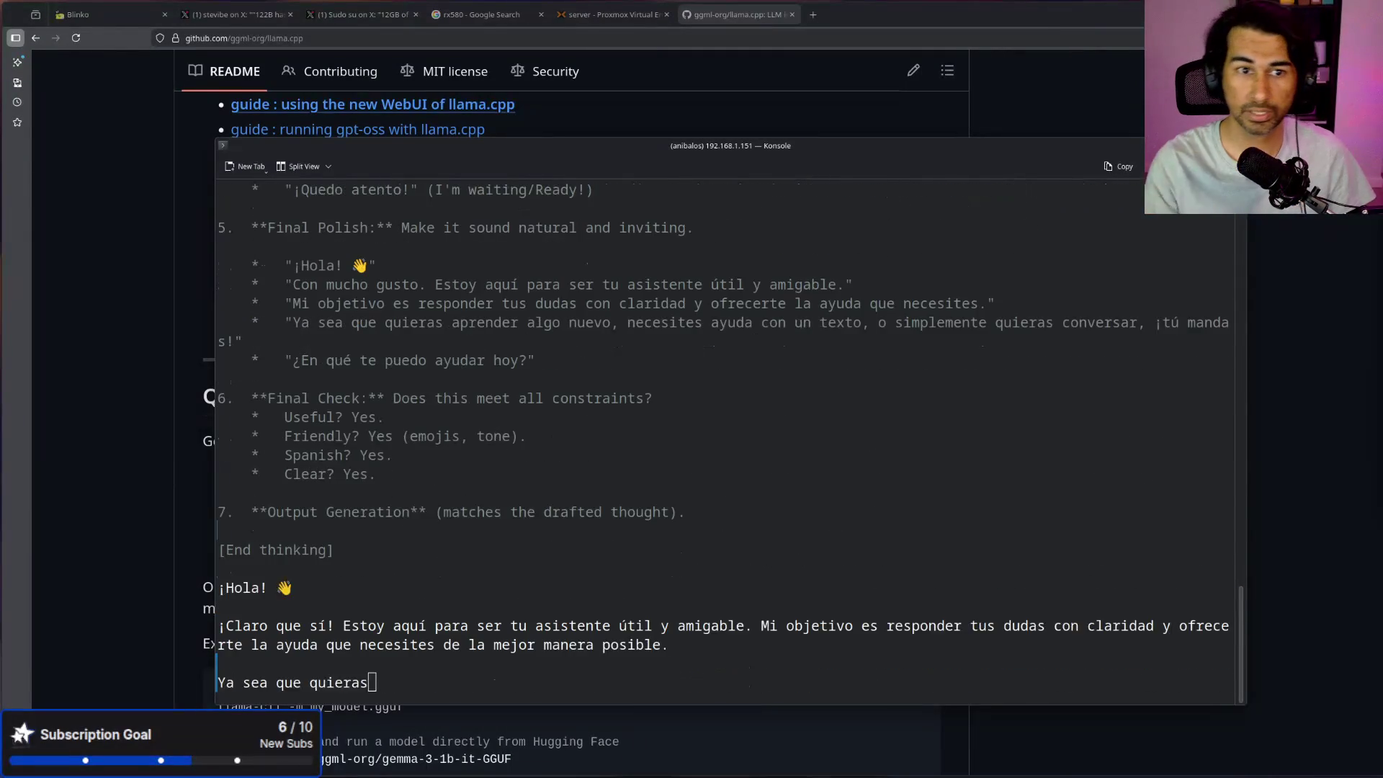
Step: Highlight the 19.0 t/s generation rate in Konsole, then move the terminal to the lower-right corner
mouse_move(961, 152)
left_mouse_down()
mouse_move(975, 318)
mouse_move(974, 105)
left_mouse_up()
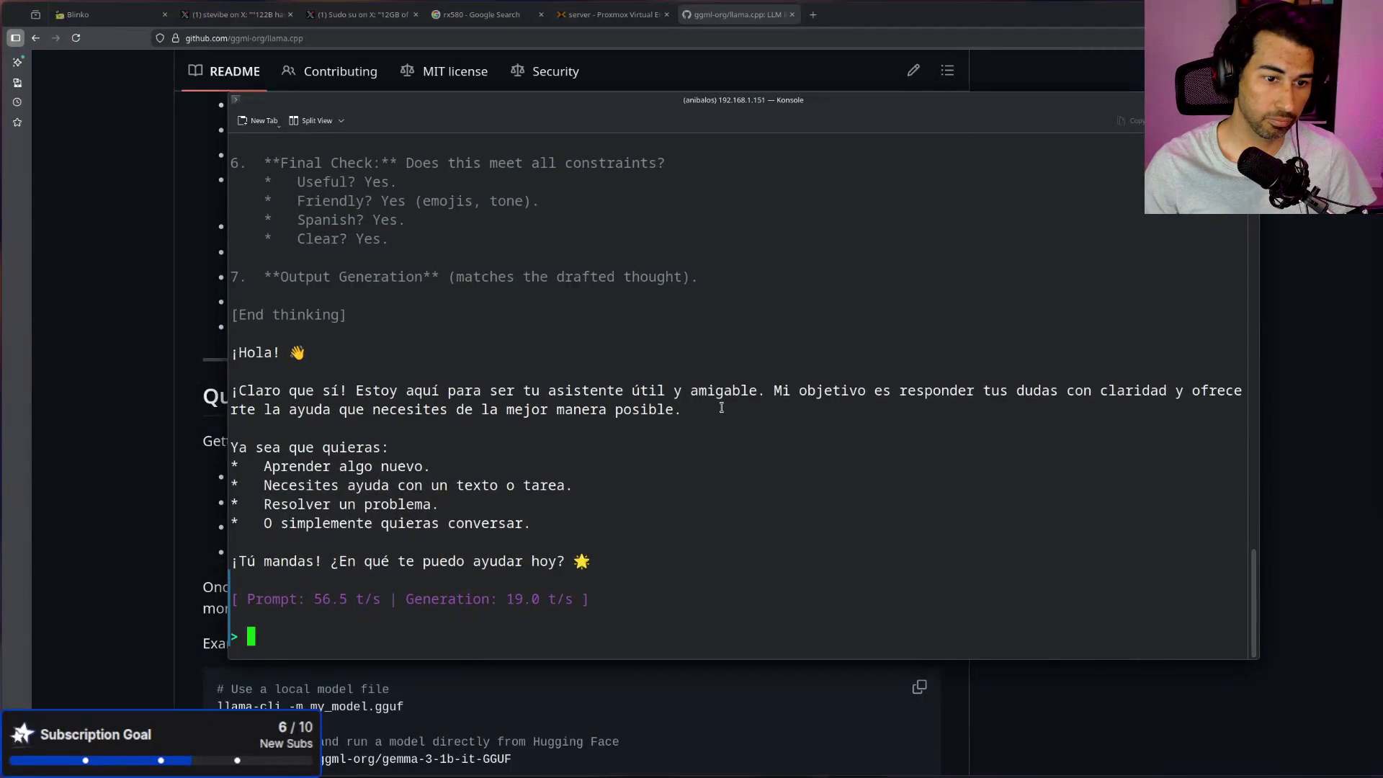
left_click_drag(502, 599, 598, 596)
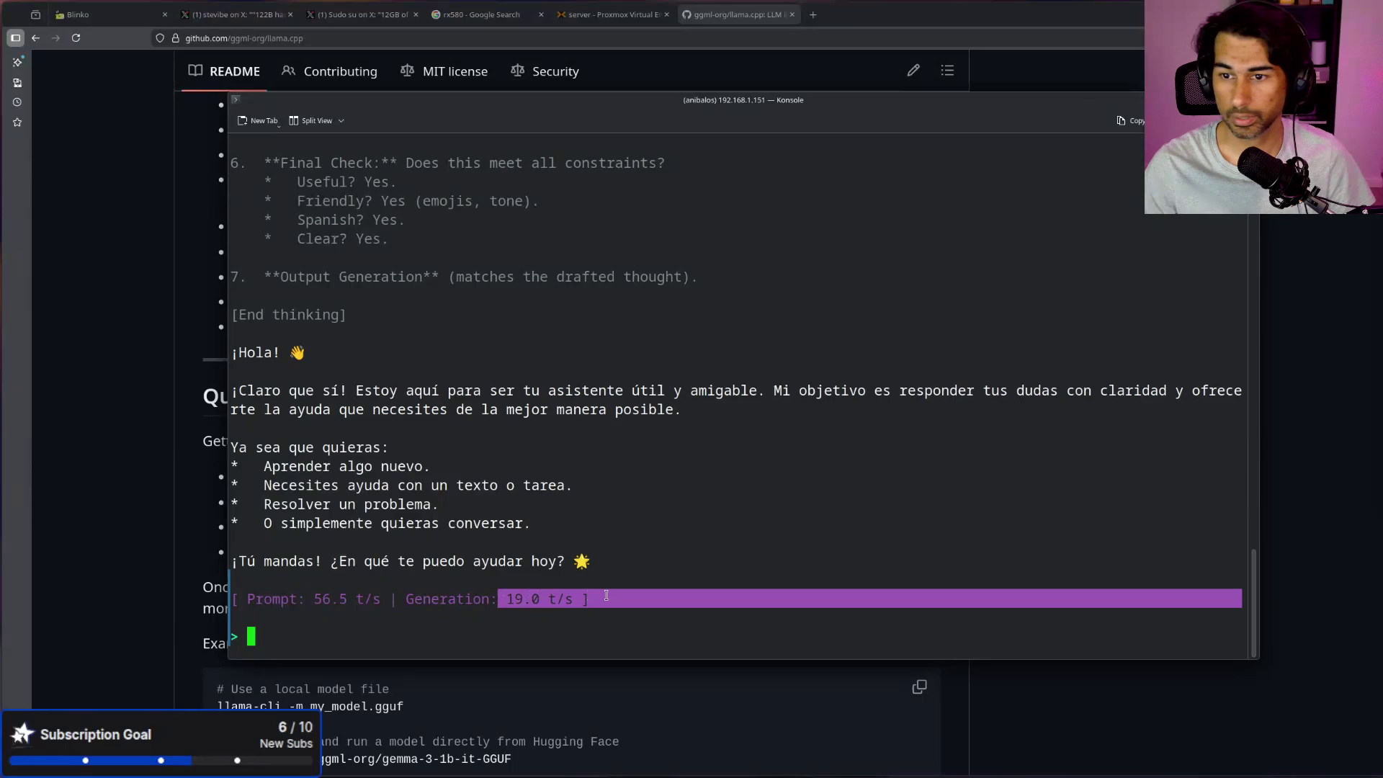
left_click(666, 528)
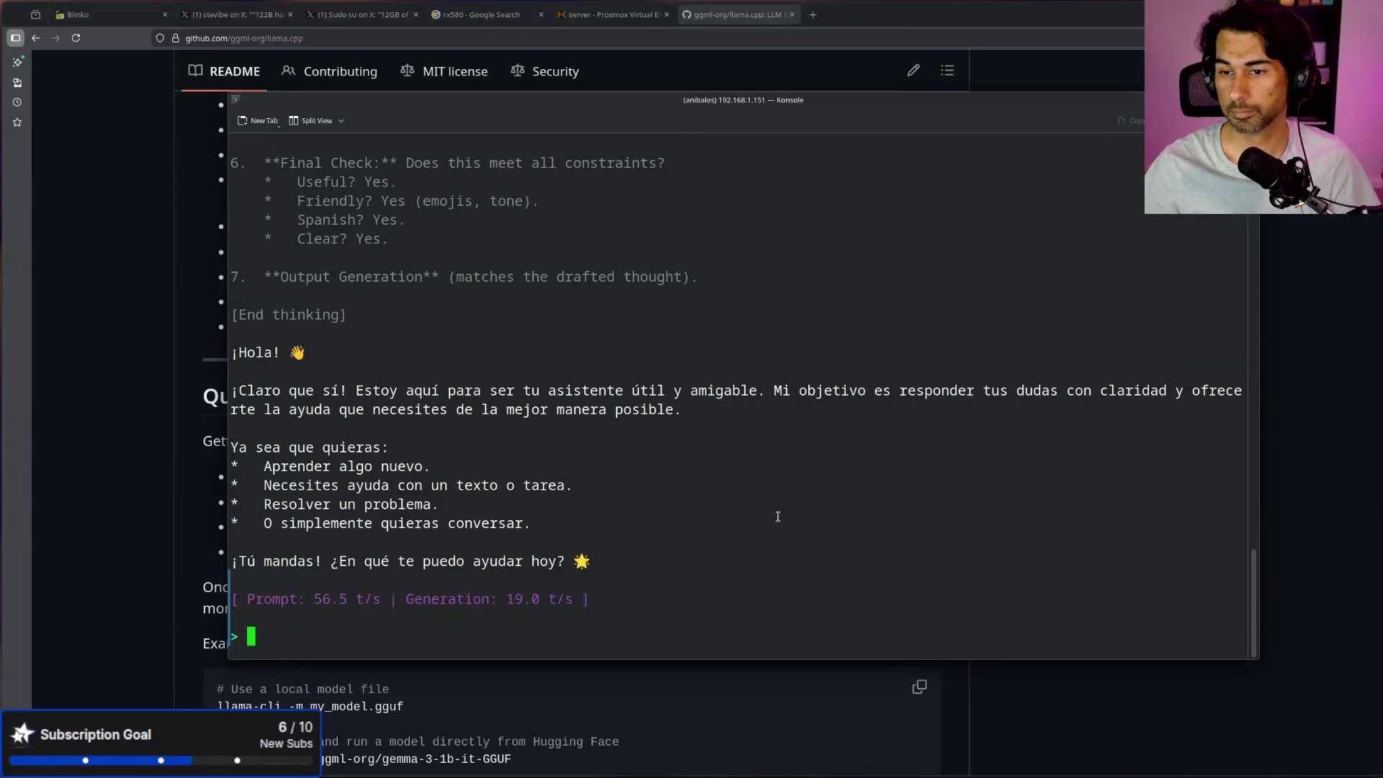
mouse_move(940, 108)
left_mouse_down()
mouse_move(1381, 271)
mouse_move(1382, 483)
left_mouse_up()
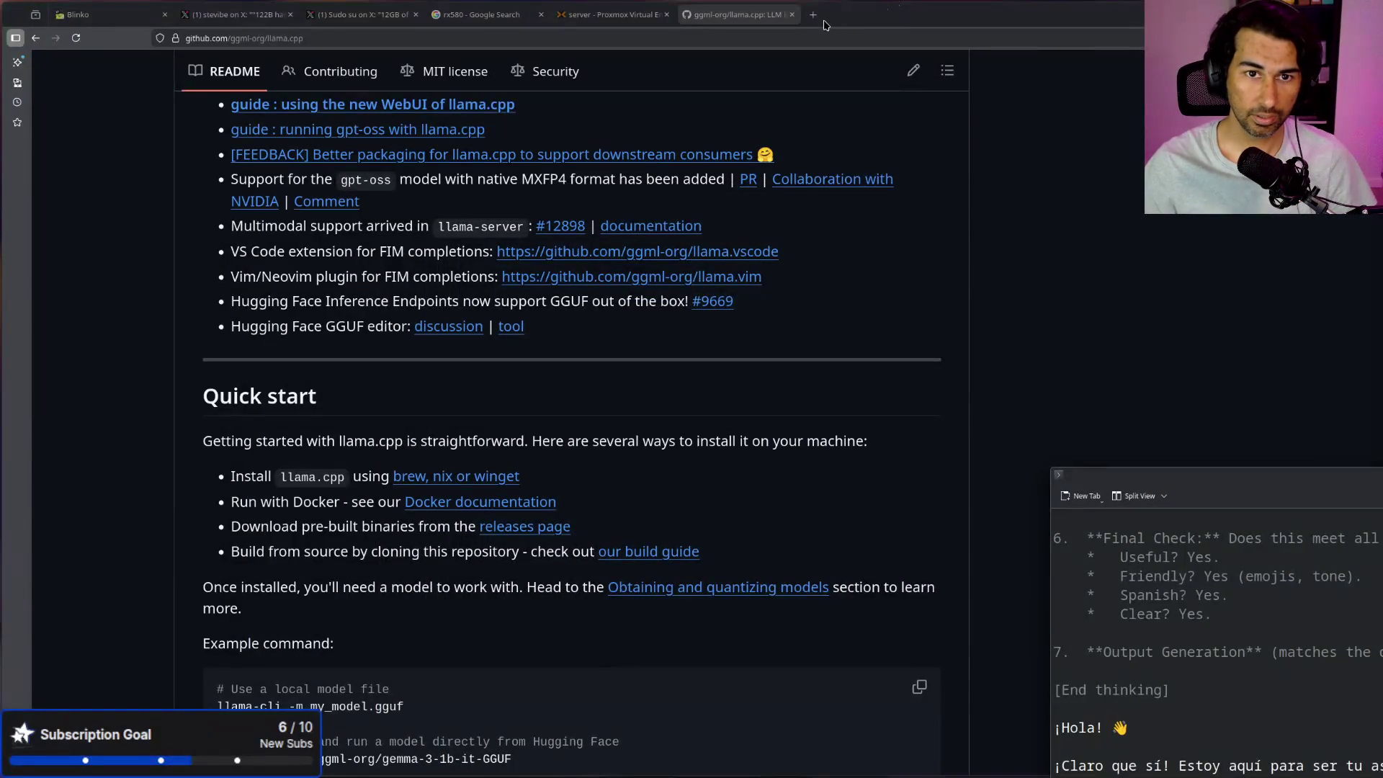
Step: Search Google for 'tpu' in a new browser tab
left_click(814, 15)
type("tpu")
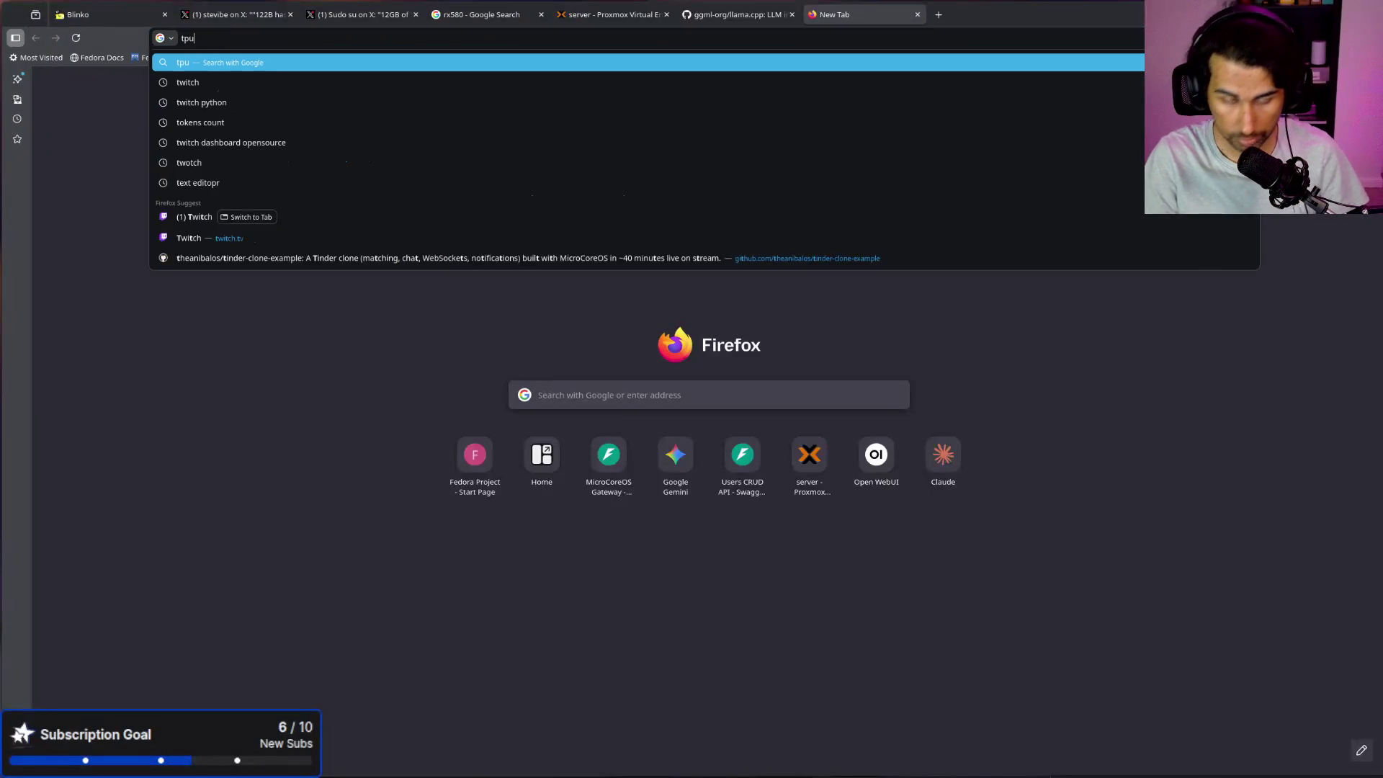
key("Return")
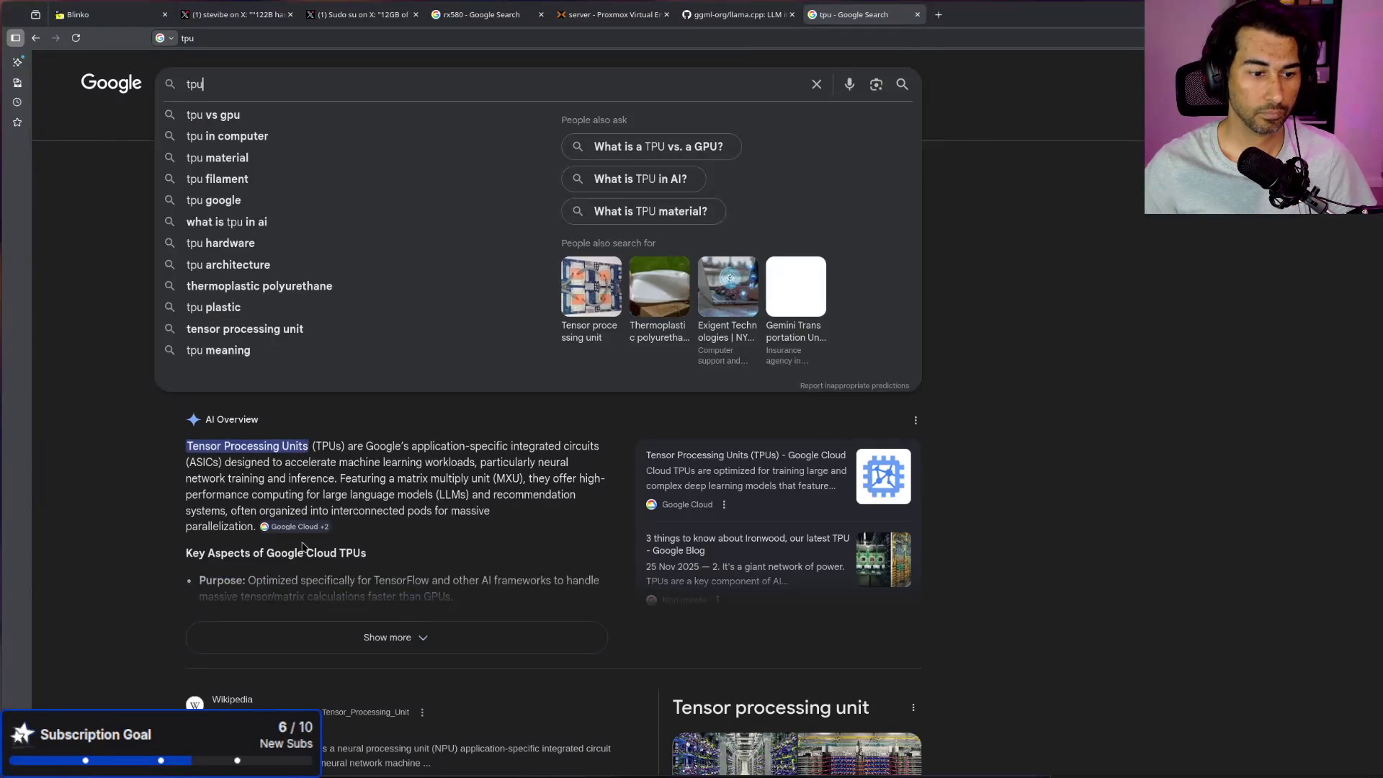
left_click(375, 84)
Step: Open and scroll through the Wikipedia Tensor Processing Unit article
left_click(275, 444)
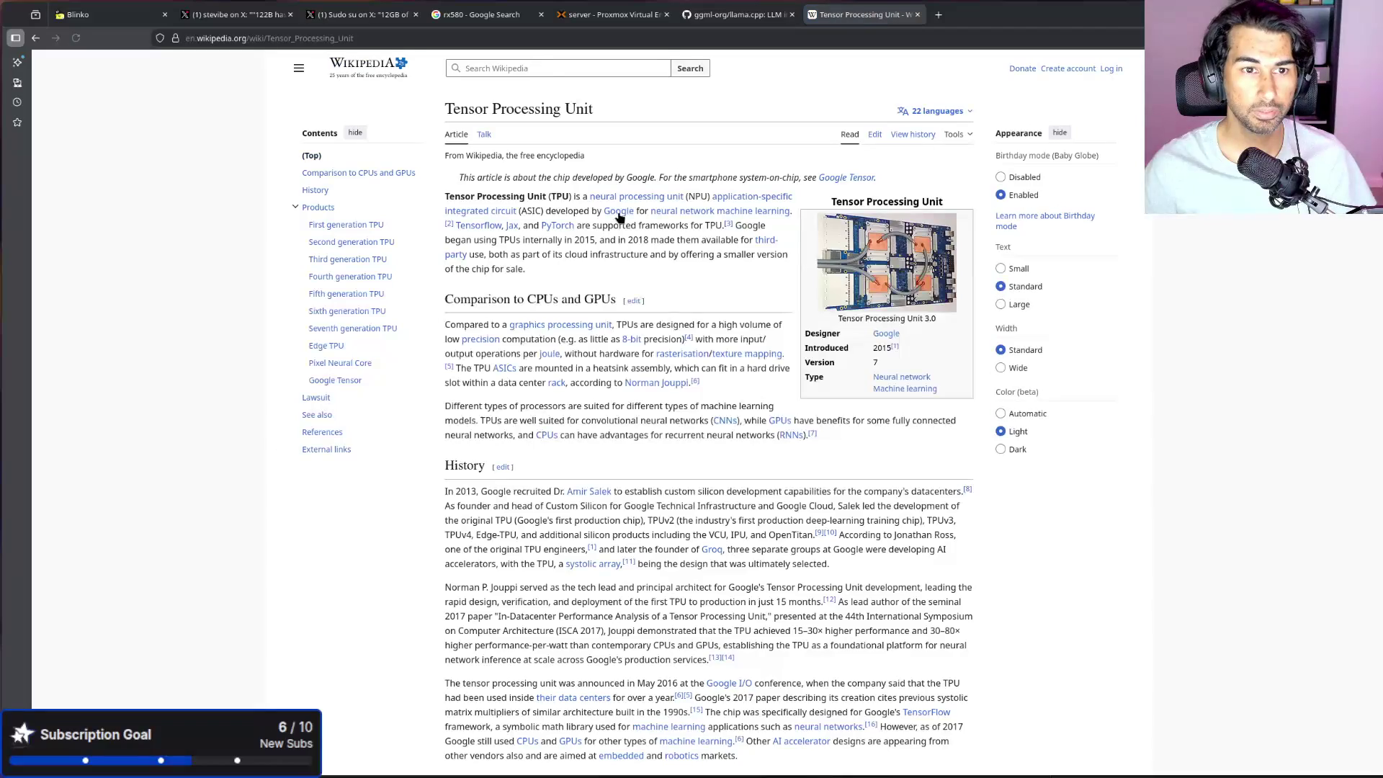
scroll(590, 238, "up", 3)
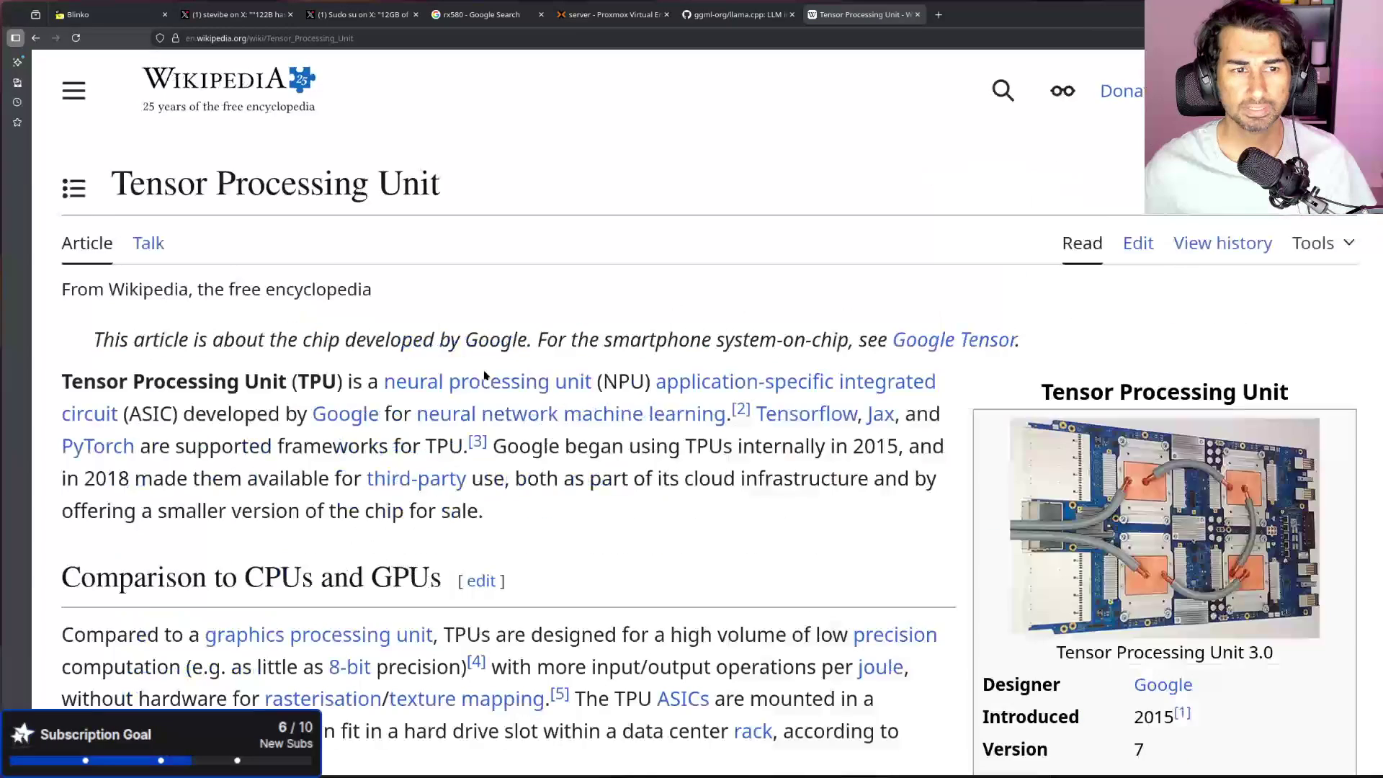
scroll(577, 360, "down", 3)
scroll(572, 447, "up", 1)
scroll(573, 447, "down", 2)
scroll(573, 447, "down", 3)
scroll(570, 445, "up", 1)
scroll(569, 444, "up", 3)
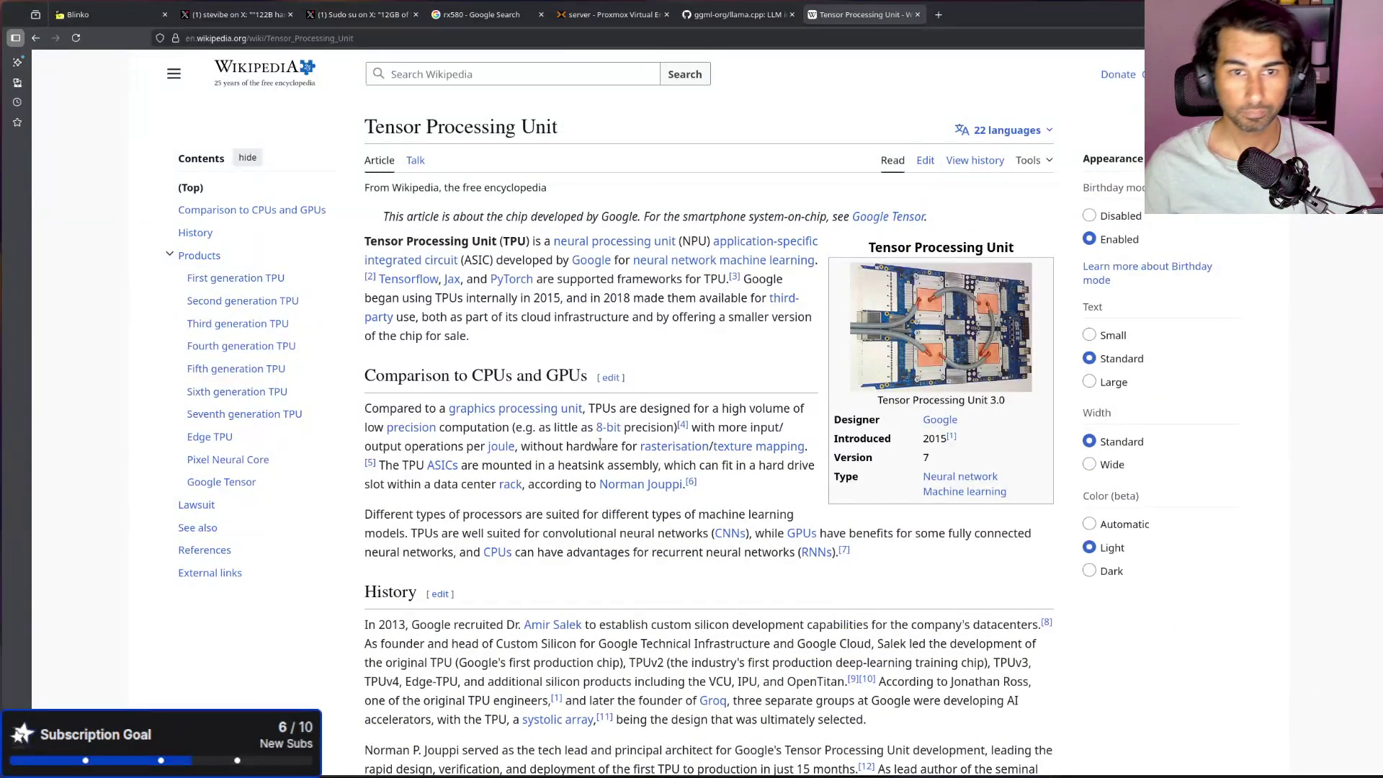
scroll(680, 490, "down", 15)
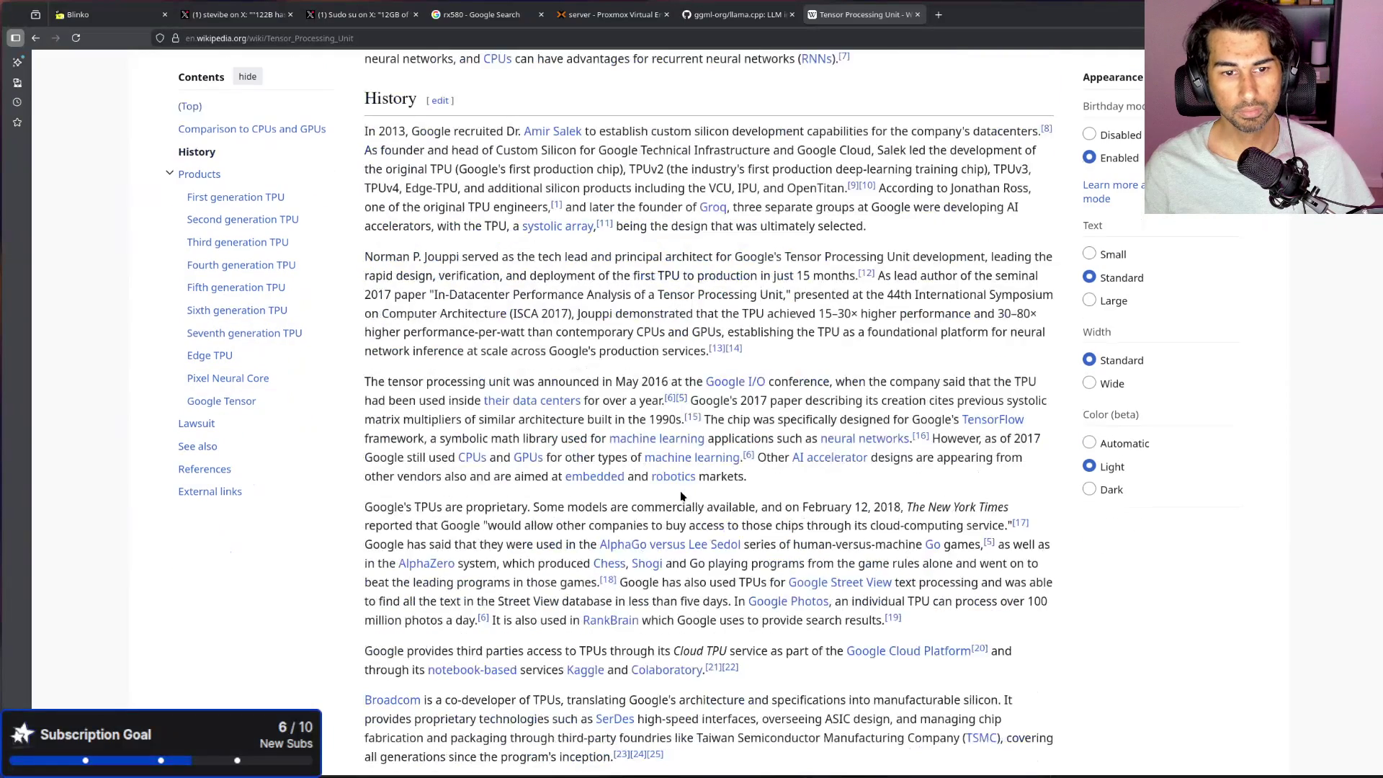
scroll(676, 486, "up", 5)
Step: Return to the tpu search results after glancing at the terminal, and focus the search box
key("alt+Left")
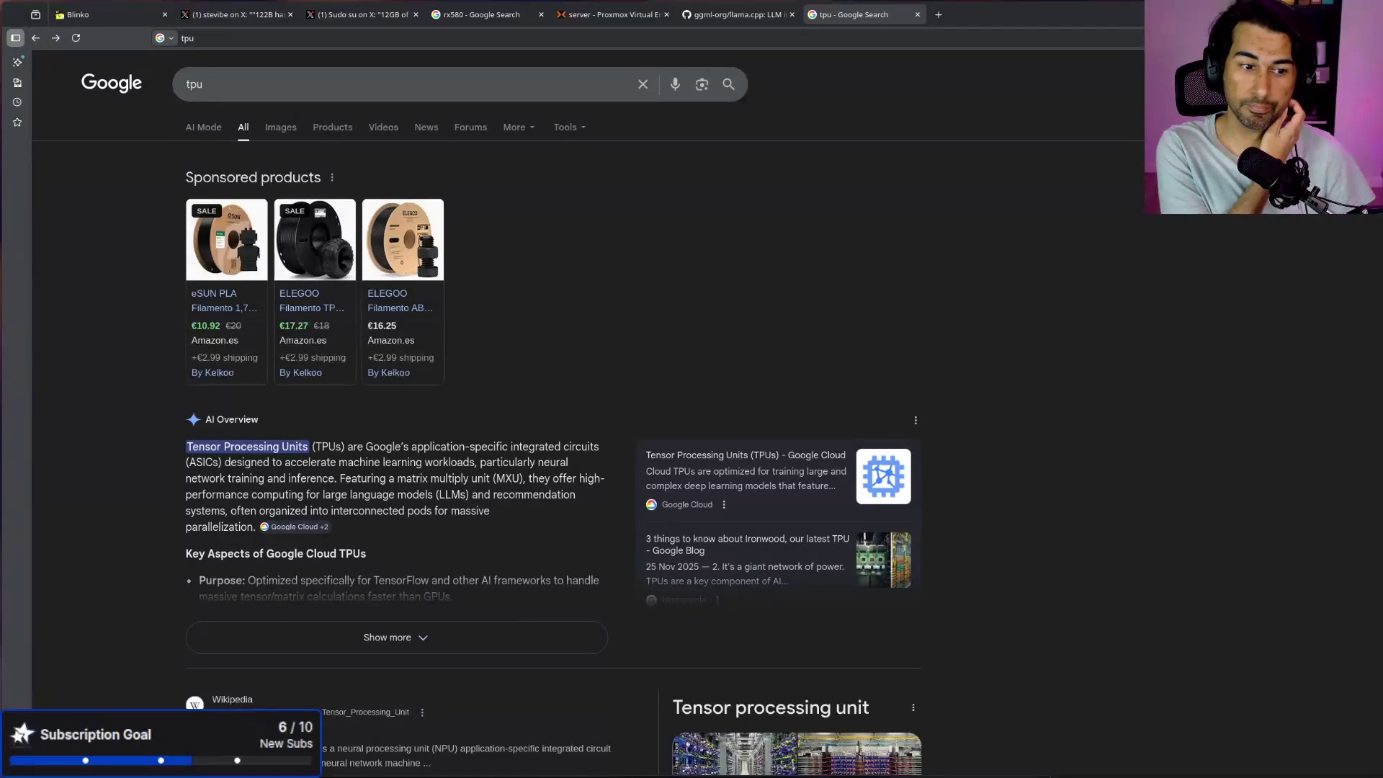
key("alt+Tab")
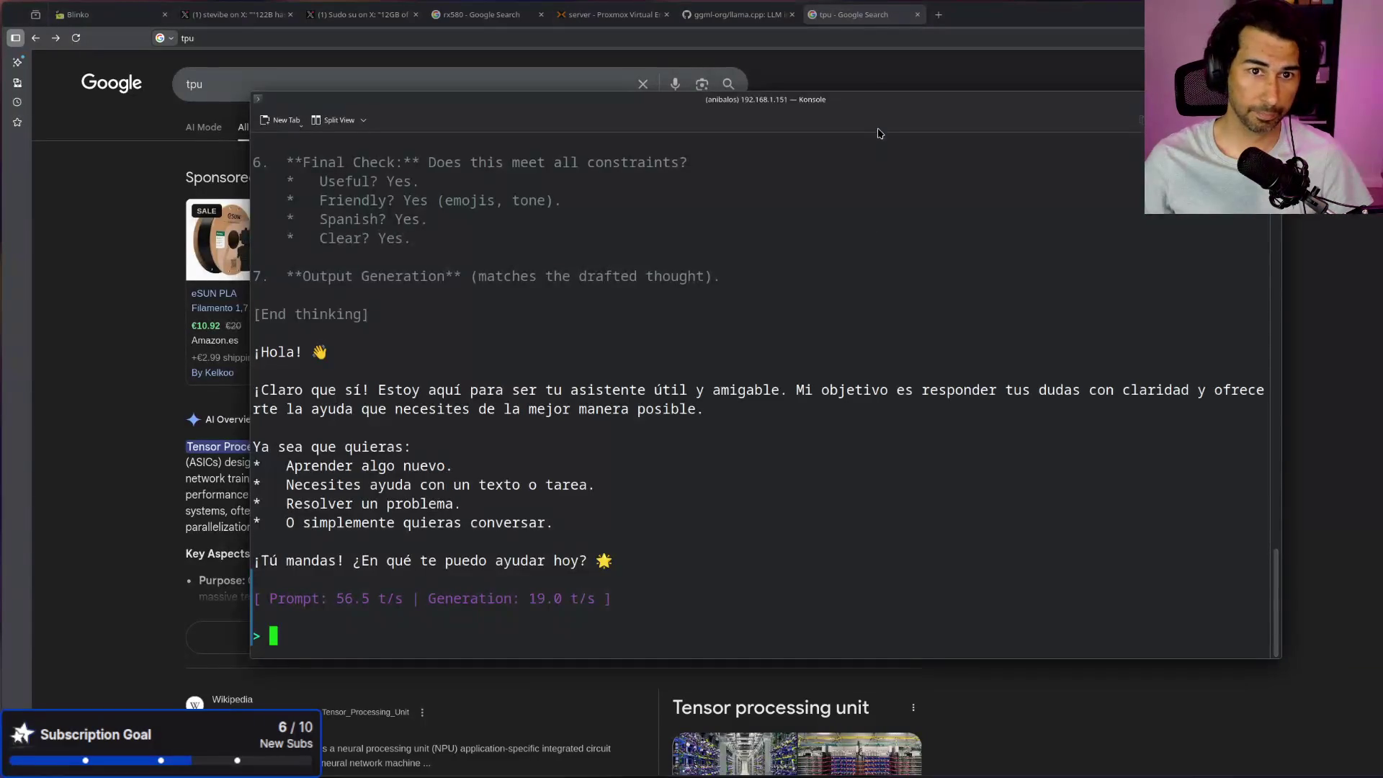
key("alt+Tab")
left_click(405, 70)
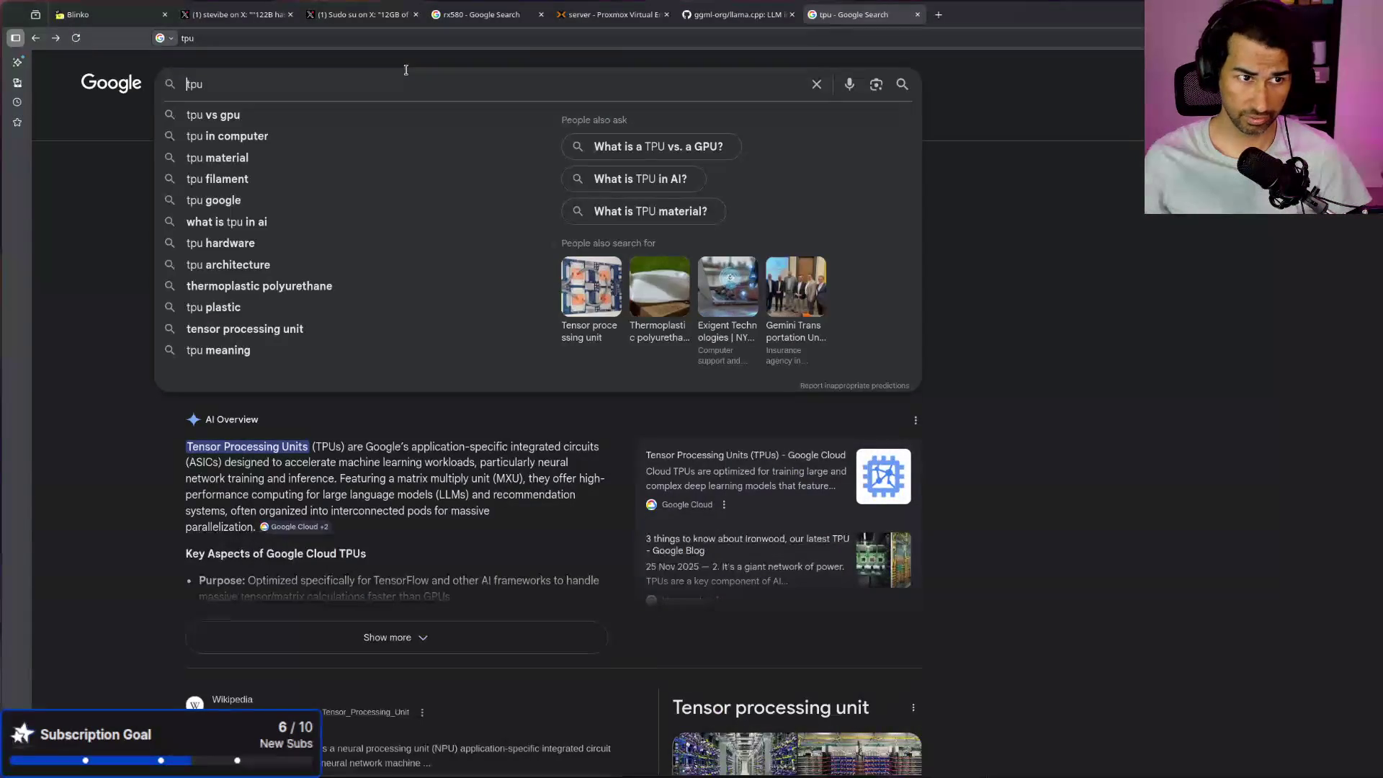
Step: Search for 'tpu buy' and browse the seeed Studio Coral USB accelerator listing
type(" buy")
key("Return")
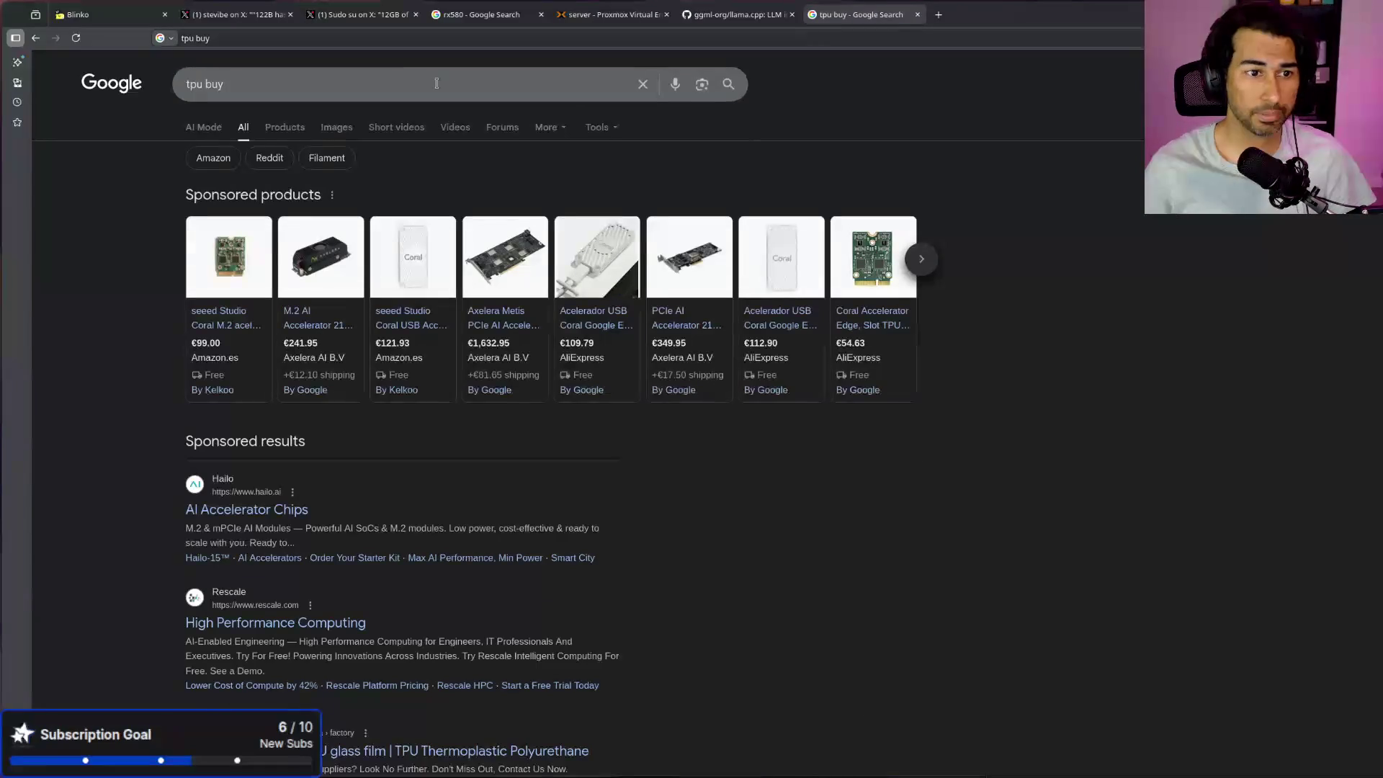
left_click(407, 286)
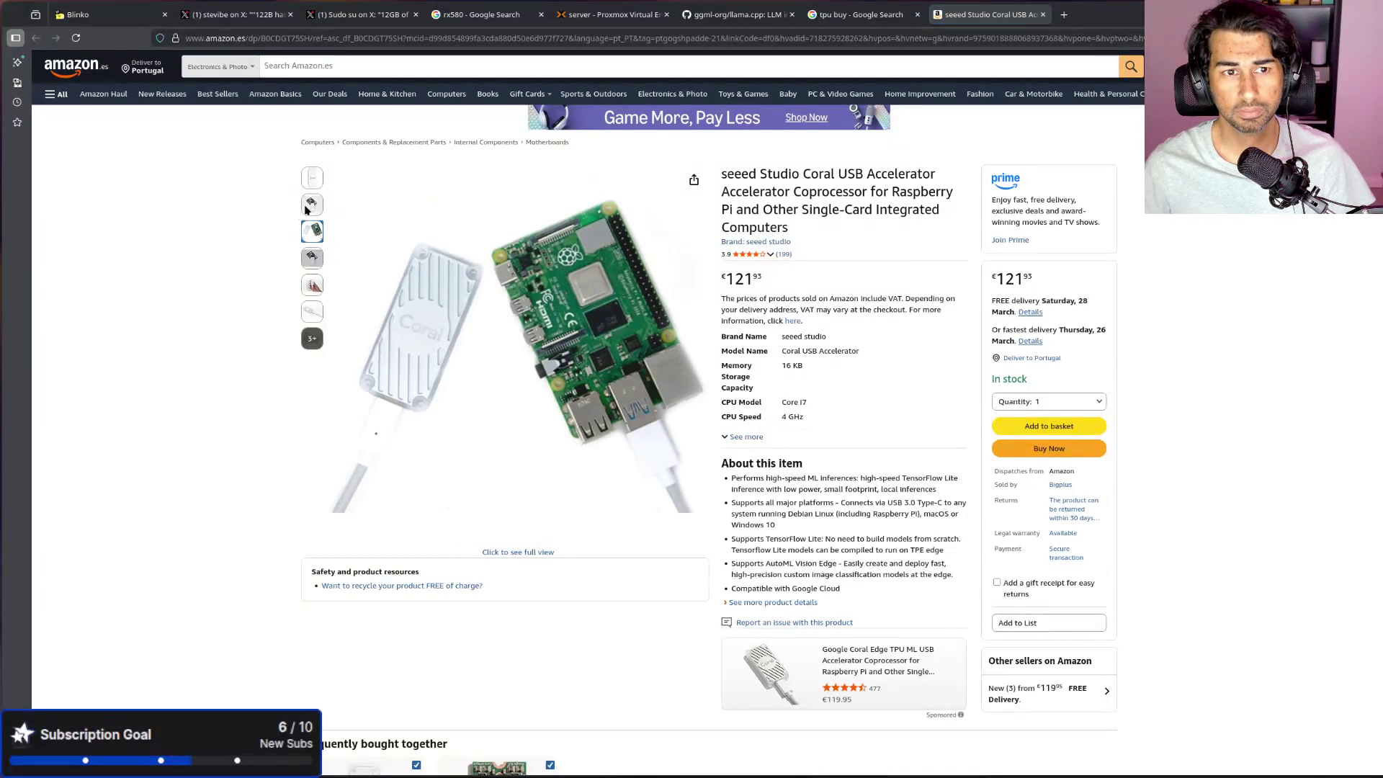
mouse_move(319, 180)
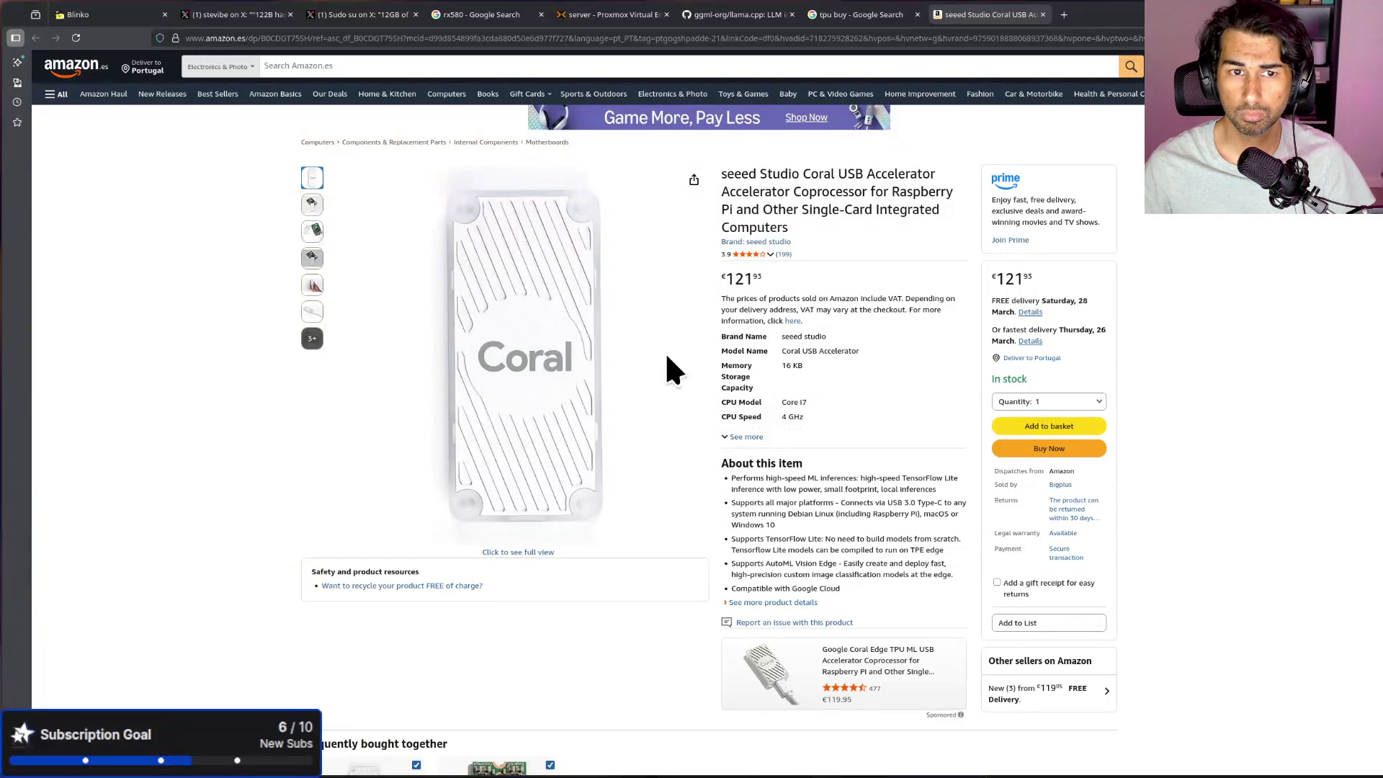
scroll(512, 378, "down", 10)
scroll(507, 361, "down", 2)
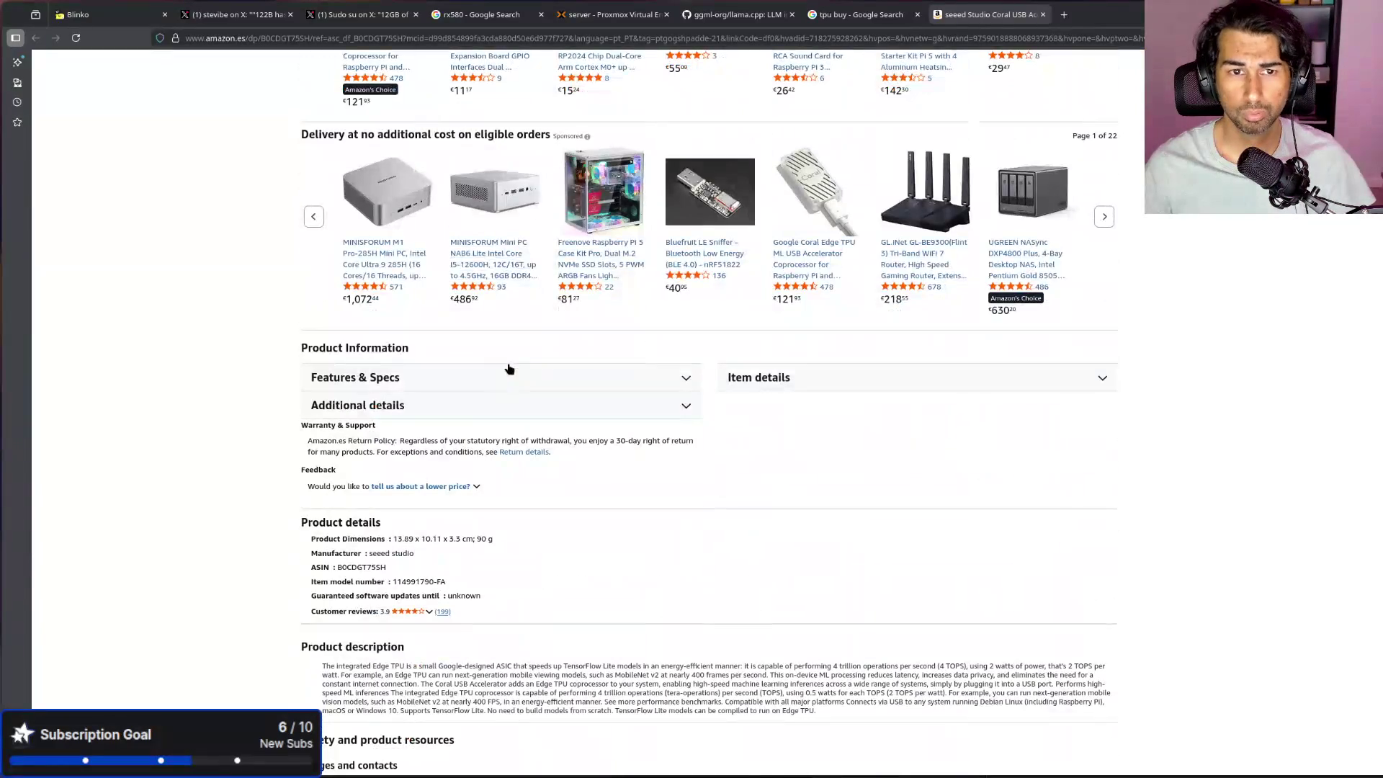
scroll(614, 499, "down", 6)
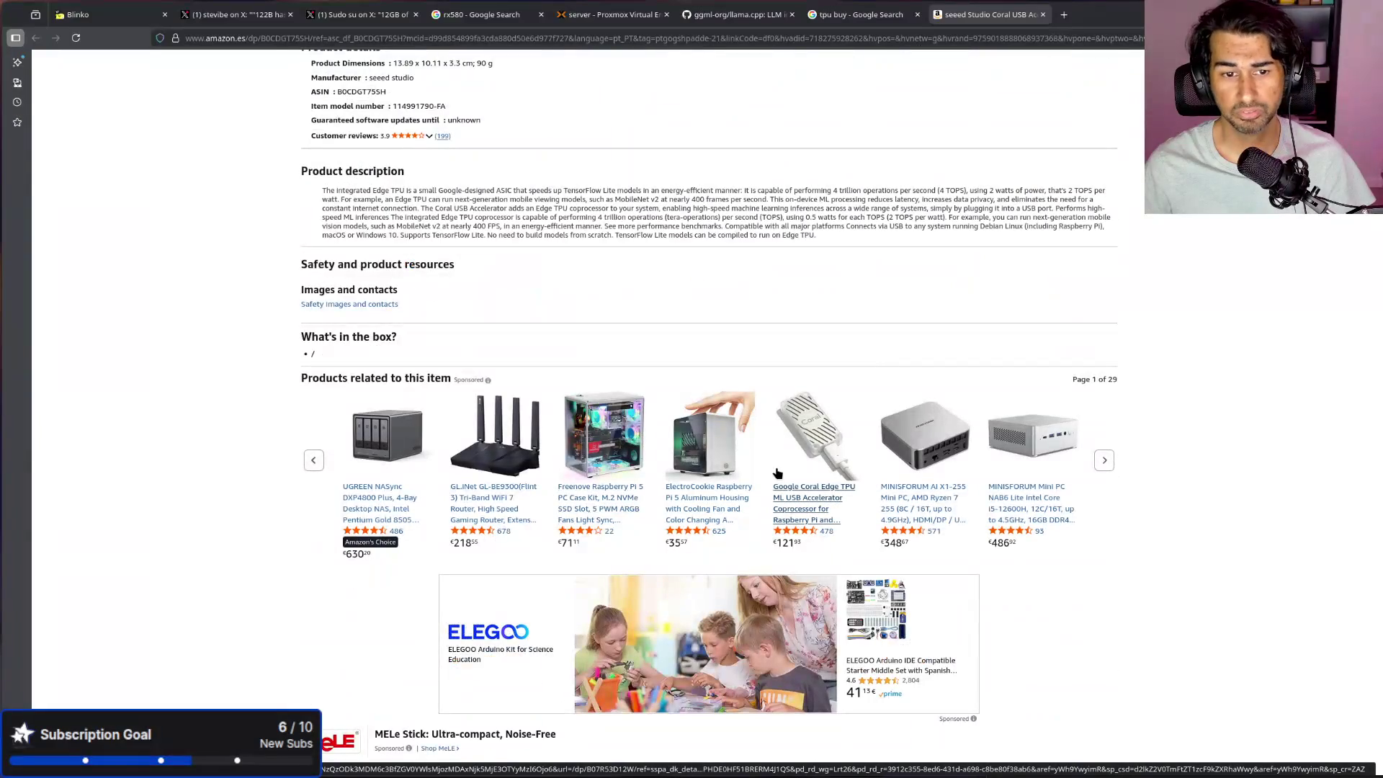
Step: Read the Google Coral Edge TPU product specifications on Amazon, zoomed in
left_click(789, 507)
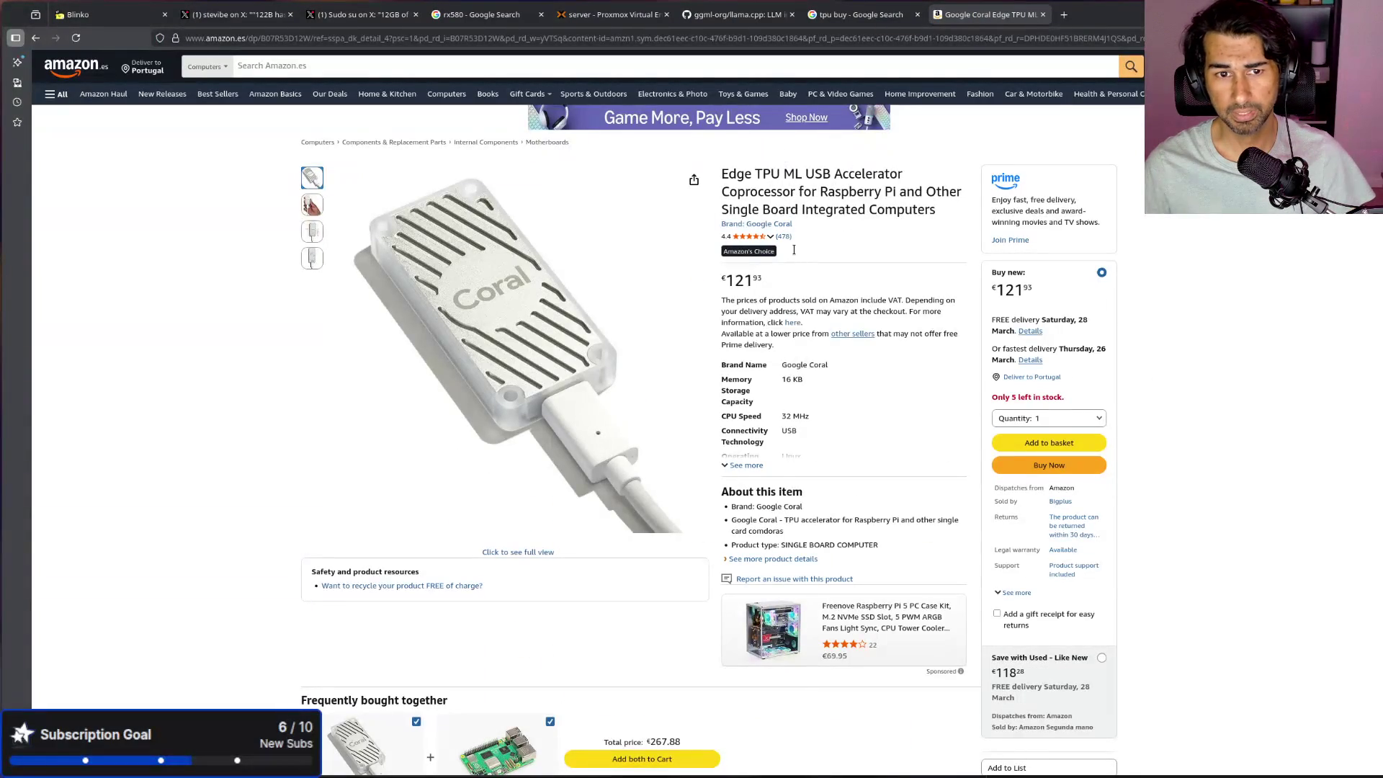
left_click(744, 465)
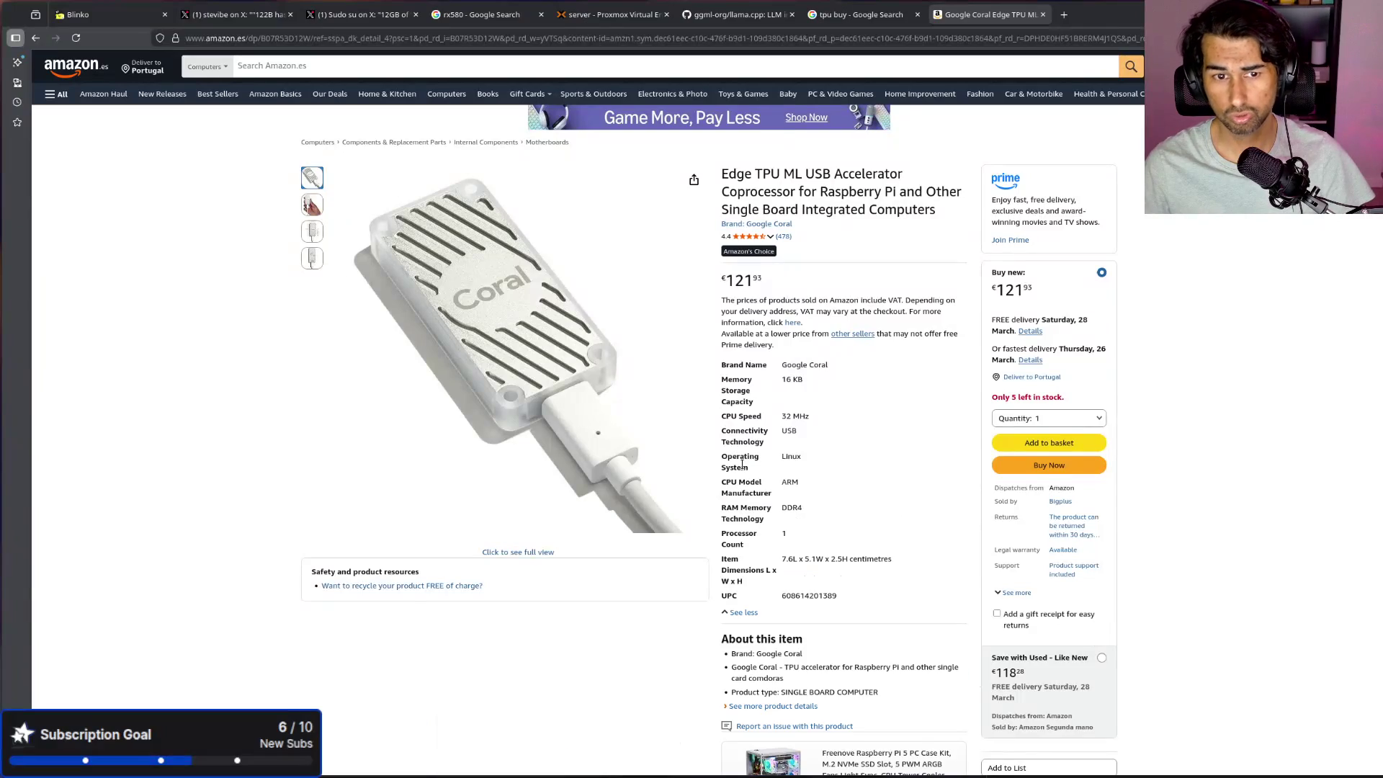
scroll(743, 461, "down", 10)
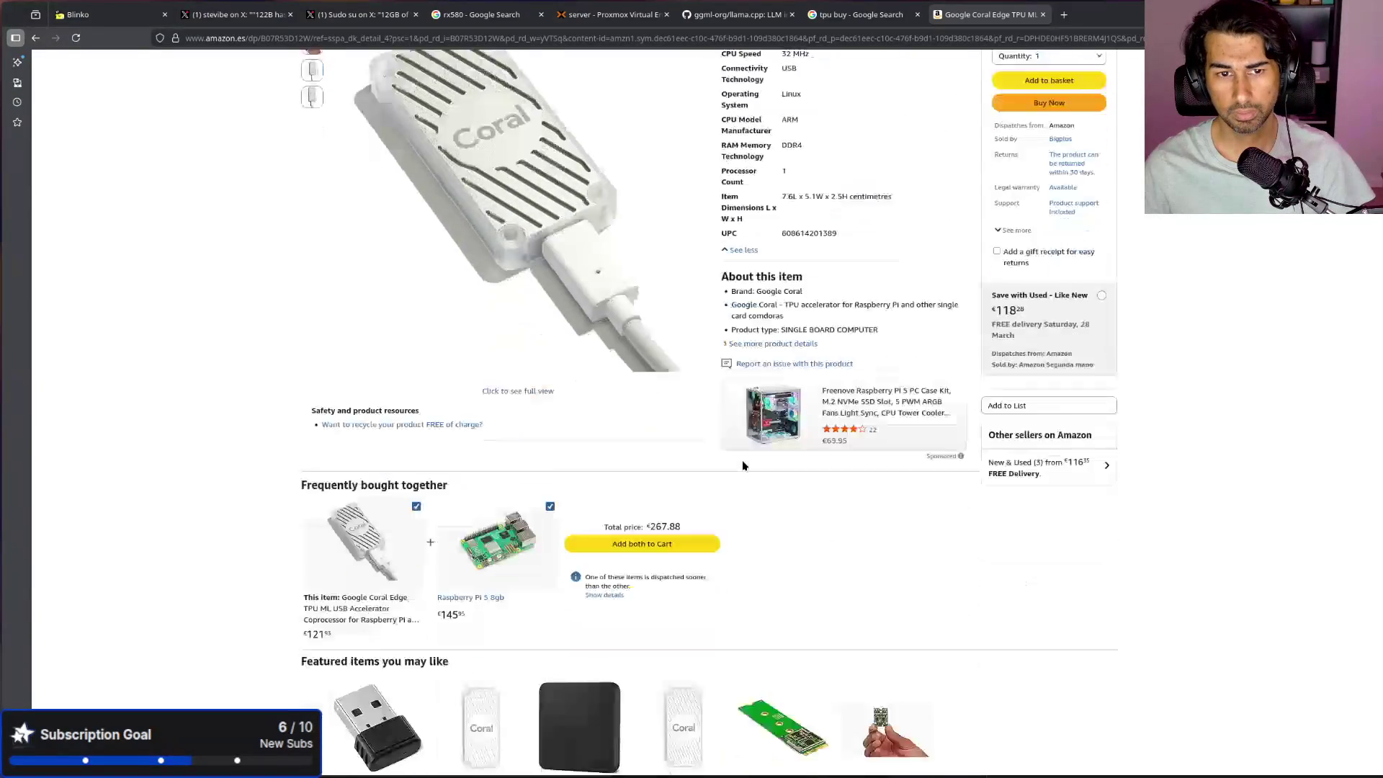
scroll(742, 459, "down", 5)
scroll(742, 459, "up", 3)
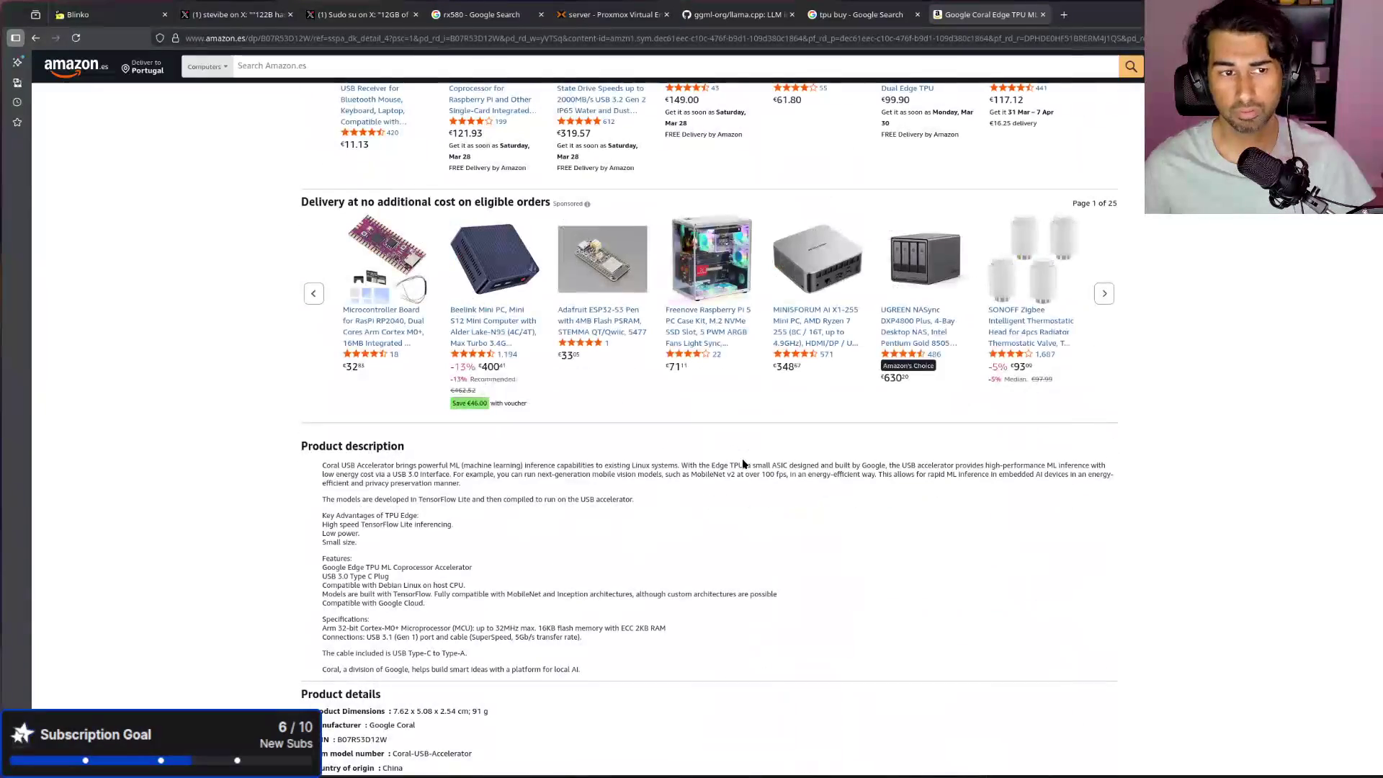
key("ctrl+plus")
key("ctrl+plus")
key("ctrl+plus")
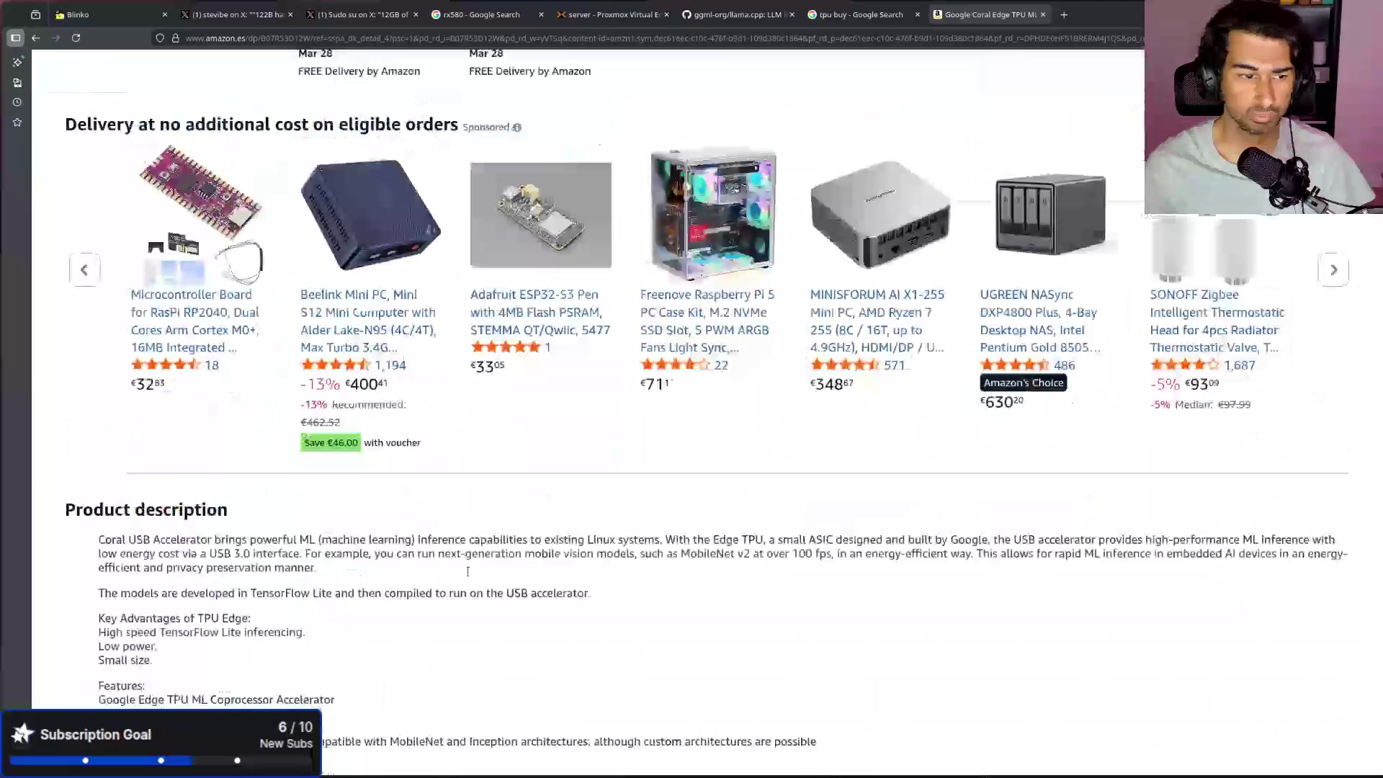
left_click_drag(98, 345, 525, 360)
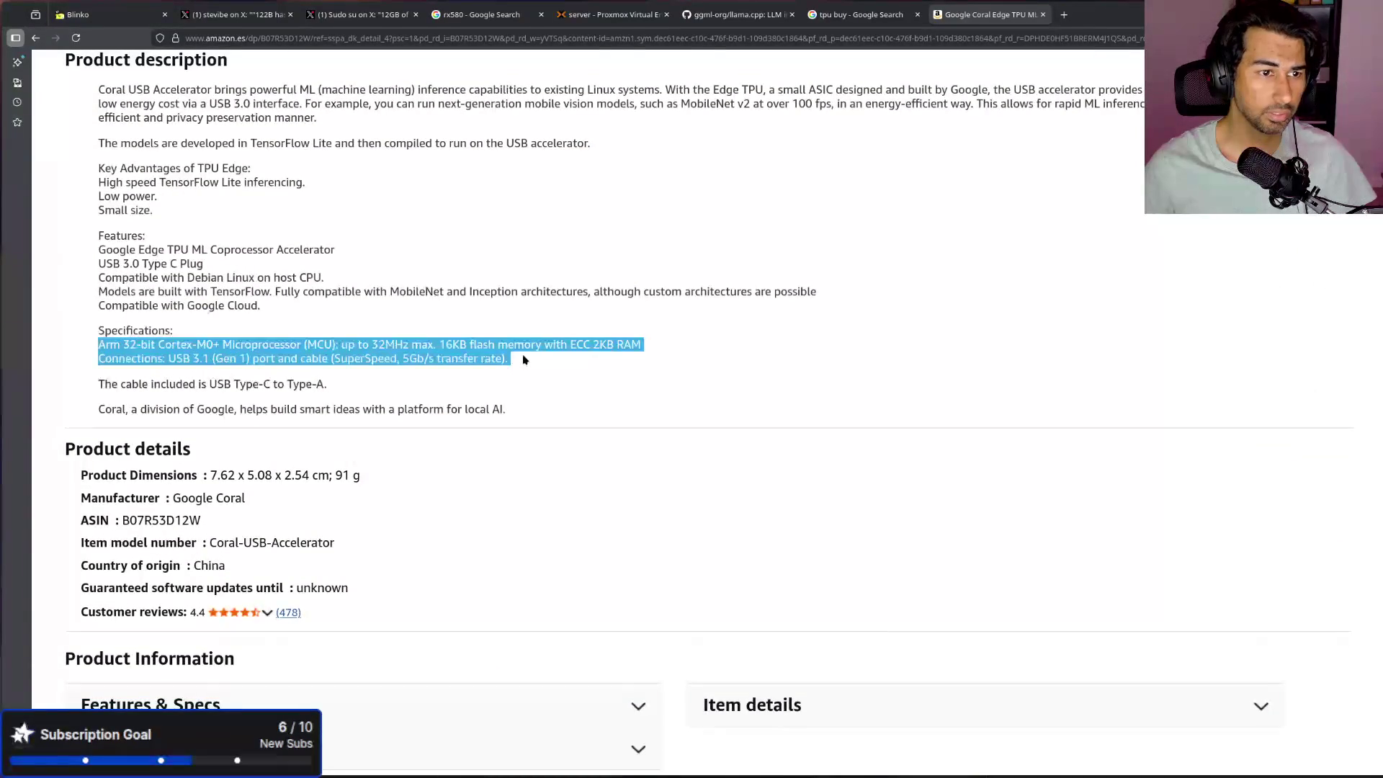
scroll(531, 361, "up", 2)
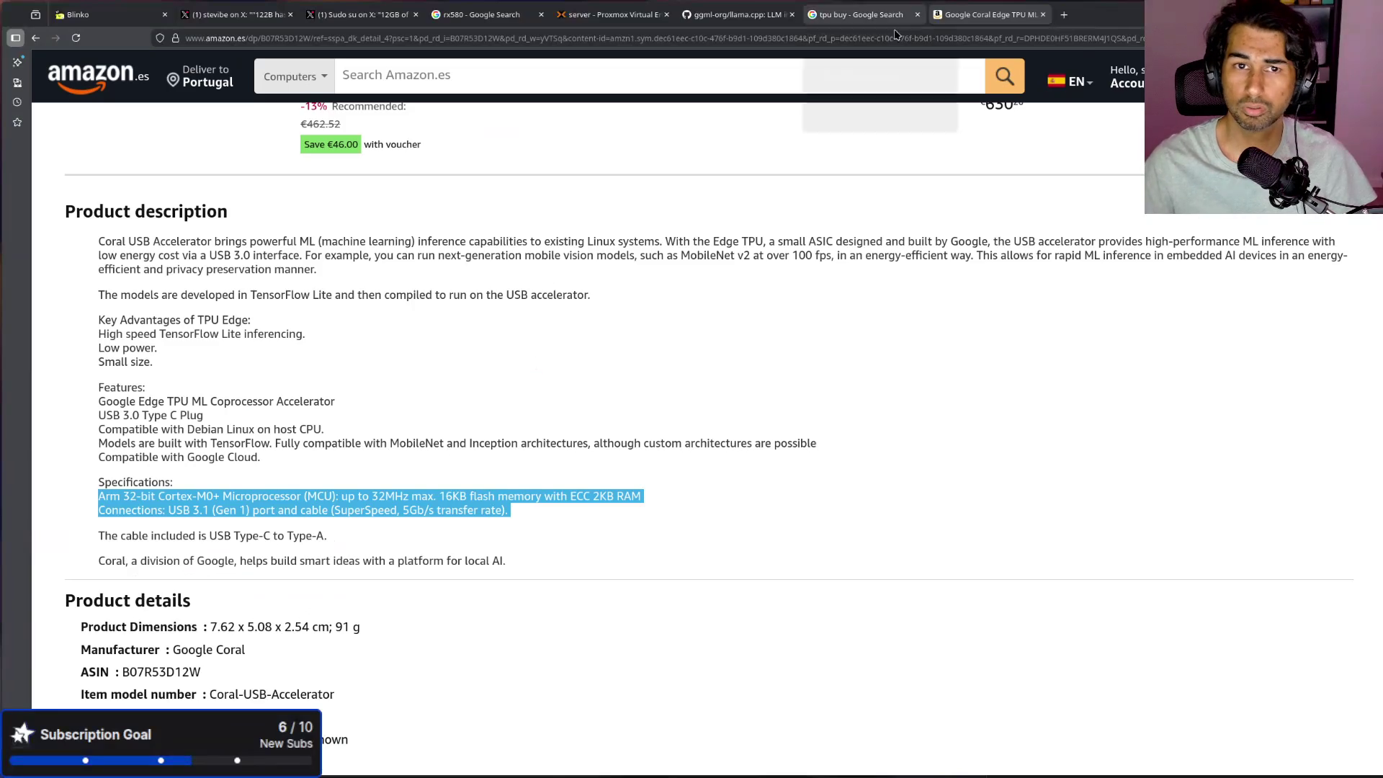
Step: Close the Coral product tab and place Konsole over the tpu buy results
middle_click(931, 17)
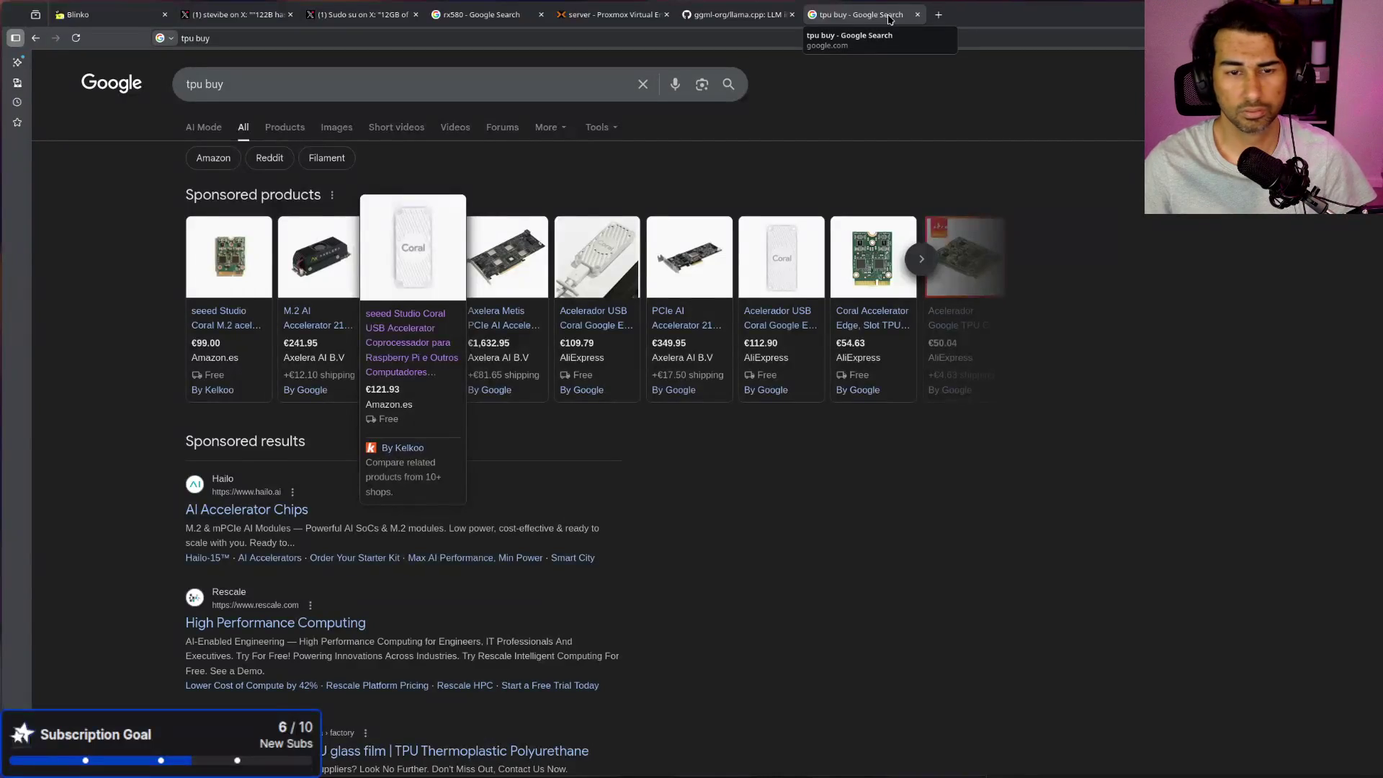
key("alt+Tab")
mouse_move(1188, 329)
left_mouse_down()
mouse_move(1130, 374)
mouse_move(1130, 610)
mouse_move(943, 201)
mouse_move(781, 192)
left_mouse_up()
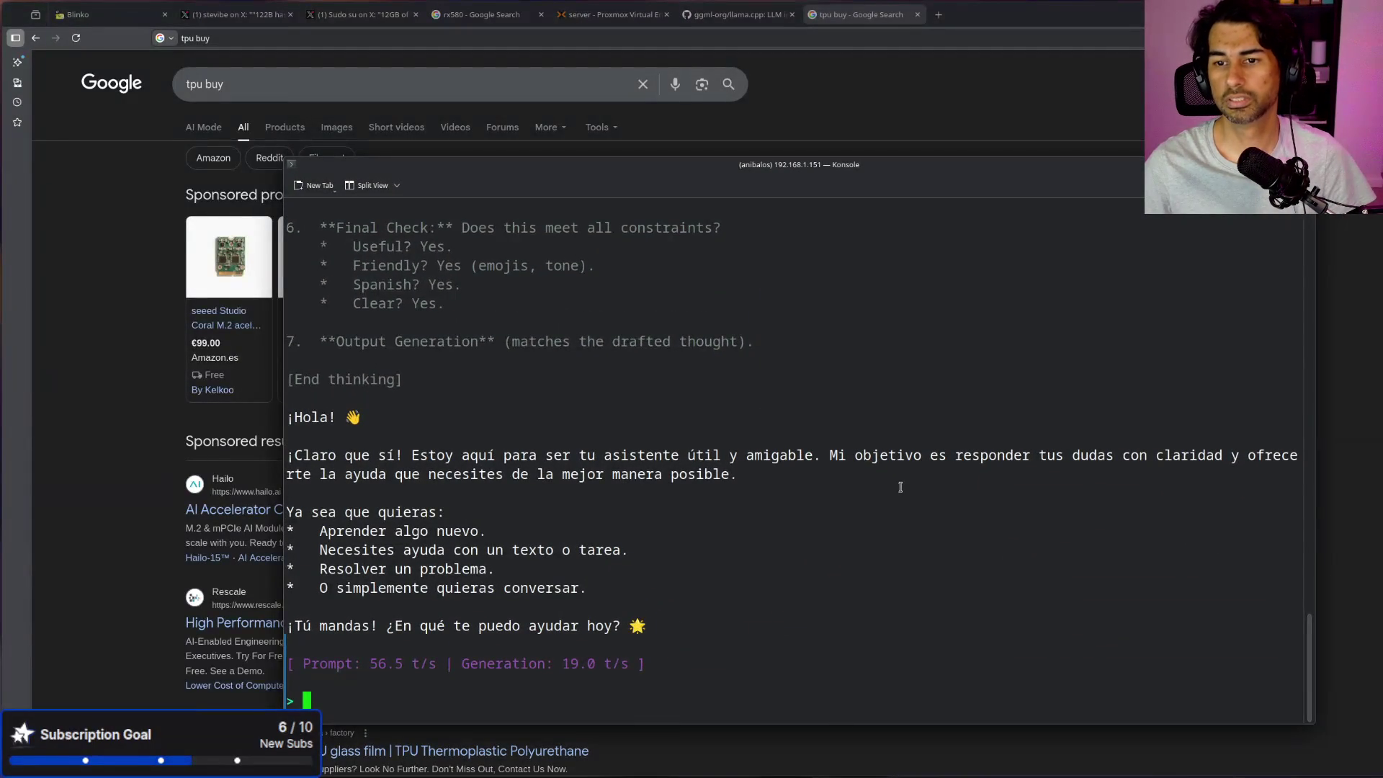
Step: Ask the local model 'dame un docker compose de nginx' and widen the terminal while it answers
left_click_drag(862, 169, 935, 102)
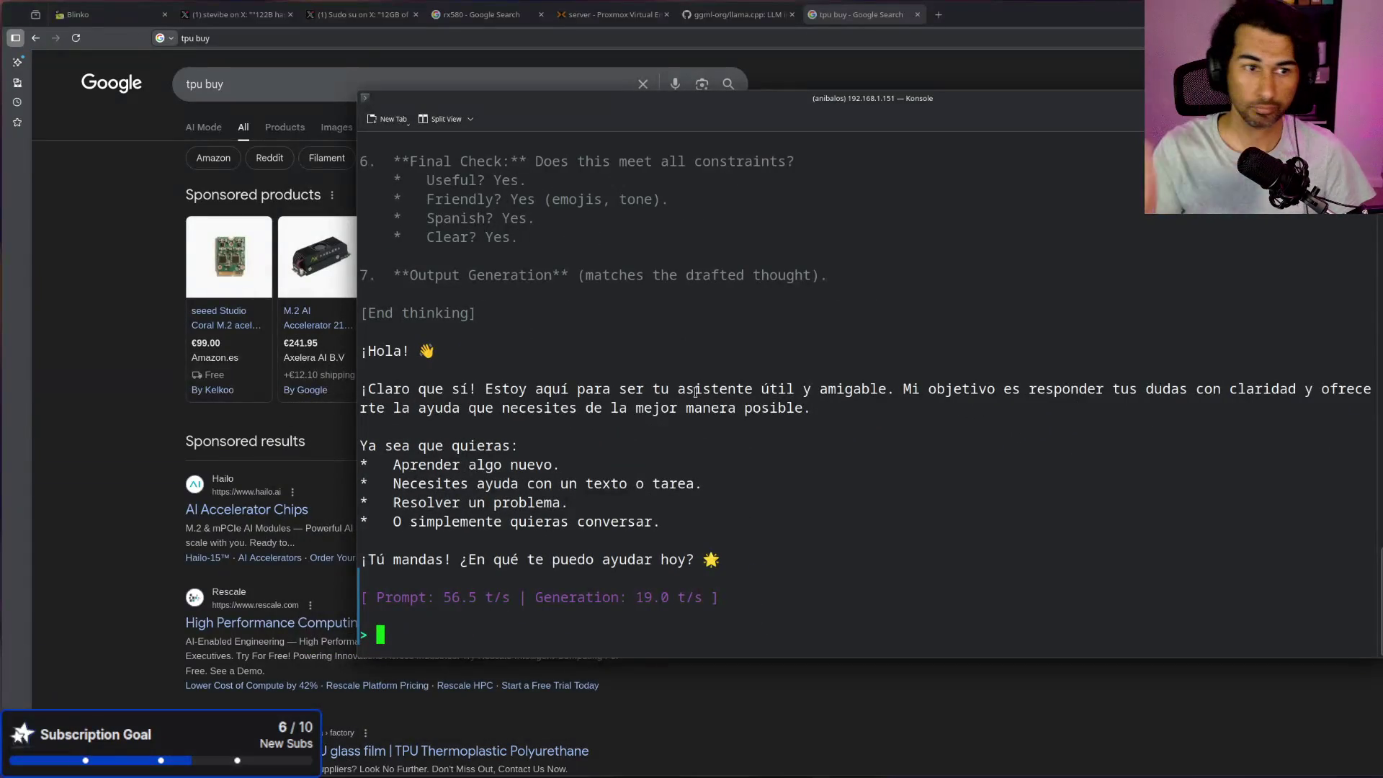
left_click_drag(639, 112, 465, 102)
type("dame ")
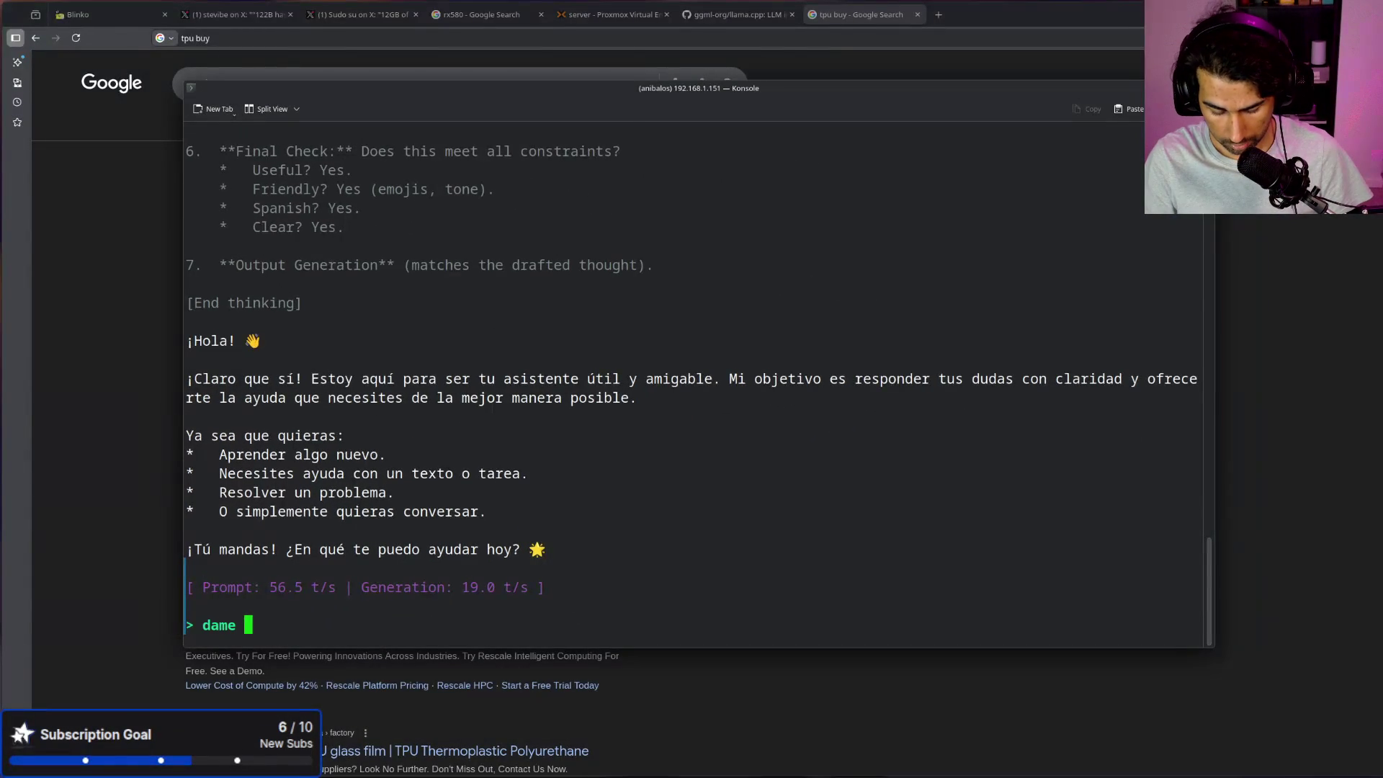
type("un docker co")
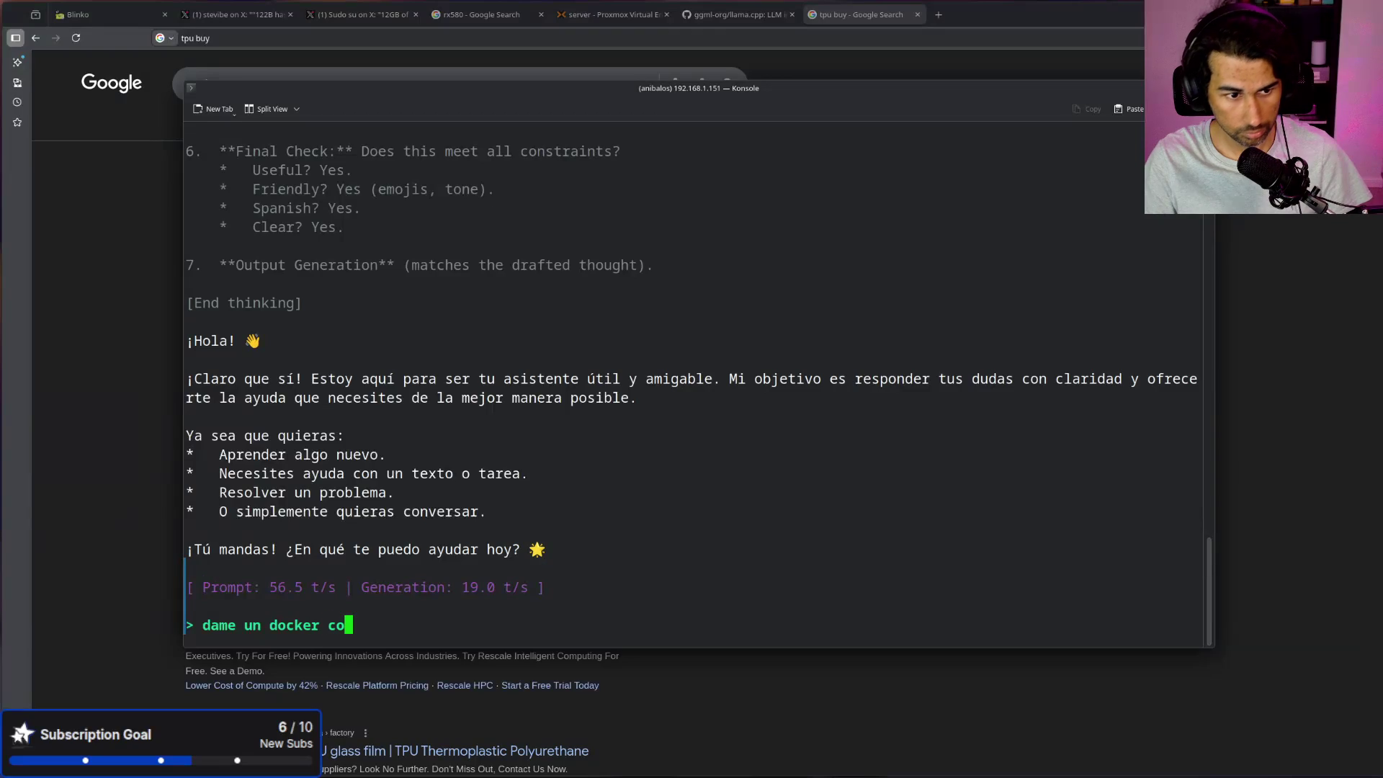
type("mpose de nginx")
key("Return")
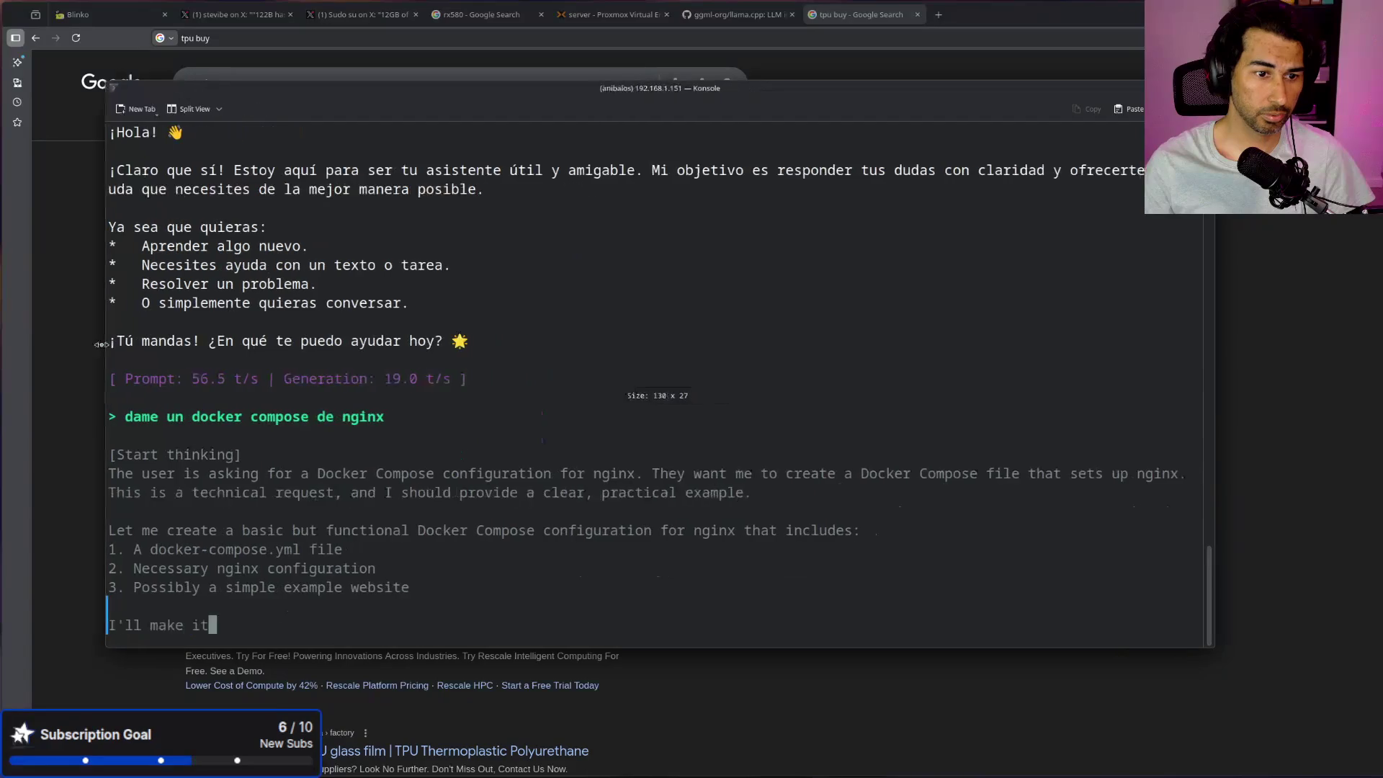
left_click_drag(170, 353, 82, 354)
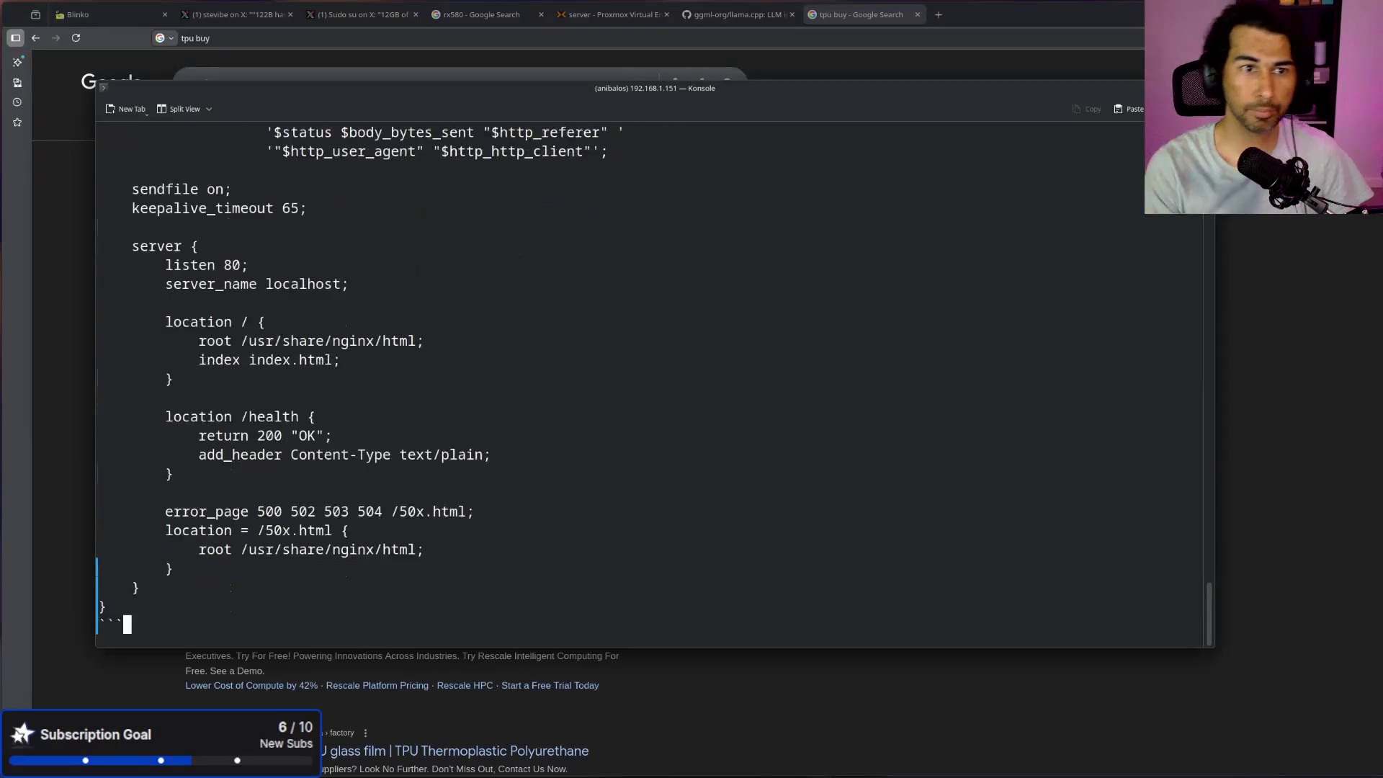
Step: Read the llama.cpp GitHub README down to its Description, then return to Konsole's 18.7 t/s answer
left_click(709, 21)
left_click(685, 41)
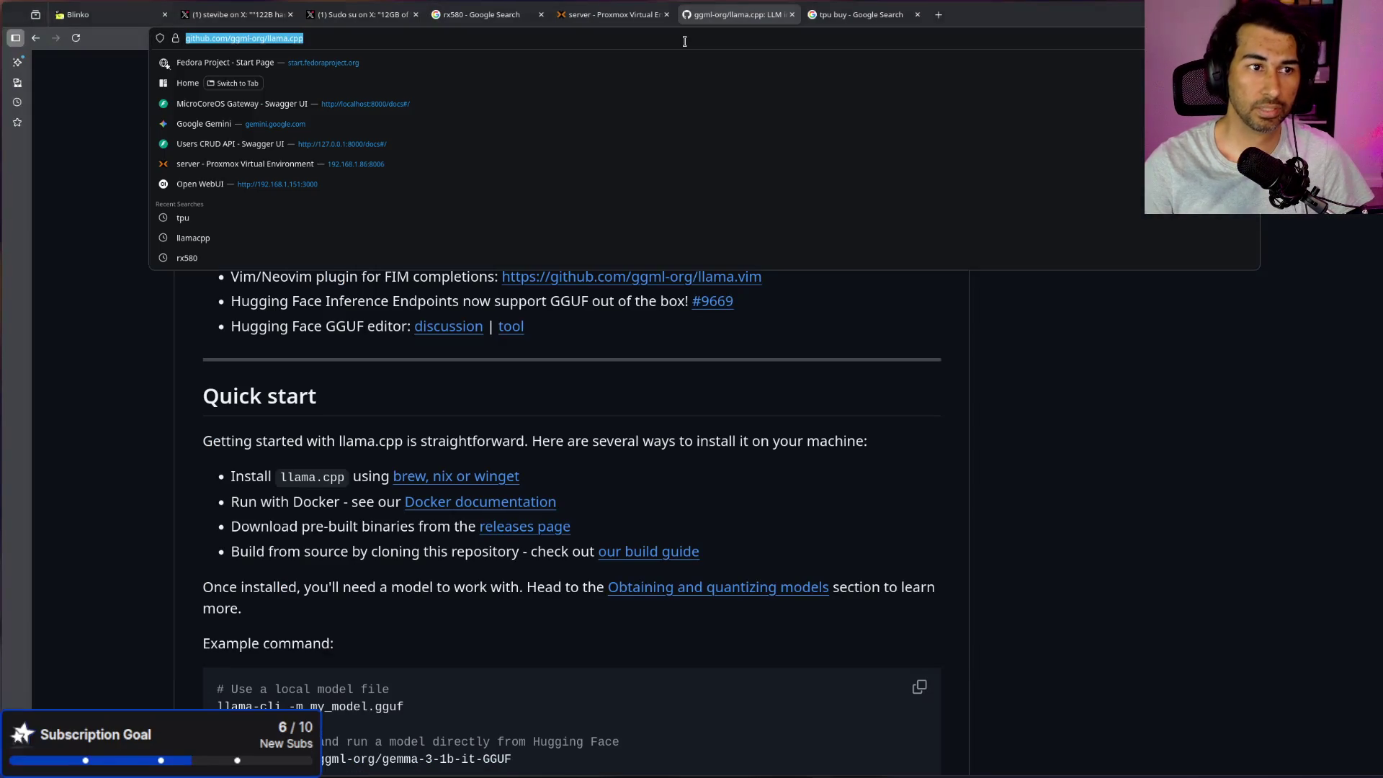
key("Escape")
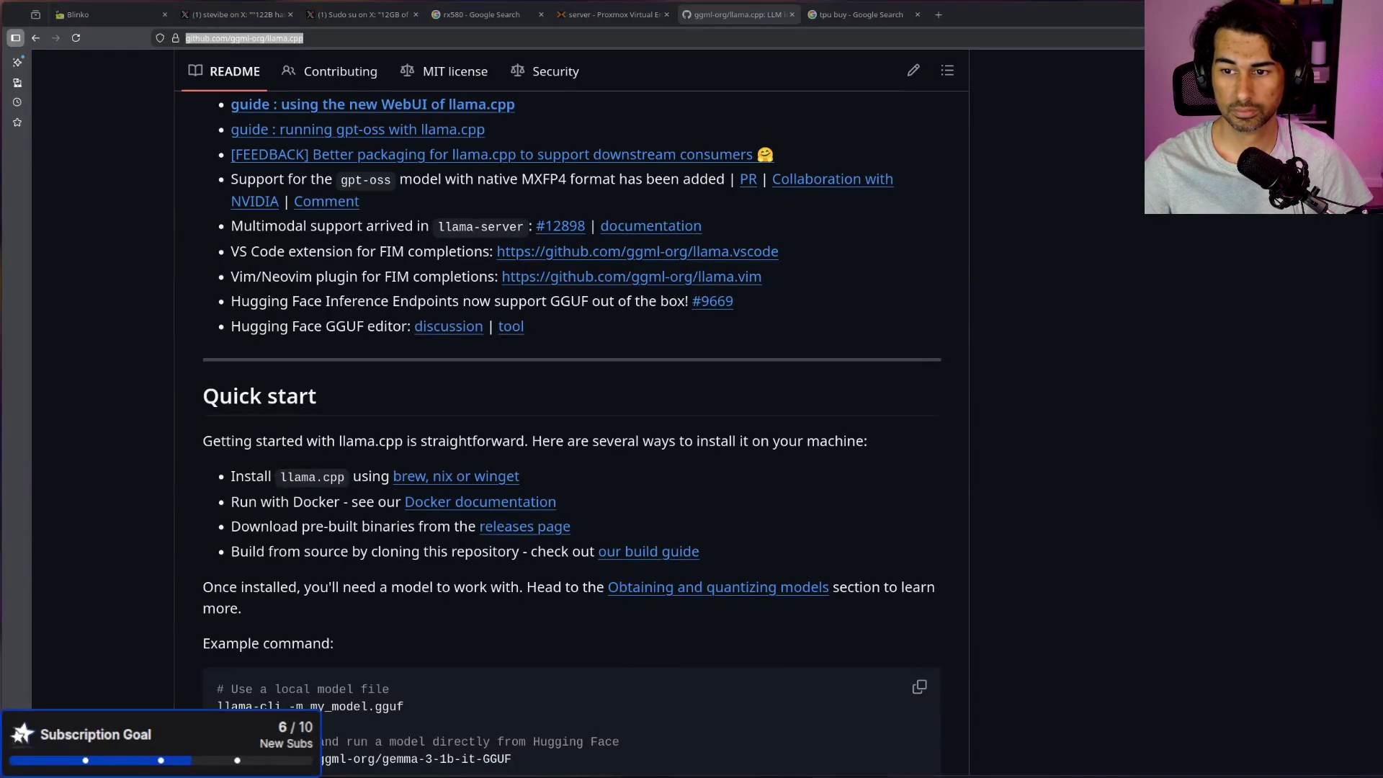
scroll(648, 447, "down", 5)
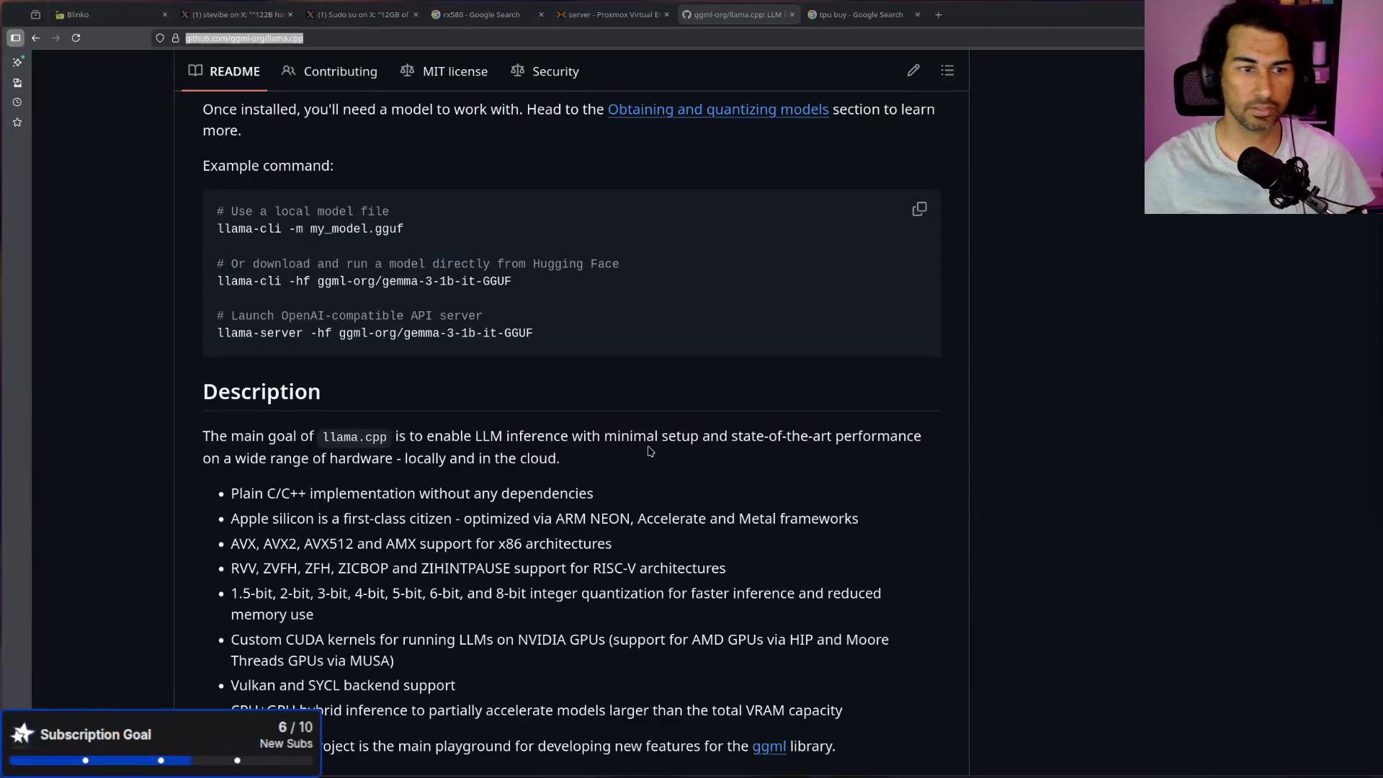
key("ctrl+l")
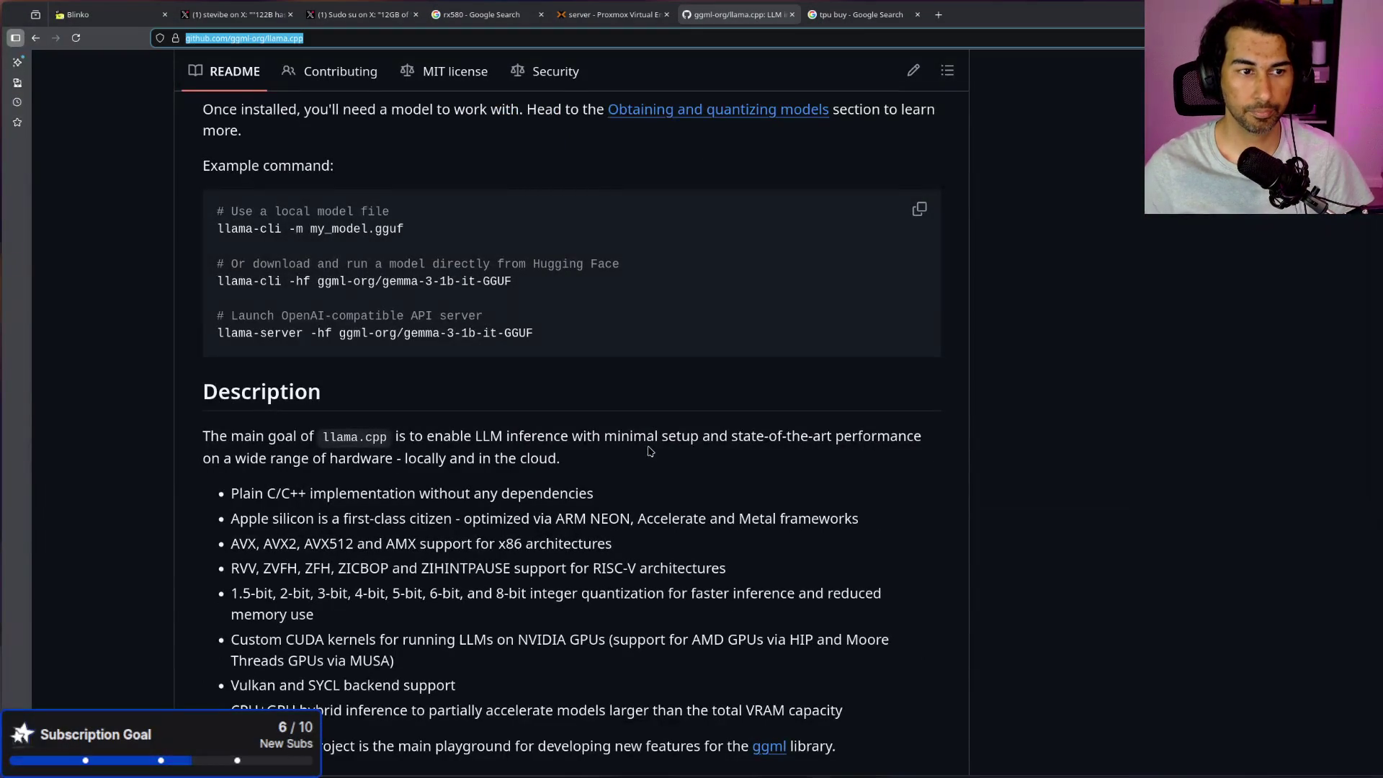
key("alt+Tab")
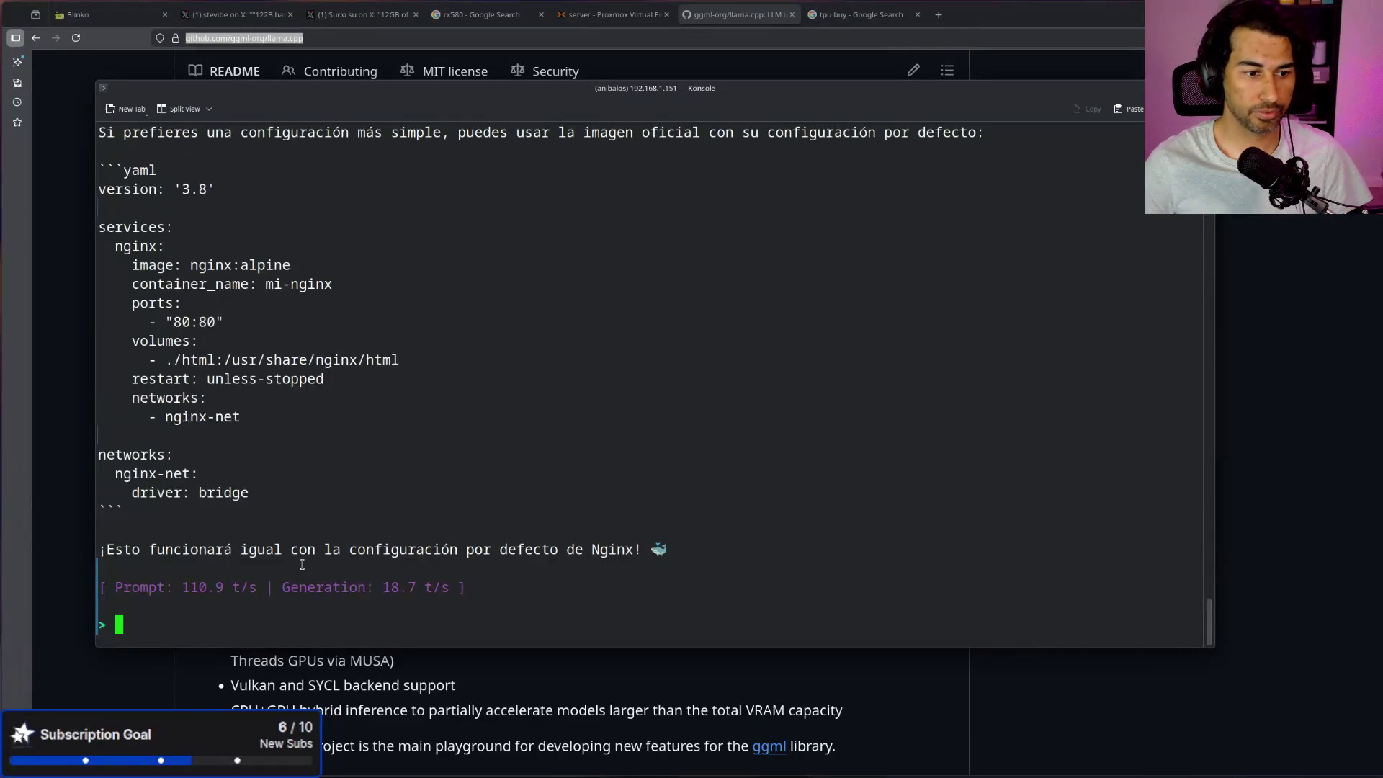
Step: Quit the llama.cpp chat session and list the home folder files
key("ctrl+c")
key("ctrl+c")
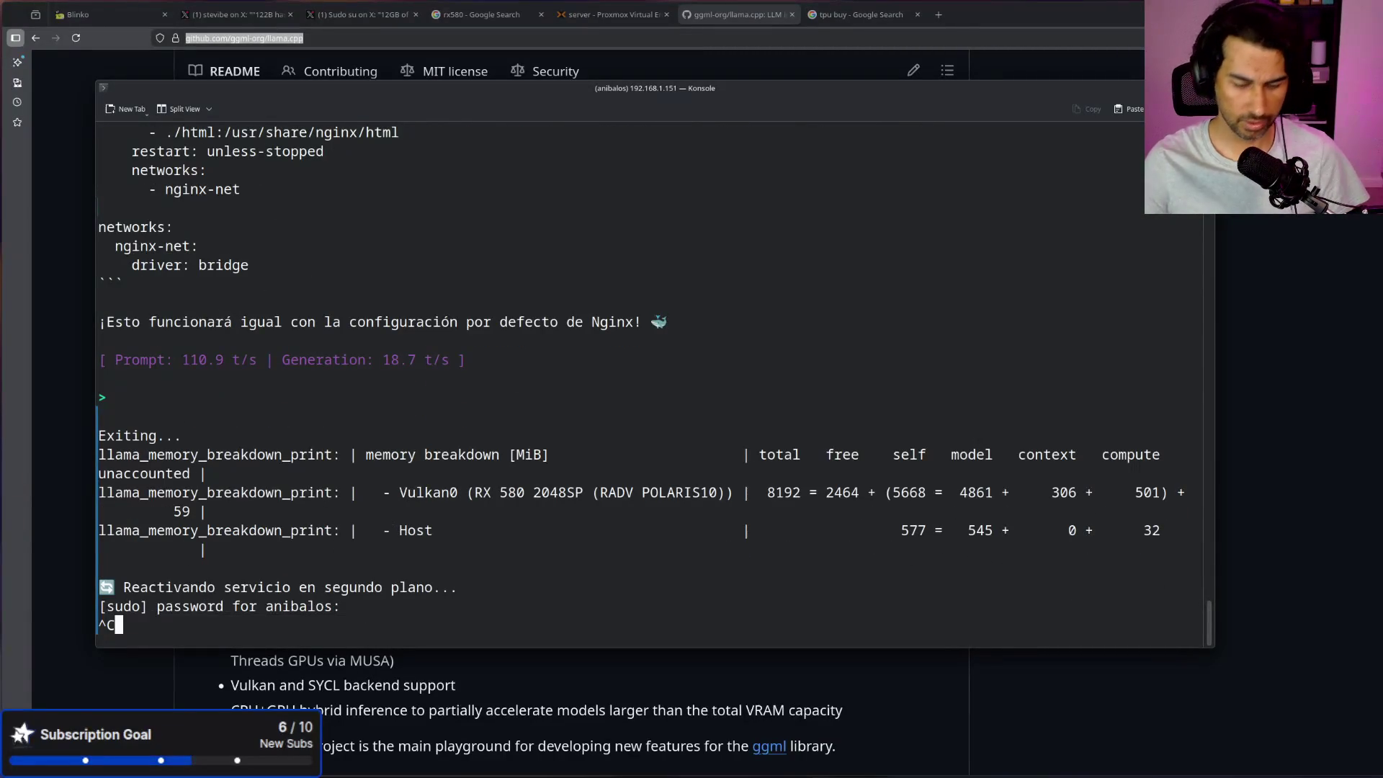
key("Return")
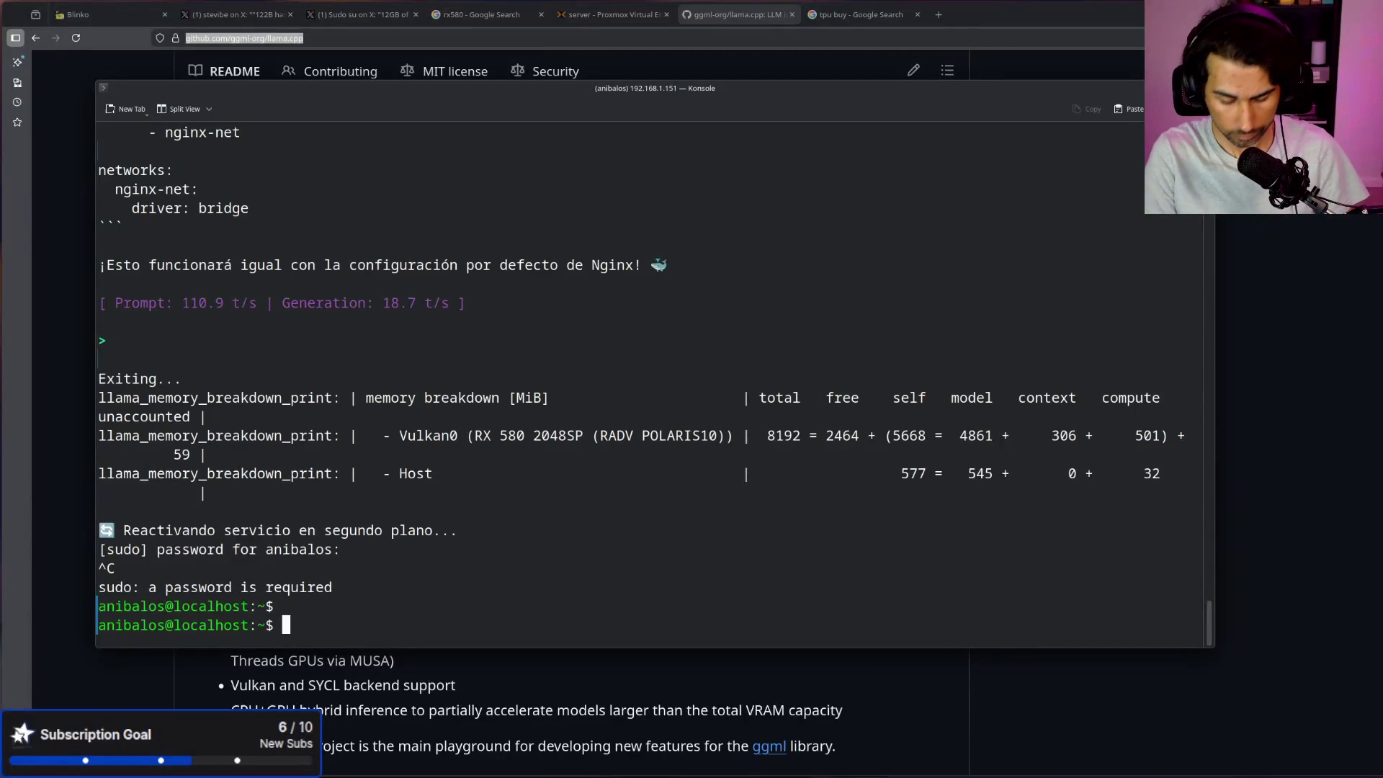
type("ls")
key("Return")
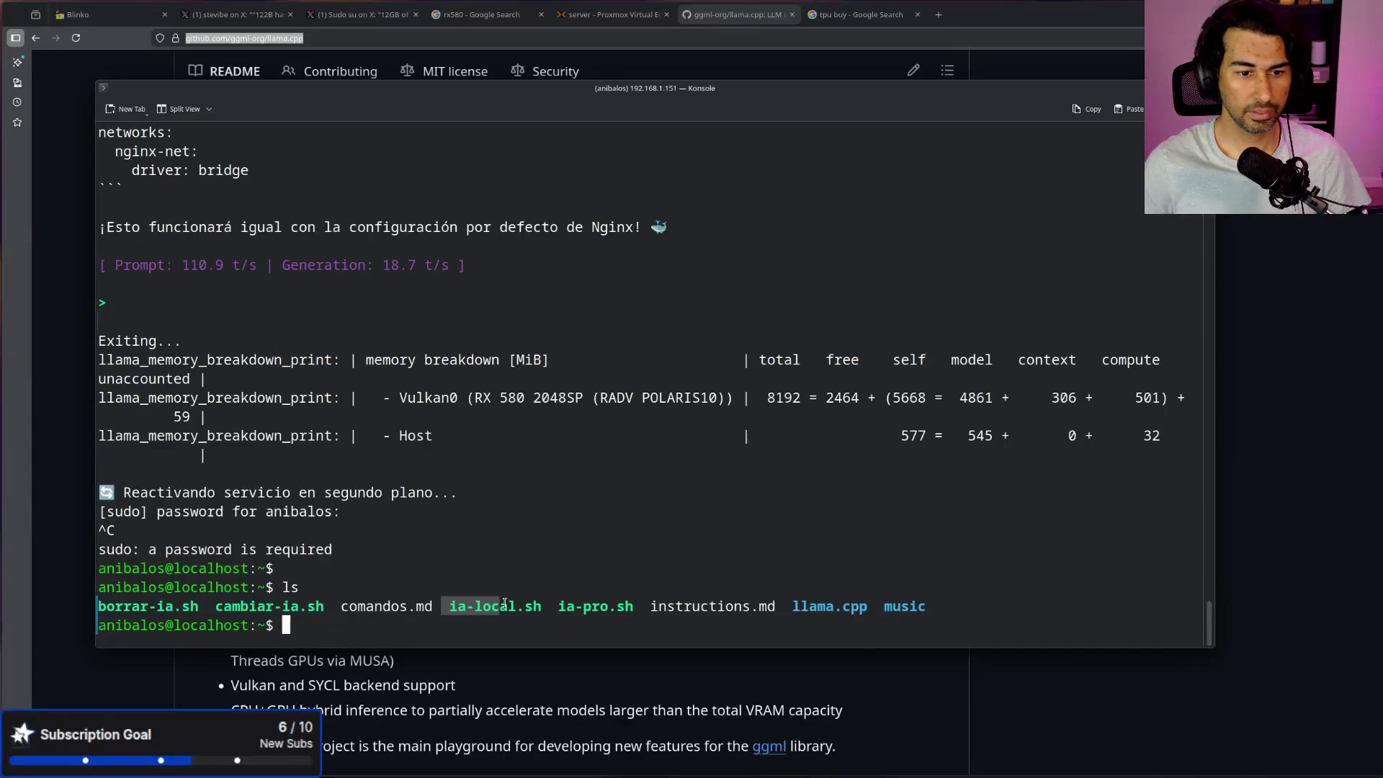
left_click(305, 607)
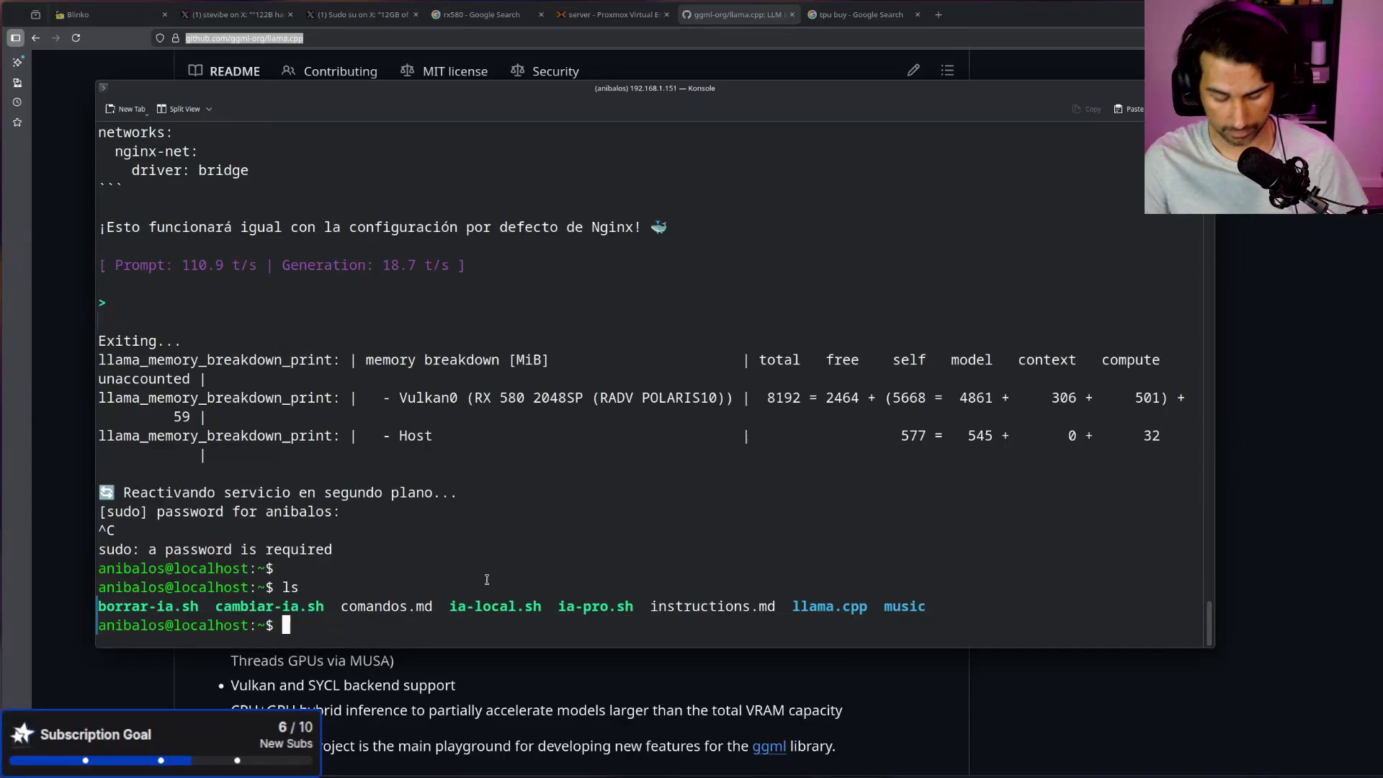
Step: Run cambiar-ia.sh, choose option 1 (Qwen3.5-9B) and enter the sudo password; the service restart fails
type("./ca")
key("Tab")
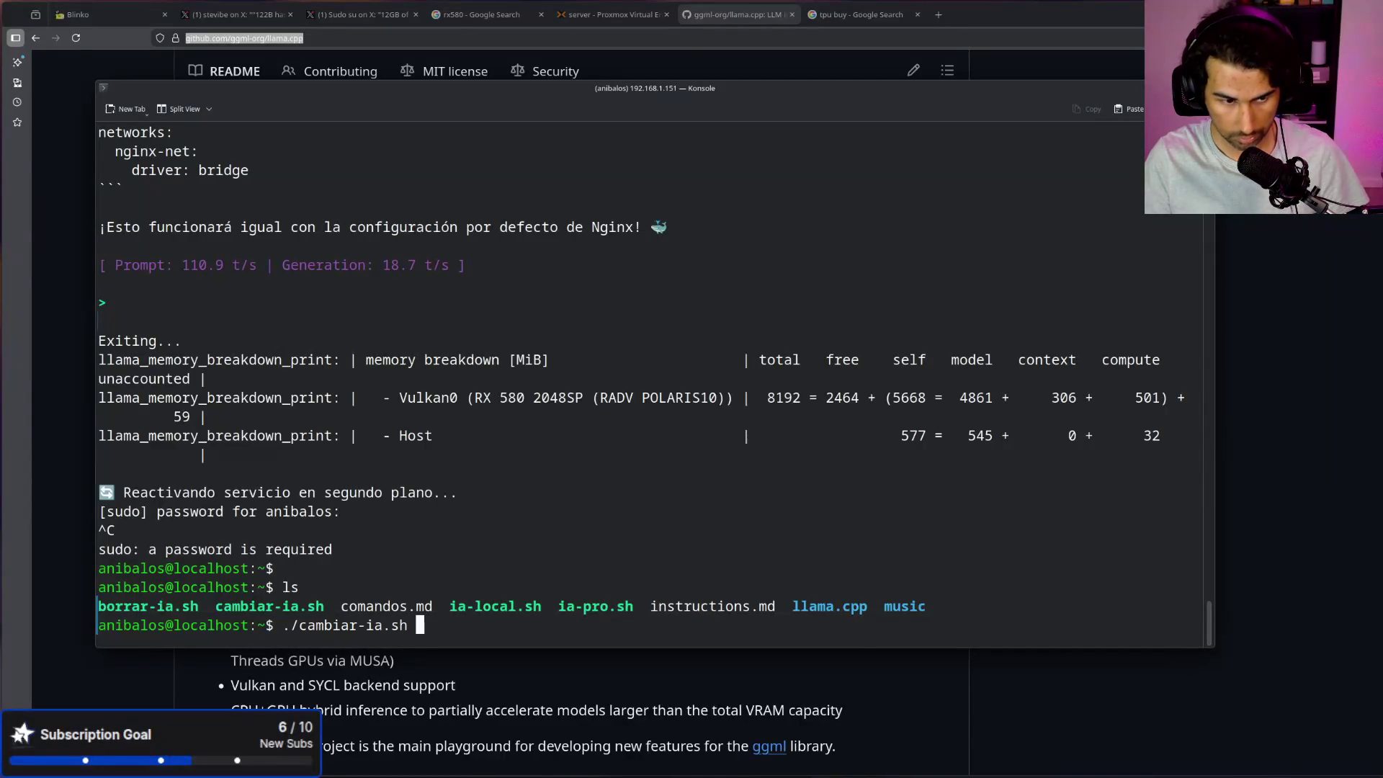
key("Return")
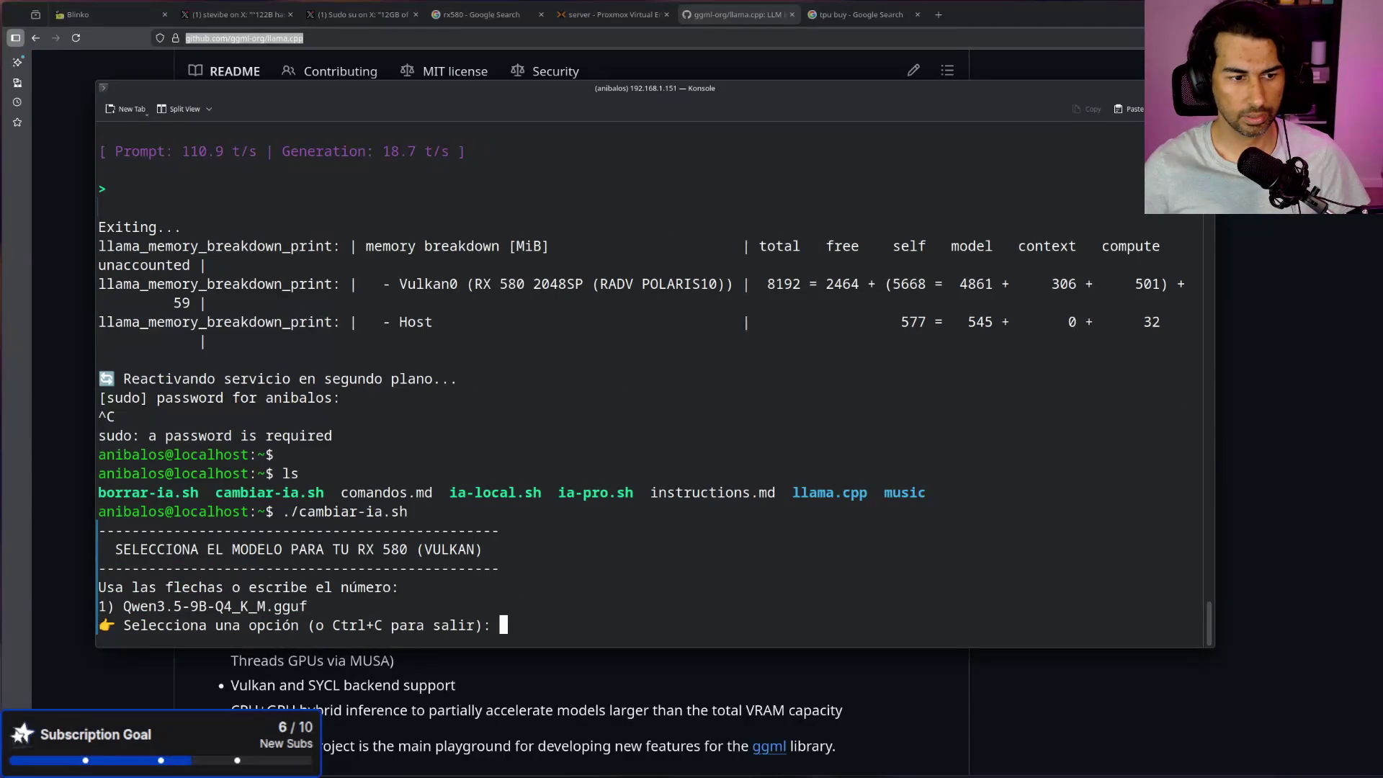
type("1")
key("Return")
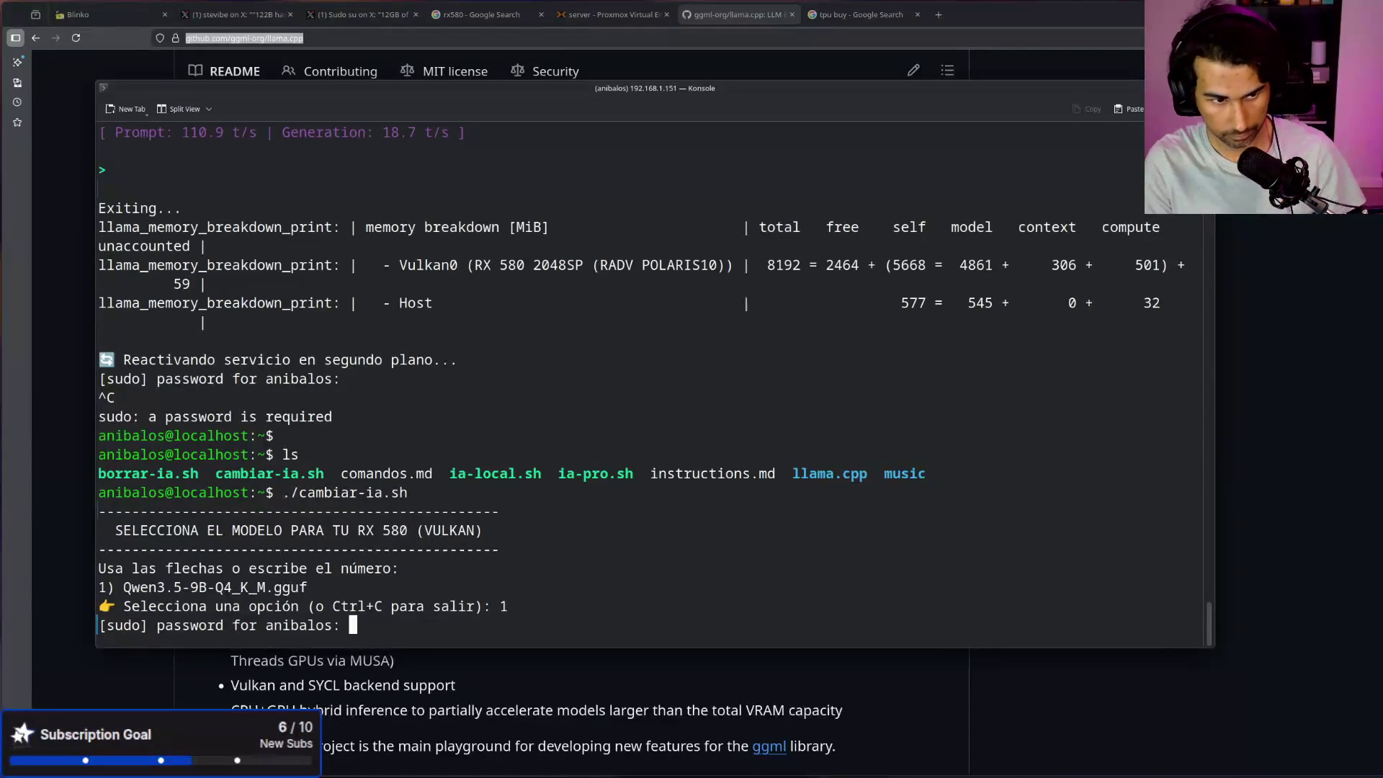
key("Return")
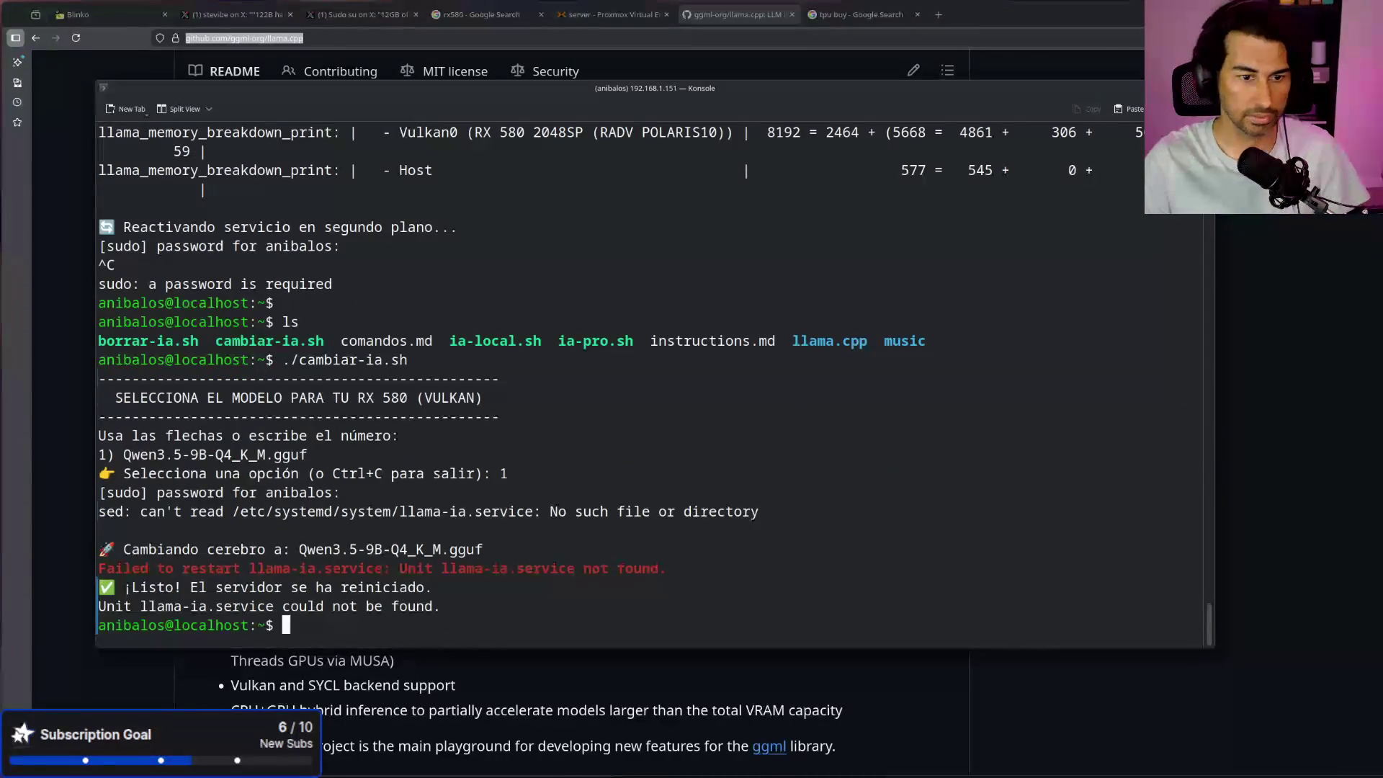
left_click_drag(675, 568, 86, 569)
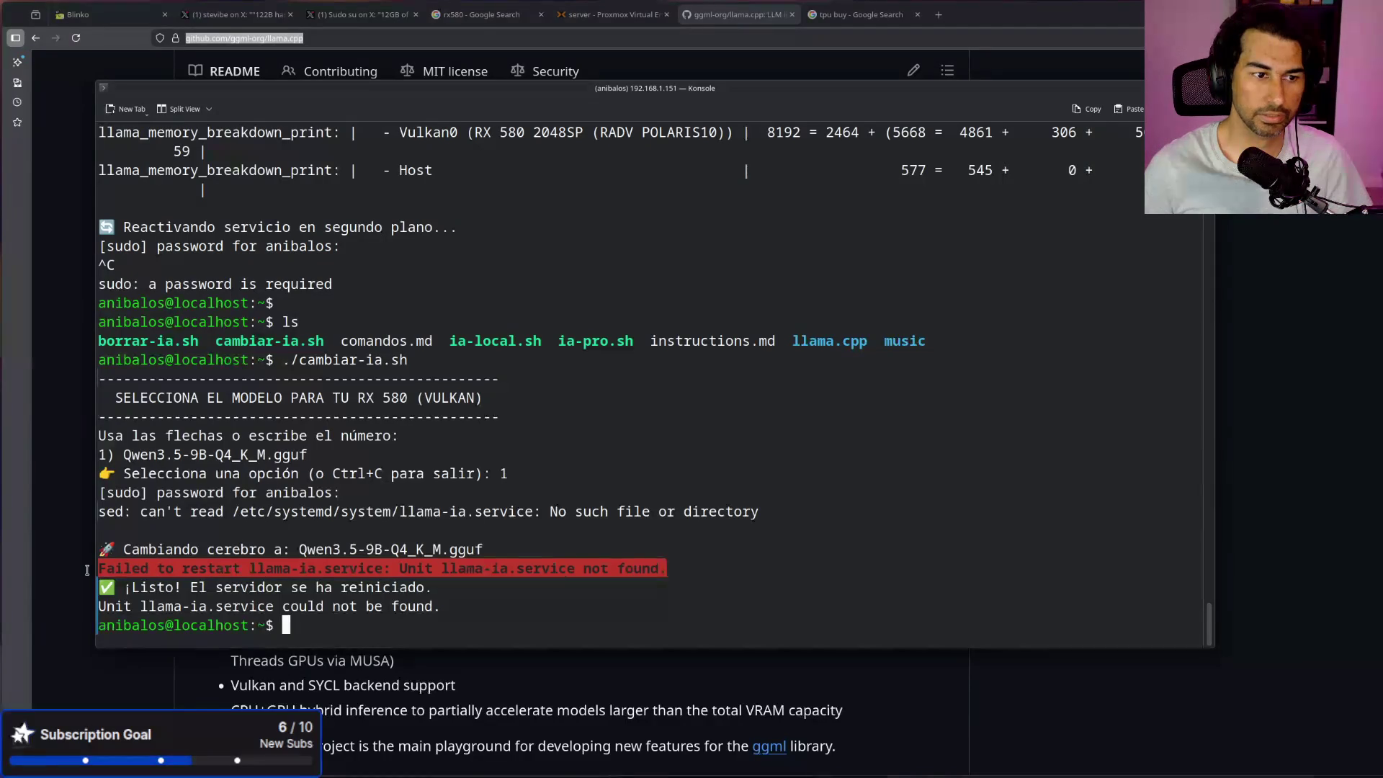
left_click(517, 422)
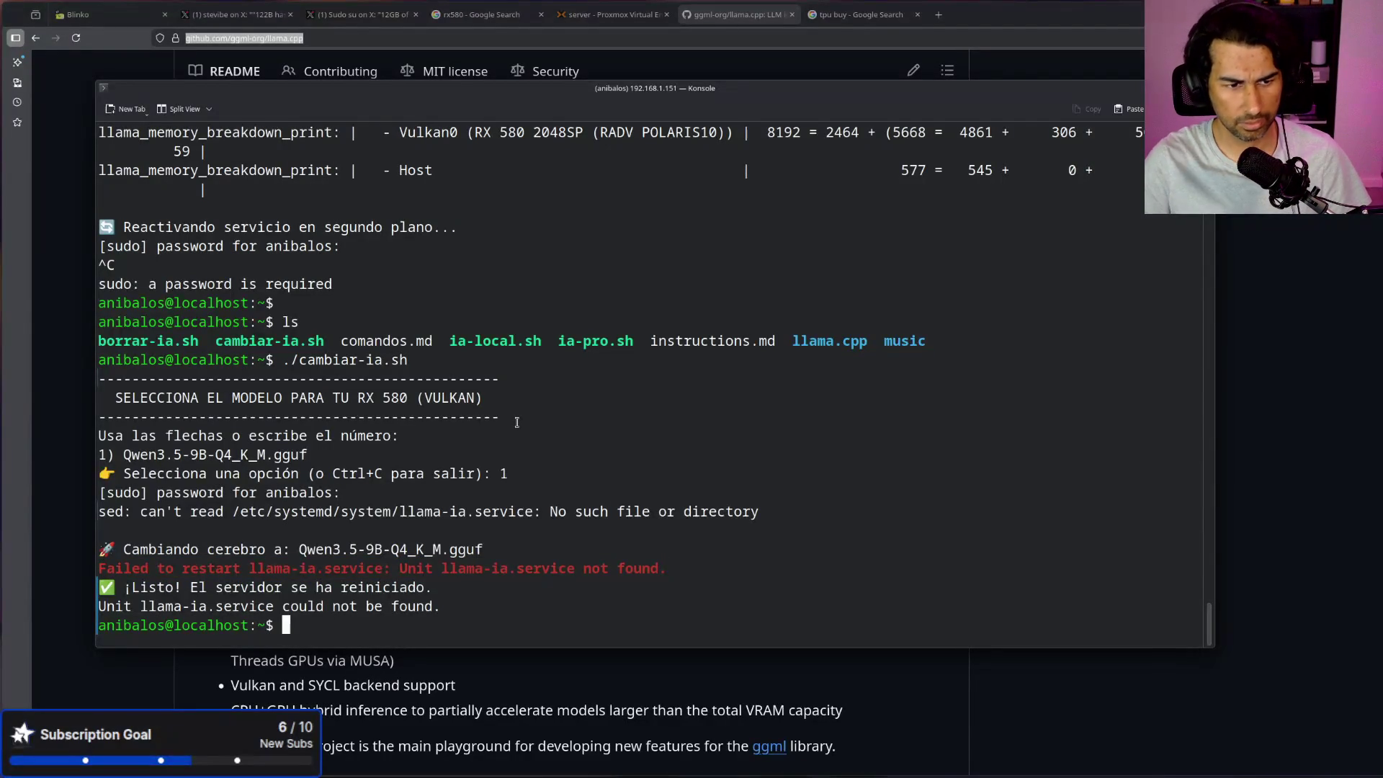
Step: List the home folder again, check the llama.cpp folder, and return to the README
type("ls")
key("Return")
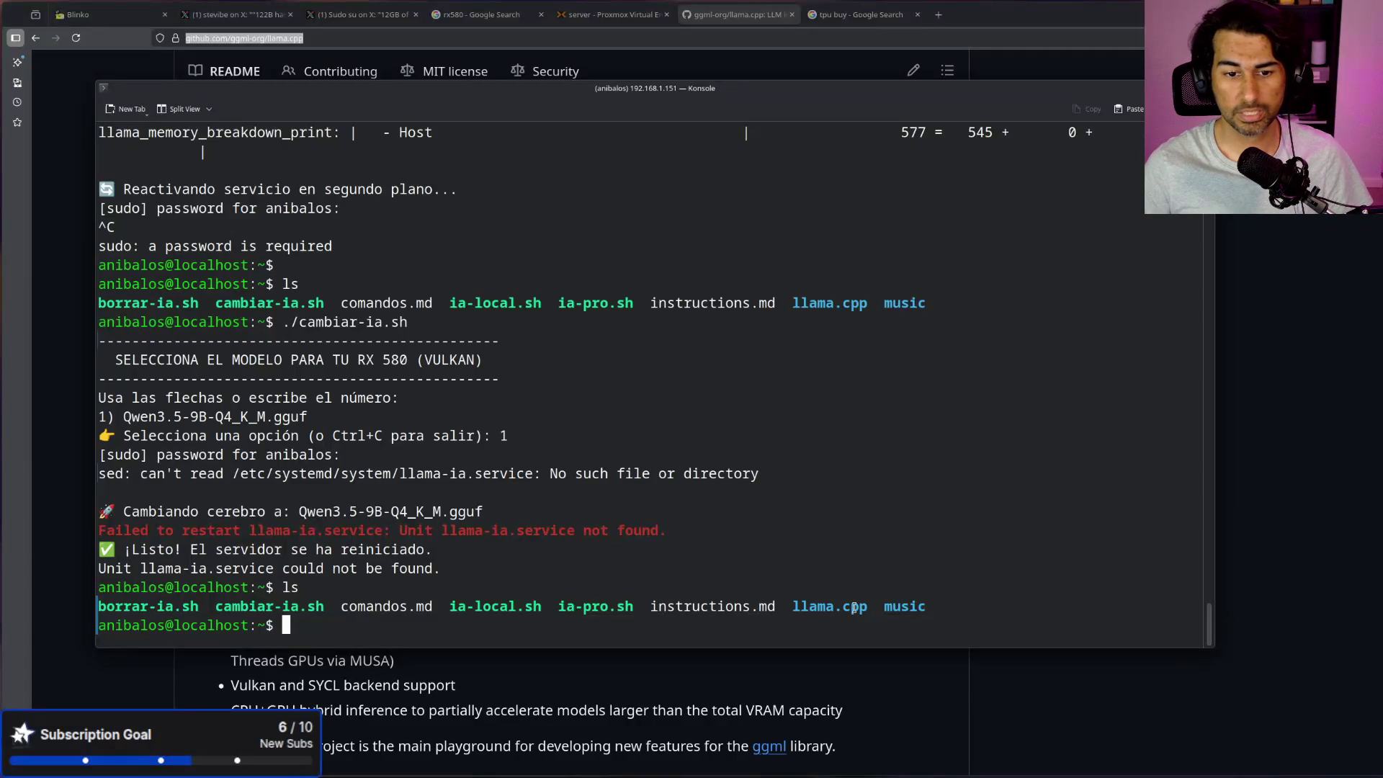
left_click_drag(868, 607, 775, 605)
left_click(765, 603)
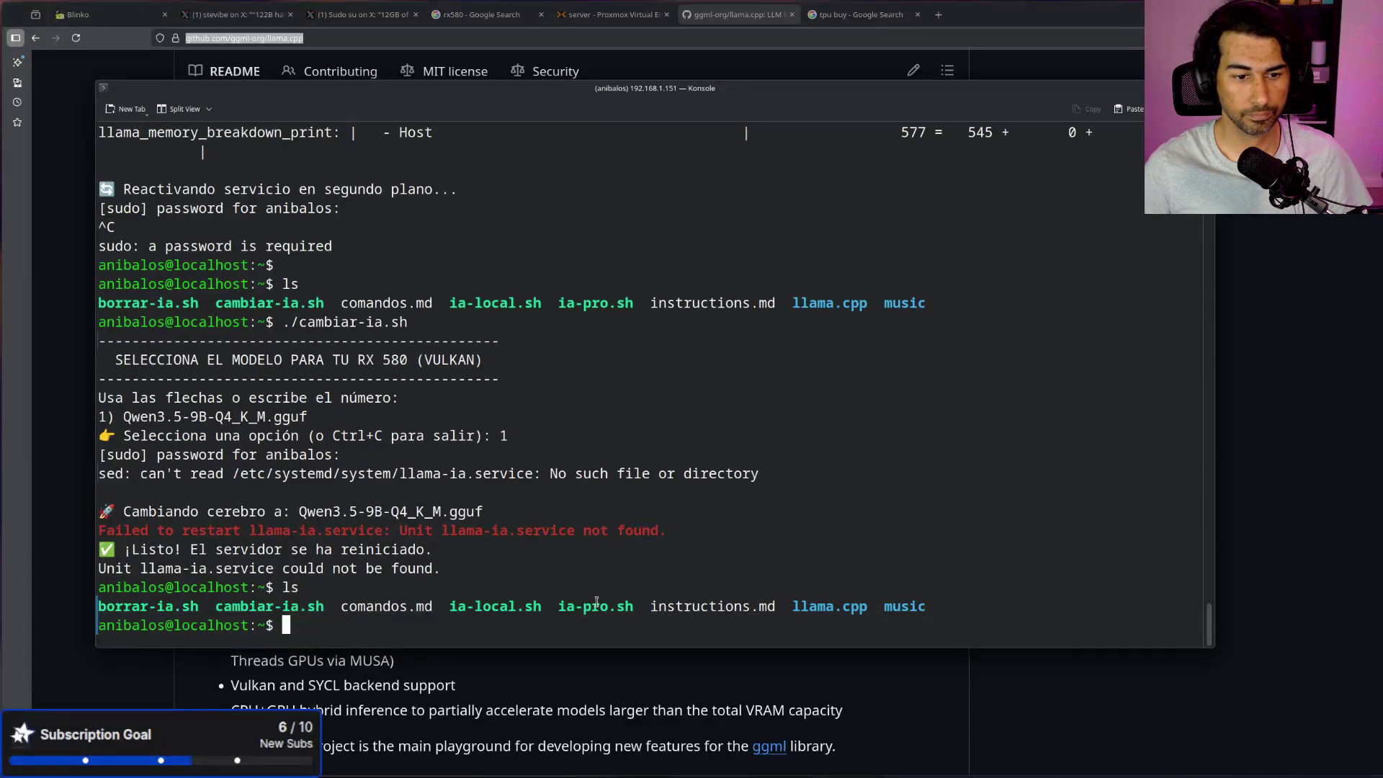
key("alt+Tab")
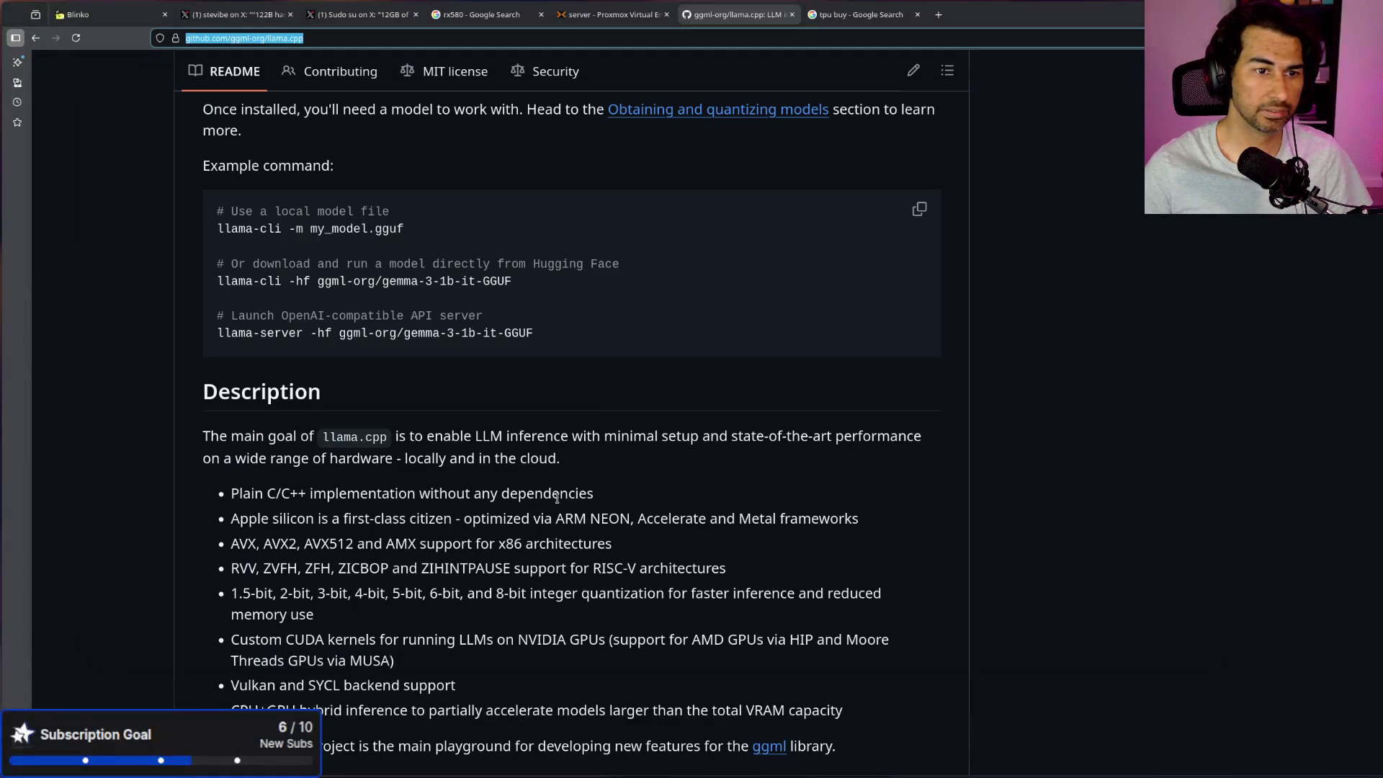
Step: Find Vulkan in the llama.cpp README's Supported backends table
scroll(548, 485, "up", 15)
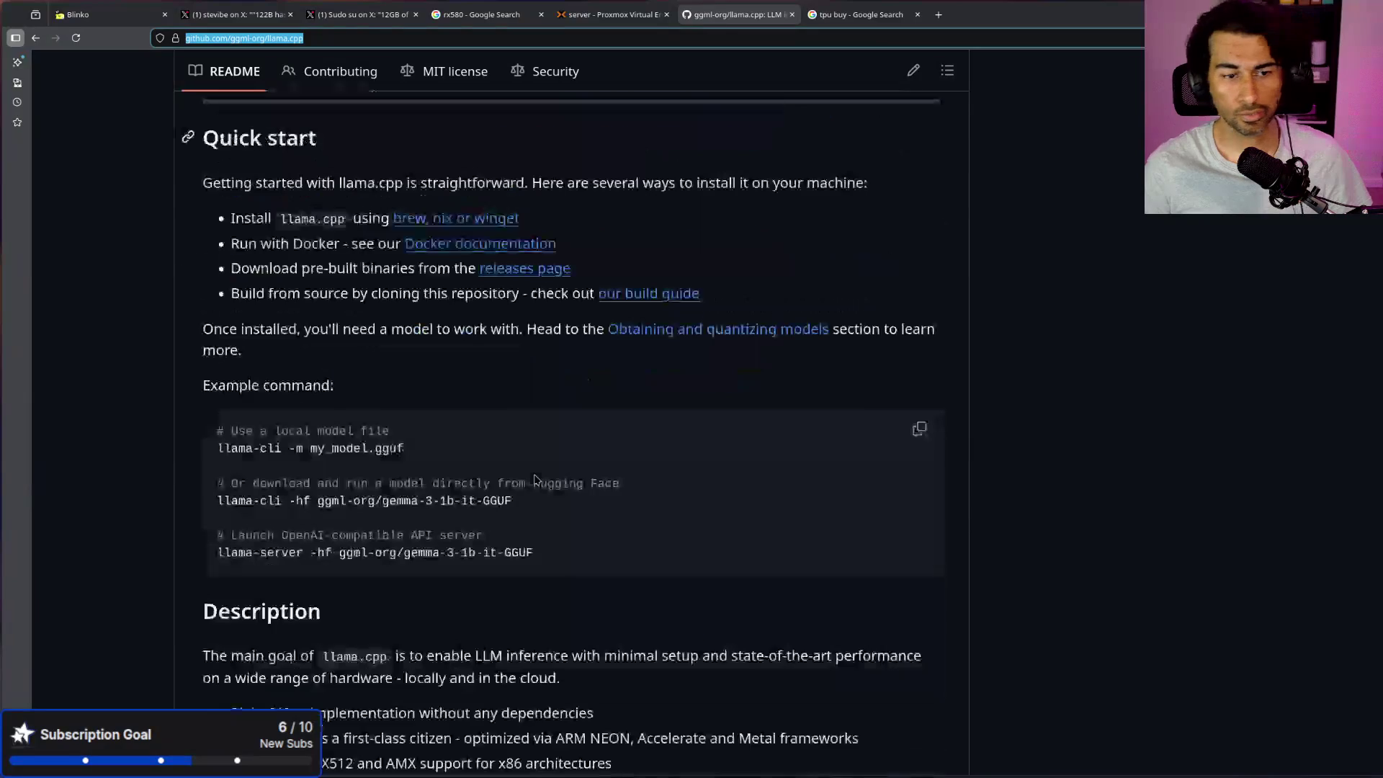
scroll(539, 384, "up", 5)
scroll(539, 385, "down", 15)
scroll(538, 384, "down", 2)
scroll(540, 383, "up", 2)
scroll(533, 381, "down", 2)
left_click_drag(275, 395, 213, 398)
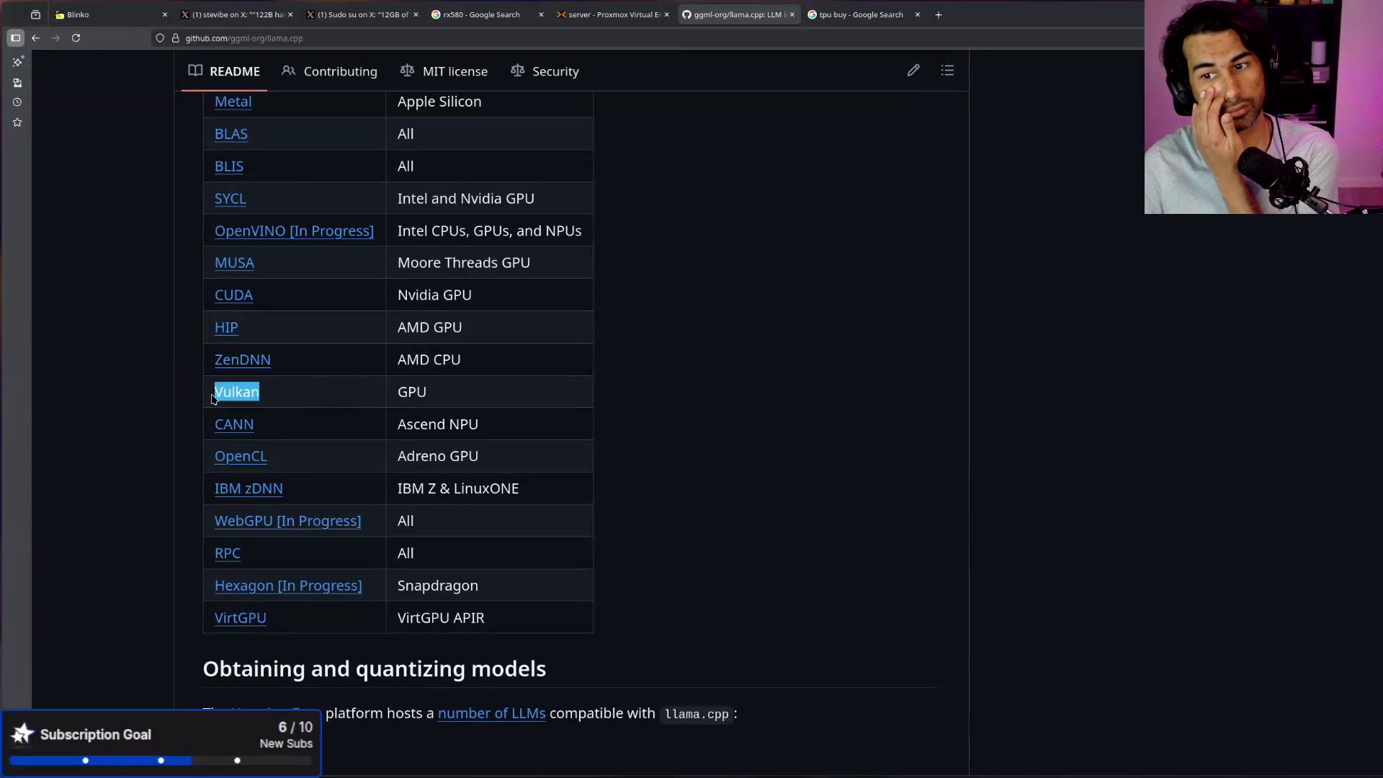
scroll(824, 558, "down", 6)
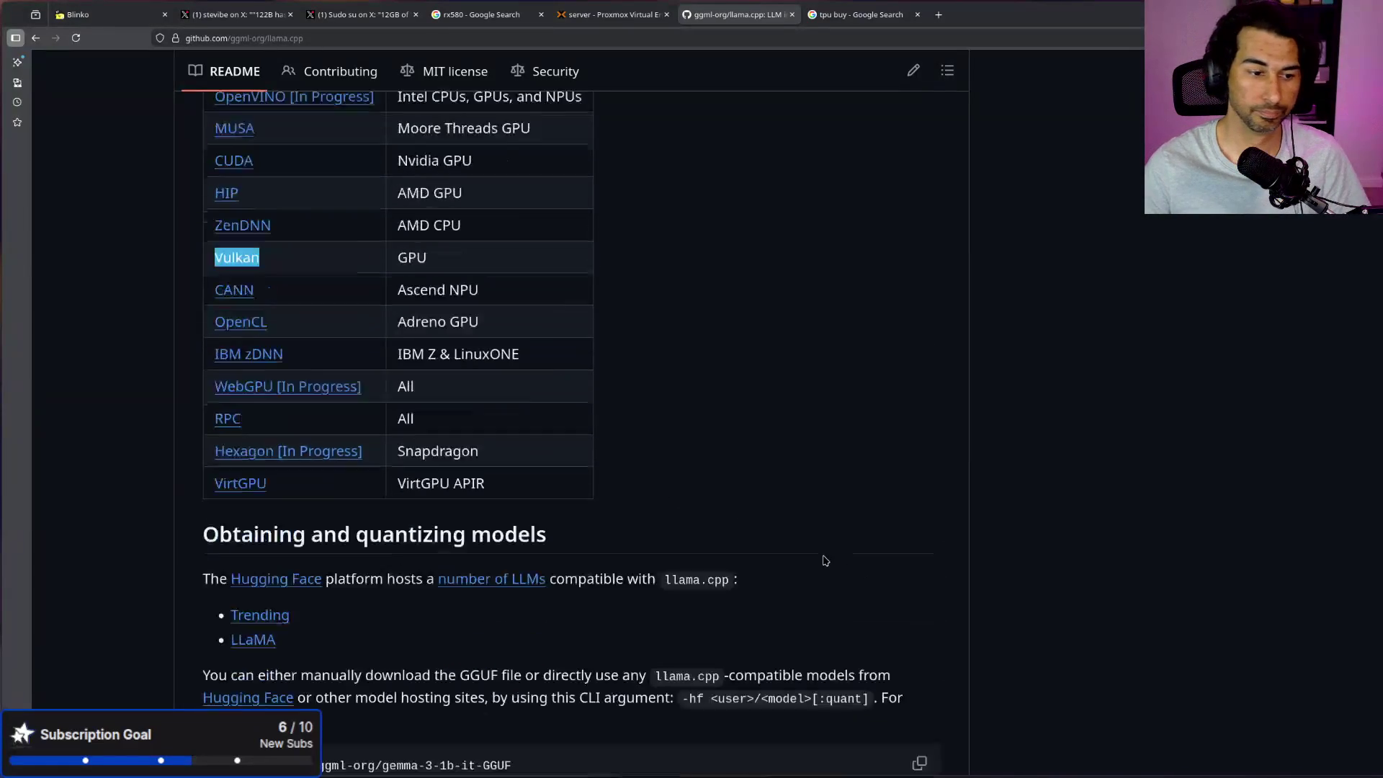
scroll(823, 558, "up", 15)
Step: Scroll back in Konsole and highlight the earlier 18.7 t/s generation rate
key("alt+Tab")
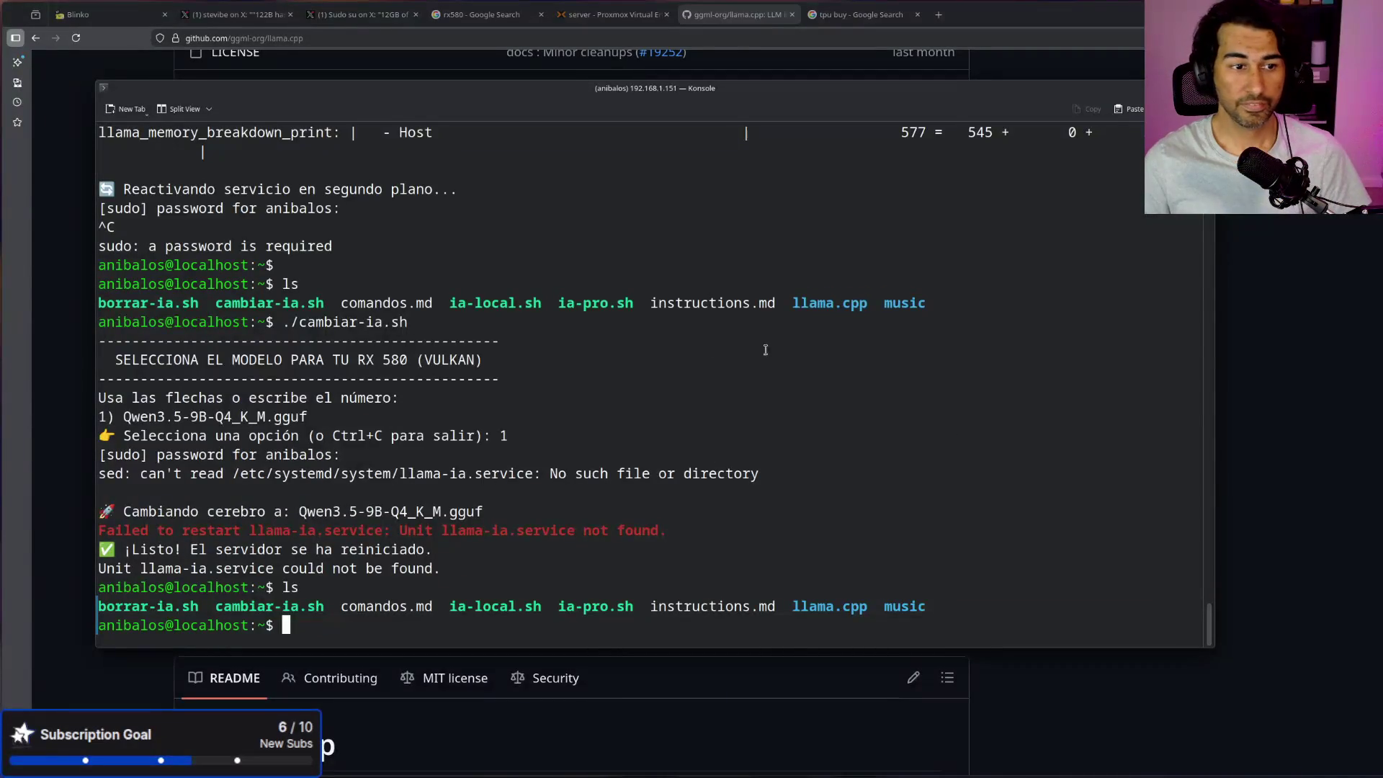
scroll(267, 234, "up", 15)
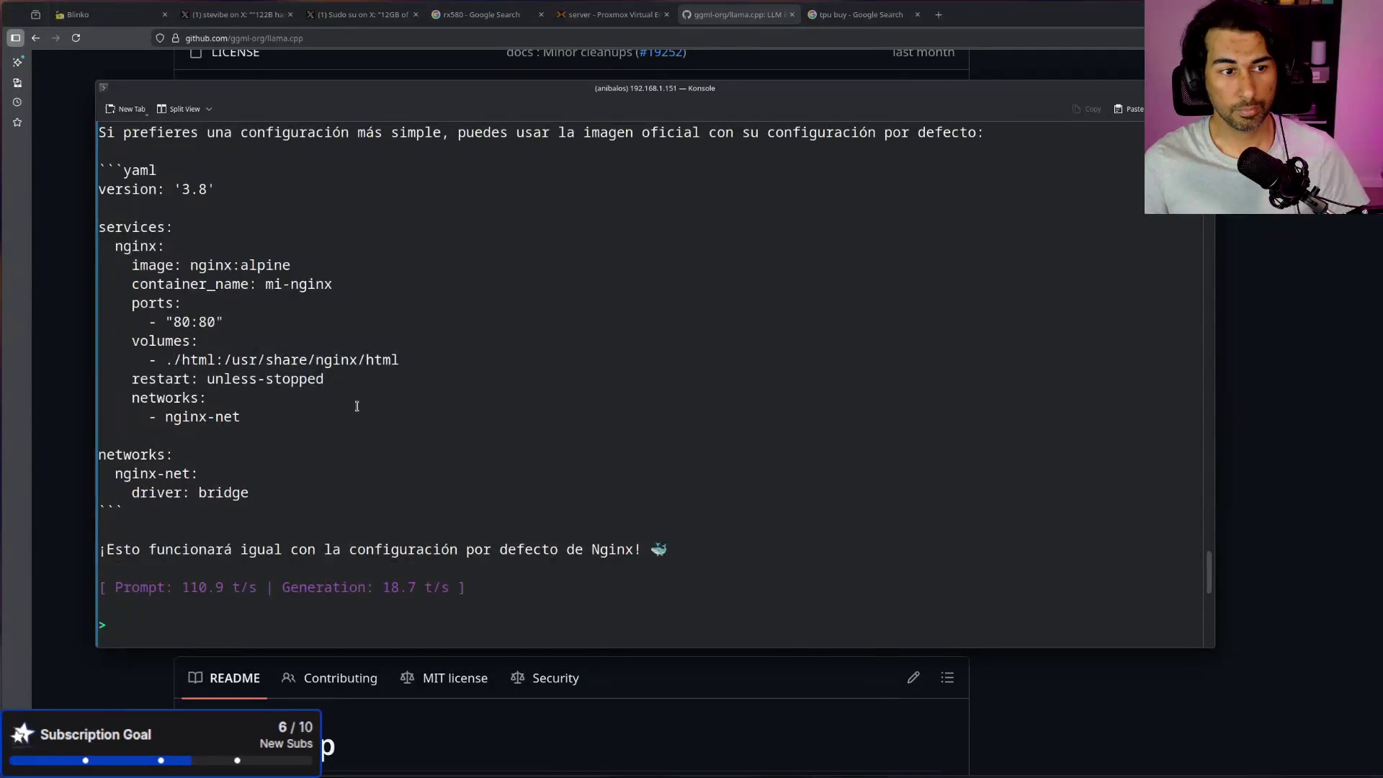
scroll(356, 406, "up", 15)
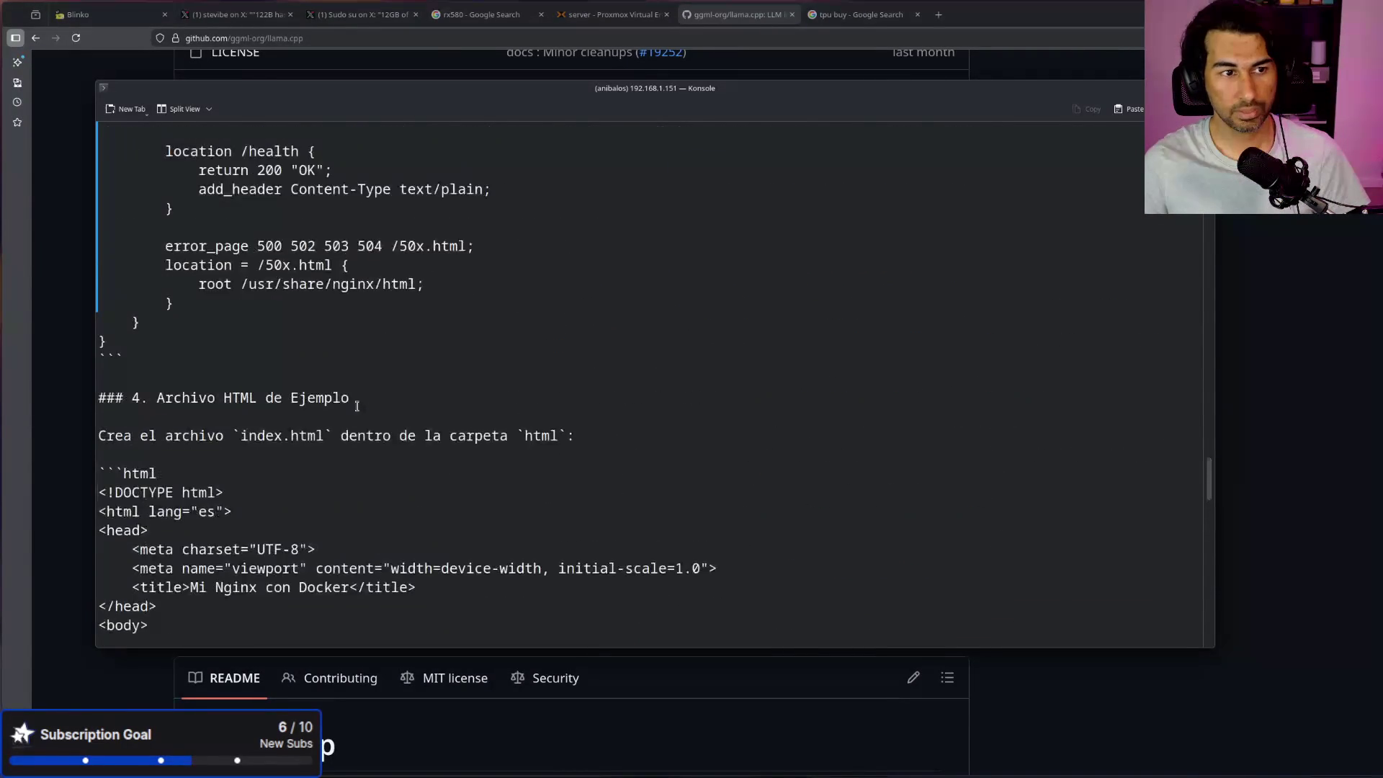
scroll(356, 406, "down", 20)
left_click_drag(495, 426, 357, 412)
left_click(614, 15)
Step: Shut down VM 107 (agentes) in Proxmox and confirm
right_click(139, 144)
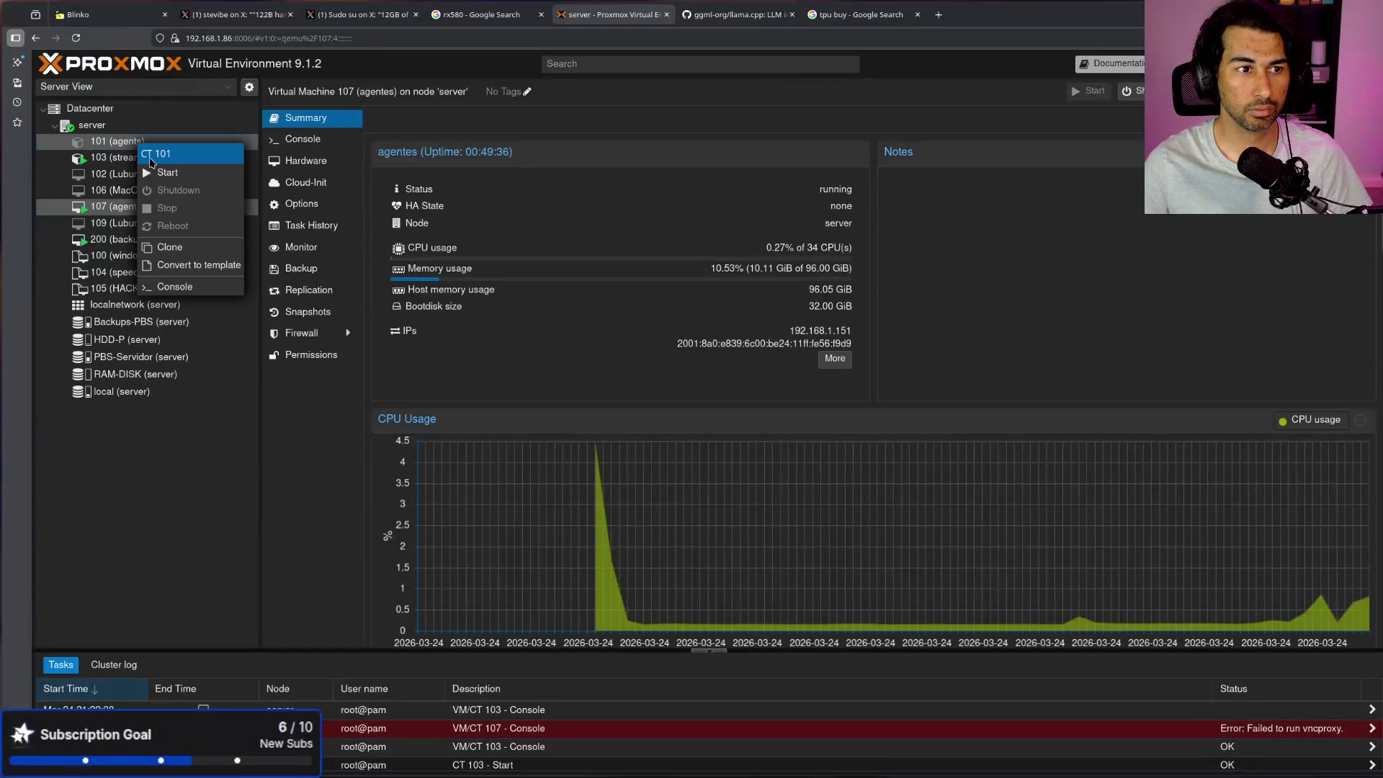
right_click(142, 207)
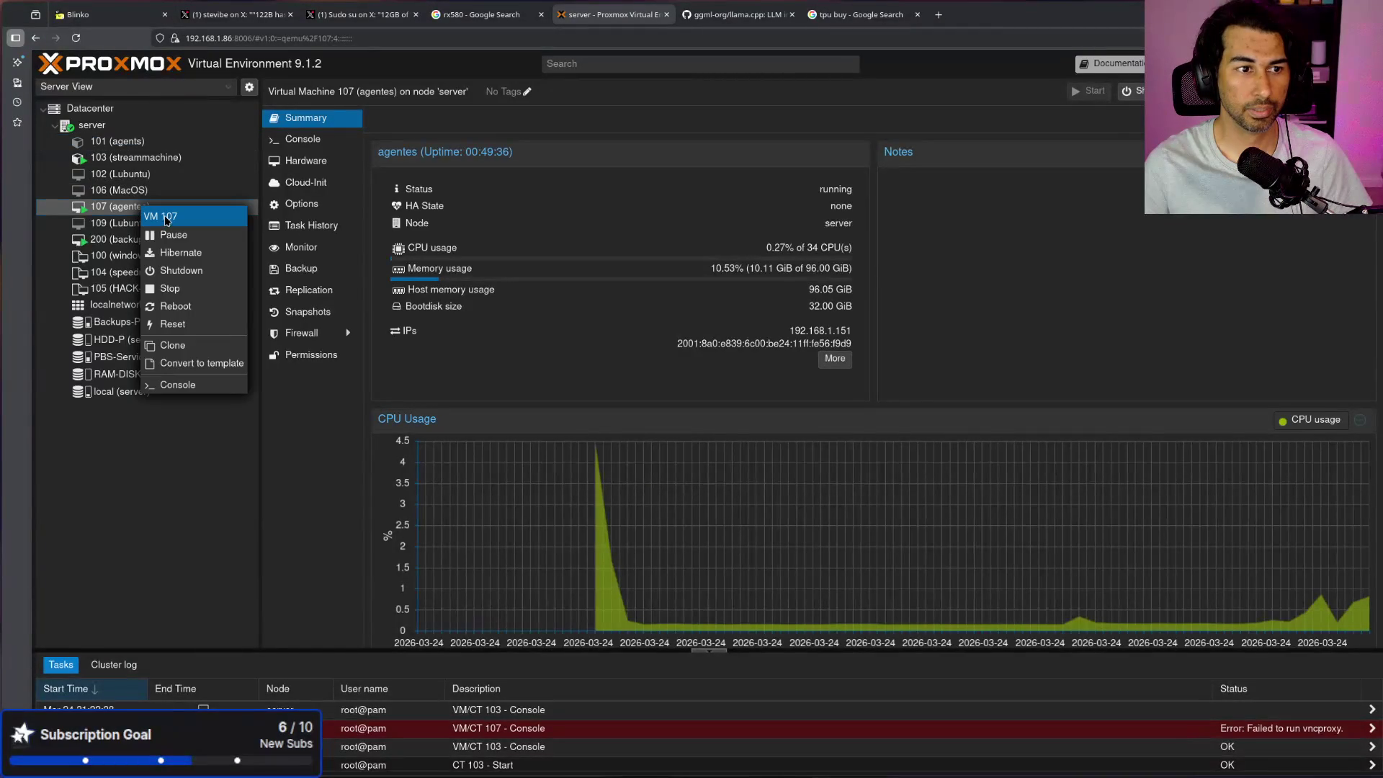
left_click(182, 273)
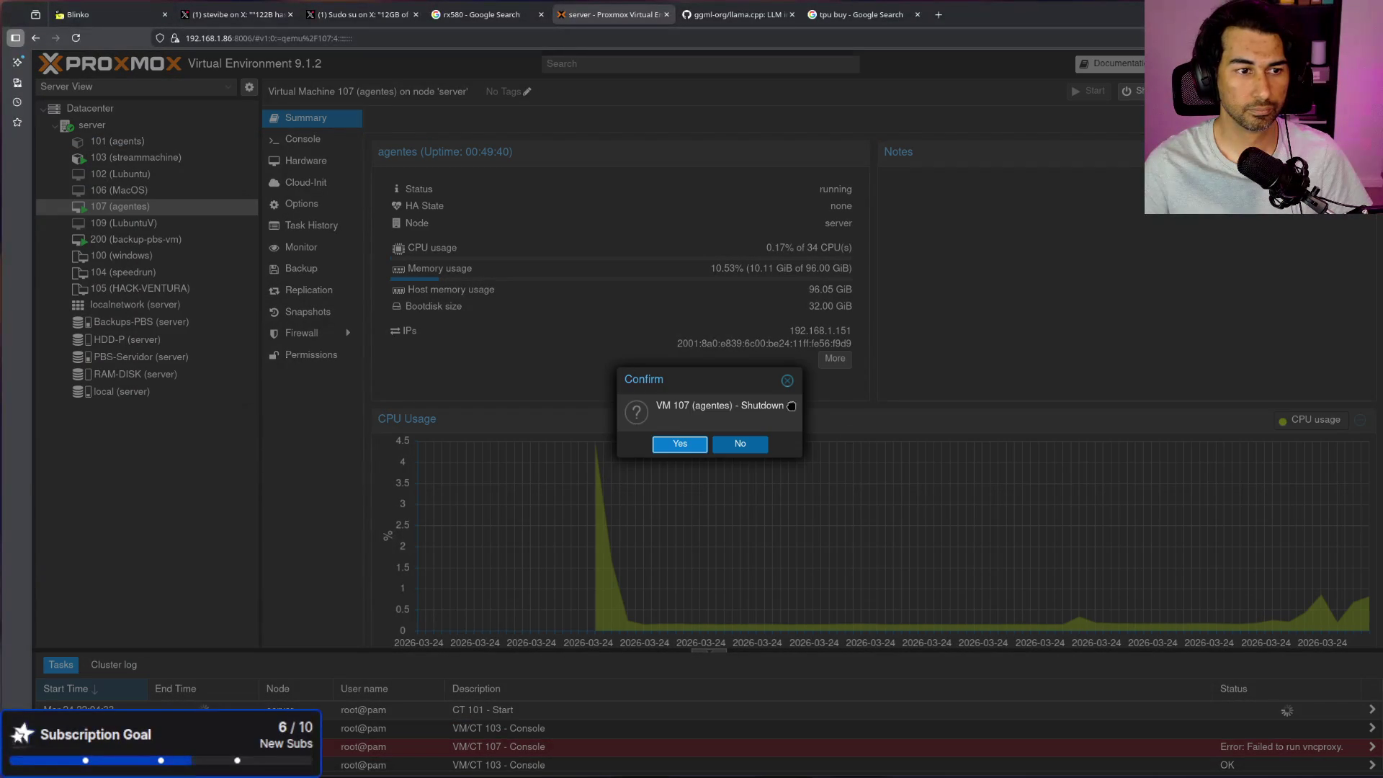
left_click(676, 442)
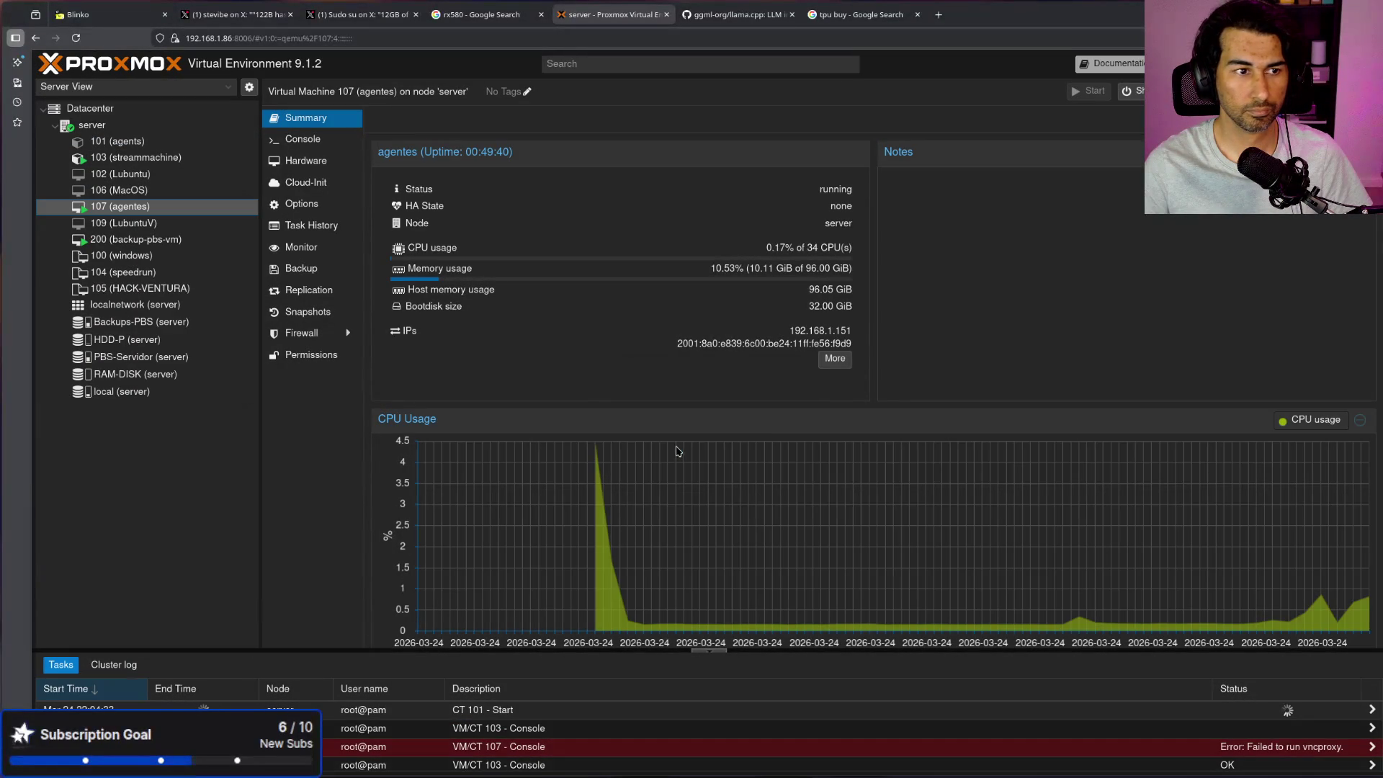
Step: Open container 101's console, log in as root with the password, and enlarge it
double_click(126, 141)
left_click_drag(1083, 407, 527, 86)
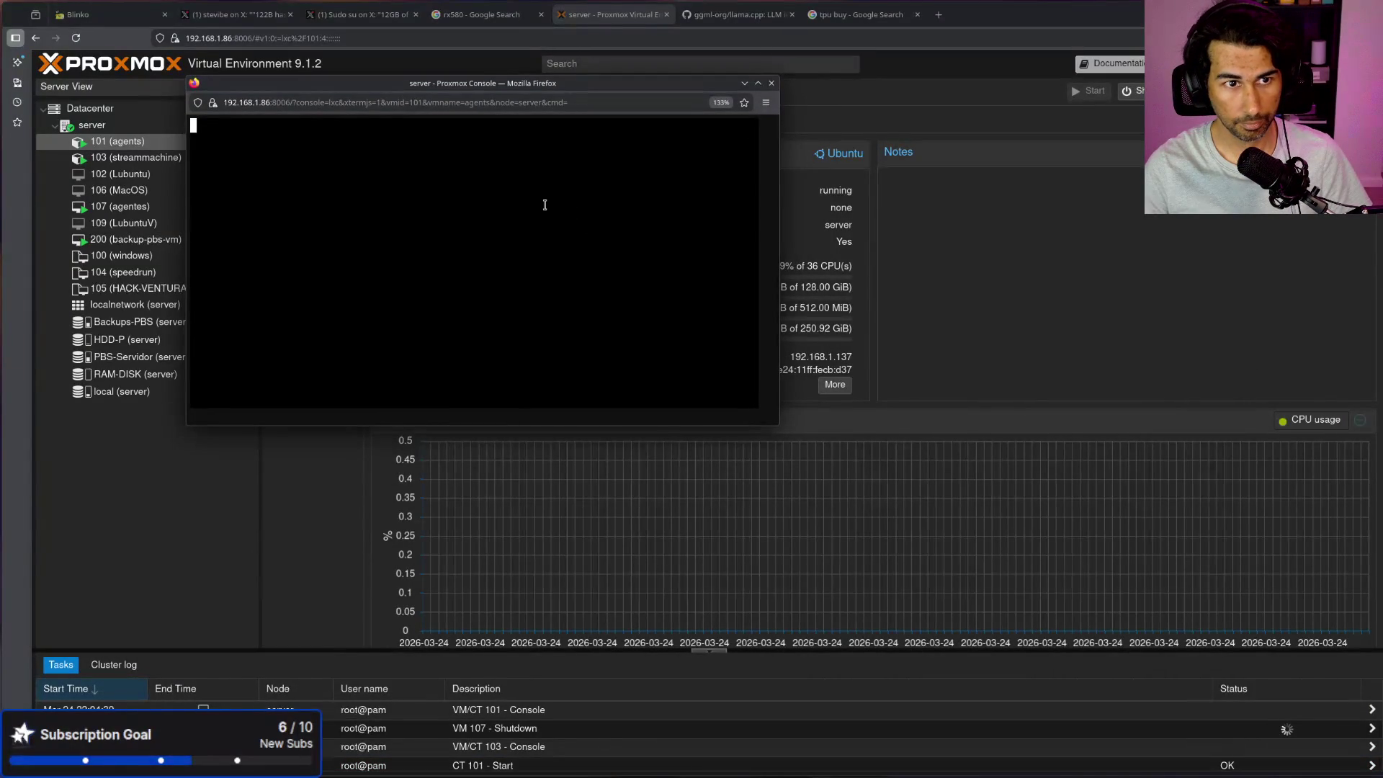
key("Return")
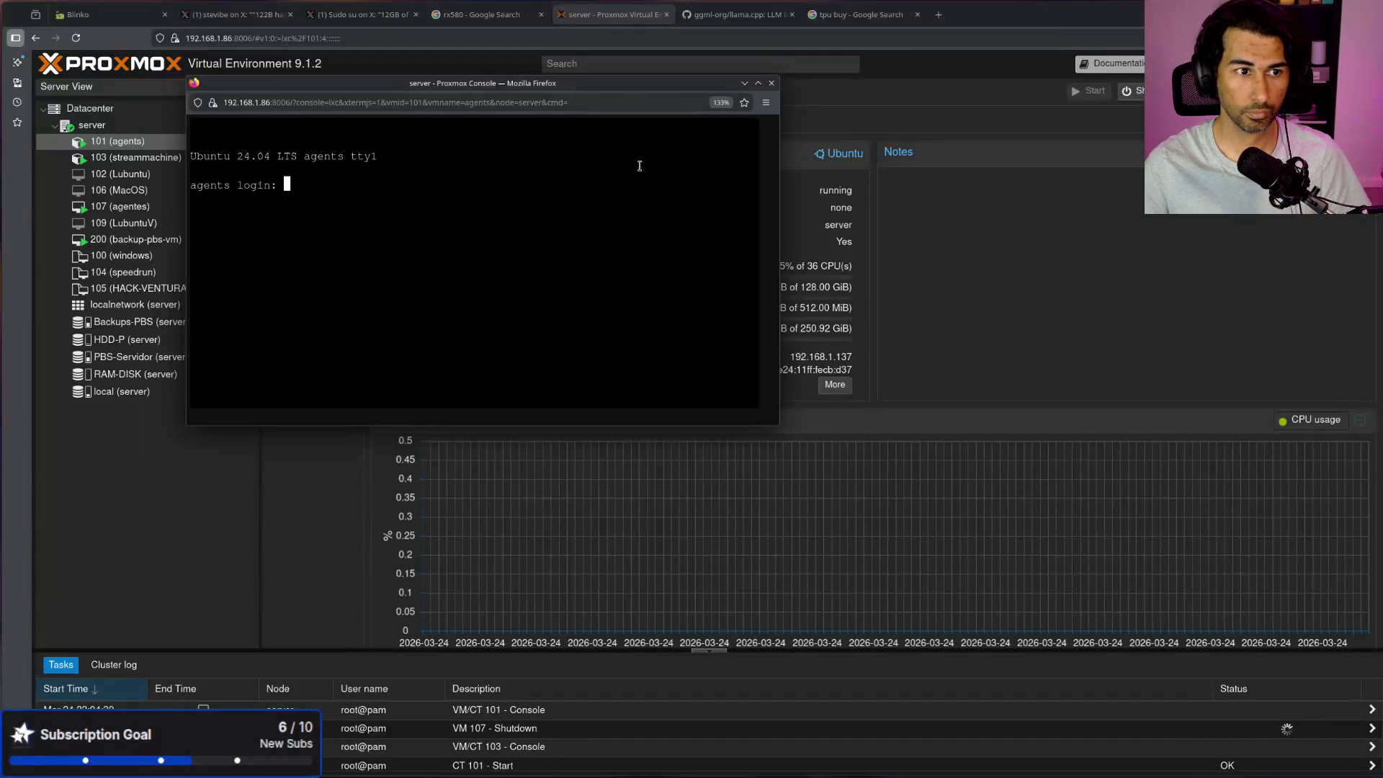
type("root")
key("Return")
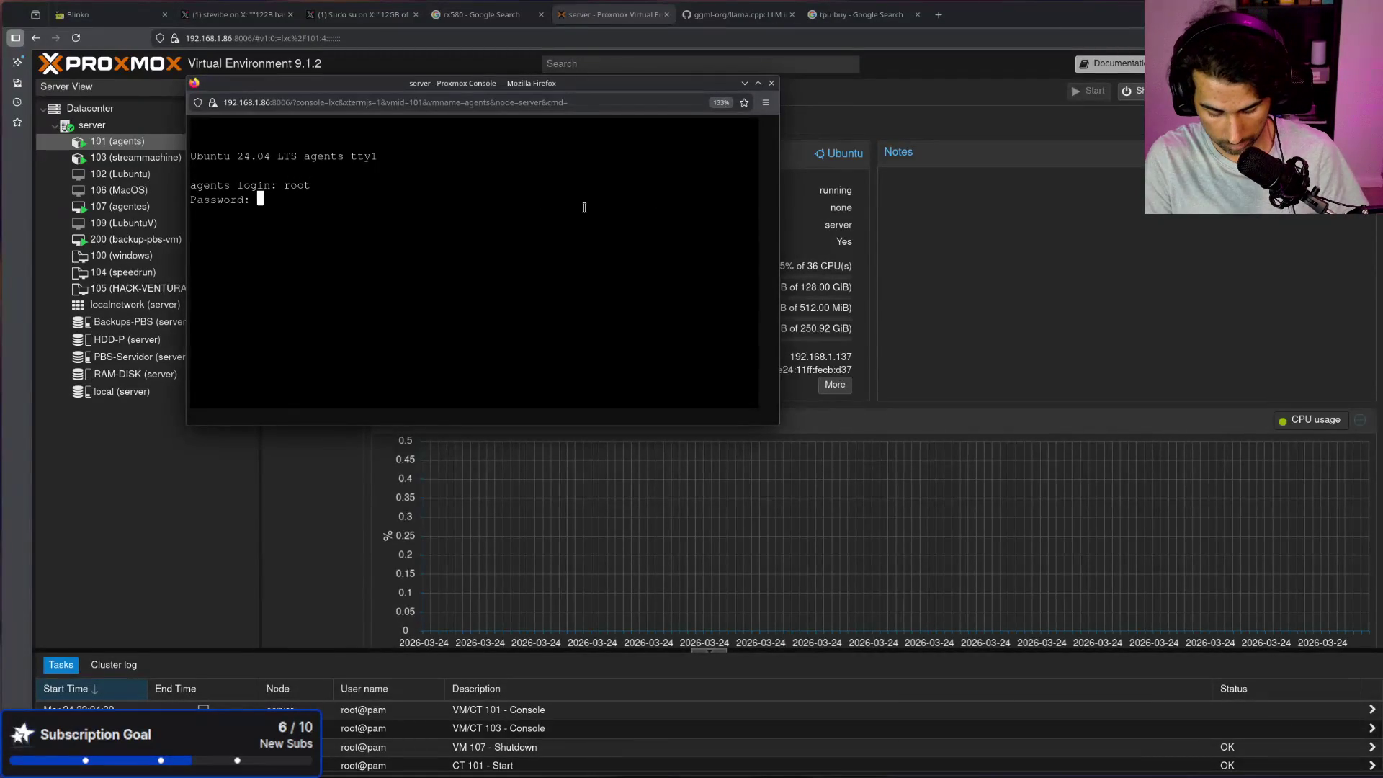
key("Return")
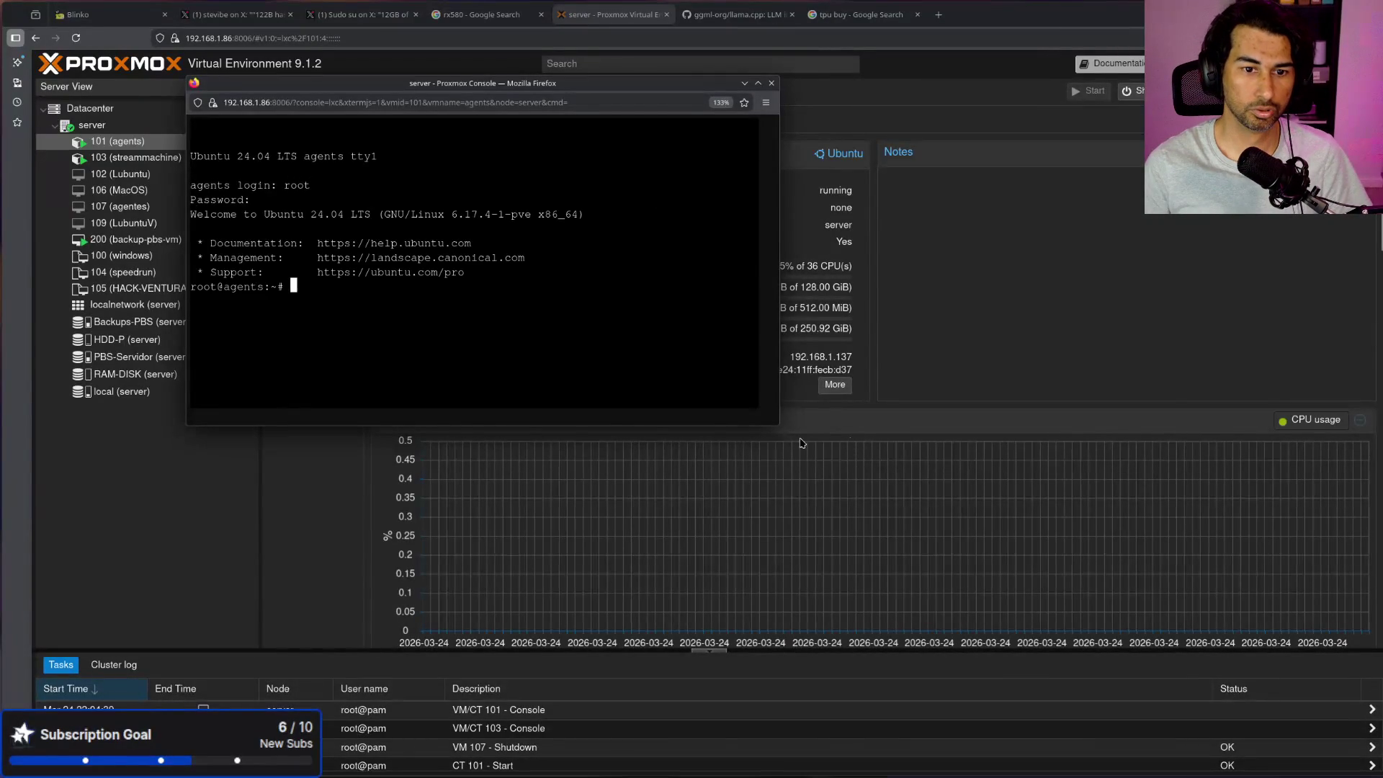
left_click_drag(780, 435, 1222, 772)
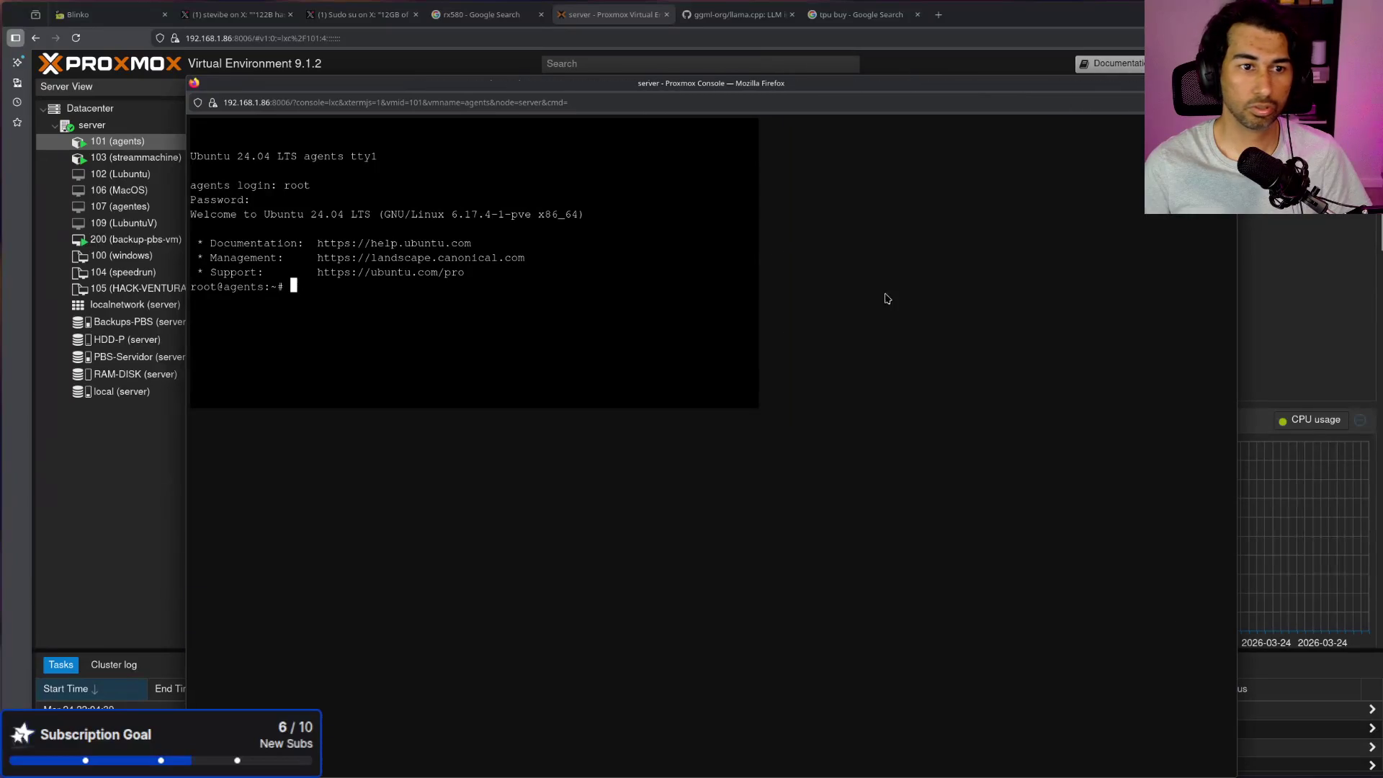
Step: Clear the console, list the home directory, and run 'ollama list' to show installed models
key("ctrl+l")
type("ls")
key("Return")
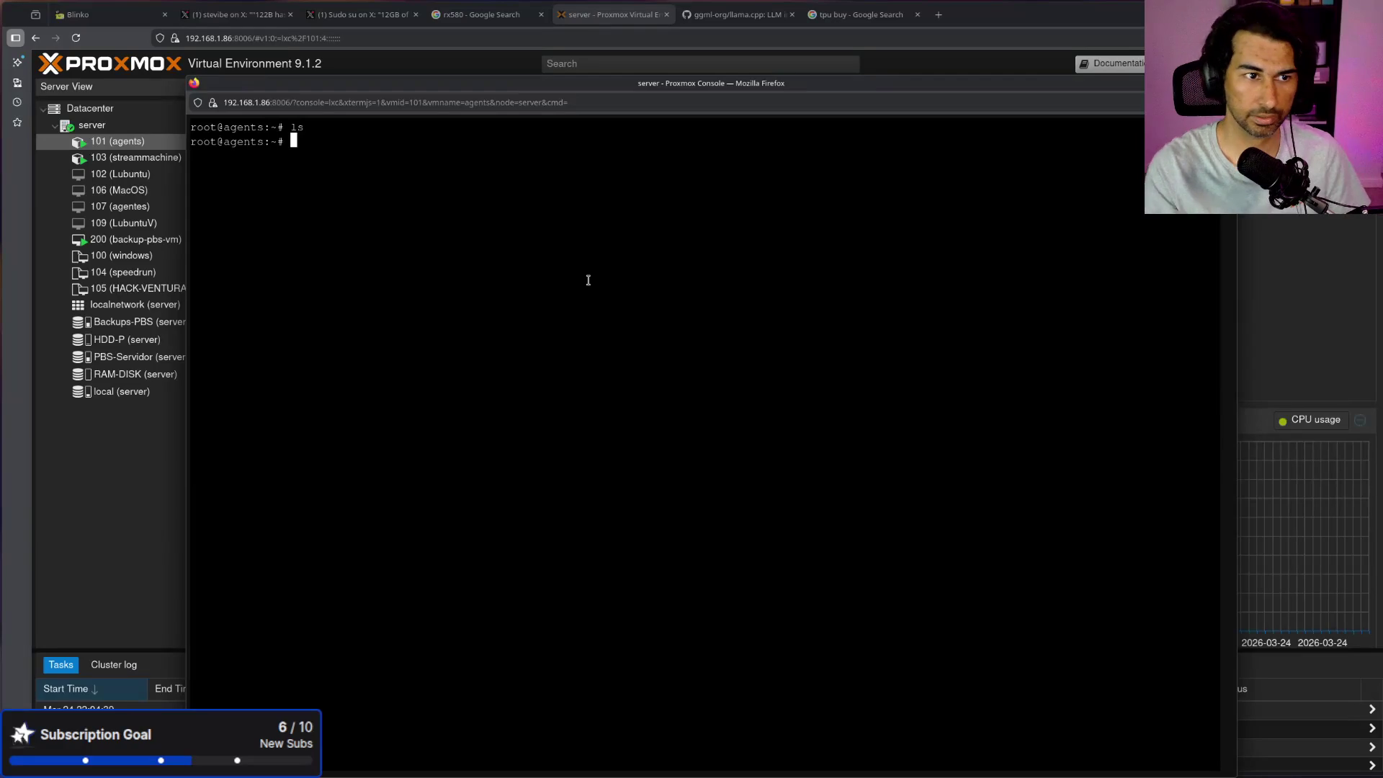
key("ctrl+l")
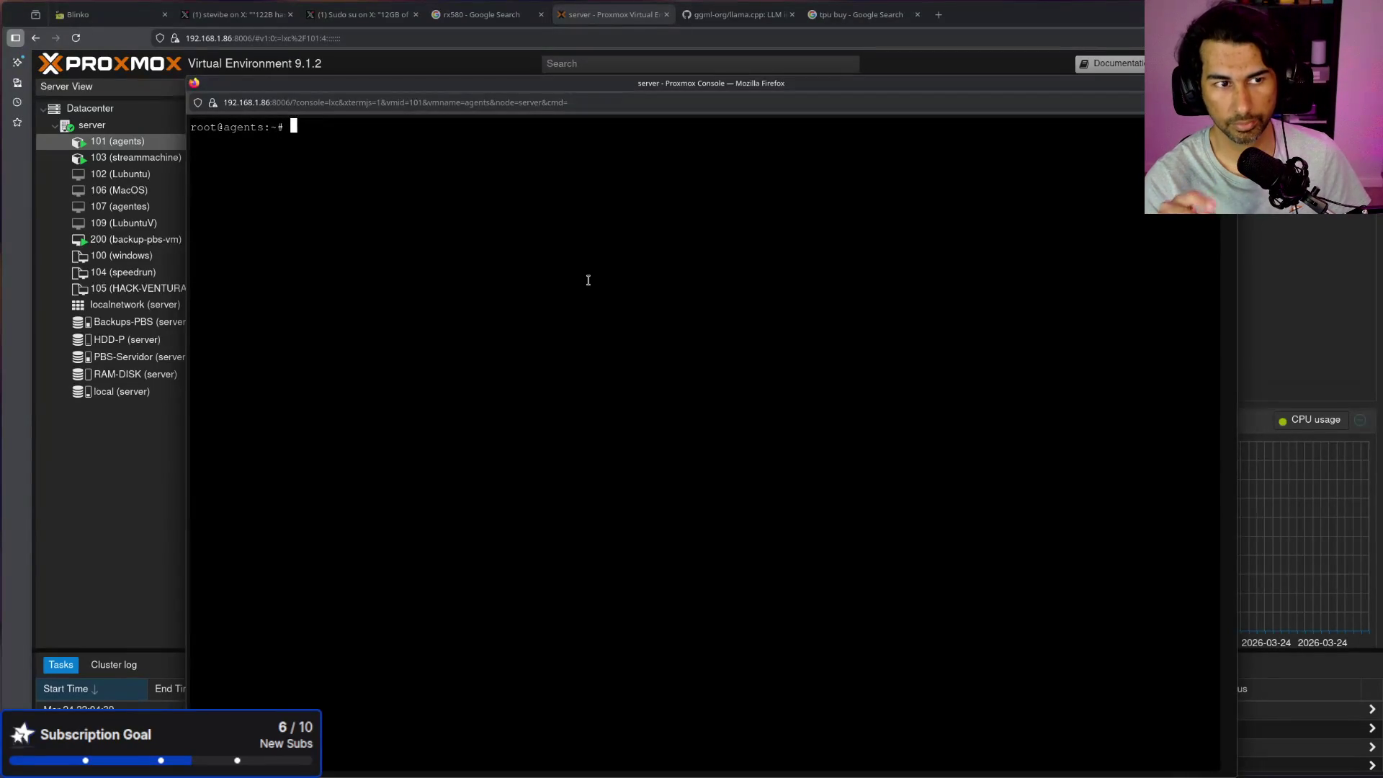
type("ls")
key("Return")
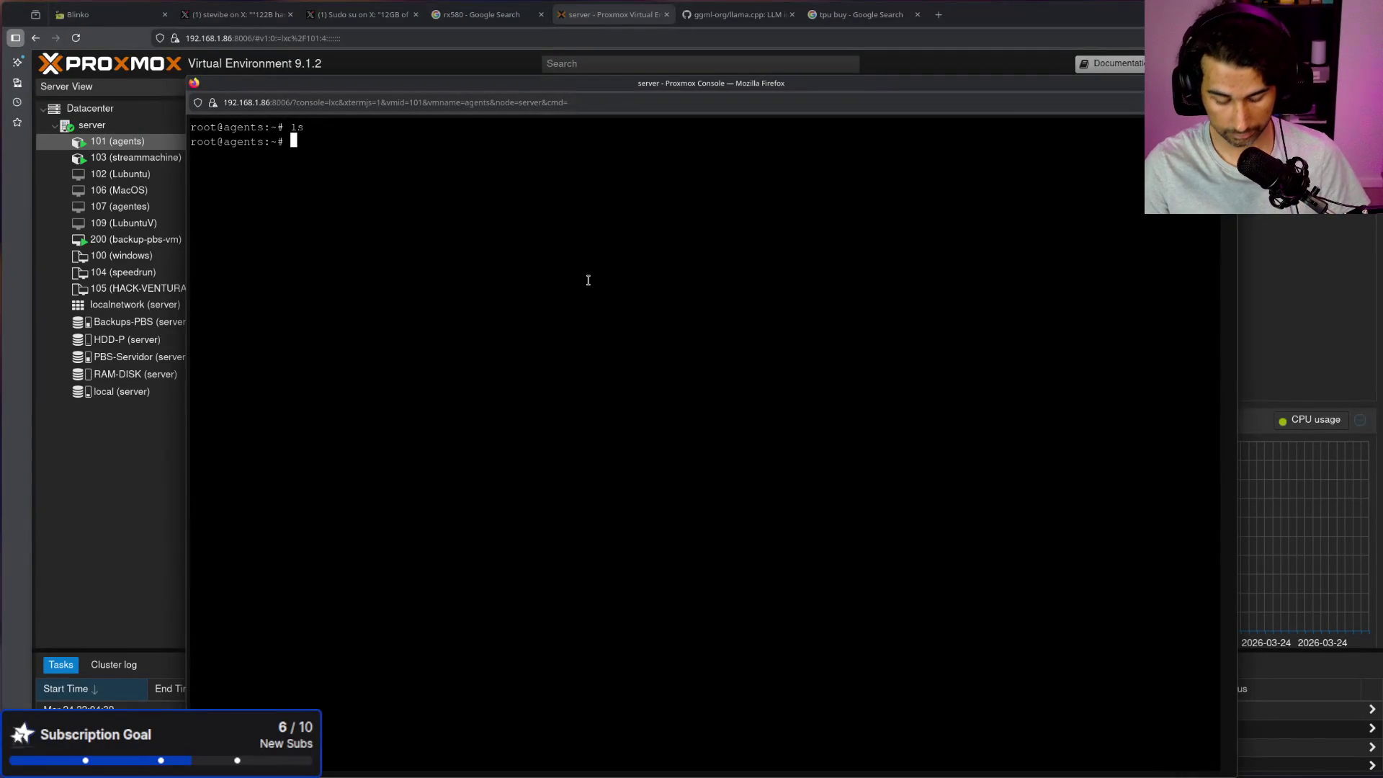
type("ollama list")
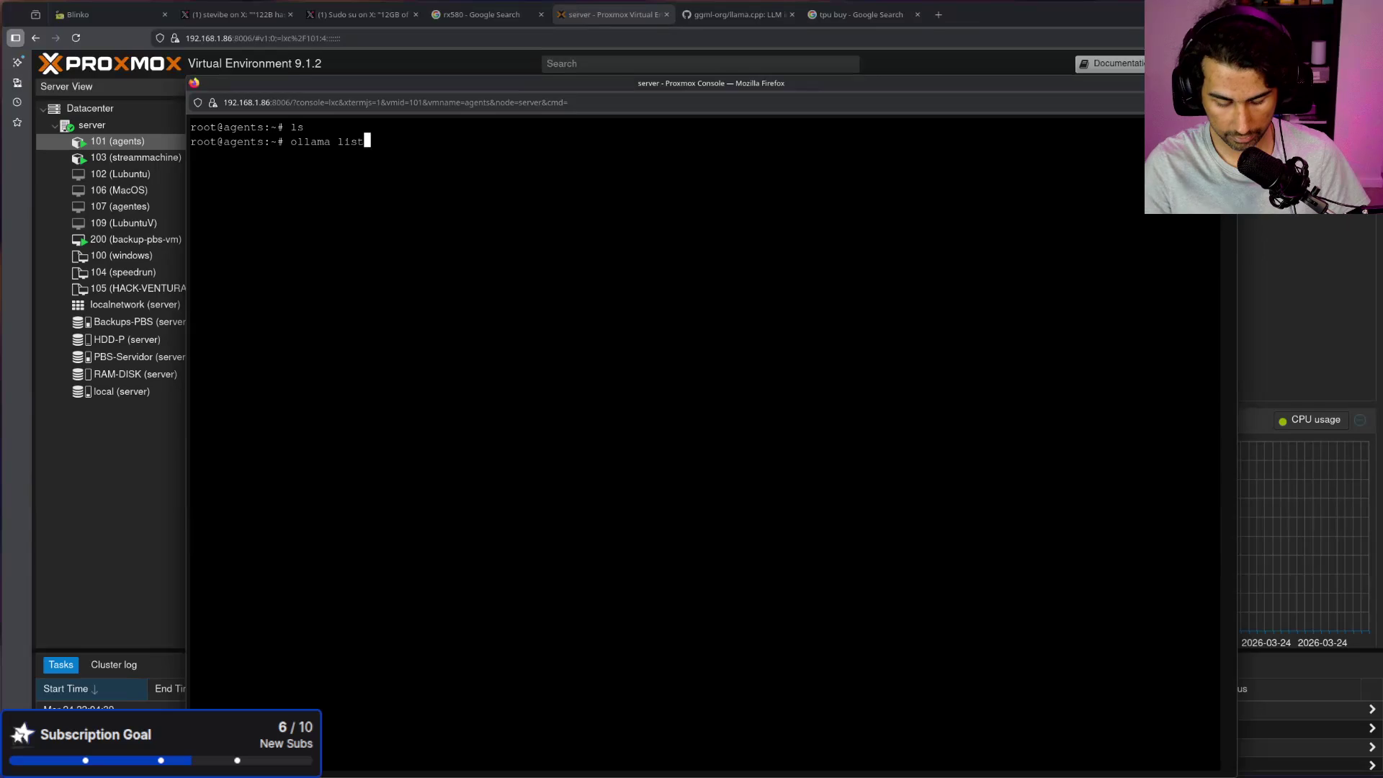
key("Return")
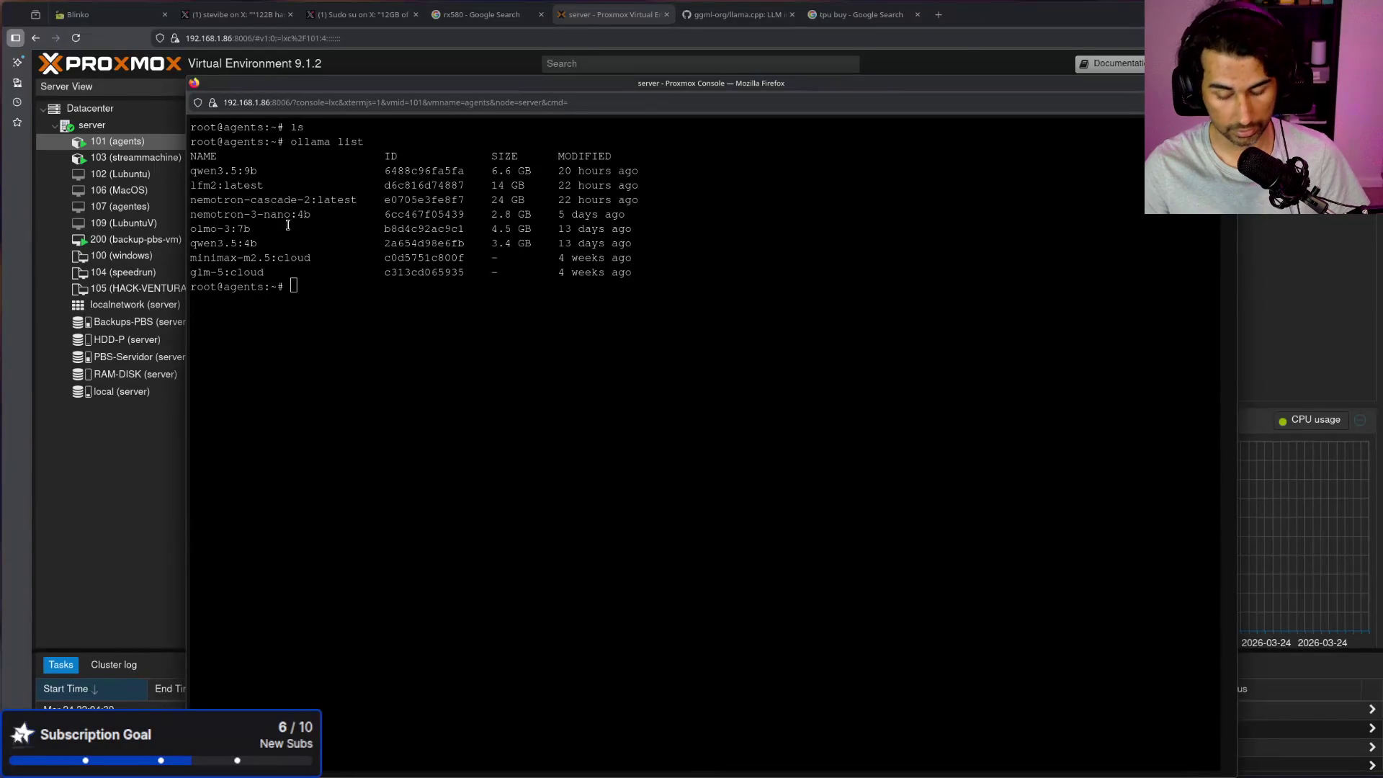
Step: Copy the model name qwen3.5:9b and start it with 'ollama run qwen3.5:9b'
key("ctrl+plus")
key("ctrl+plus")
key("ctrl+plus")
left_click_drag(283, 186, 189, 191)
right_click(211, 185)
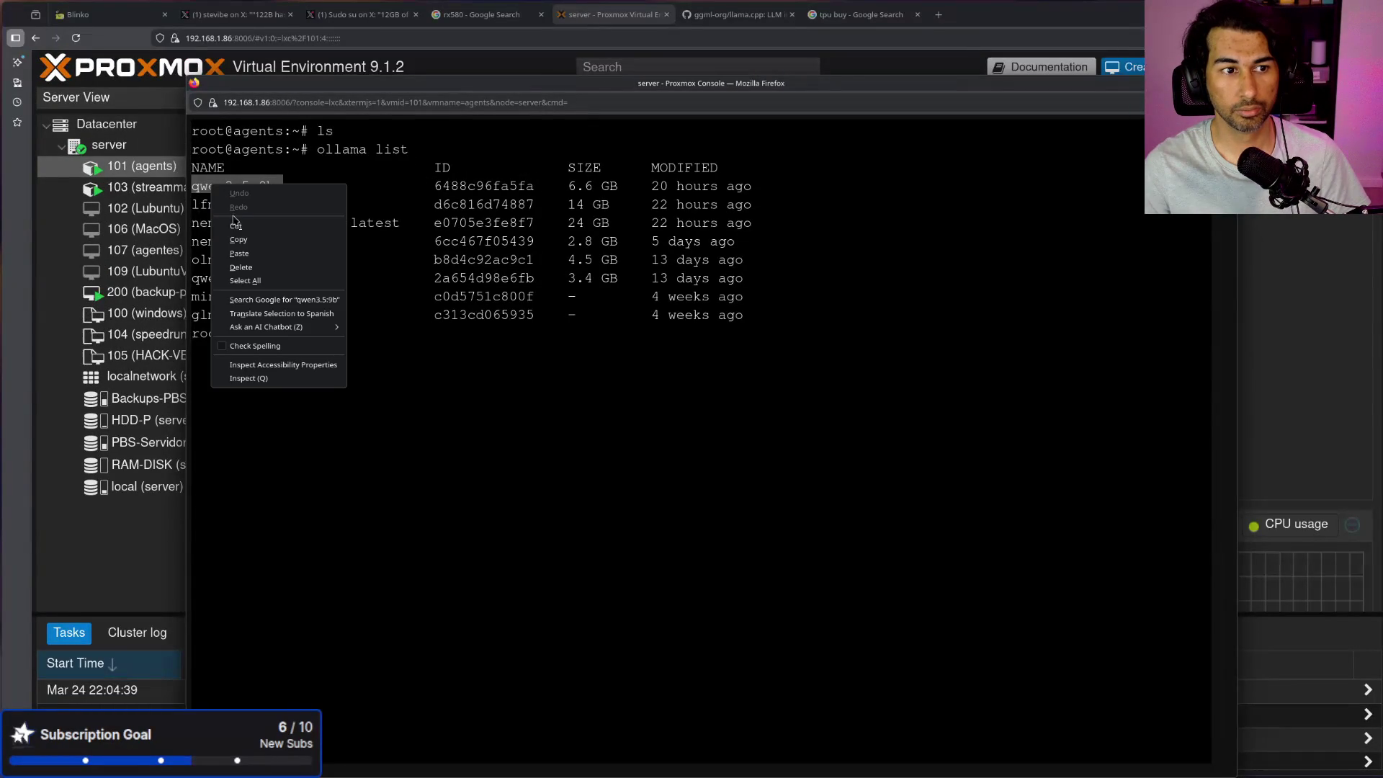
left_click(239, 239)
type("ollama run")
key("ctrl+shift+v")
key("Return")
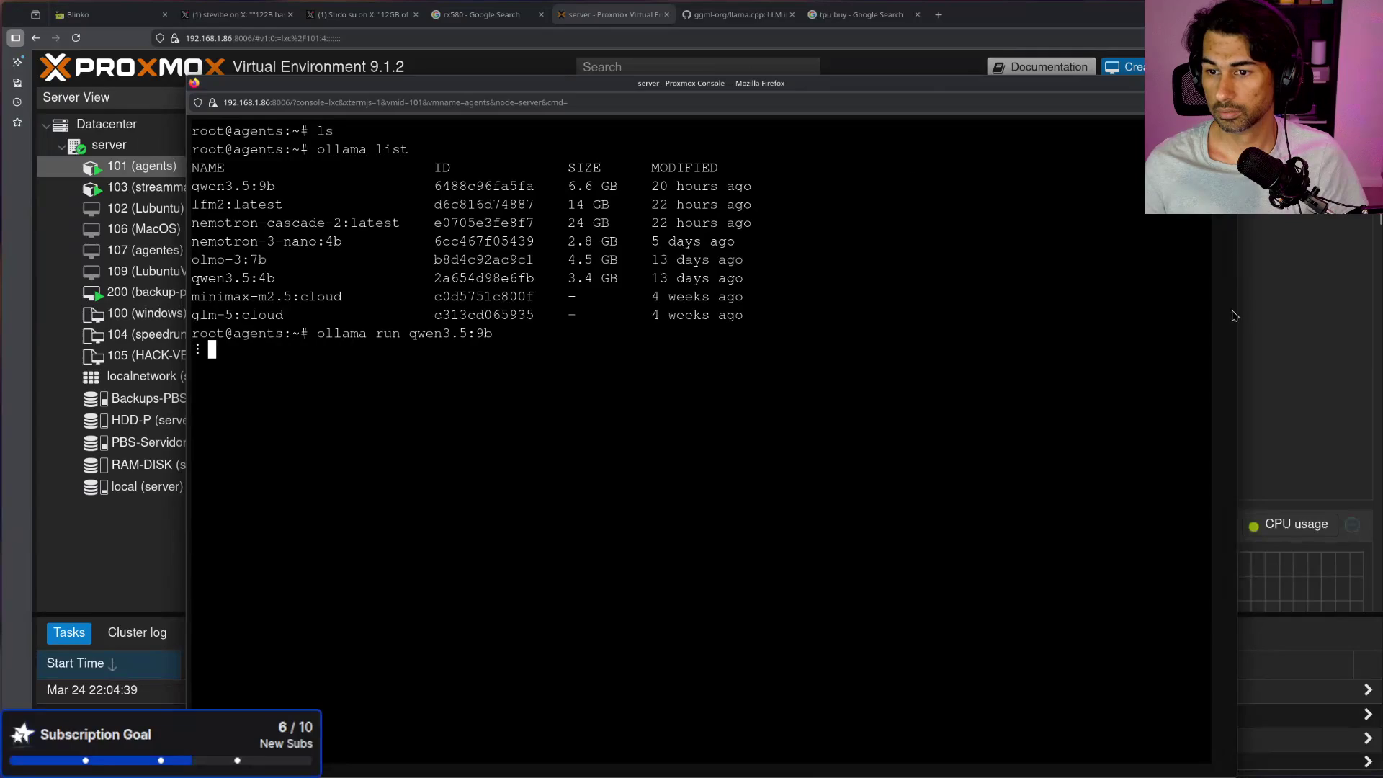
Step: Move the console aside to reveal the container summary on the main Proxmox page
left_click_drag(922, 83, 970, 396)
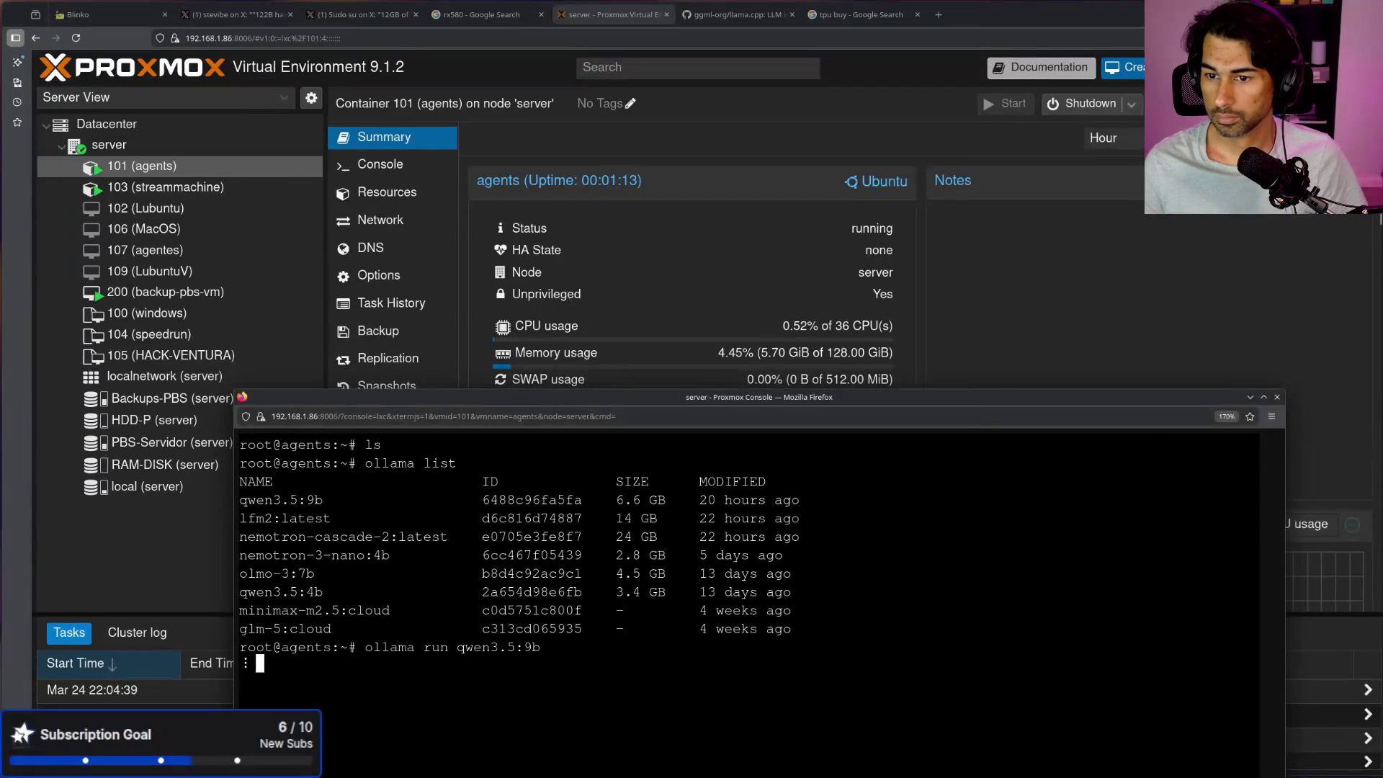
left_click(1172, 253)
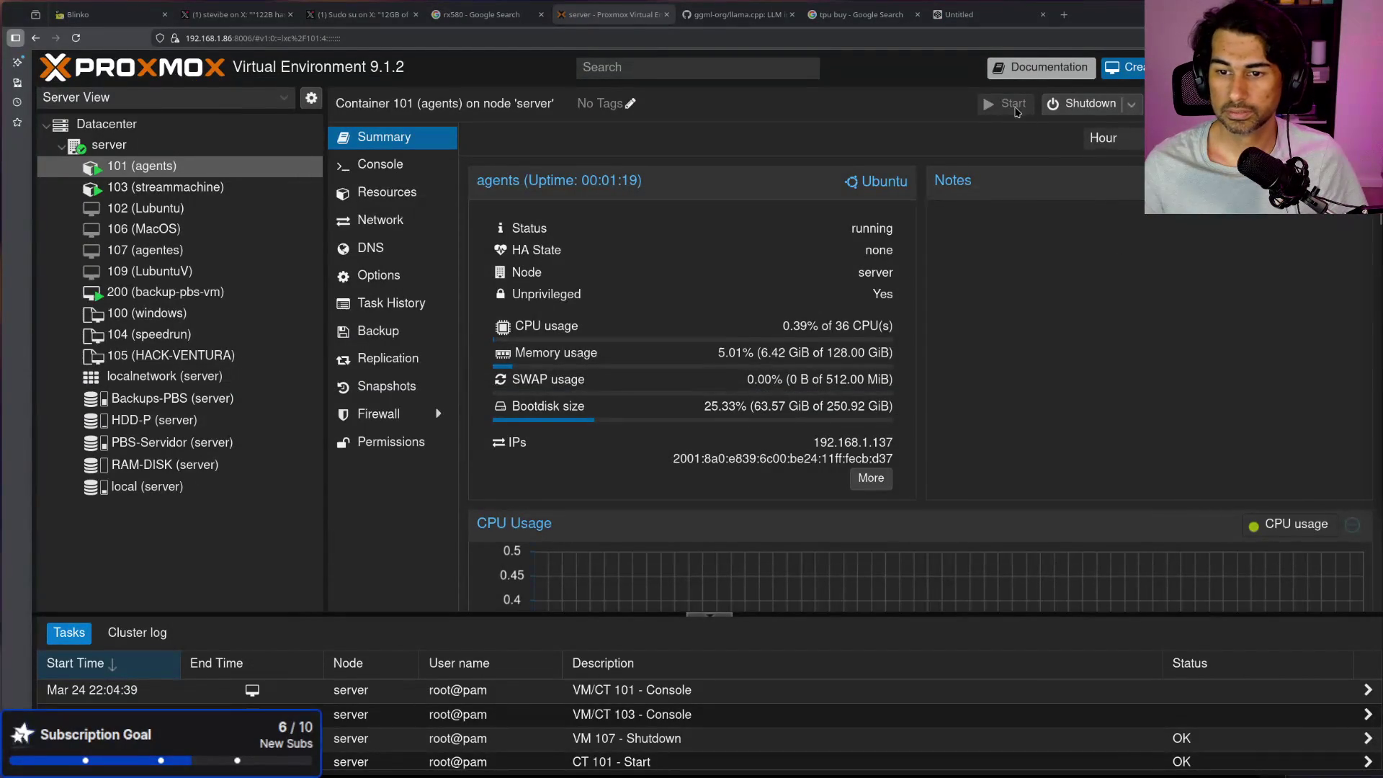
left_click(962, 15)
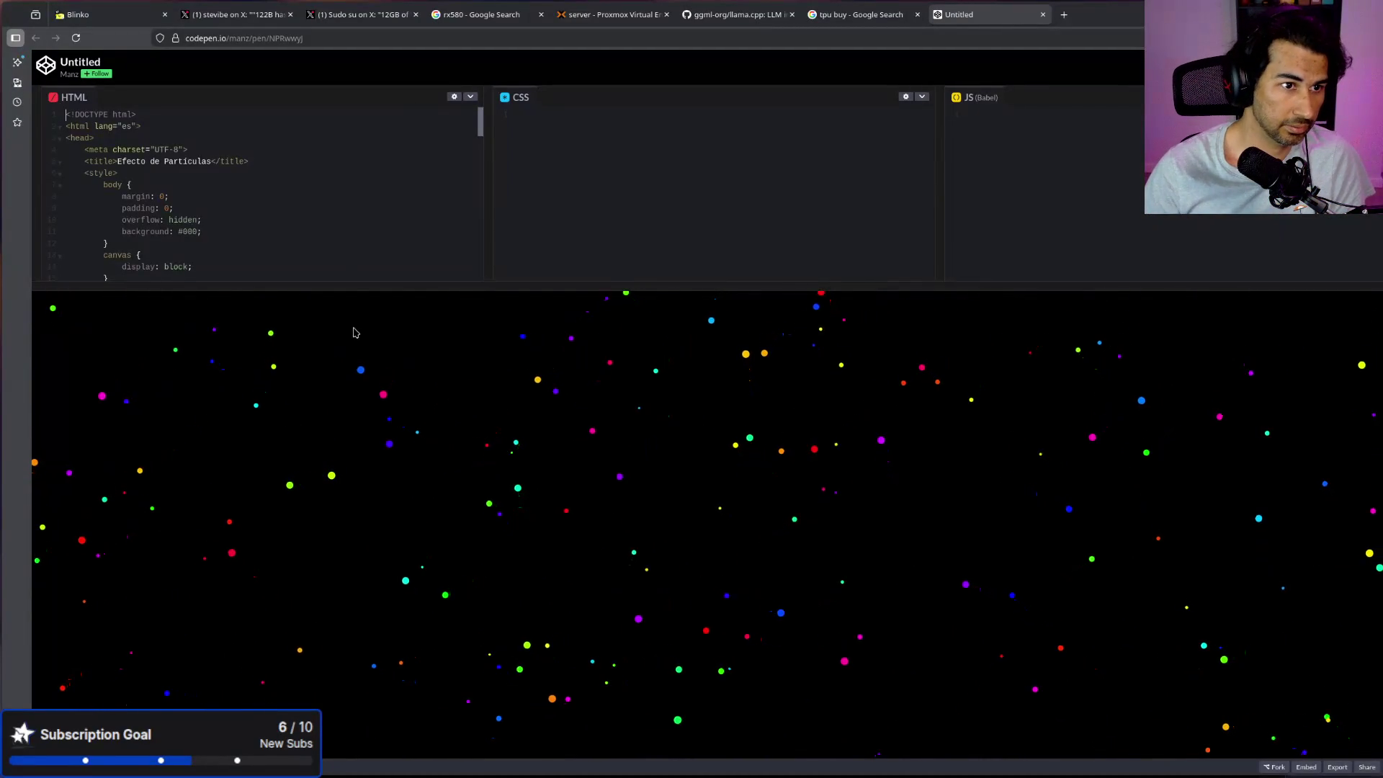
Step: Enlarge the code editors and scroll through the particle-effect HTML
left_click_drag(349, 287, 346, 502)
scroll(267, 315, "down", 10)
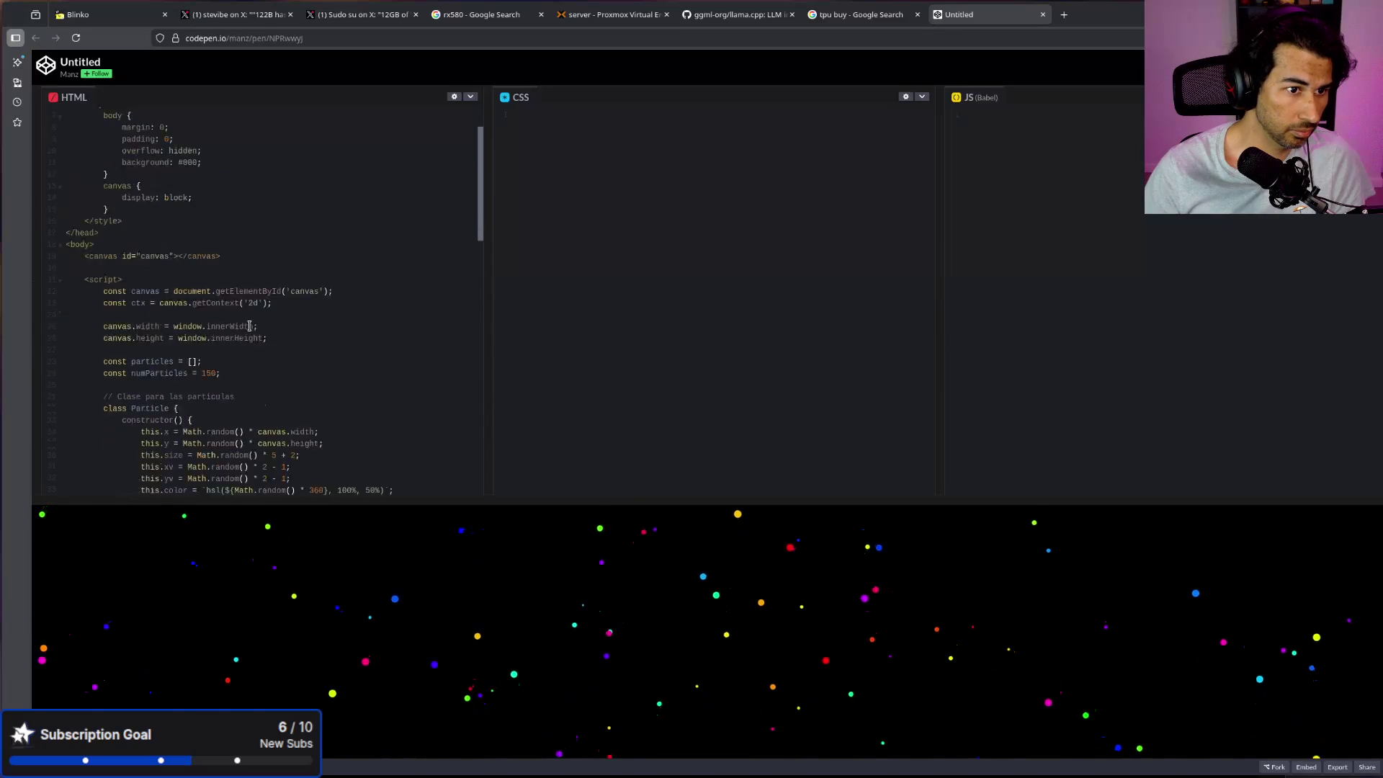
scroll(249, 325, "up", 10)
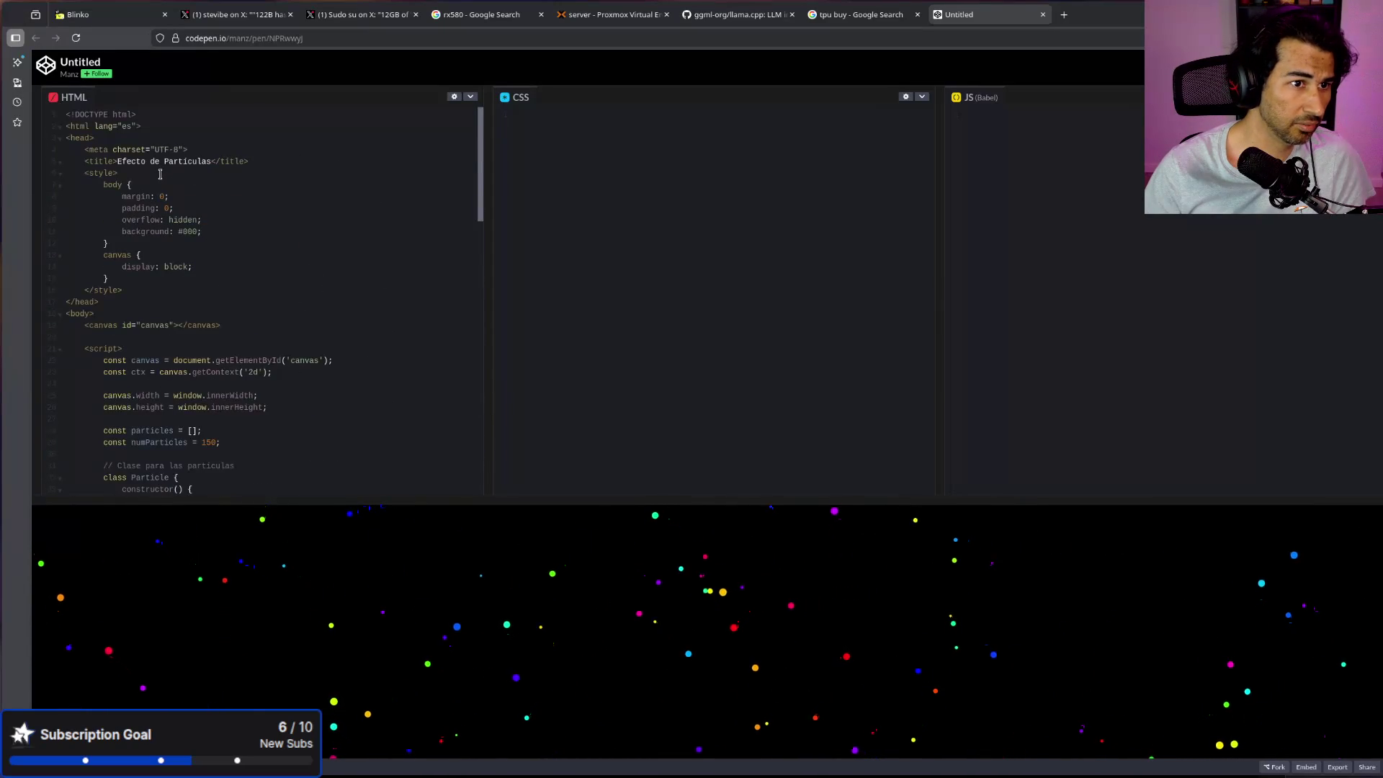
scroll(136, 216, "down", 3)
scroll(124, 246, "down", 2)
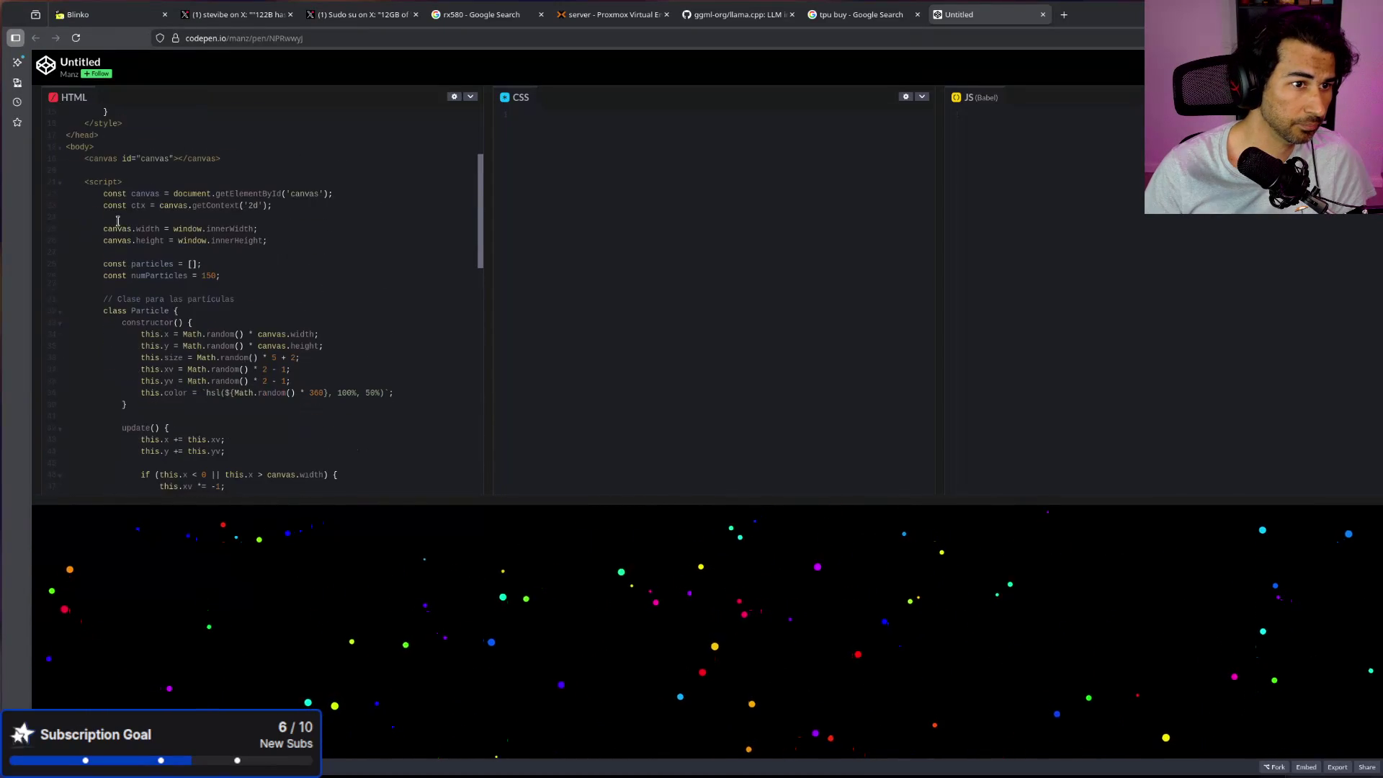
left_click_drag(108, 193, 299, 240)
scroll(301, 252, "down", 5)
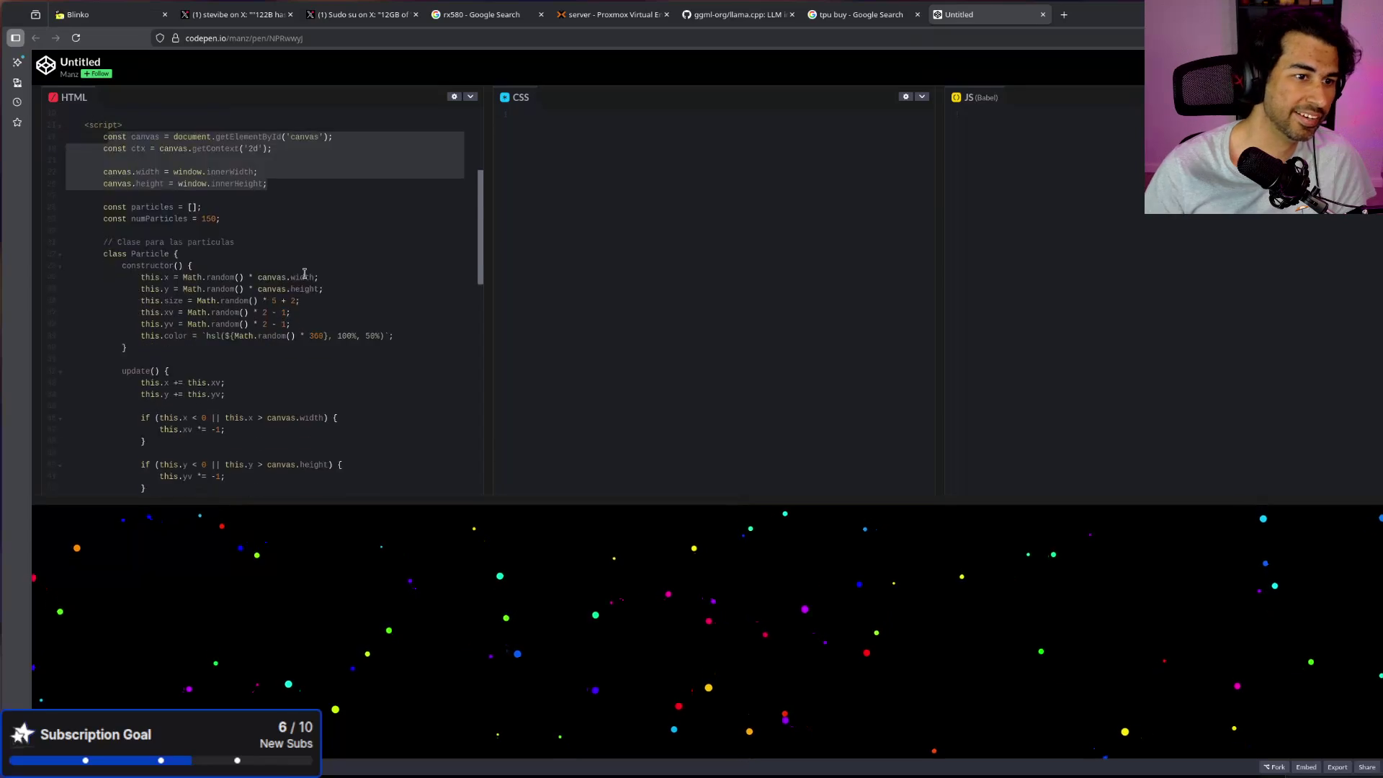
scroll(305, 272, "down", 6)
scroll(303, 311, "down", 7)
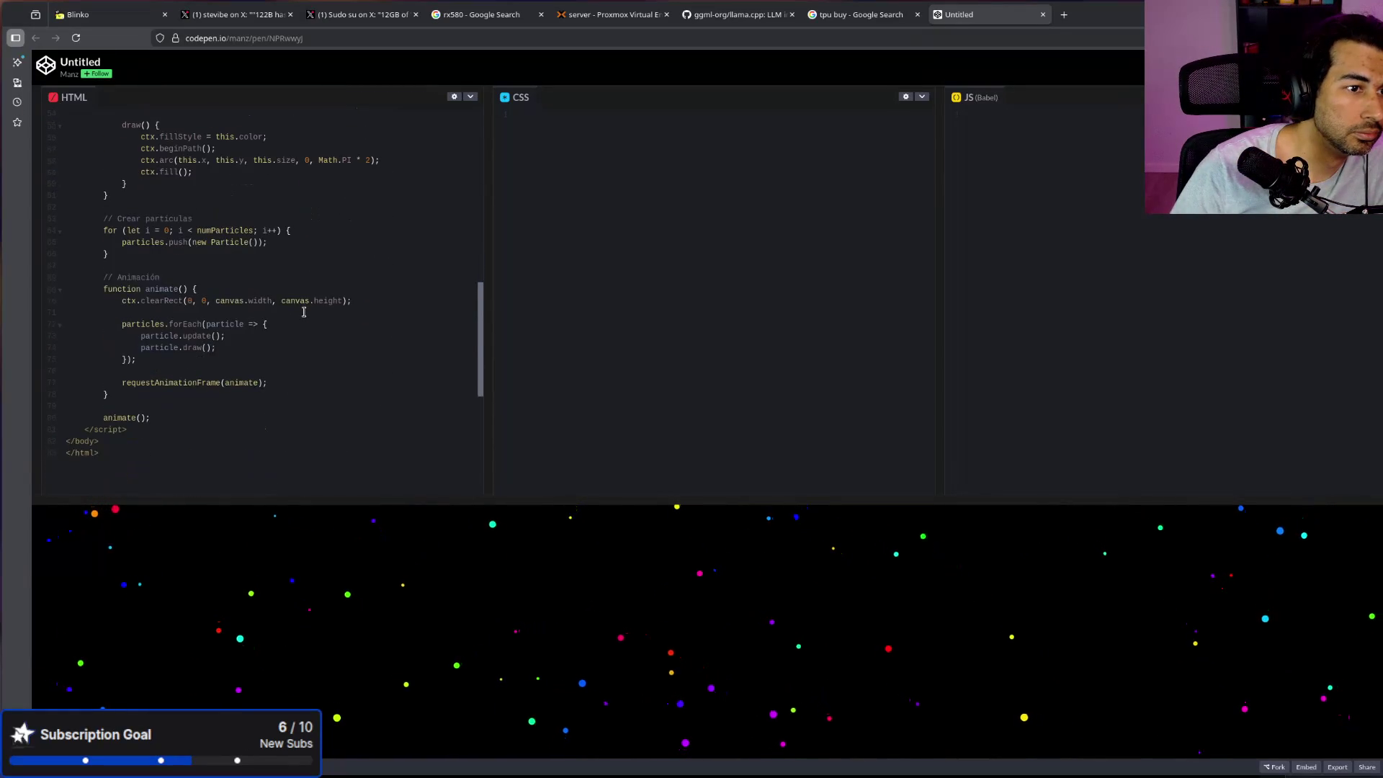
Step: Enlarge the particle animation preview, then close the CodePen tab and return to the Proxmox console
left_click_drag(701, 500, 670, 136)
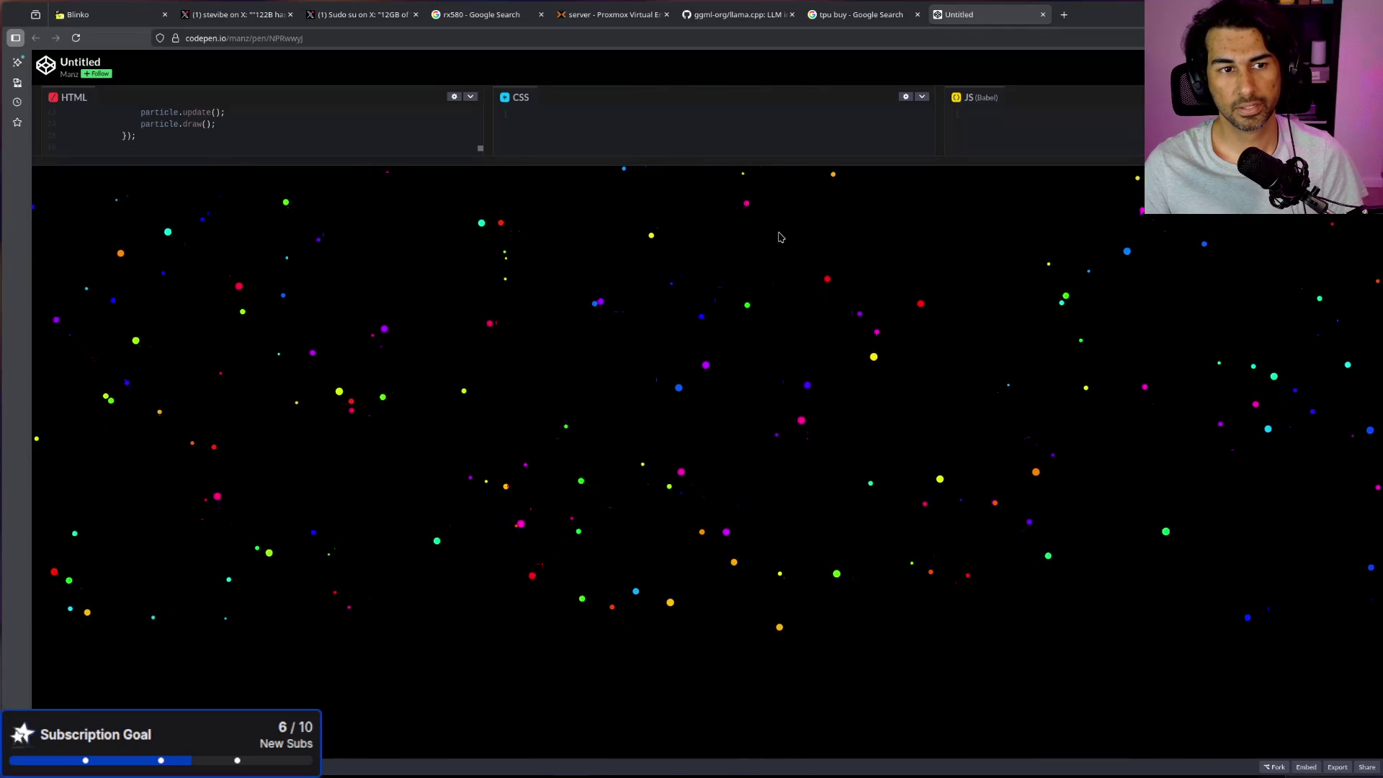
left_click_drag(775, 161, 785, 241)
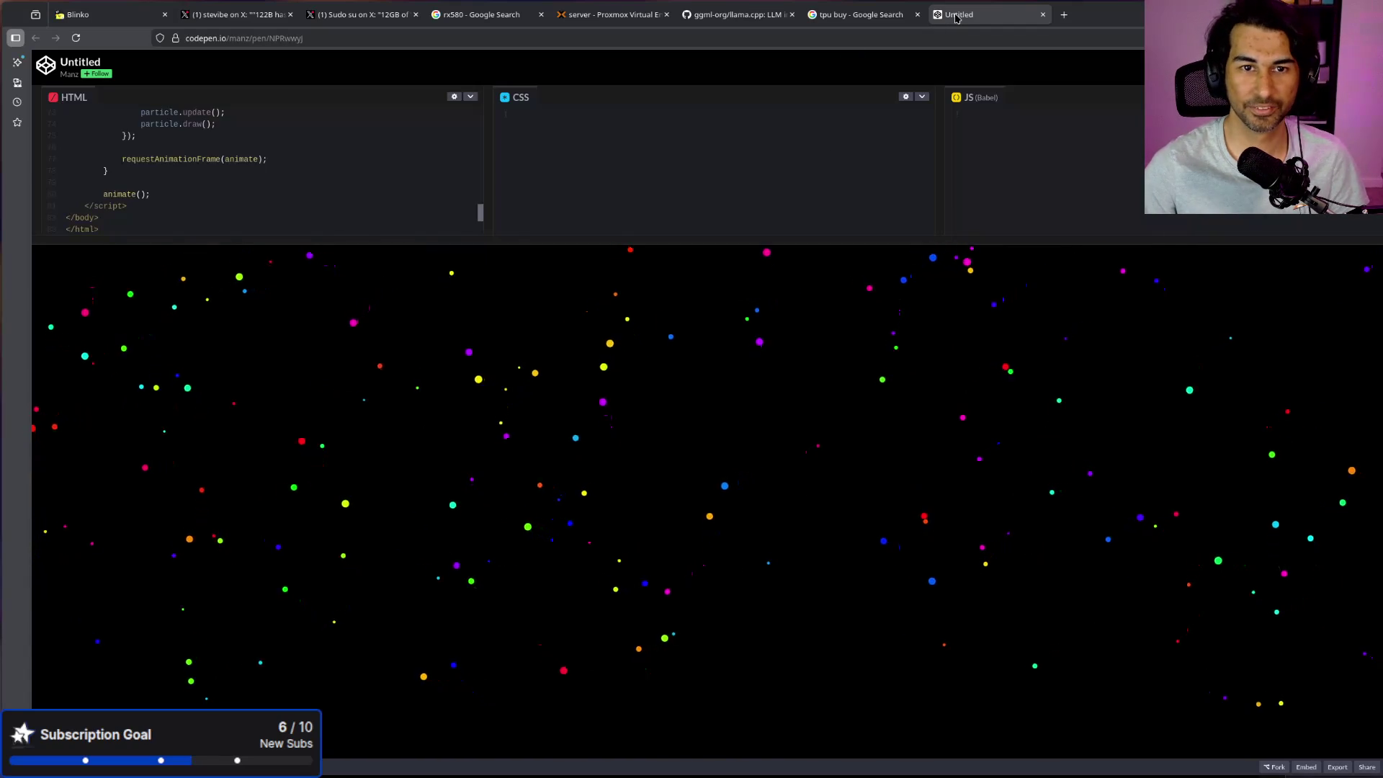
key("ctrl+w")
key("alt+Tab")
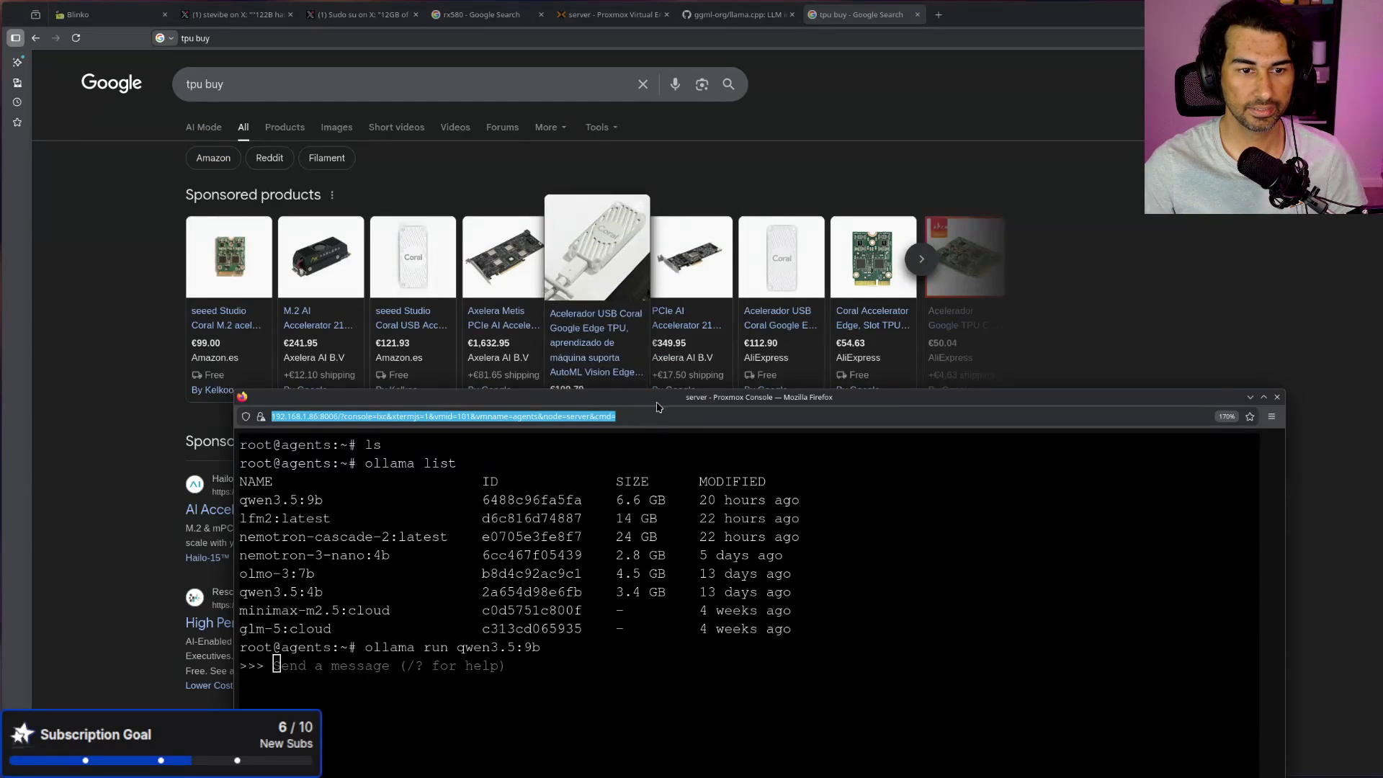
Step: Exit the qwen3.5:9b Ollama session, log back in as root, and clear the terminal
left_click_drag(659, 401, 646, 141)
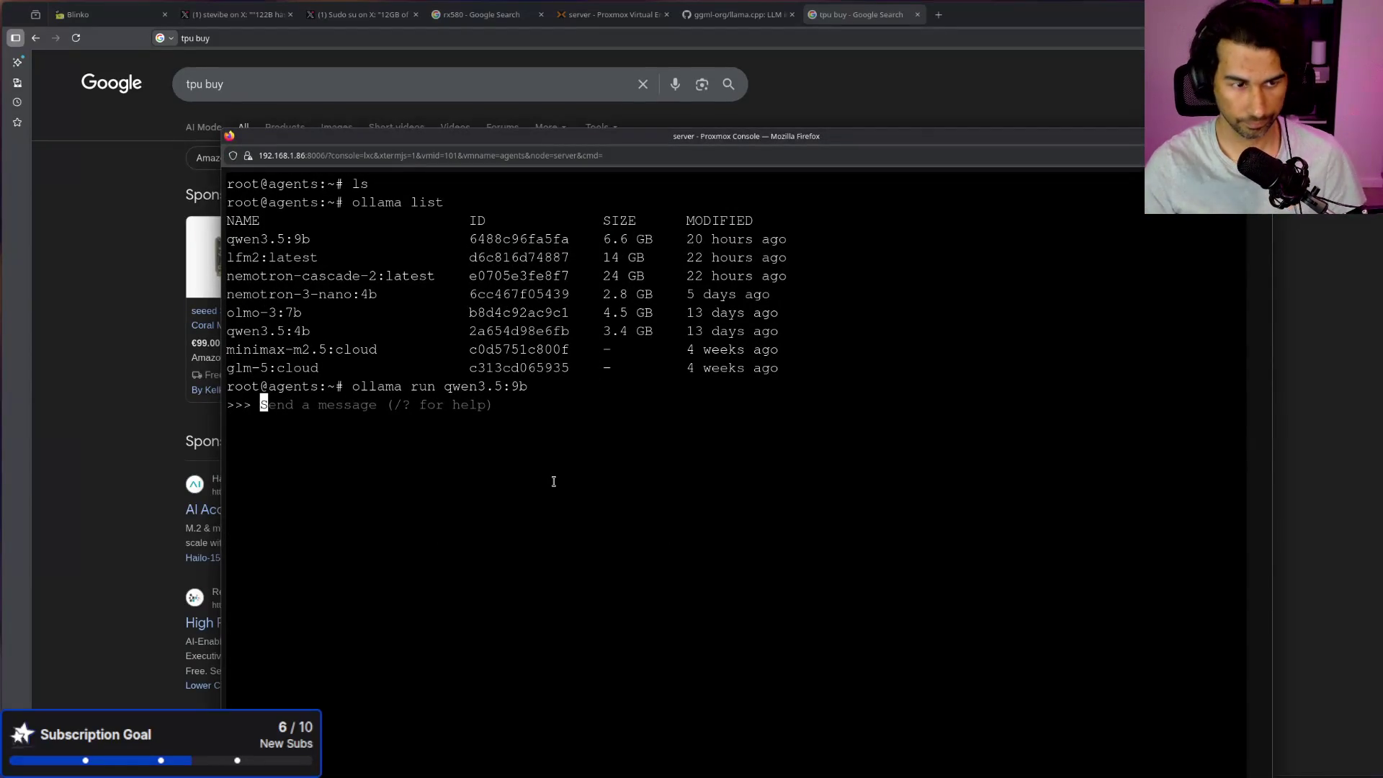
key("ctrl+d")
key("ctrl+d")
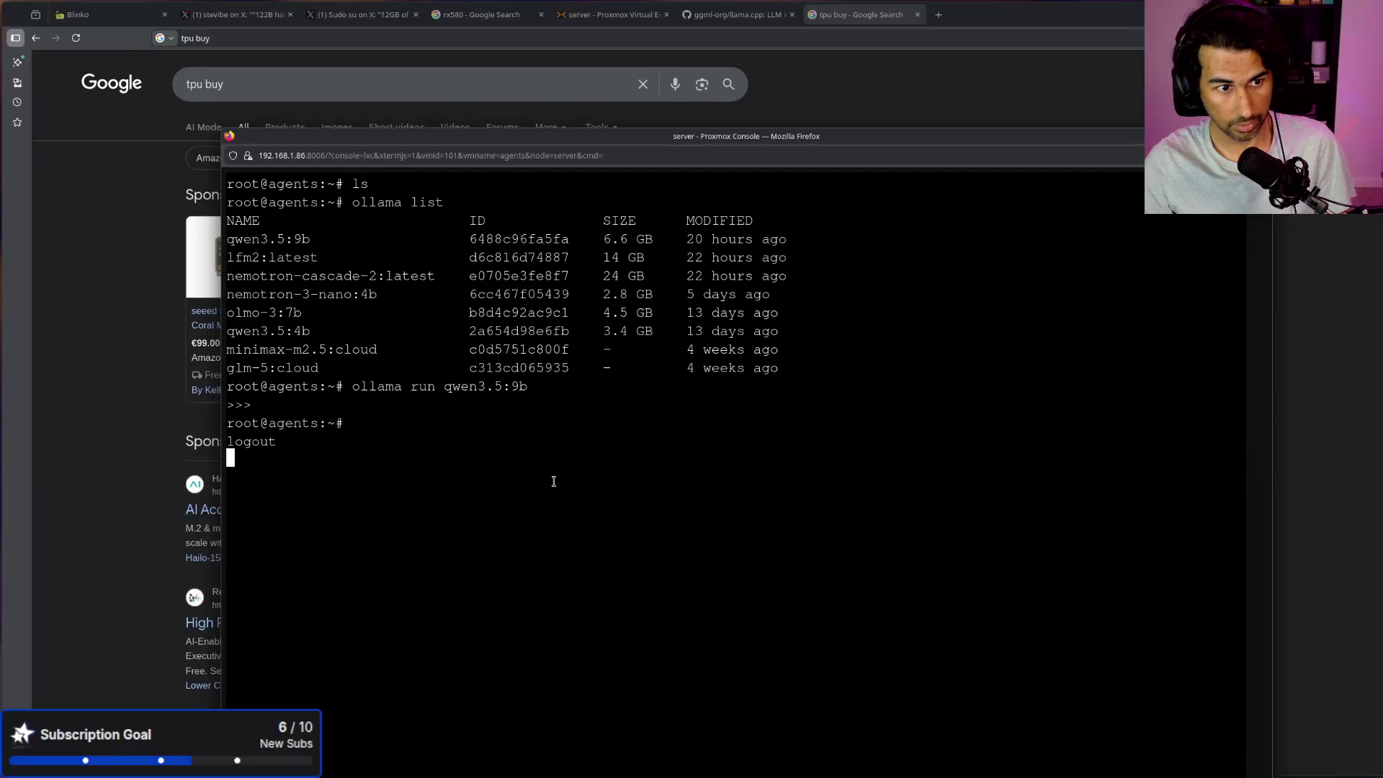
type("root")
key("Return")
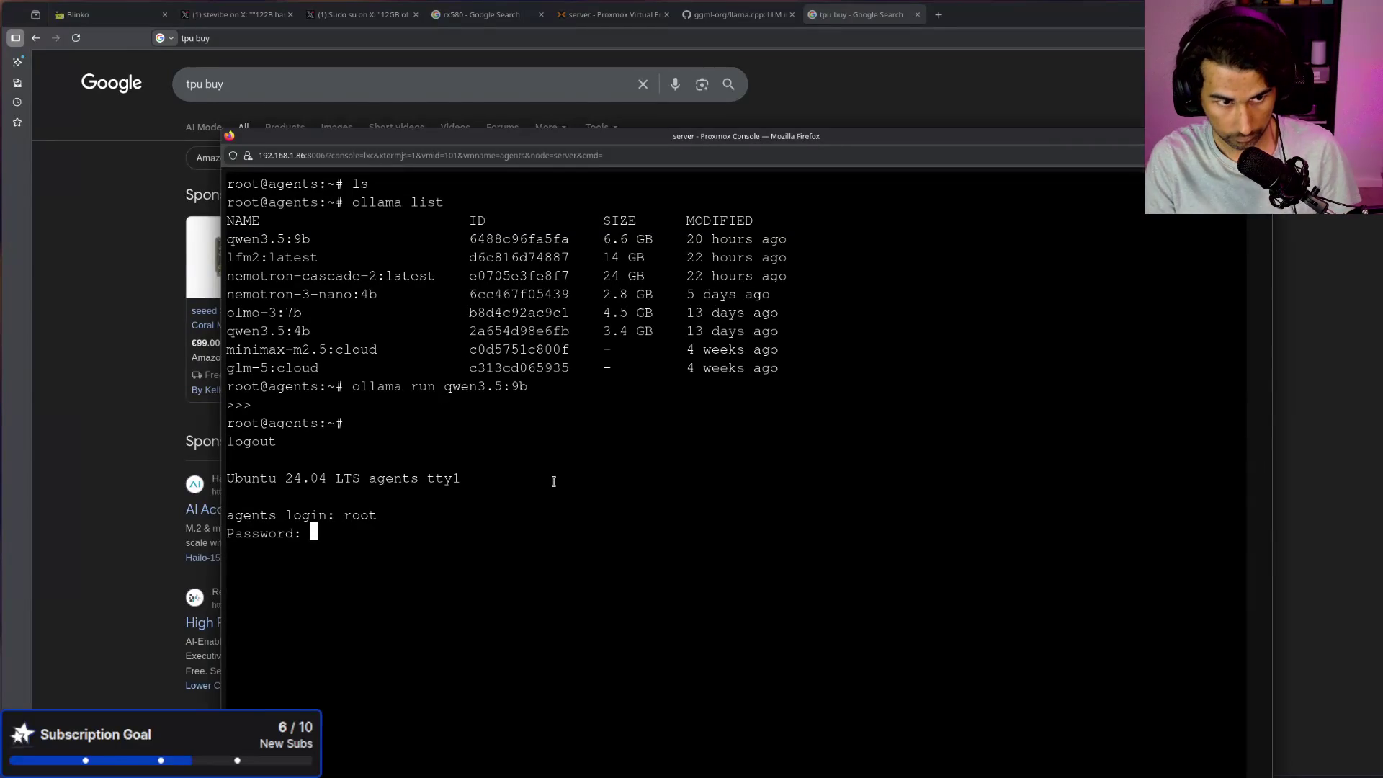
key("alt+Tab")
key("alt+Tab")
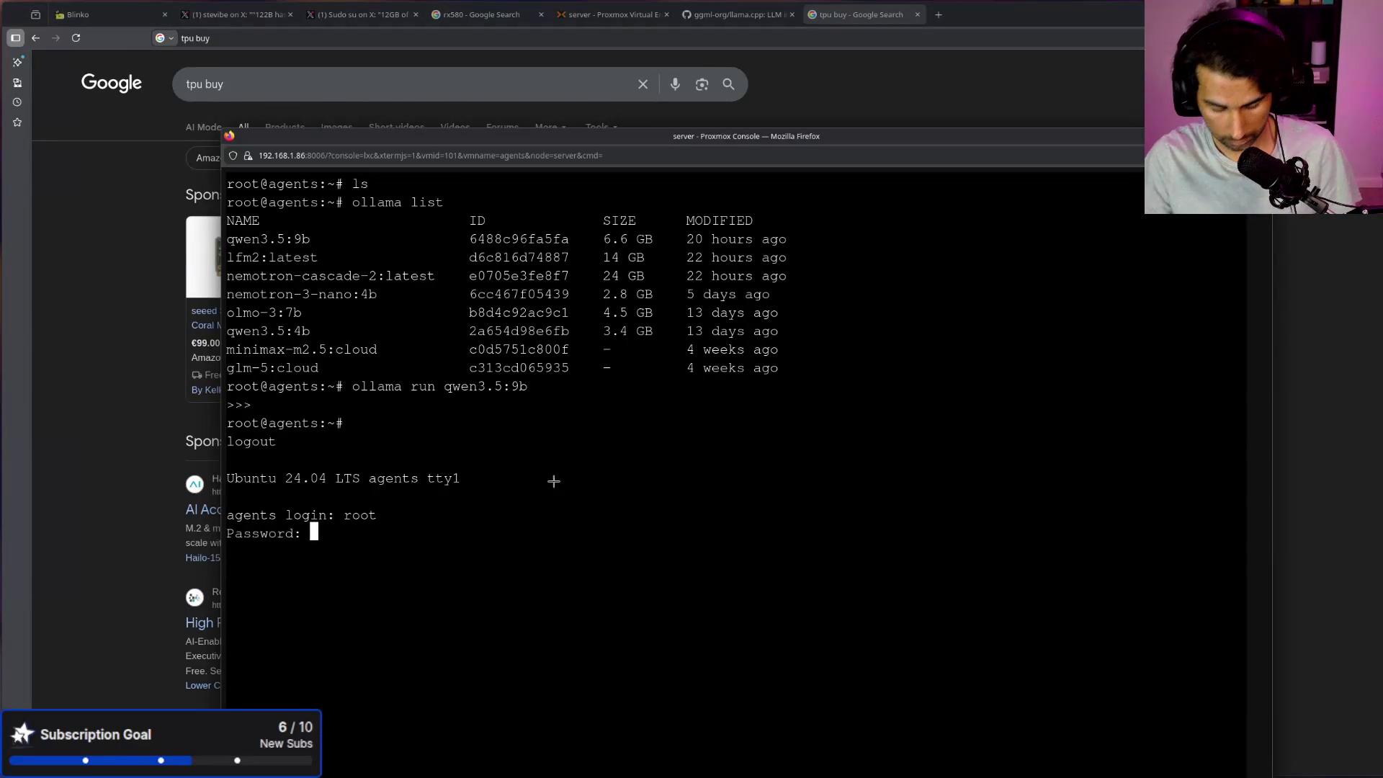
key("Return")
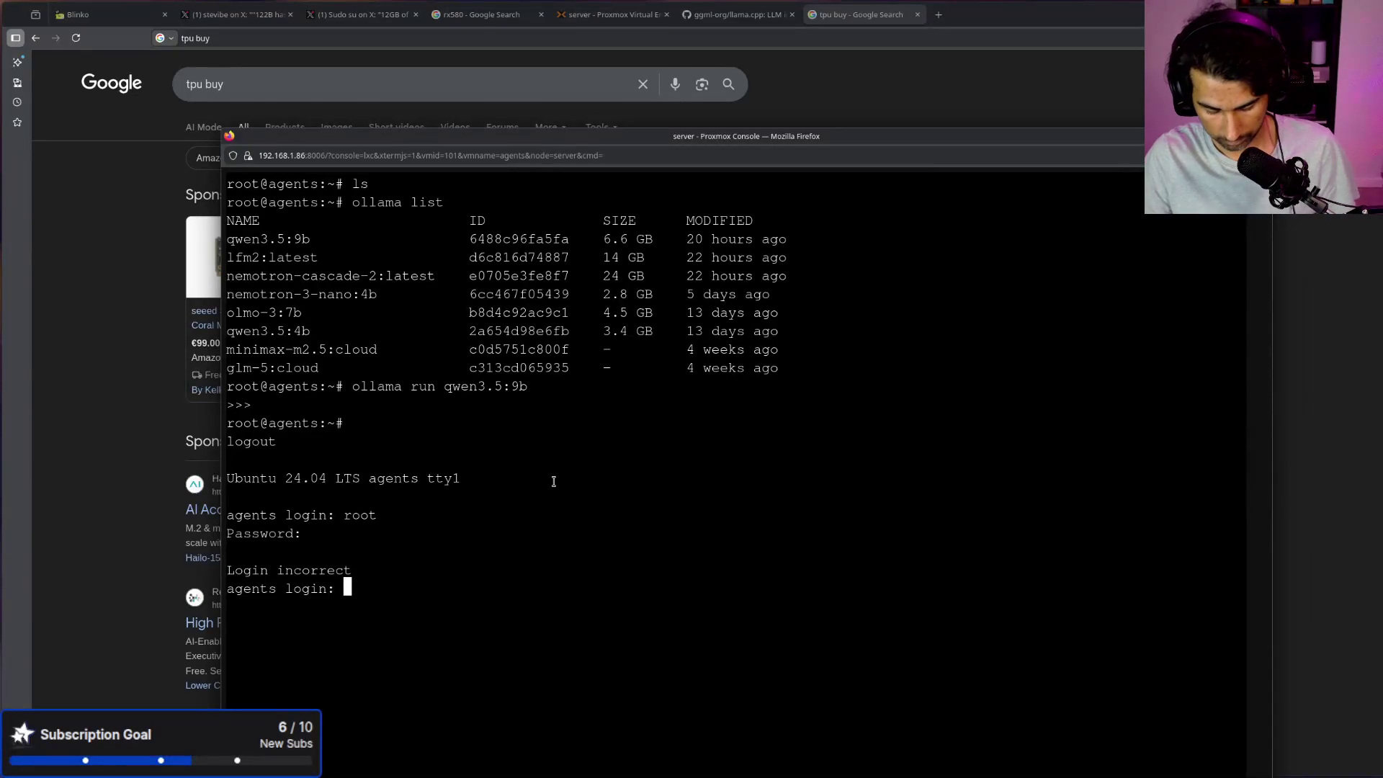
type("root")
key("Return")
key("Return")
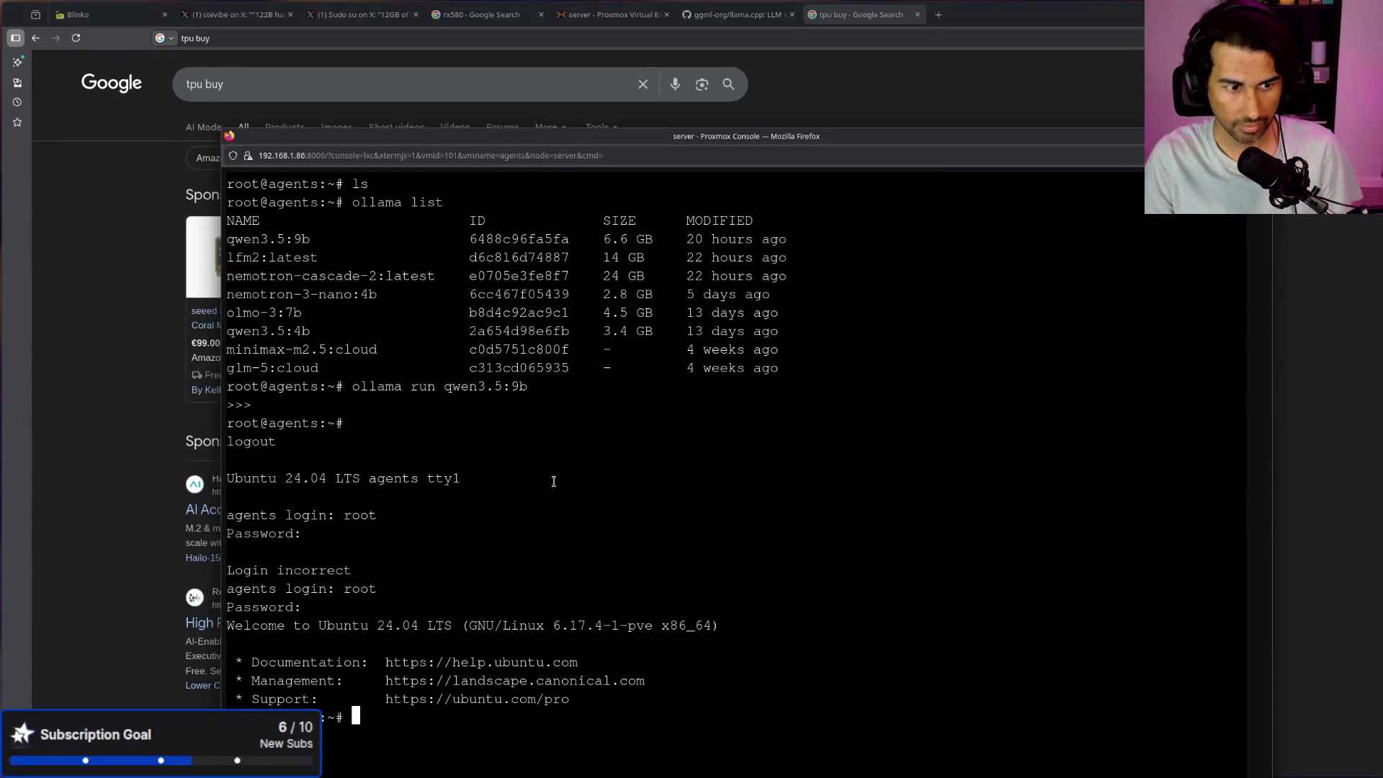
key("ctrl+l")
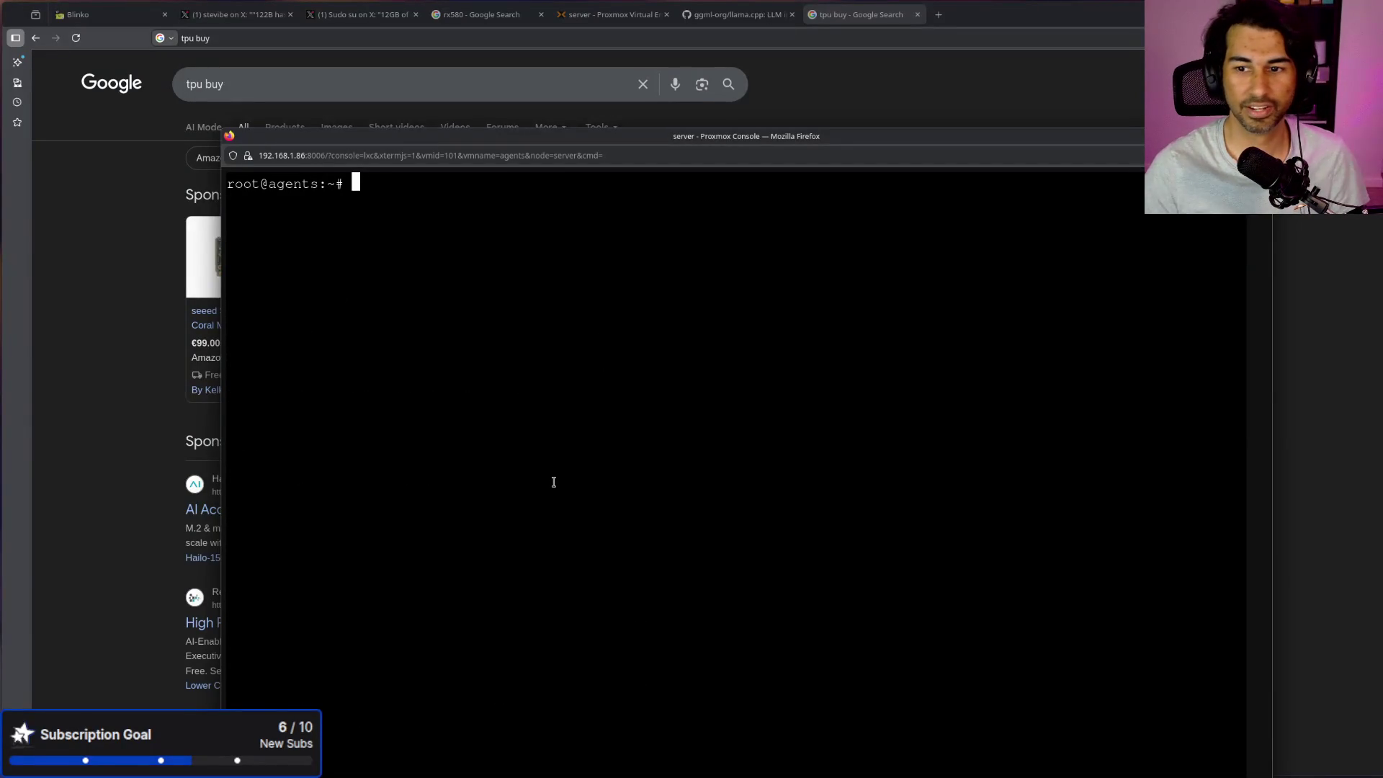
triple_click(553, 481)
left_click(553, 482)
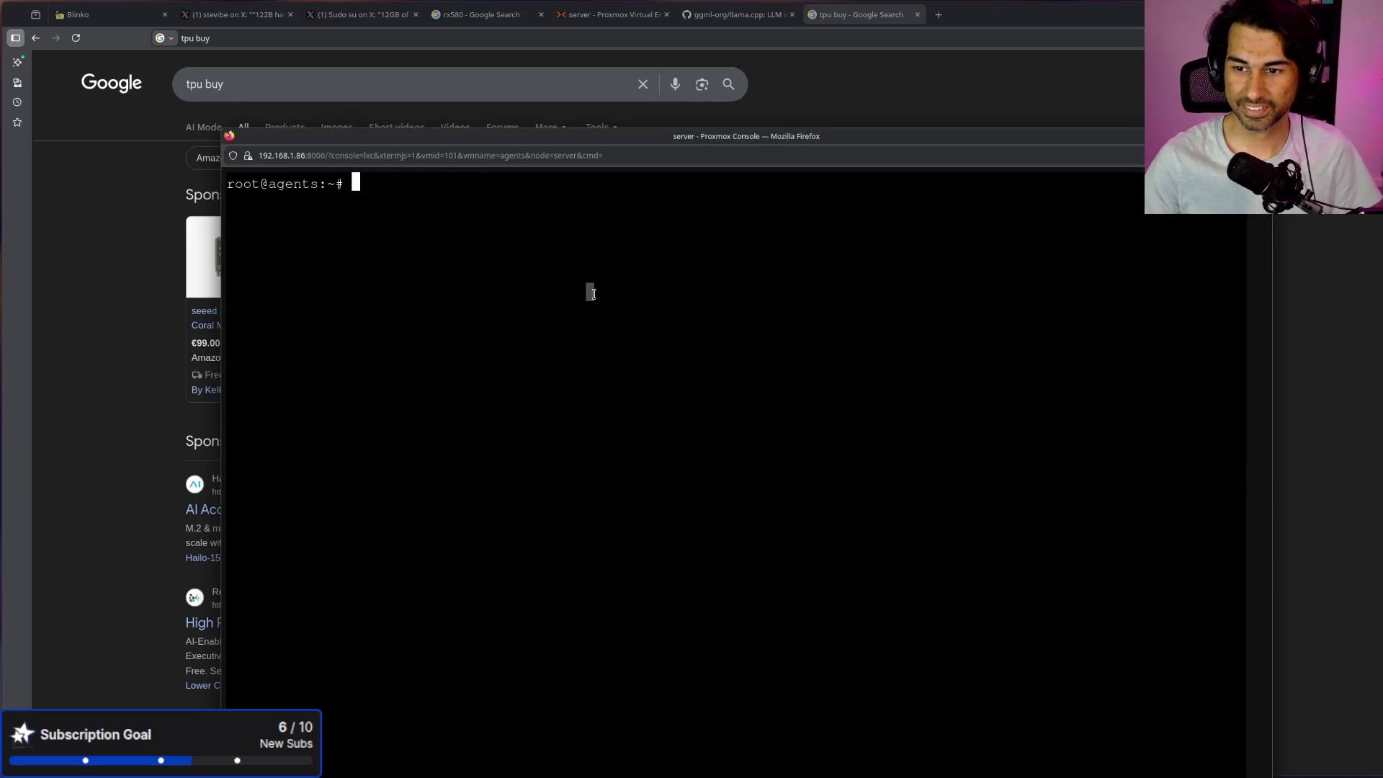
double_click(1039, 452)
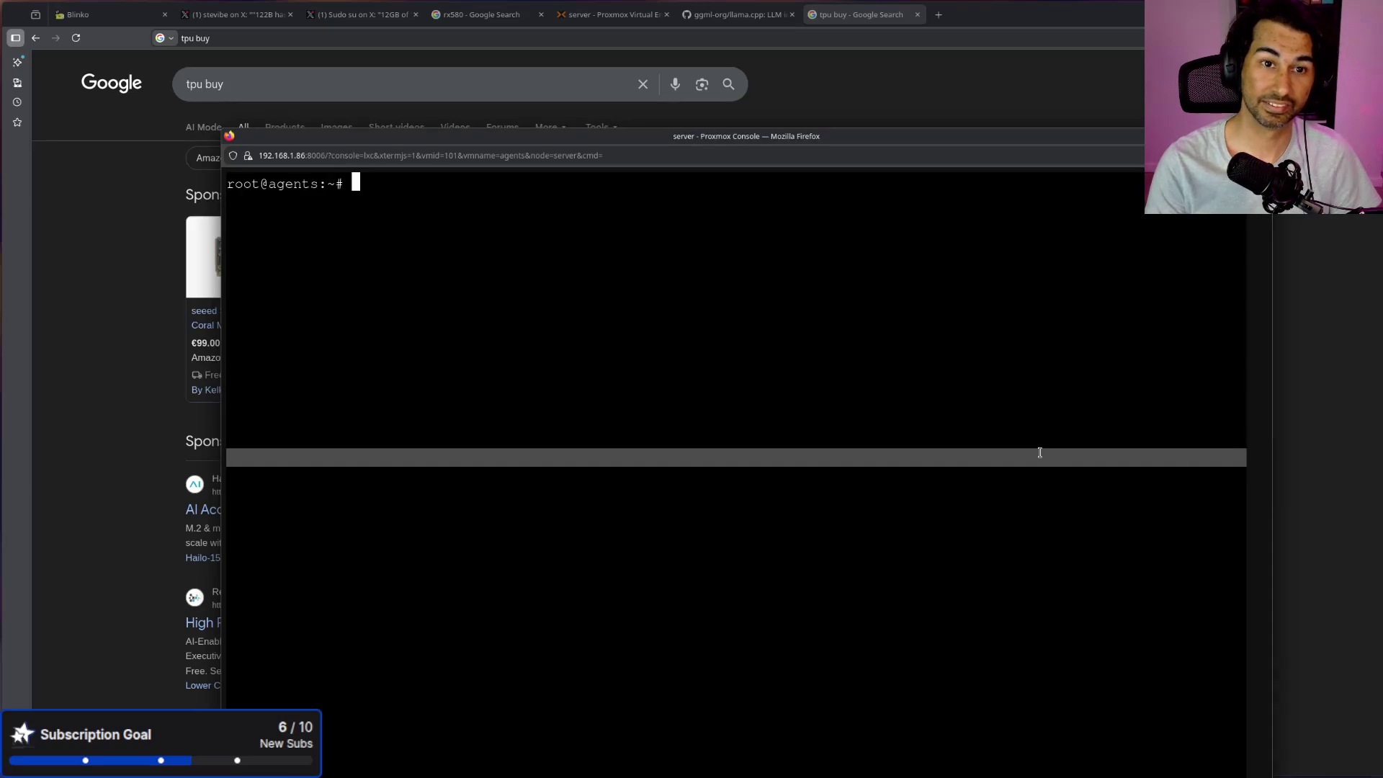
Step: Move the console window higher and further left, keeping the empty root prompt visible
mouse_move(510, 143)
left_mouse_down()
mouse_move(511, 115)
mouse_move(549, 127)
mouse_move(553, 204)
mouse_move(535, 128)
mouse_move(526, 160)
left_mouse_up()
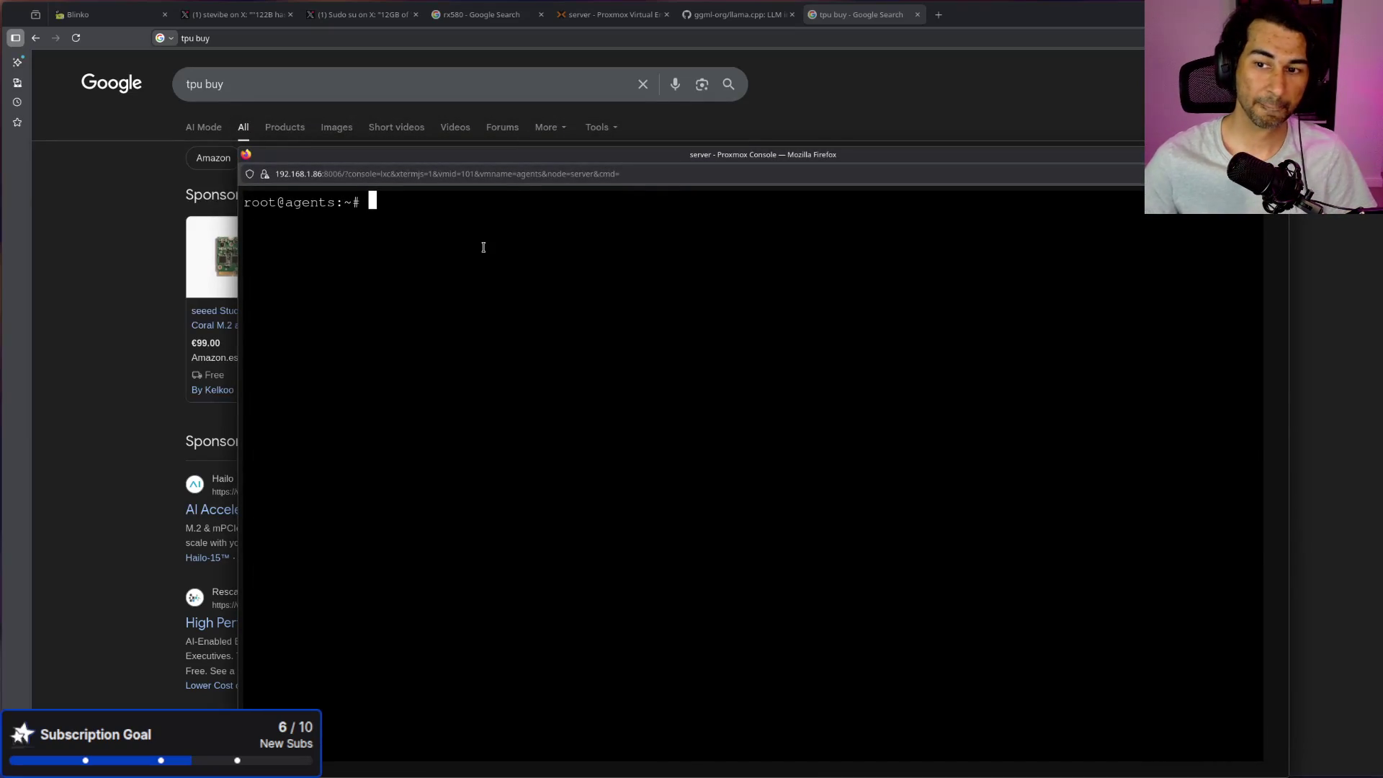
triple_click(504, 294)
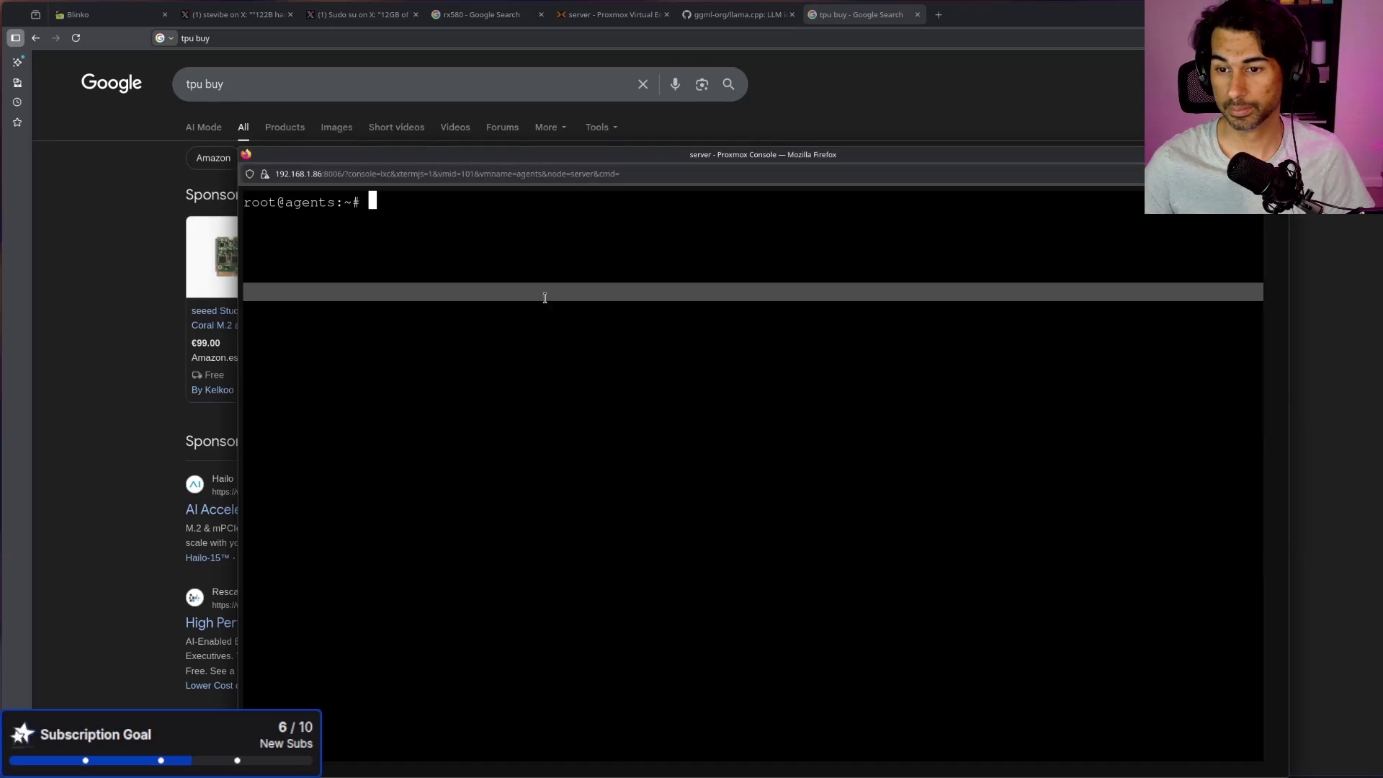
left_click(568, 299)
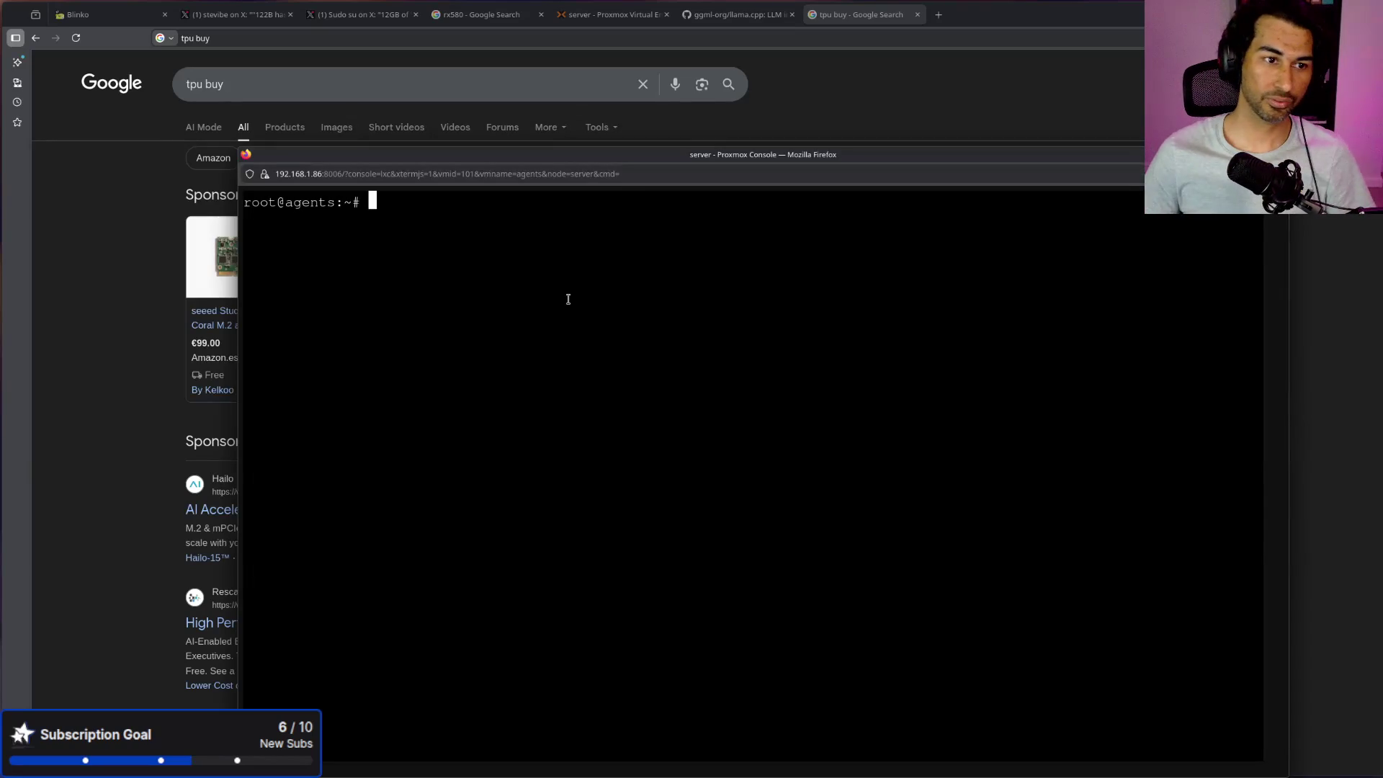
left_click_drag(582, 167, 543, 110)
type("ollama lis")
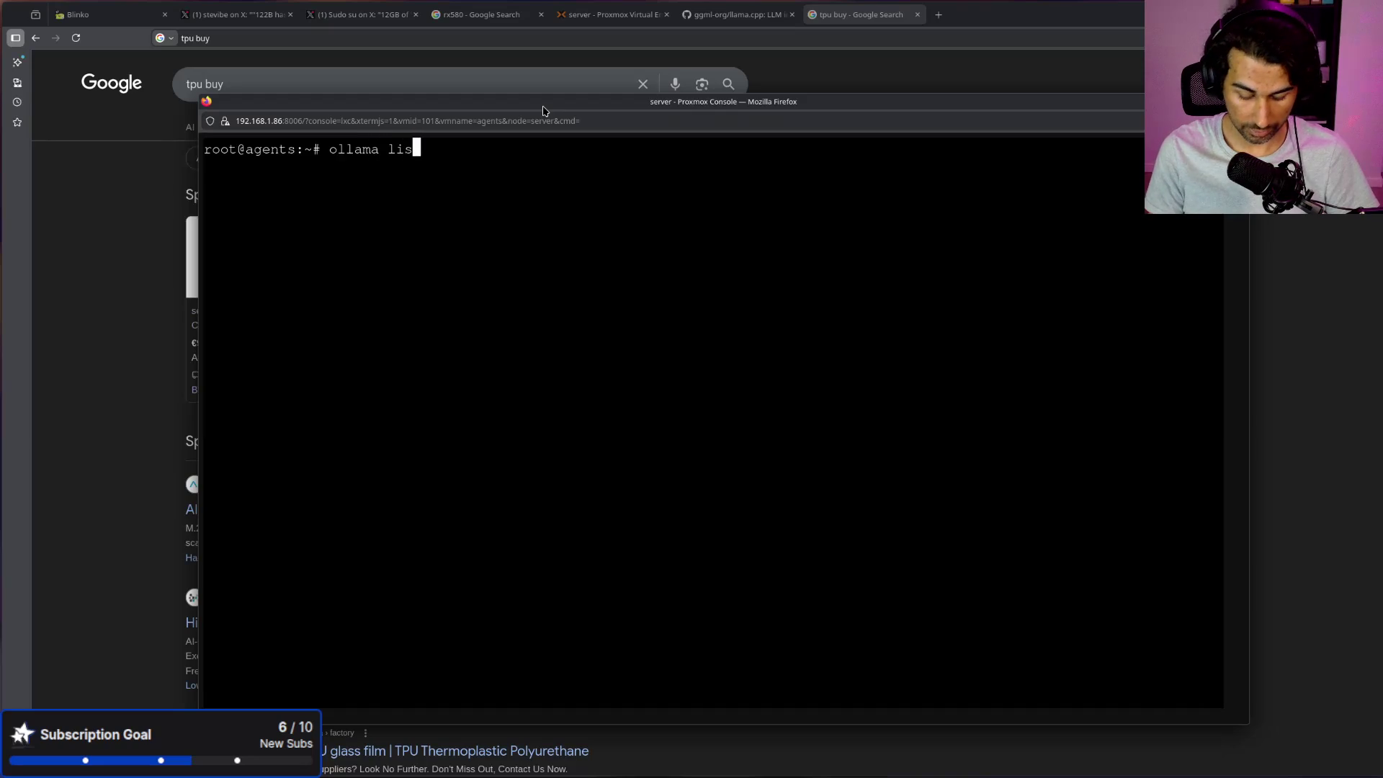
Step: Run ollama list to show the installed models
type("t")
key("Return")
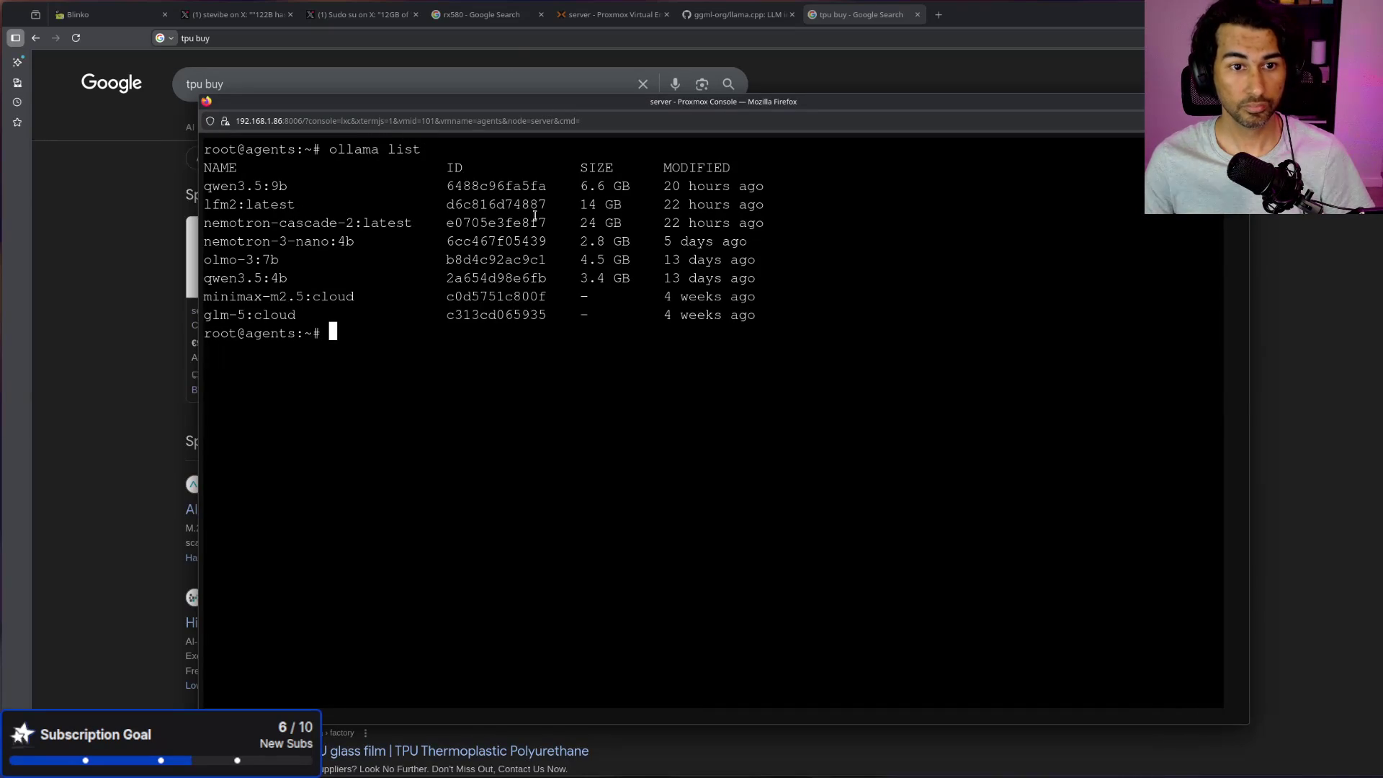
key("ctrl+plus")
key("ctrl+plus")
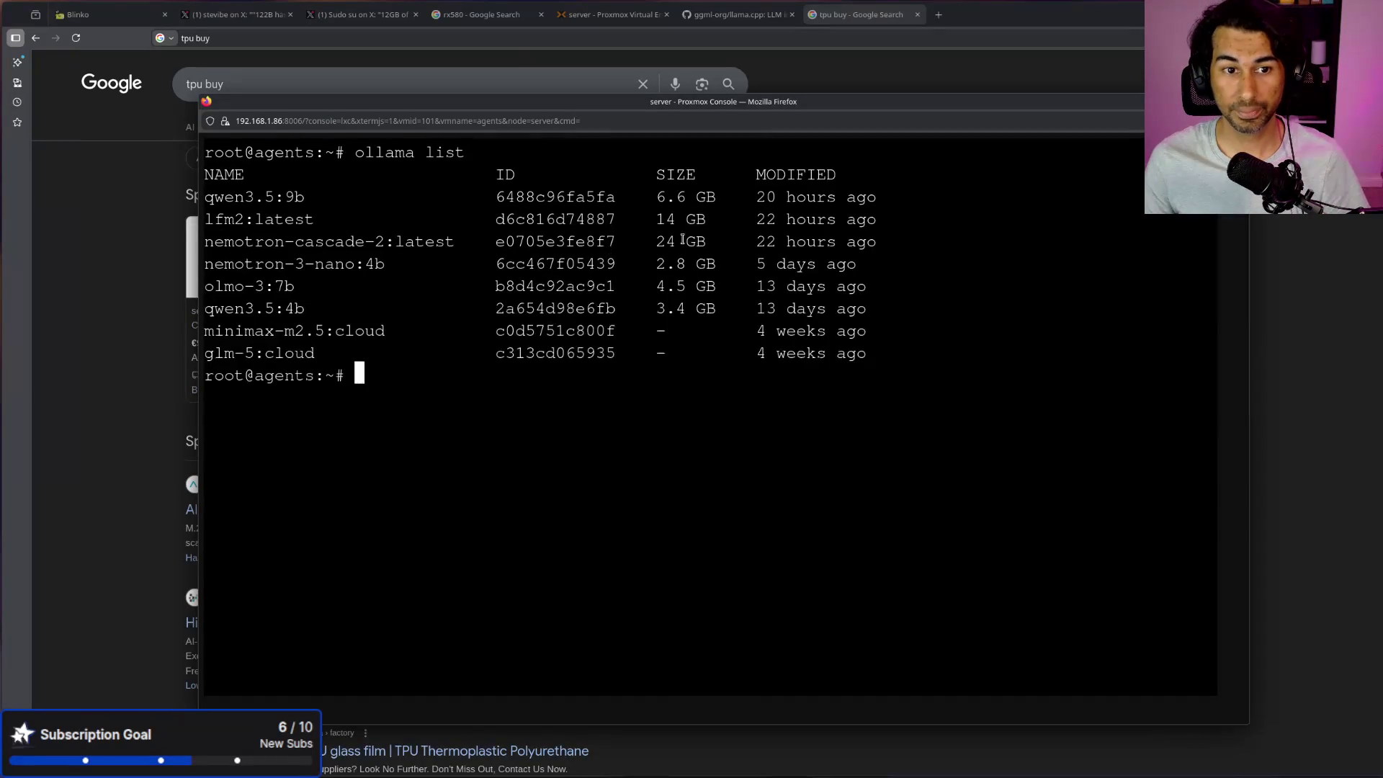
key("ctrl+minus")
key("ctrl+minus")
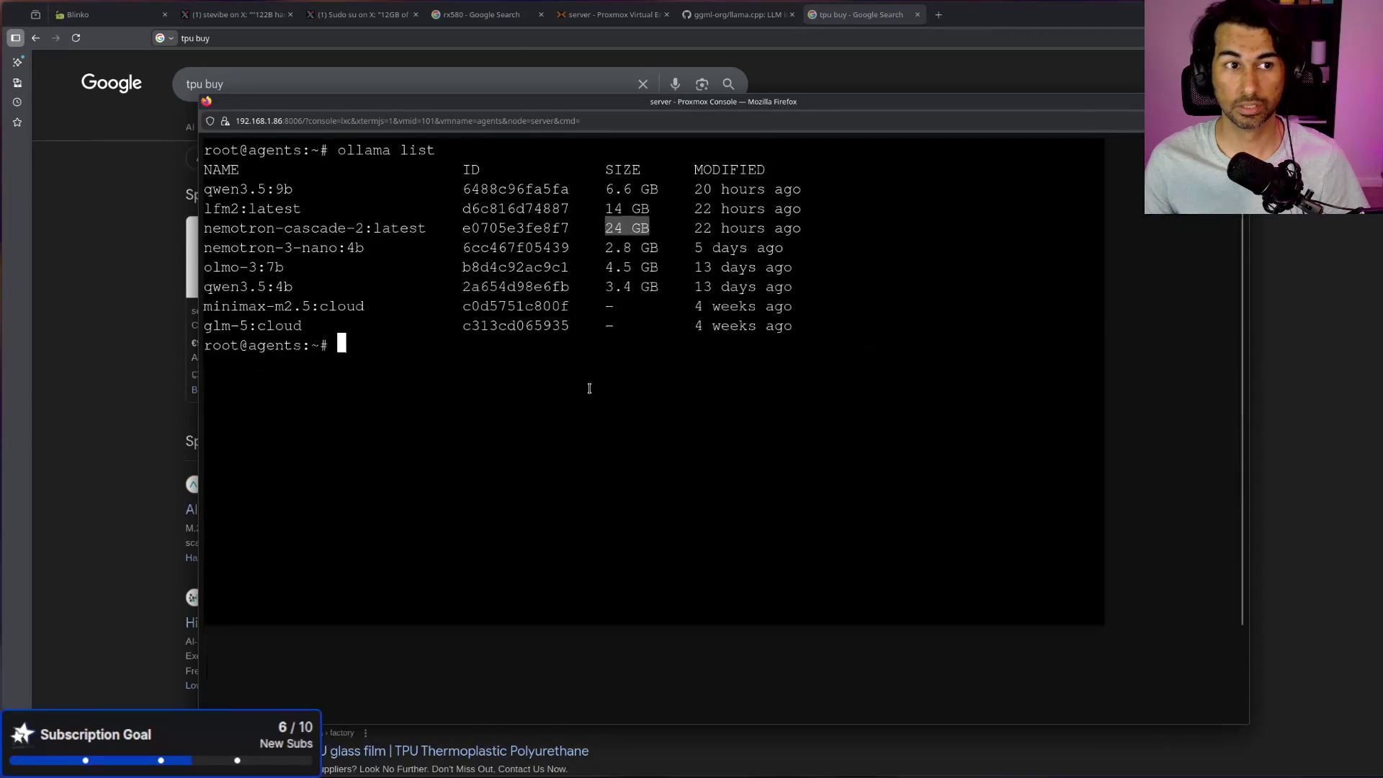
Step: Copy nemotron-cascade-2:latest from the list and paste it after 'ollama run' at the prompt
left_click(513, 340)
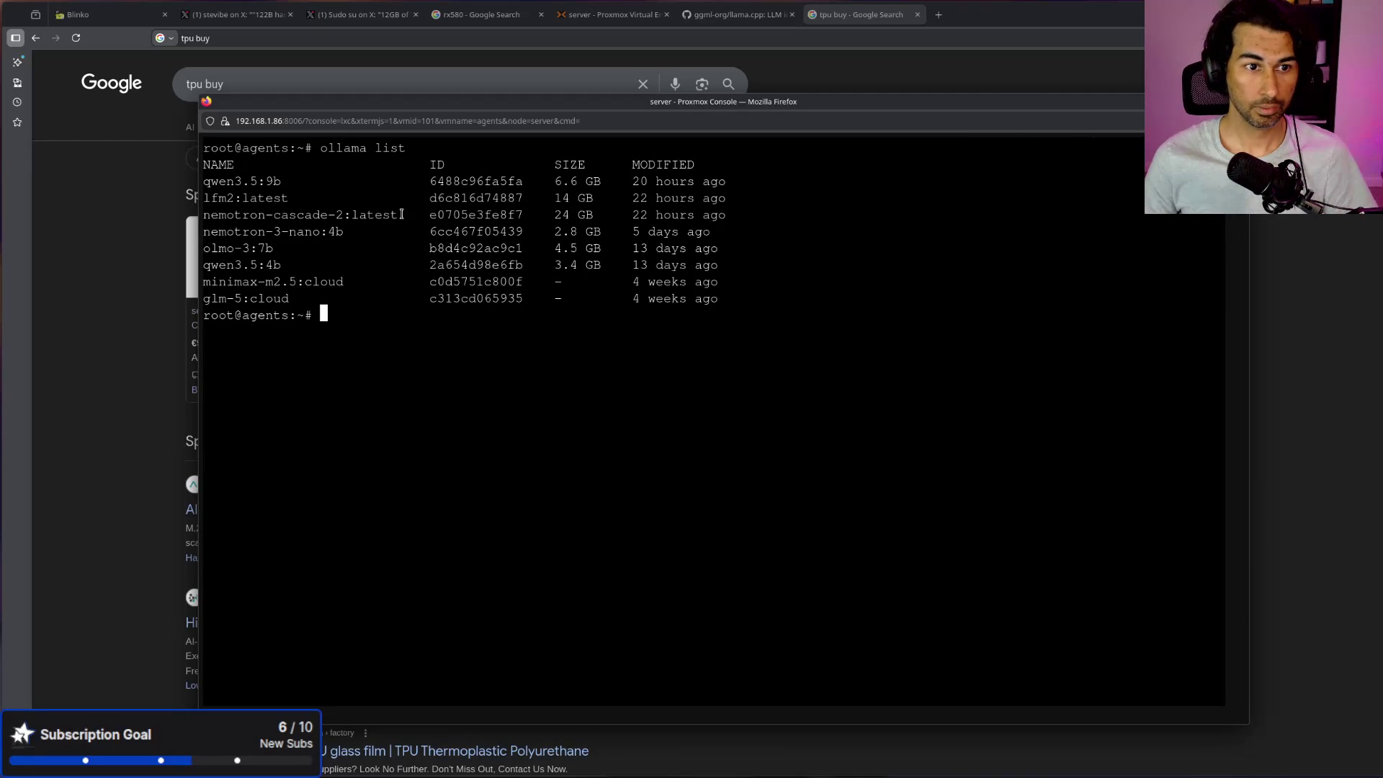
left_click_drag(279, 220, 192, 225)
right_click(208, 214)
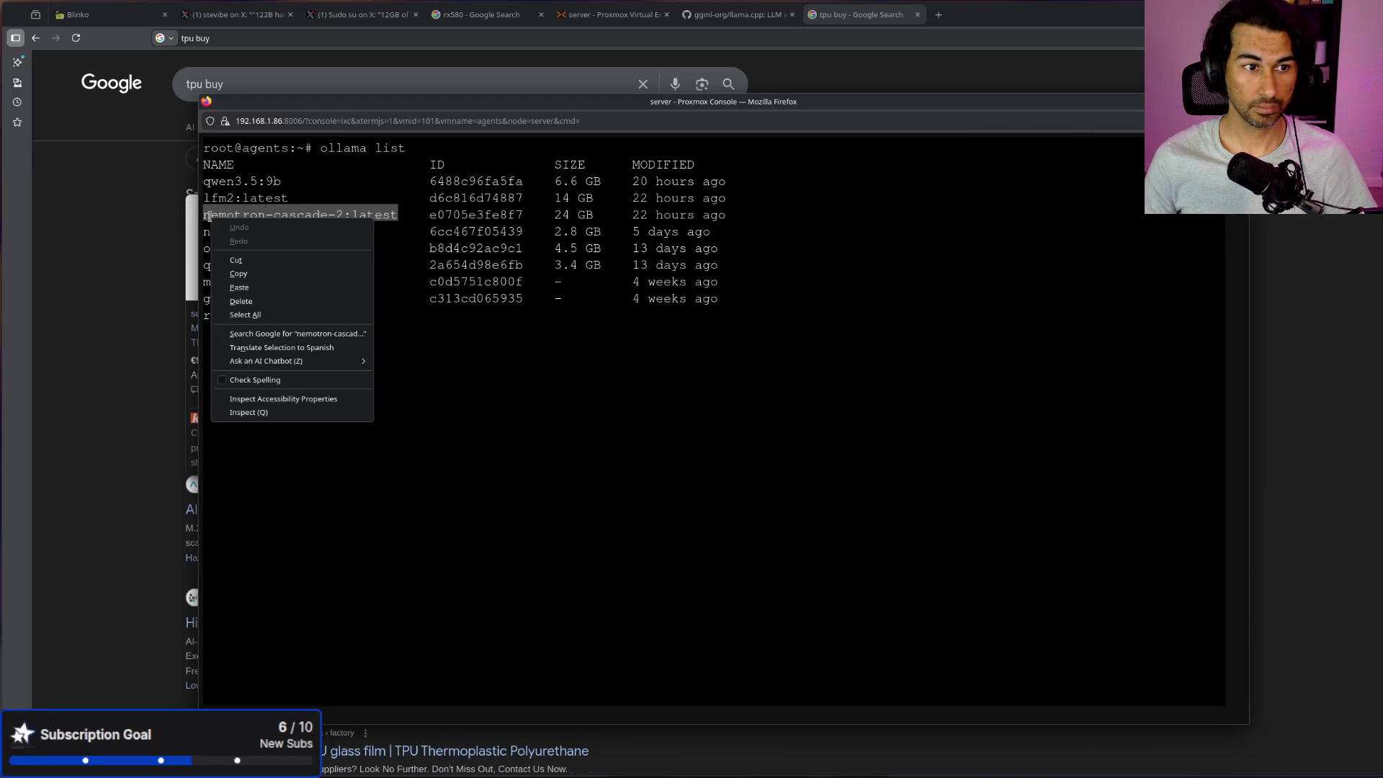
left_click(237, 276)
left_click(460, 324)
key("ctrl+shift+v")
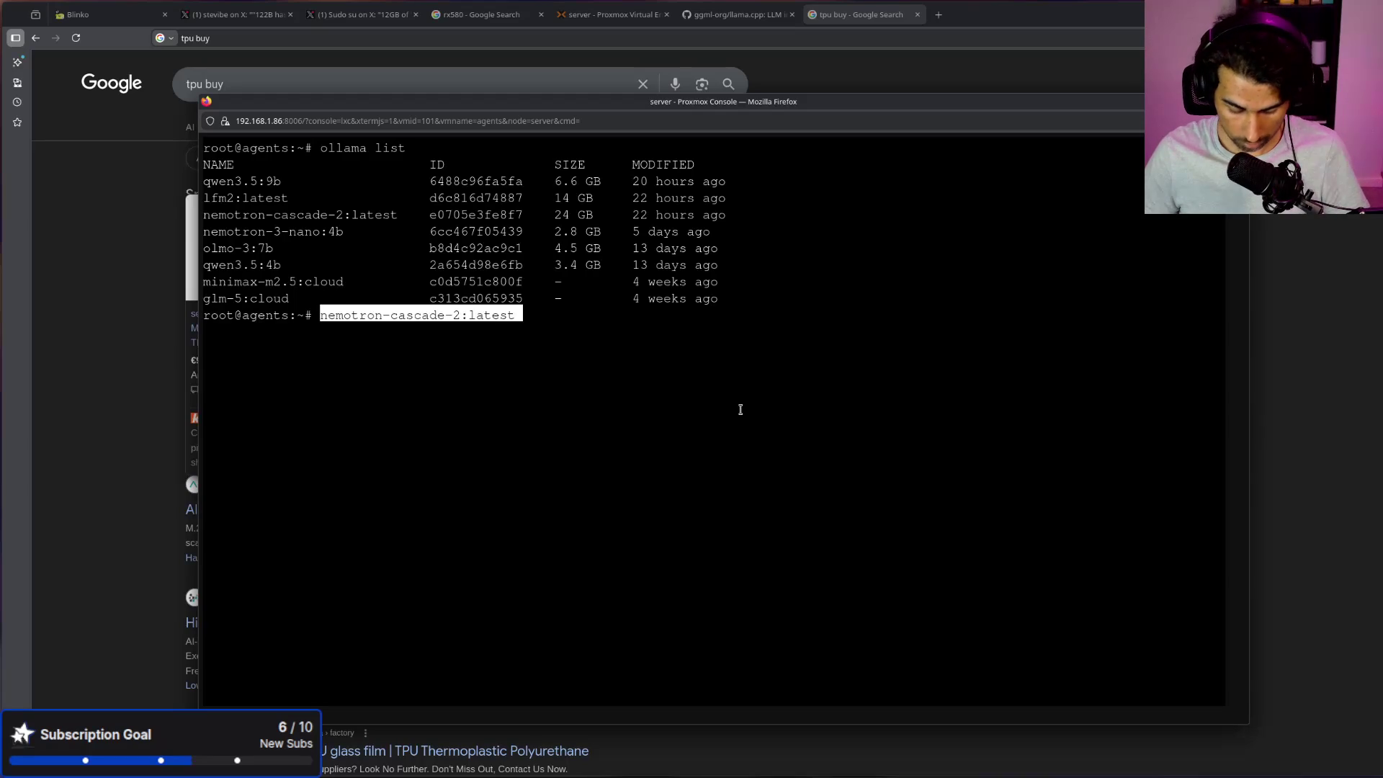
key("Home")
type("ollama run")
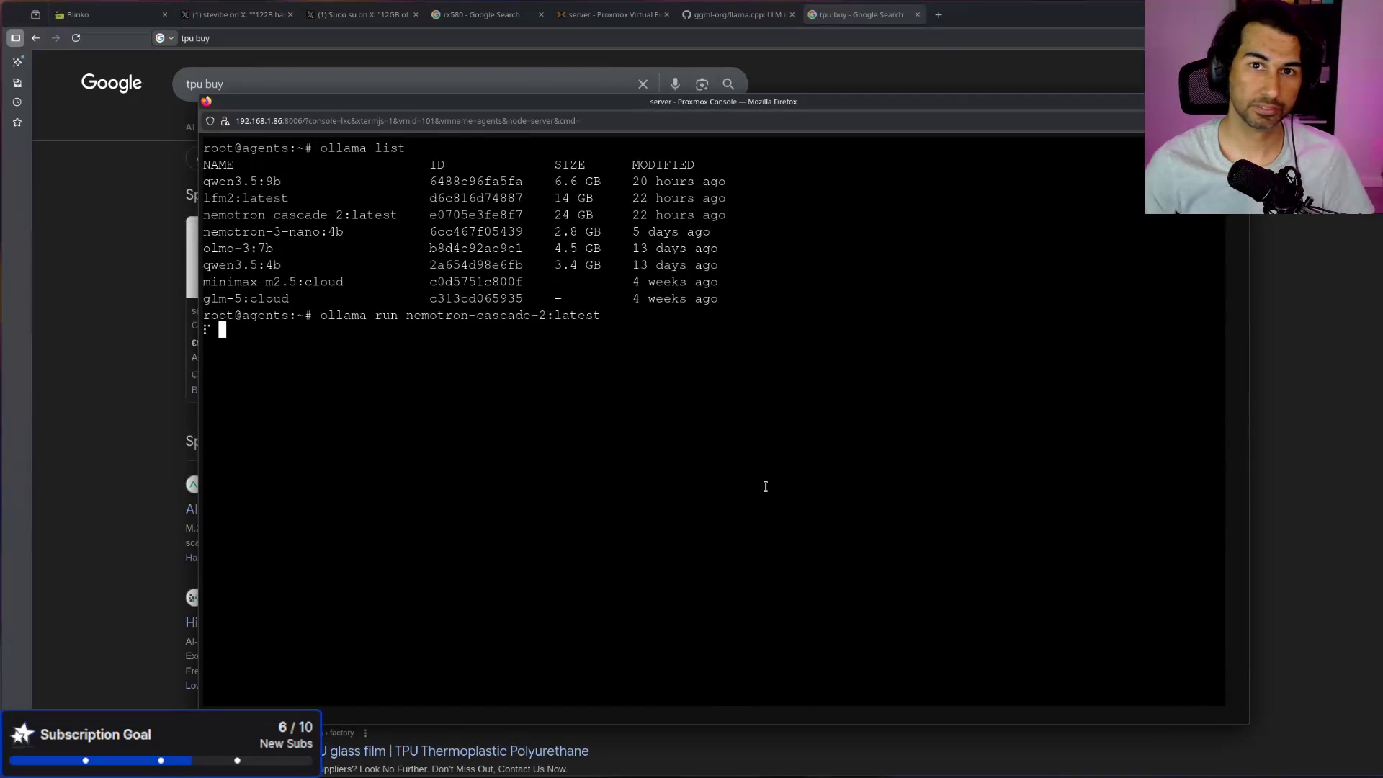
Step: Move the console aside and bring up Blinko's #Twitch note of saved links
mouse_move(773, 102)
left_mouse_down()
mouse_move(1314, 318)
mouse_move(1022, 270)
left_mouse_up()
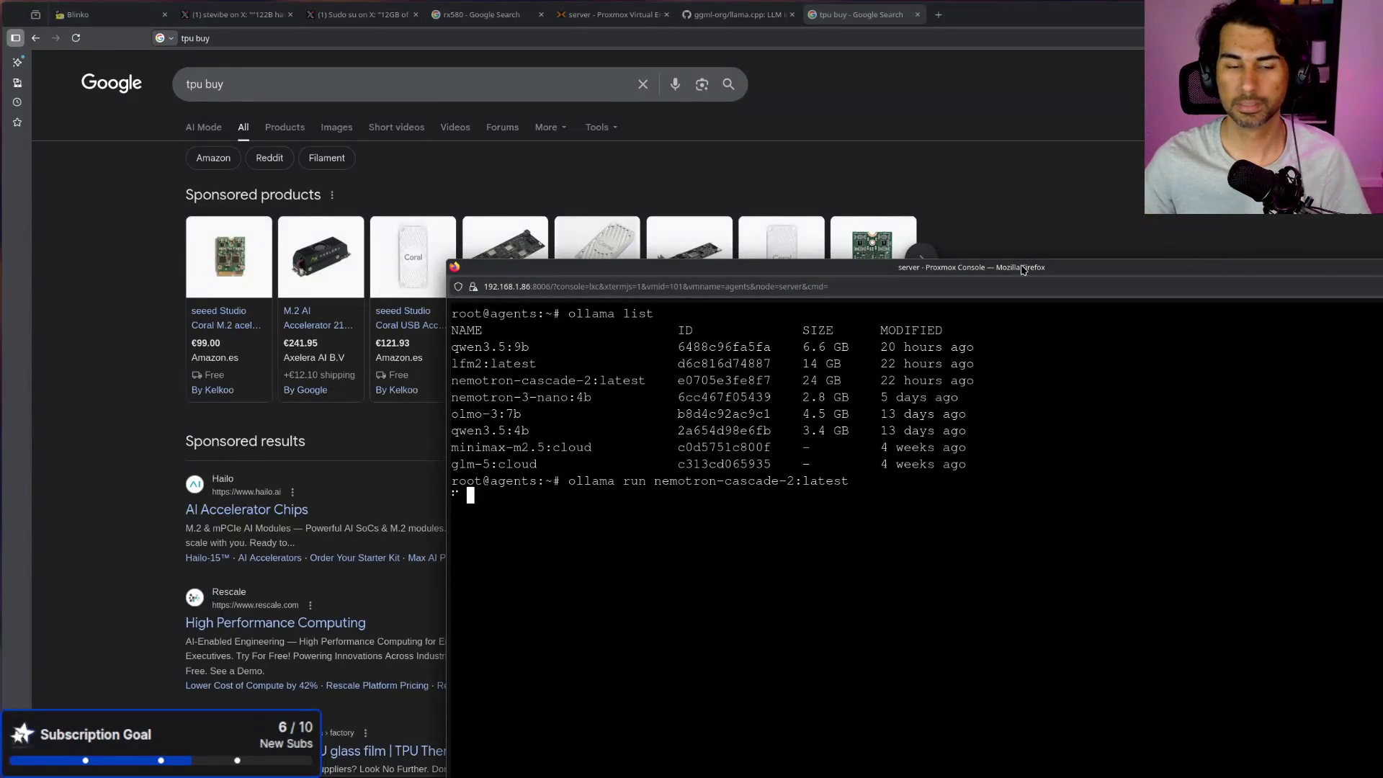
left_click_drag(934, 276, 791, 214)
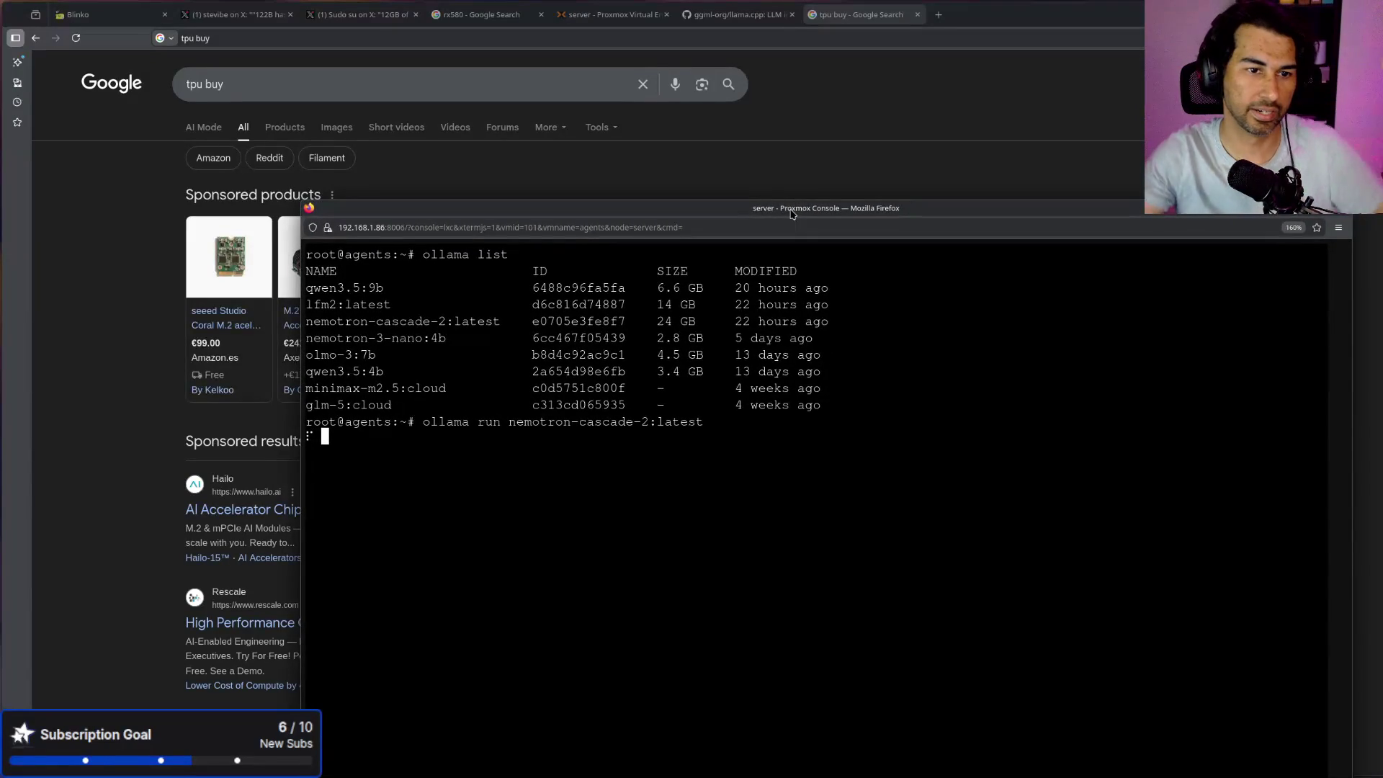
mouse_move(812, 216)
left_mouse_down()
mouse_move(795, 216)
mouse_move(866, 236)
mouse_move(880, 280)
left_mouse_up()
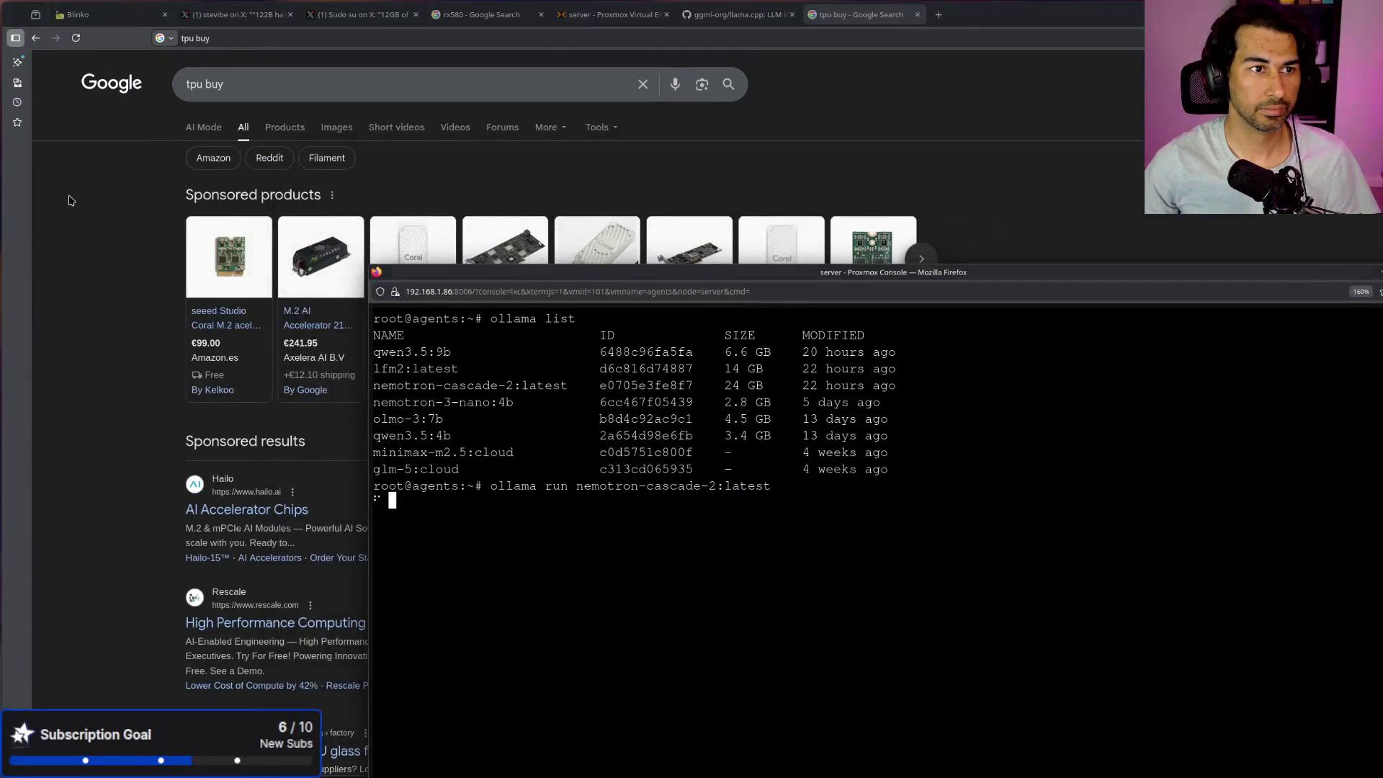
left_click(69, 199)
left_click(79, 14)
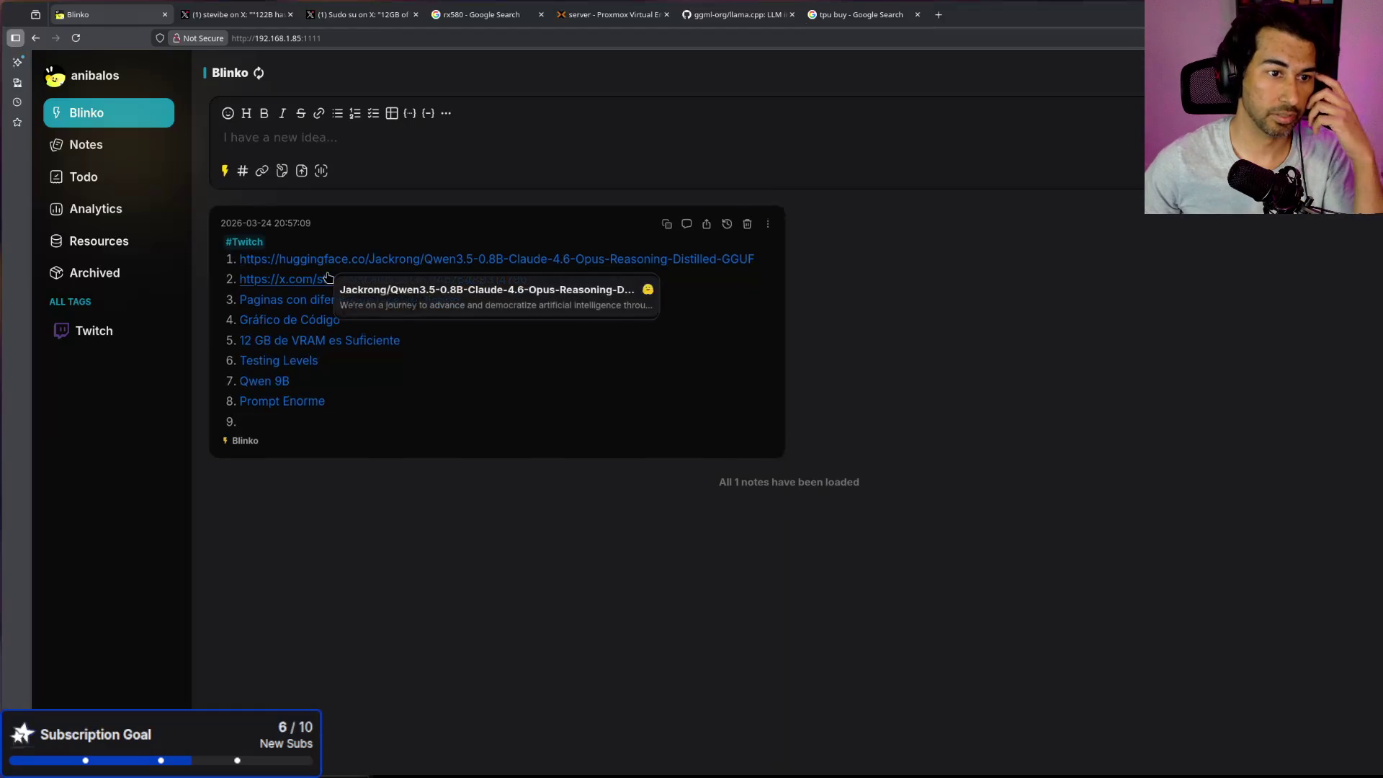
Step: Open the third note link, the MiniMax M2.7 post, in a new X tab
middle_click(320, 299)
left_click(253, 15)
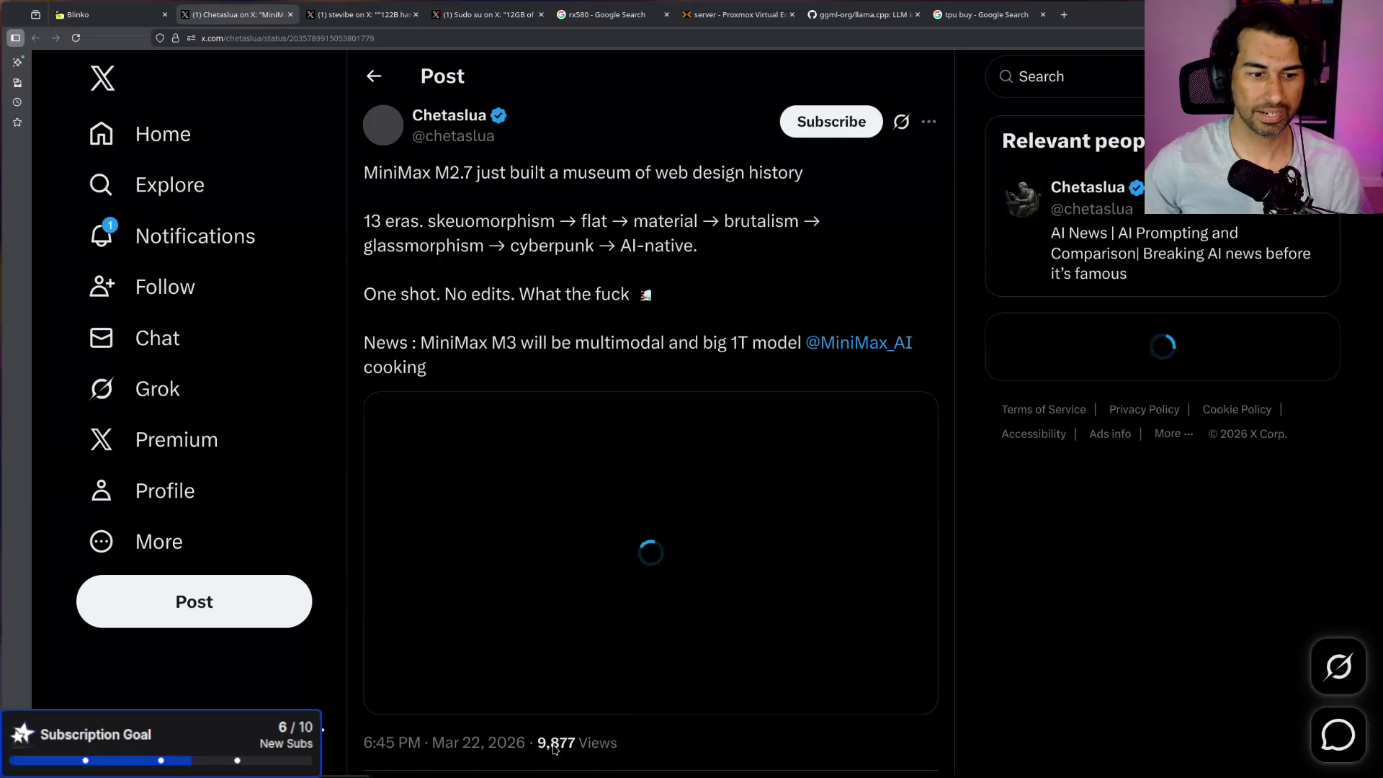
key("alt+Tab")
mouse_move(856, 279)
left_mouse_down()
mouse_move(1198, 477)
mouse_move(1382, 616)
mouse_move(1376, 531)
left_mouse_up()
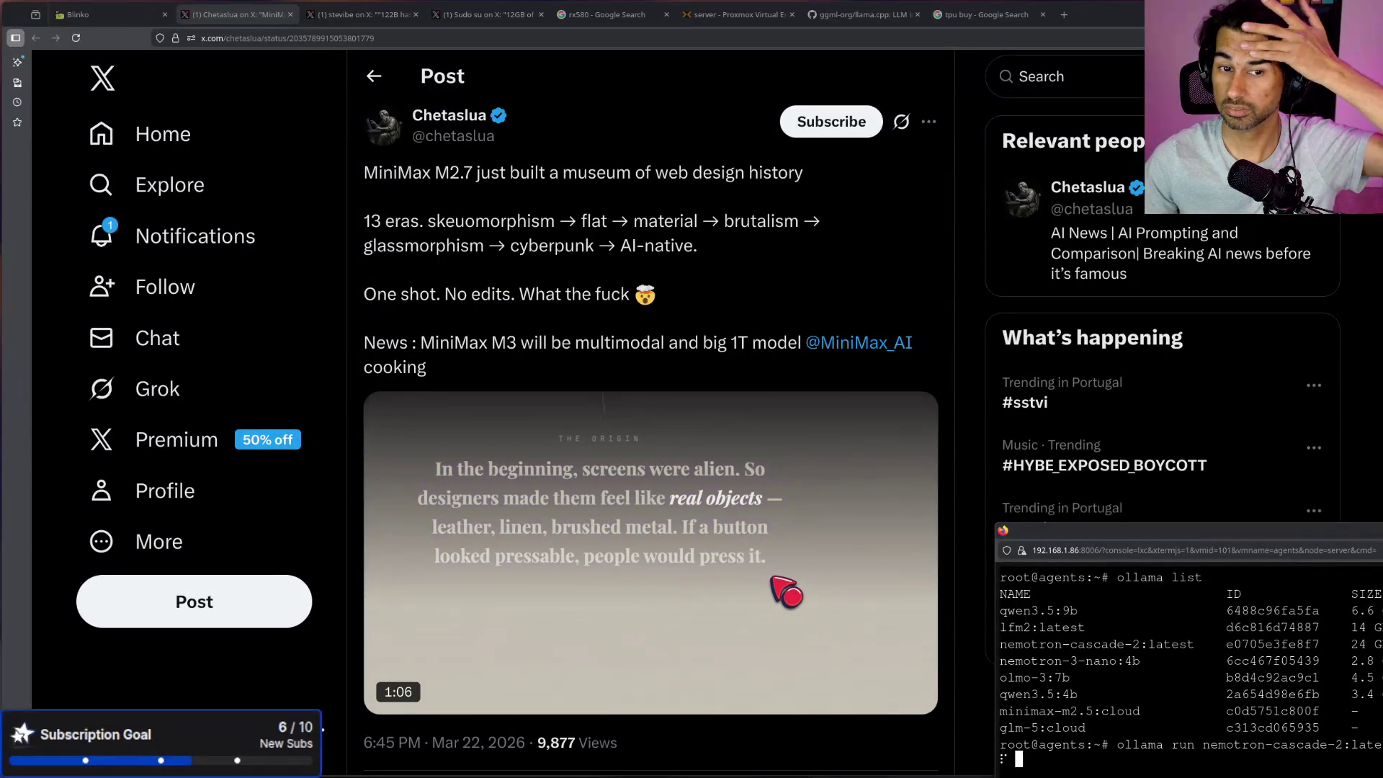
left_click(965, 322)
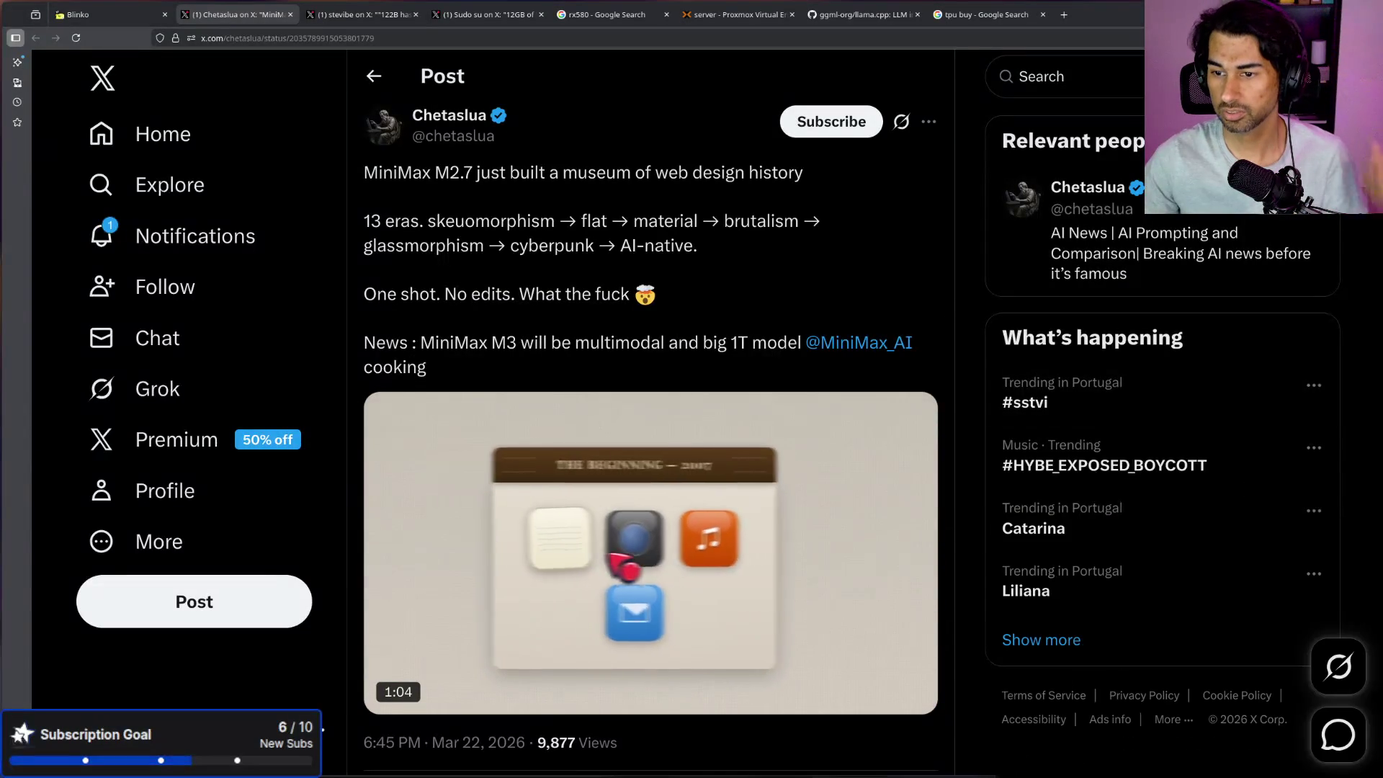
Step: Pop the post's demo video out into a floating picture-in-picture window
key("alt+Tab")
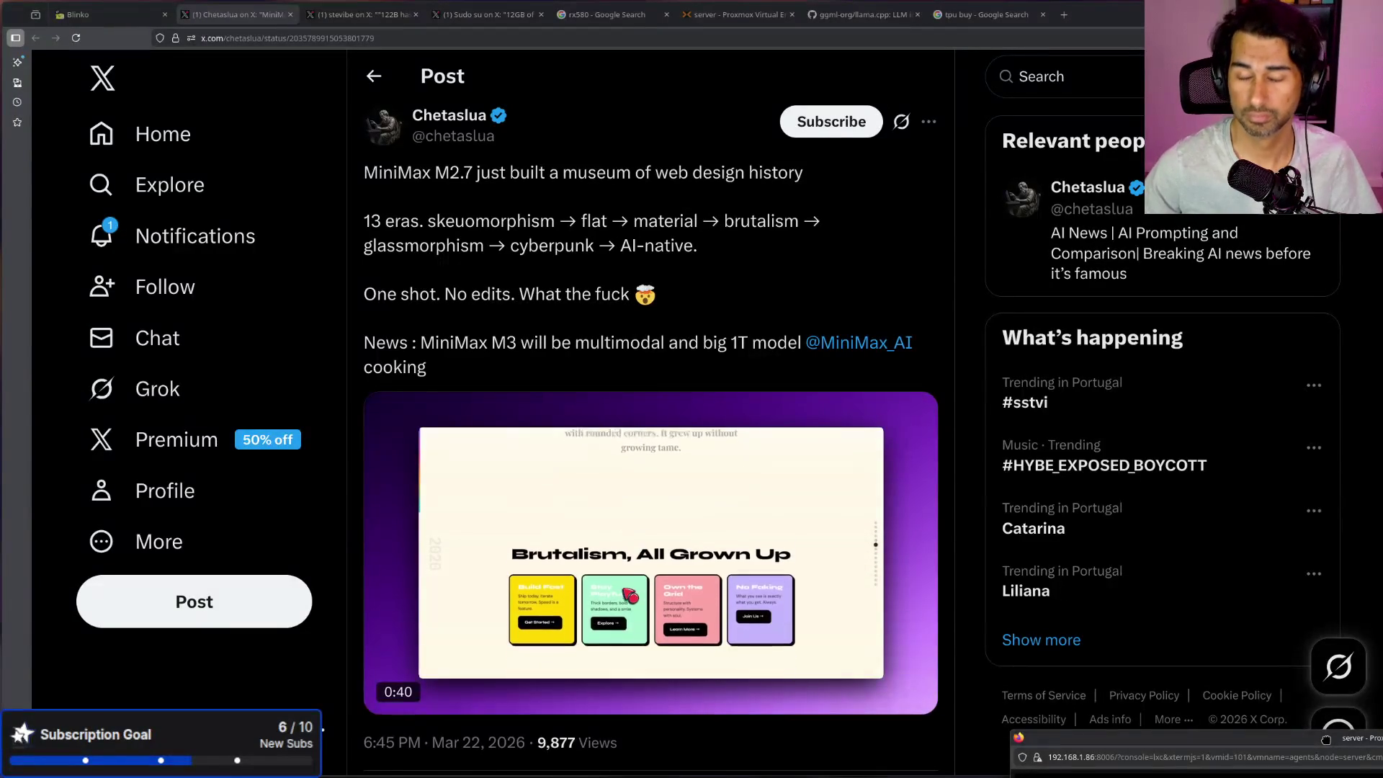
left_click_drag(1325, 739, 1293, 725)
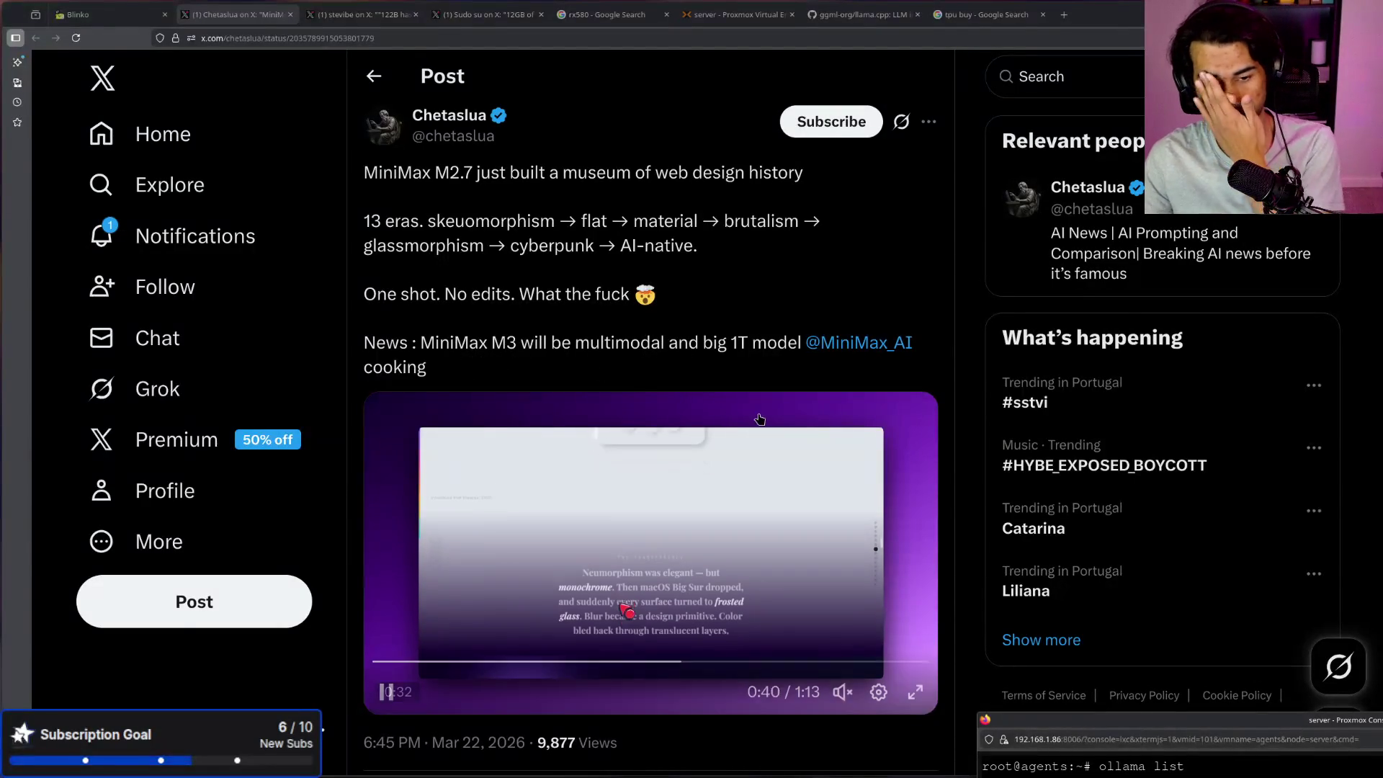
left_click(899, 598)
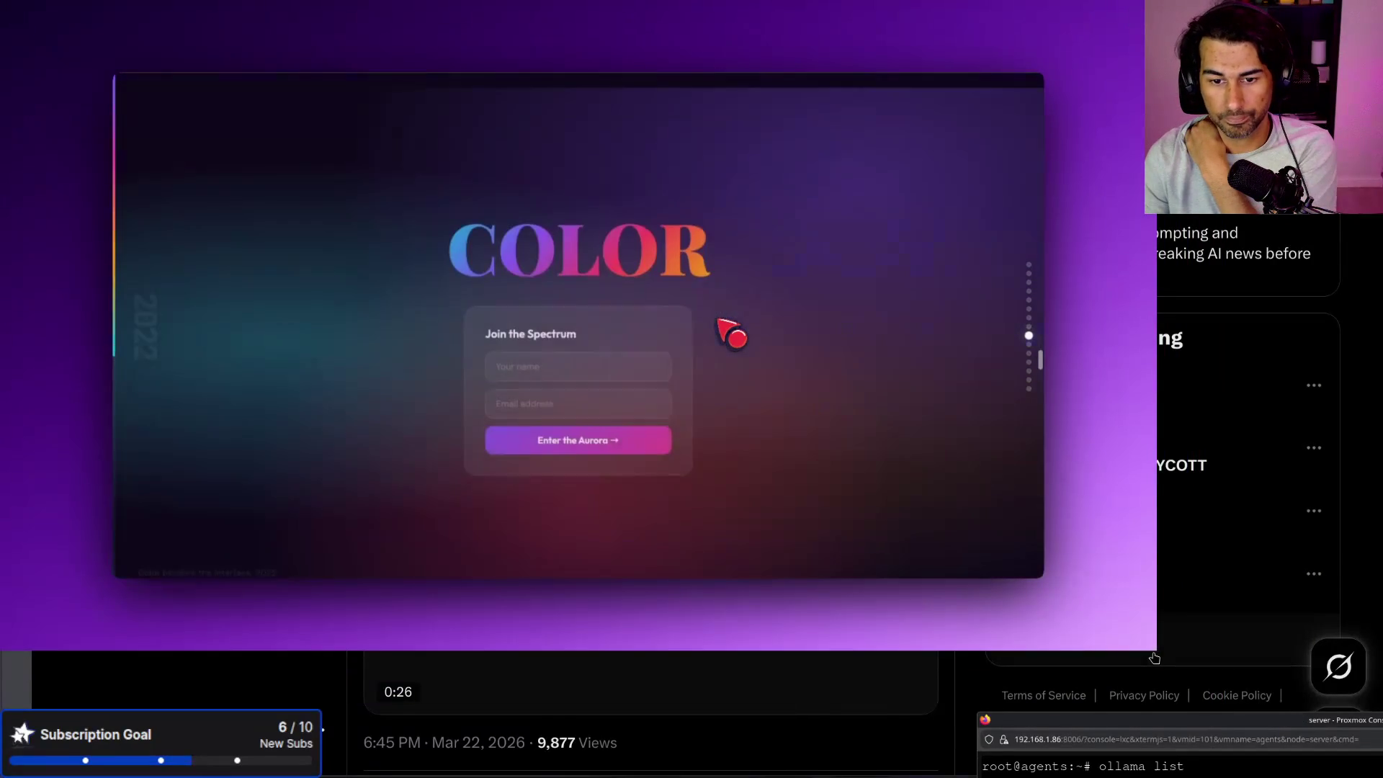
Step: Watch the MiniMax demo video full screen with pauses, then shrink it back with Escape
mouse_move(1151, 646)
left_mouse_down()
mouse_move(1282, 666)
mouse_move(1379, 775)
left_mouse_up()
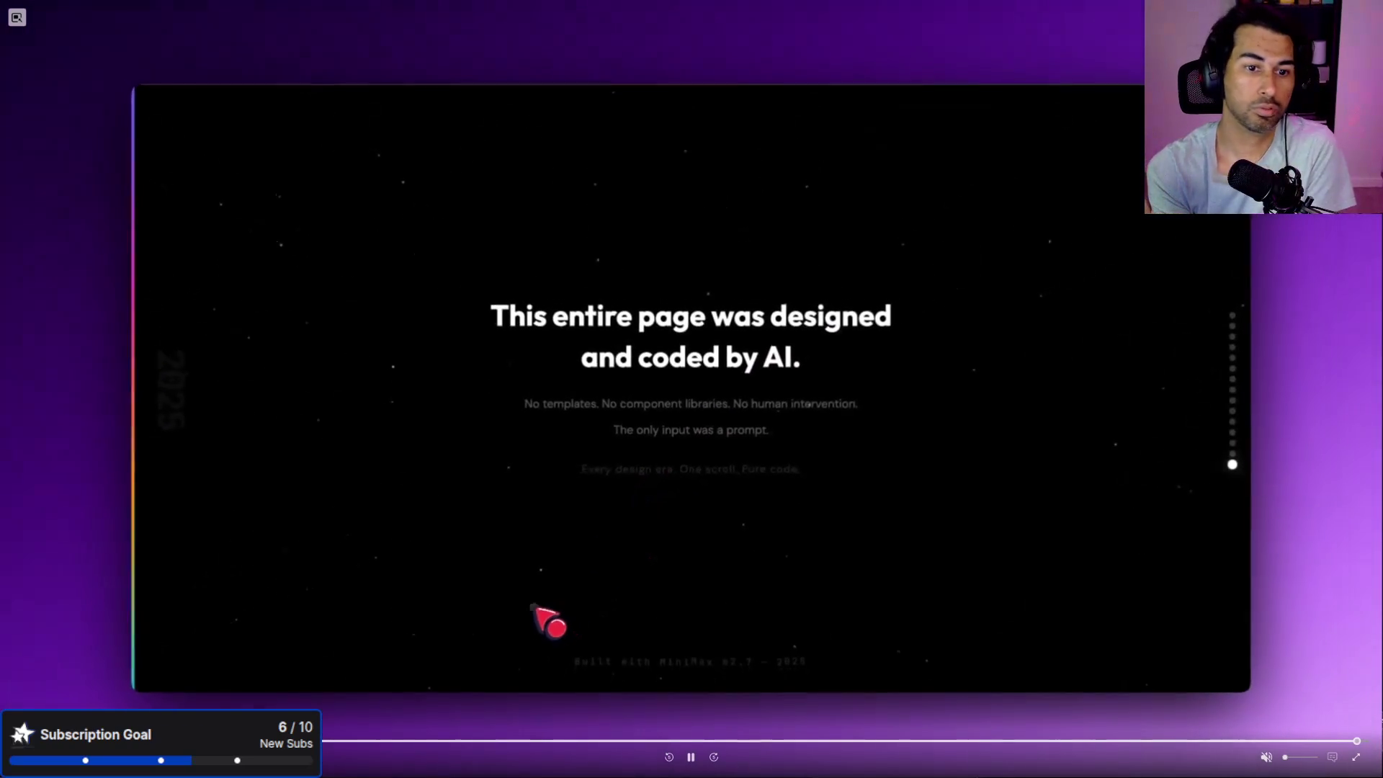
left_click(534, 607)
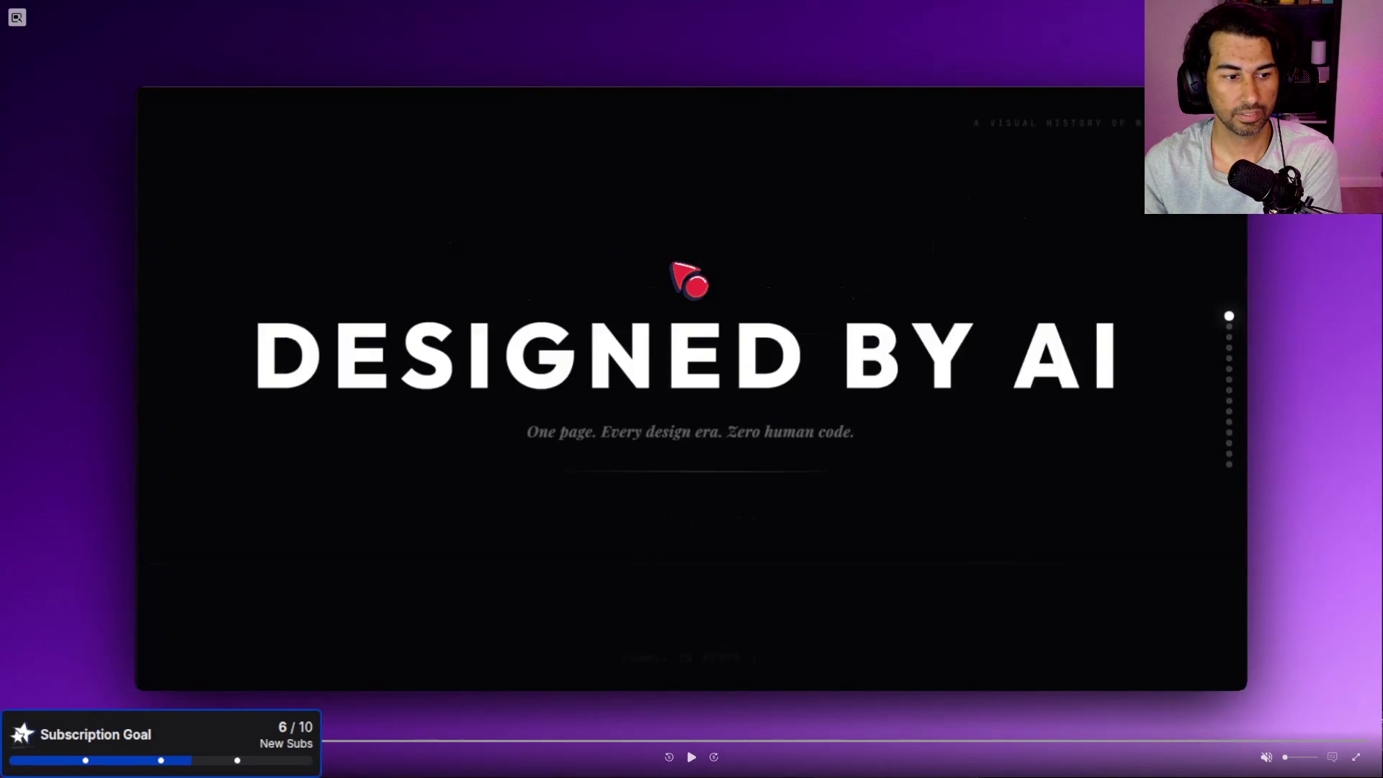
left_click(690, 769)
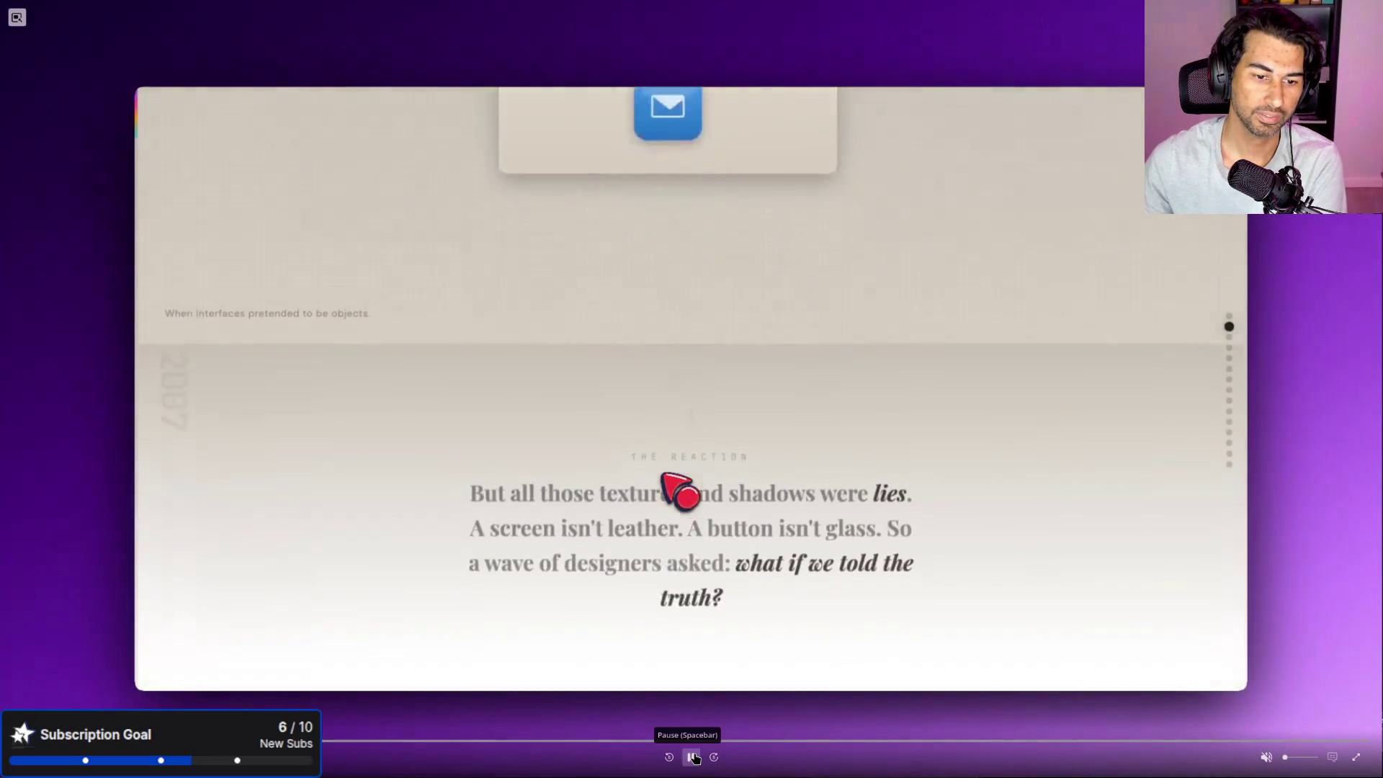
left_click(691, 757)
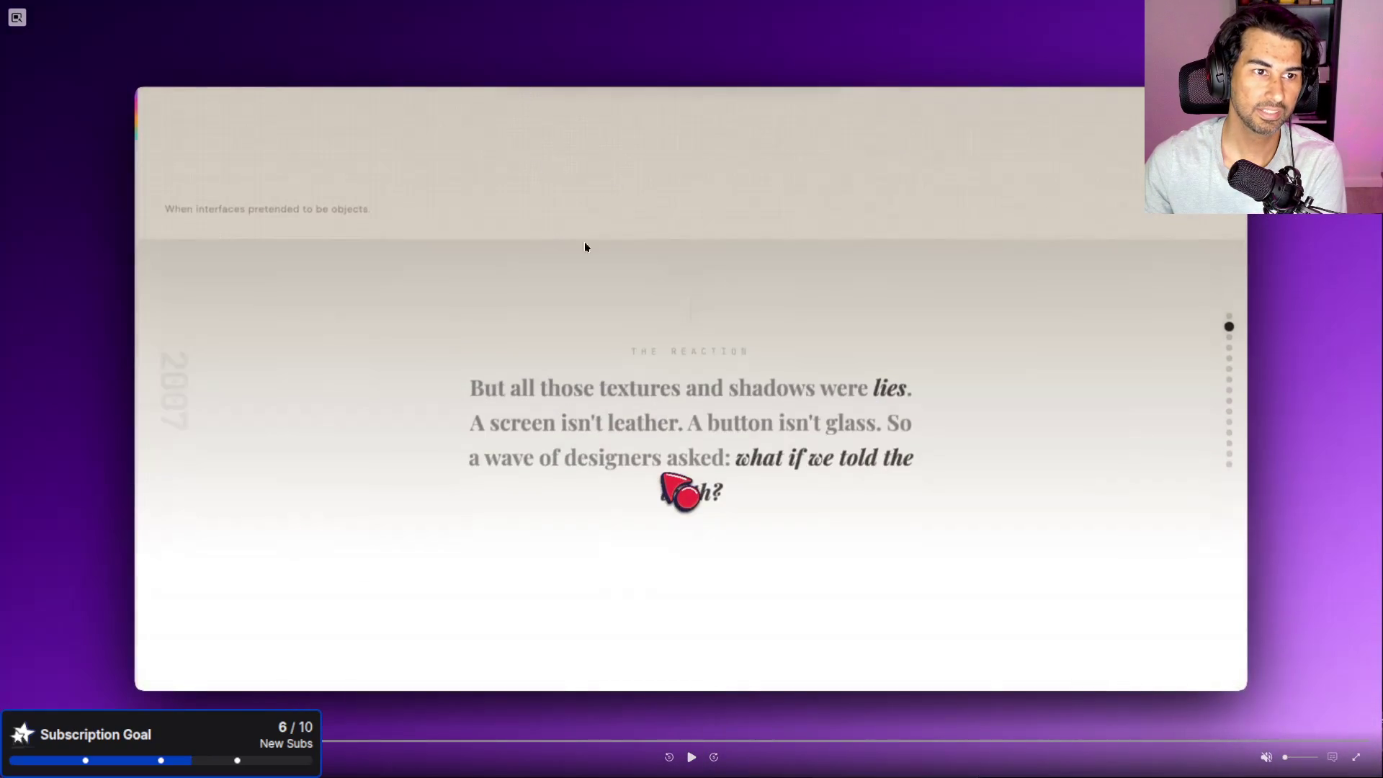
scroll(680, 493, "up", 3)
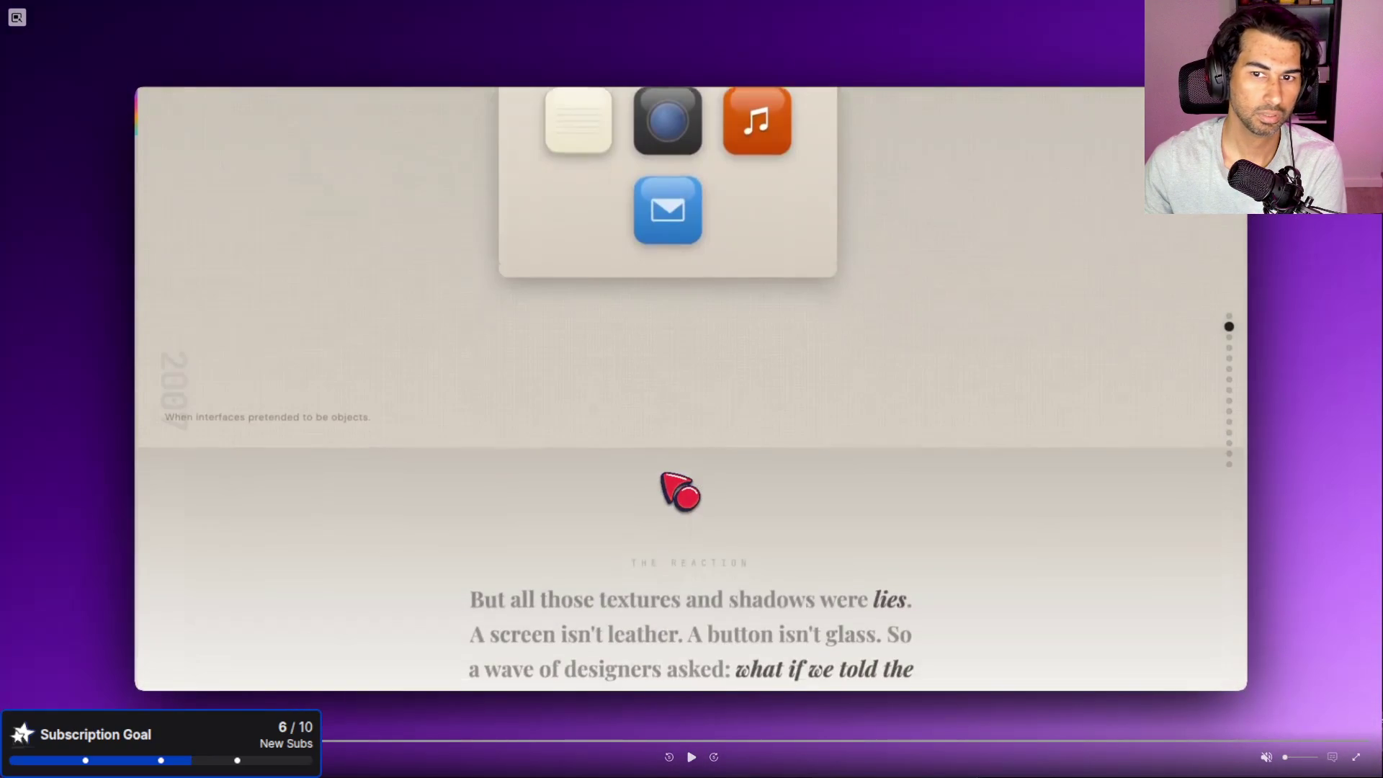
scroll(681, 493, "up", 1)
scroll(681, 493, "up", 3)
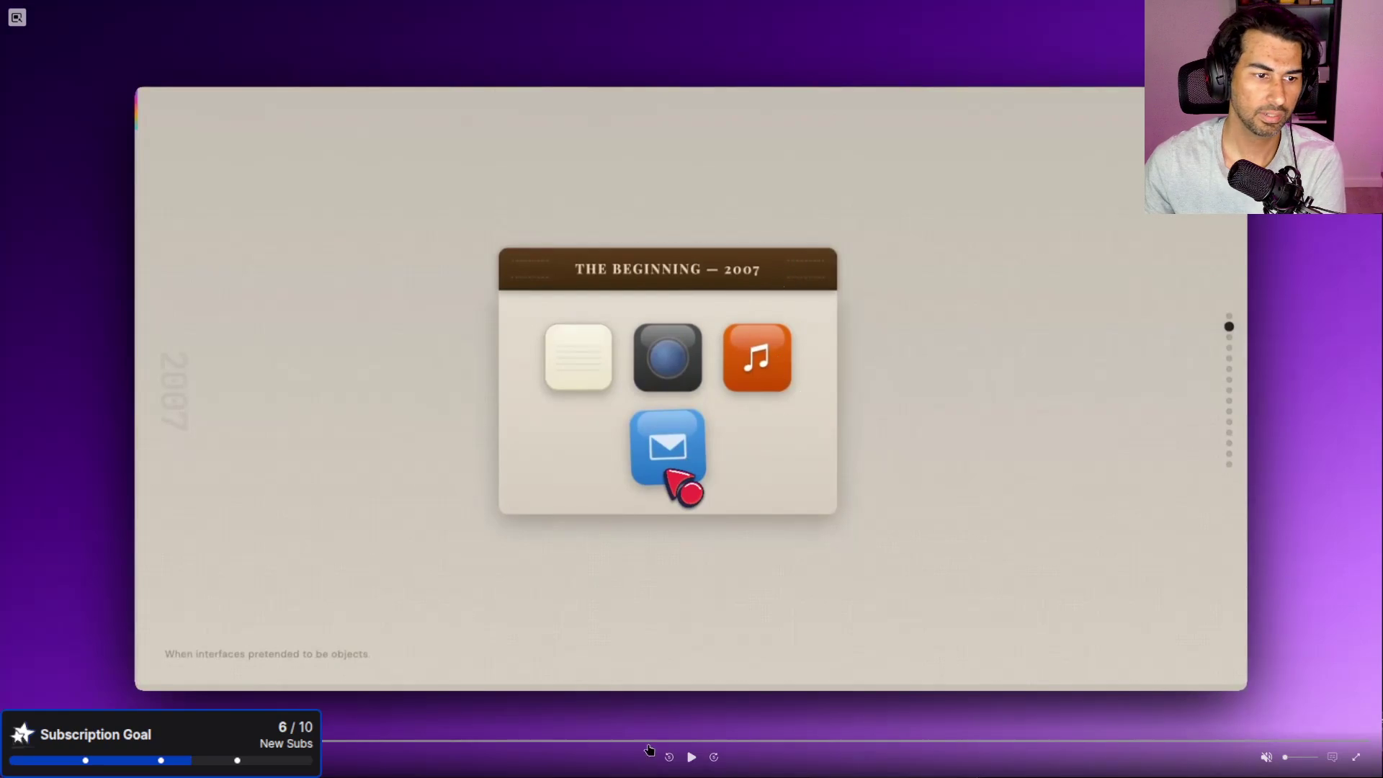
left_click(696, 767)
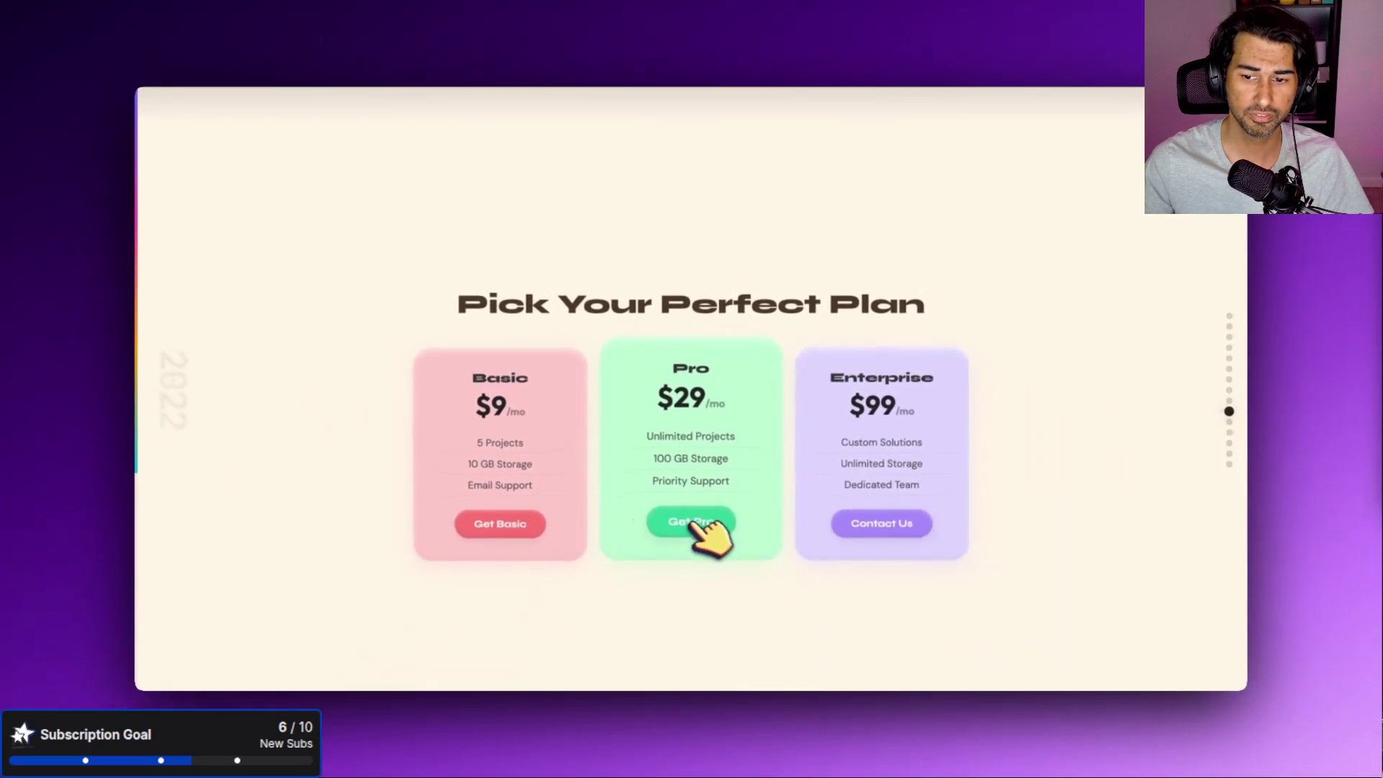
key("Escape")
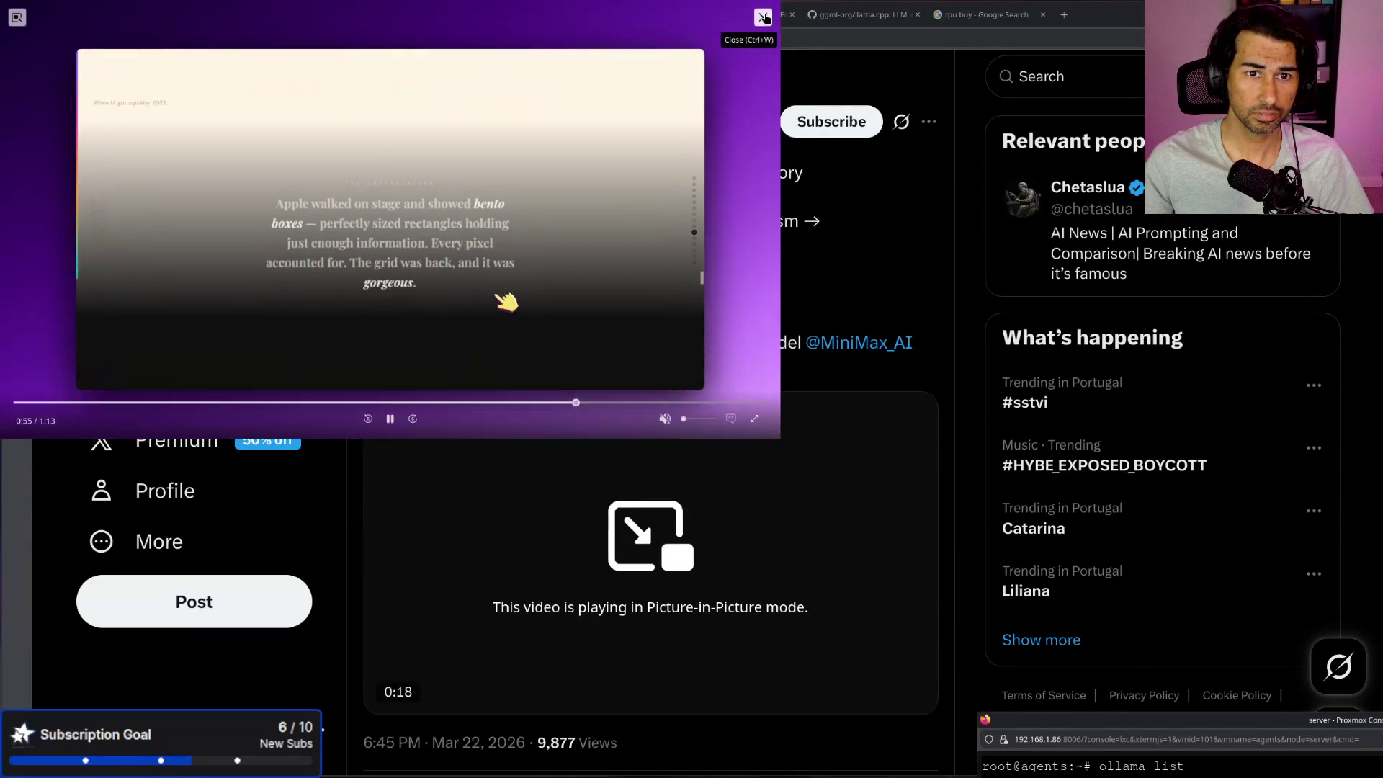
Step: Close the floating video, the X post tab, and the extra X, search and GitHub tabs
left_click(757, 24)
key("ctrl+w")
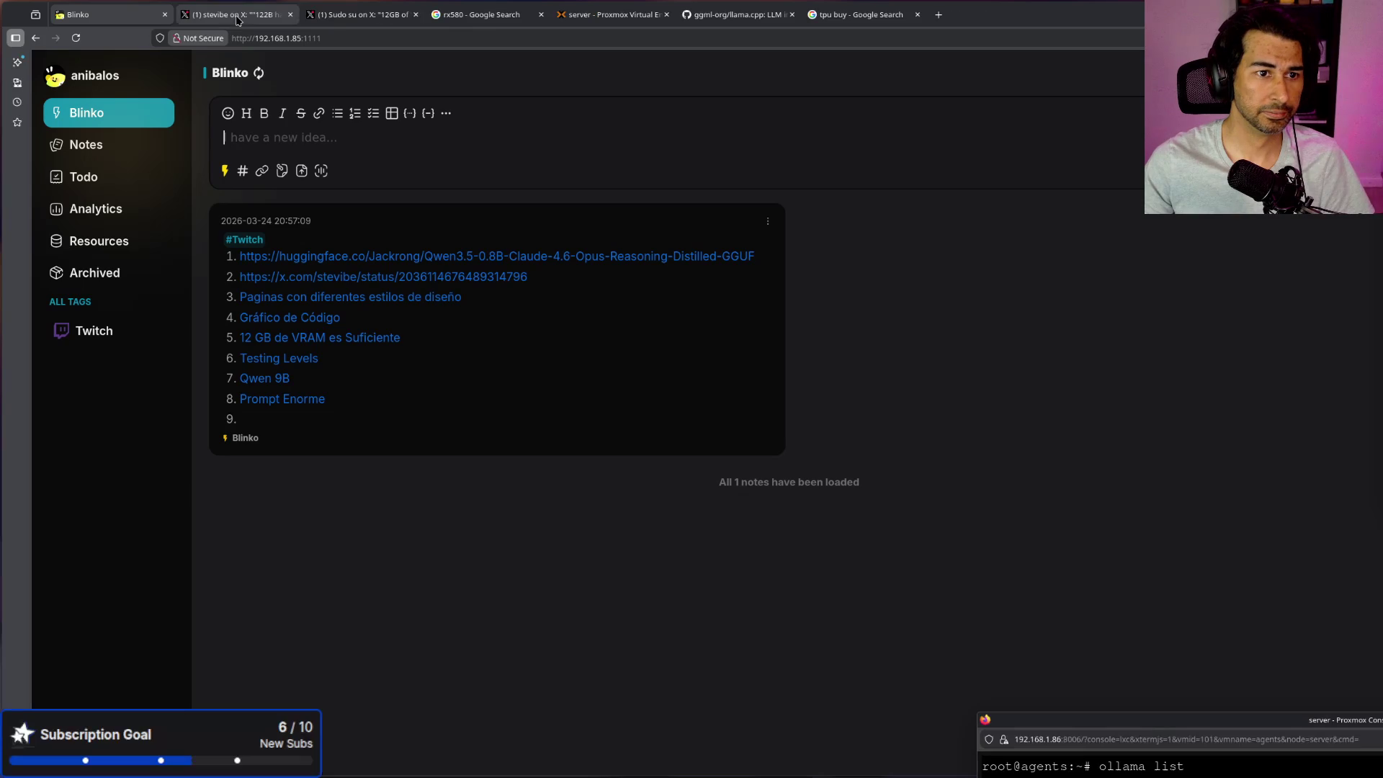
middle_click(273, 18)
middle_click(274, 18)
middle_click(273, 18)
middle_click(274, 18)
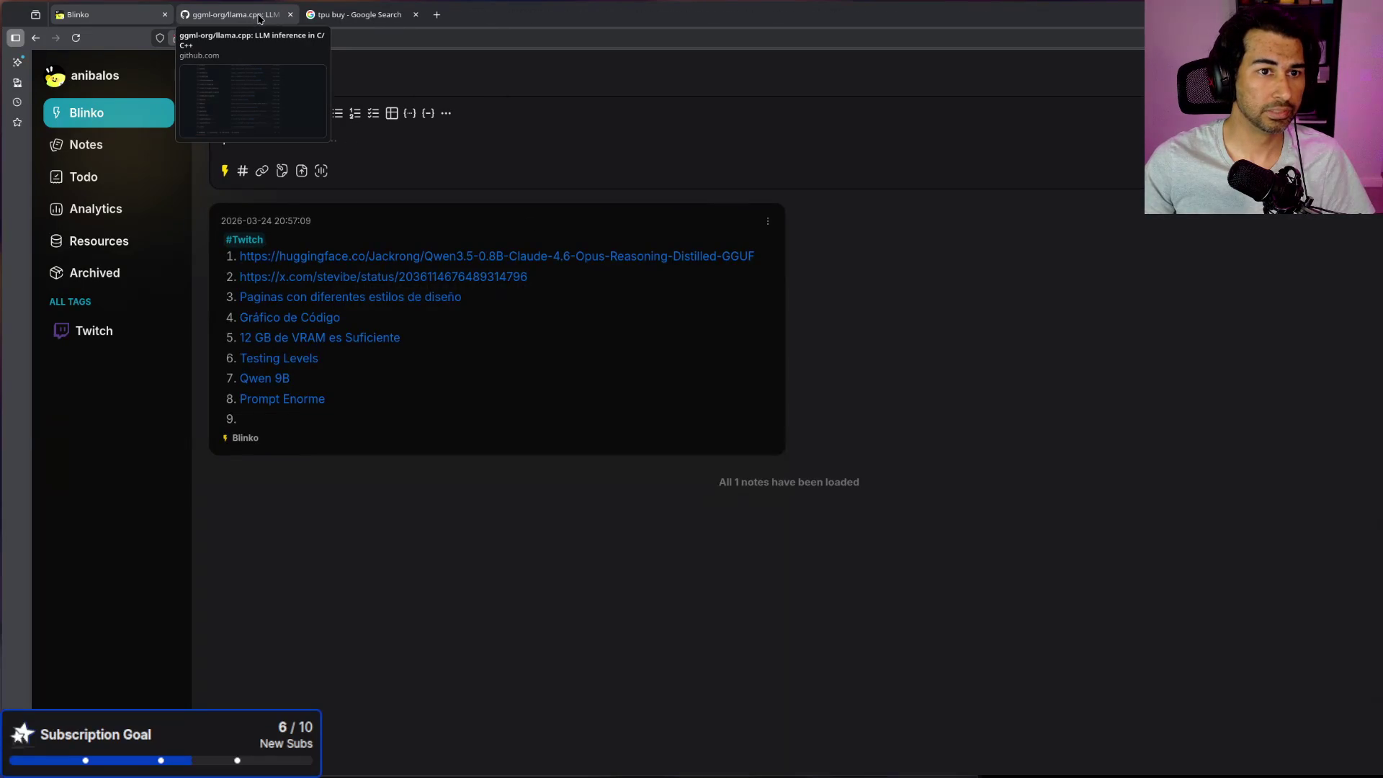
middle_click(256, 18)
middle_click(256, 18)
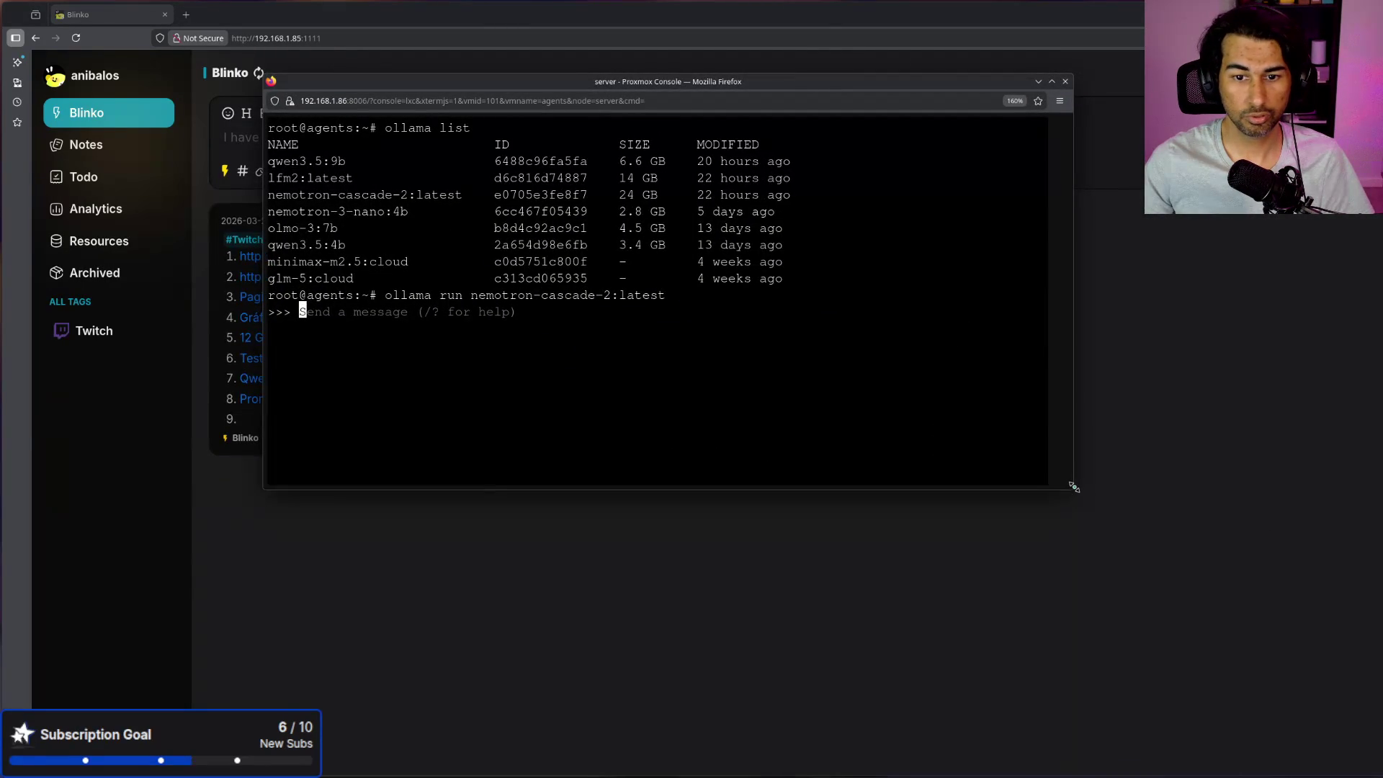
Step: Enlarge the console, send 'hi' to nemotron-cascade-2, then move the window back upper left
left_click_drag(1074, 487, 1360, 739)
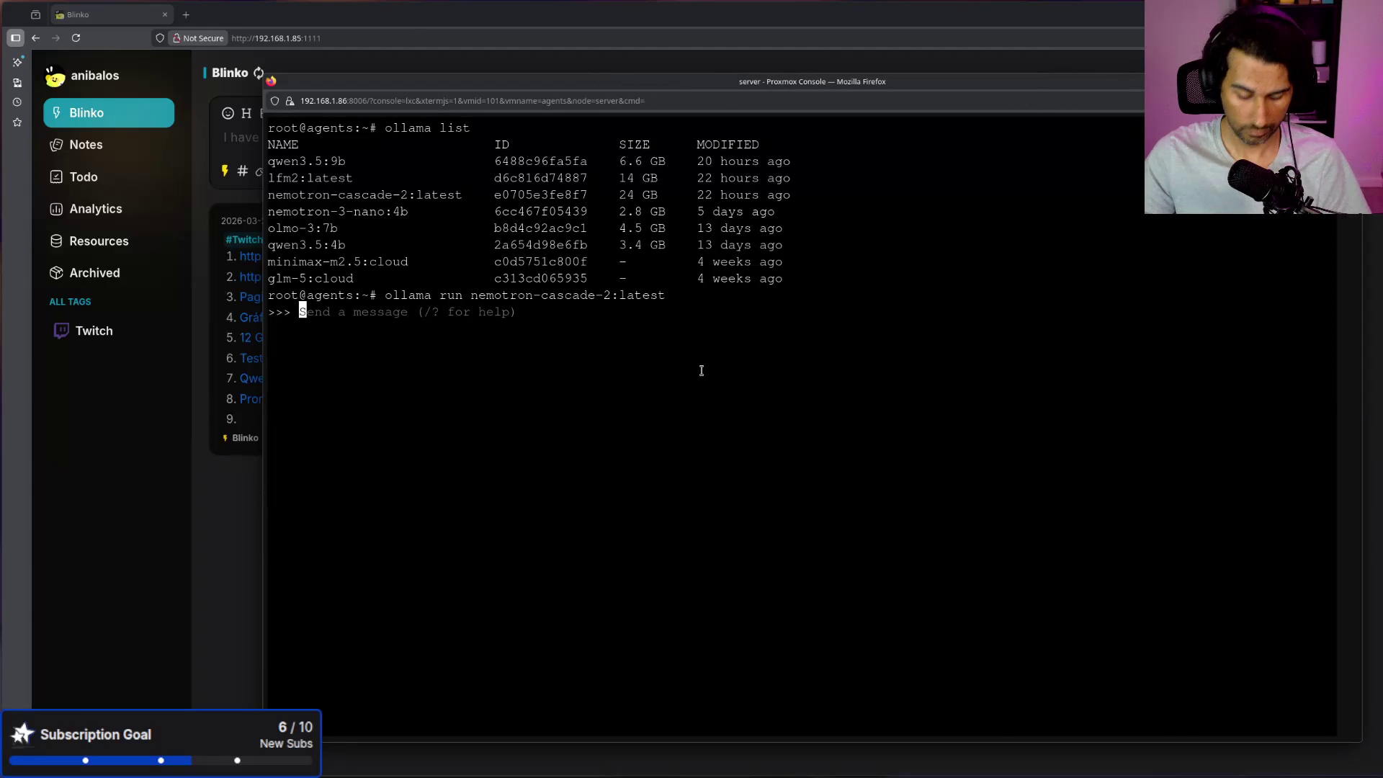
type("hi")
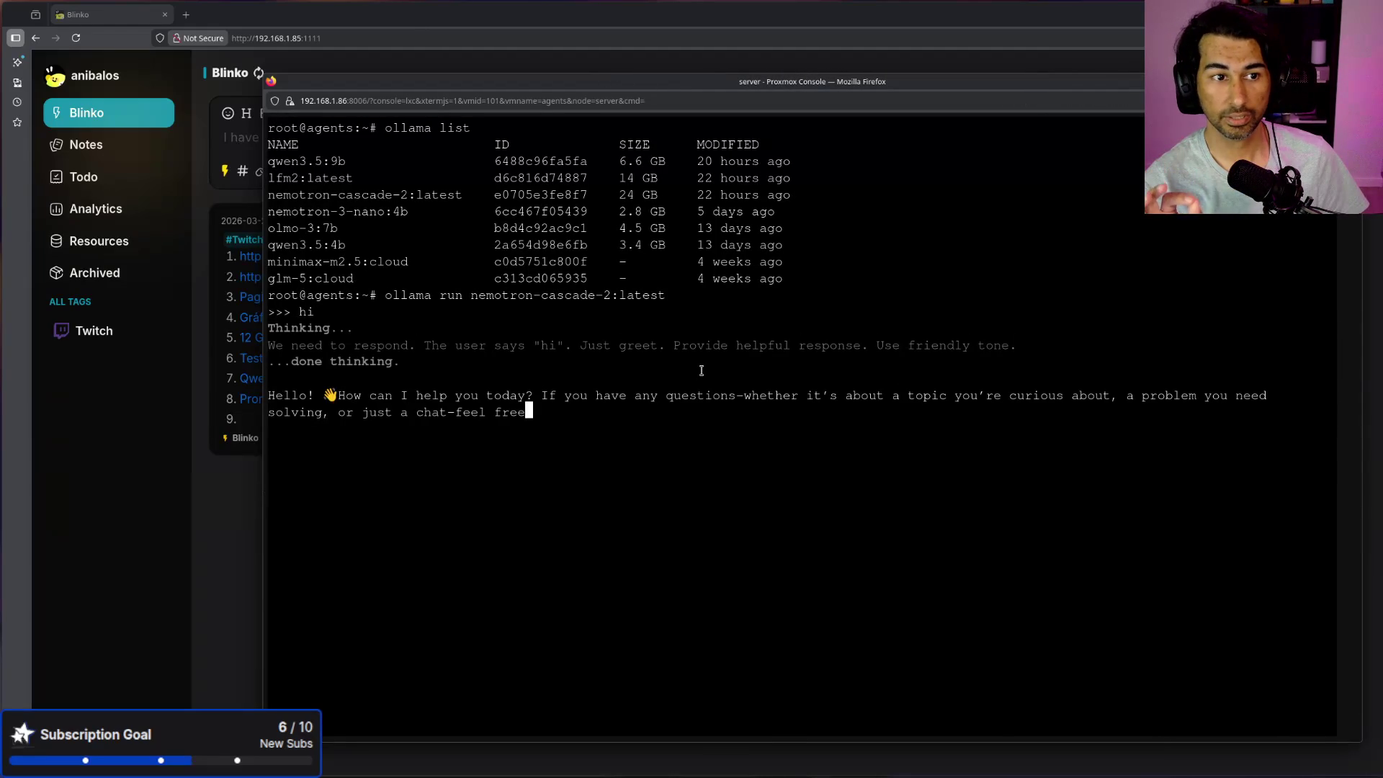
left_click_drag(690, 85, 1083, 310)
mouse_move(968, 315)
left_mouse_down()
mouse_move(541, 69)
mouse_move(555, 80)
left_mouse_up()
Step: Exit the nemotron chat, log back in as root, clear the screen and recall the ollama run command
key("ctrl+c")
key("ctrl+c")
key("ctrl+c")
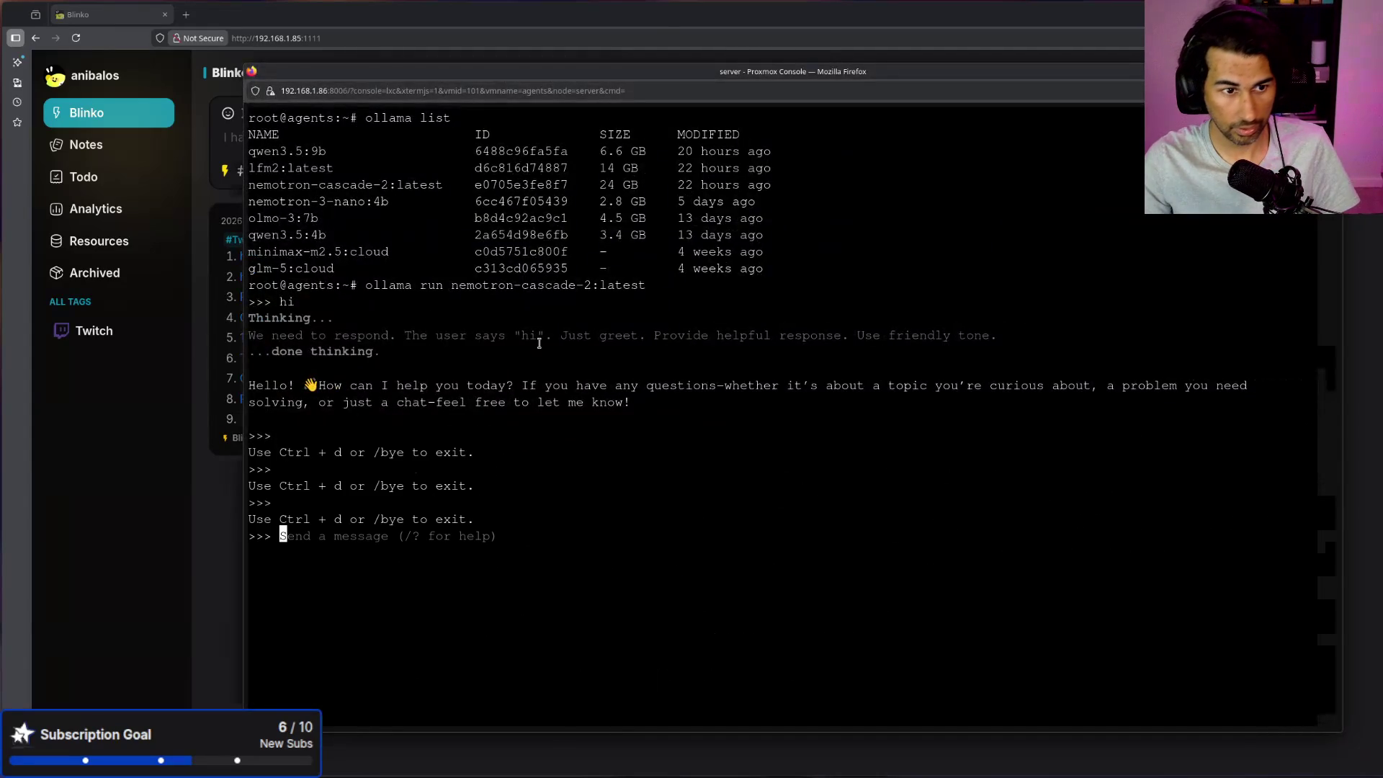
key("ctrl+d")
key("ctrl+d")
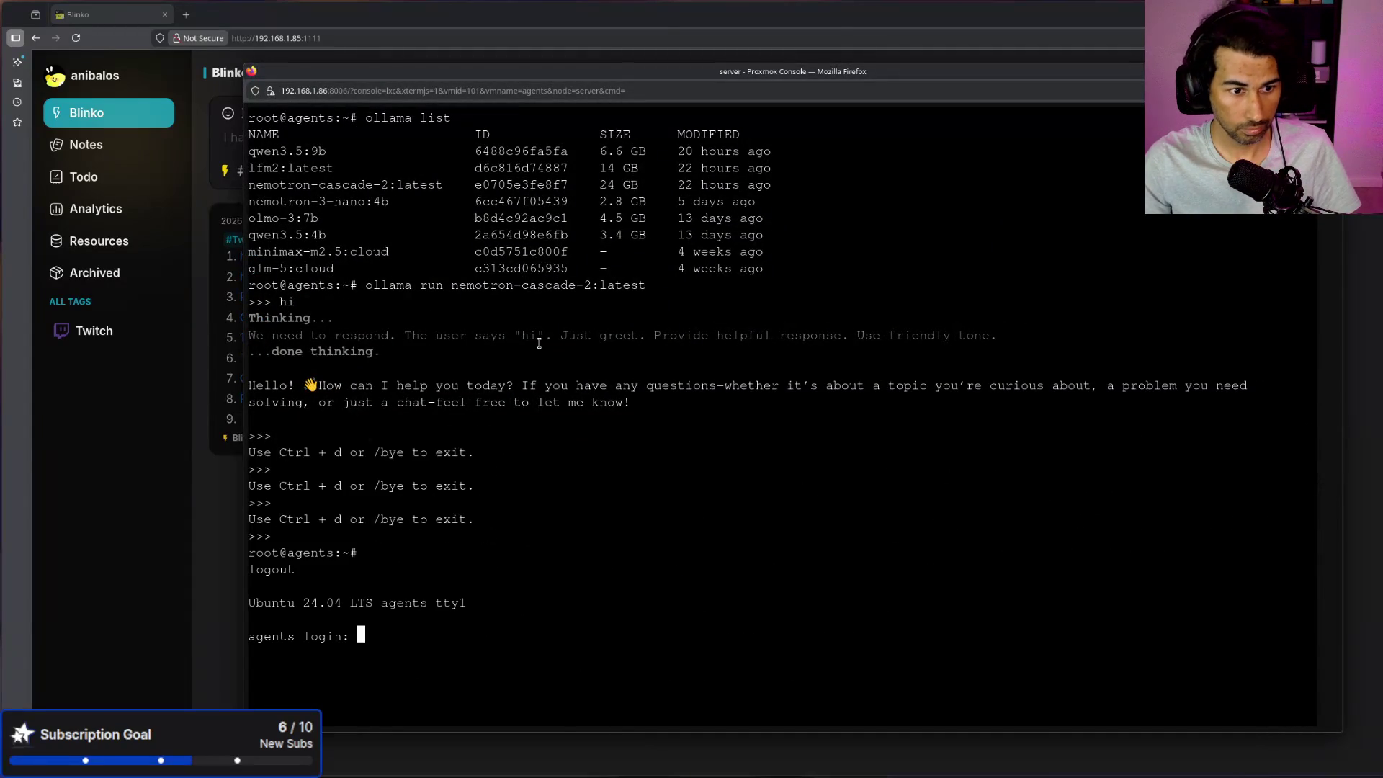
type("root")
key("Return")
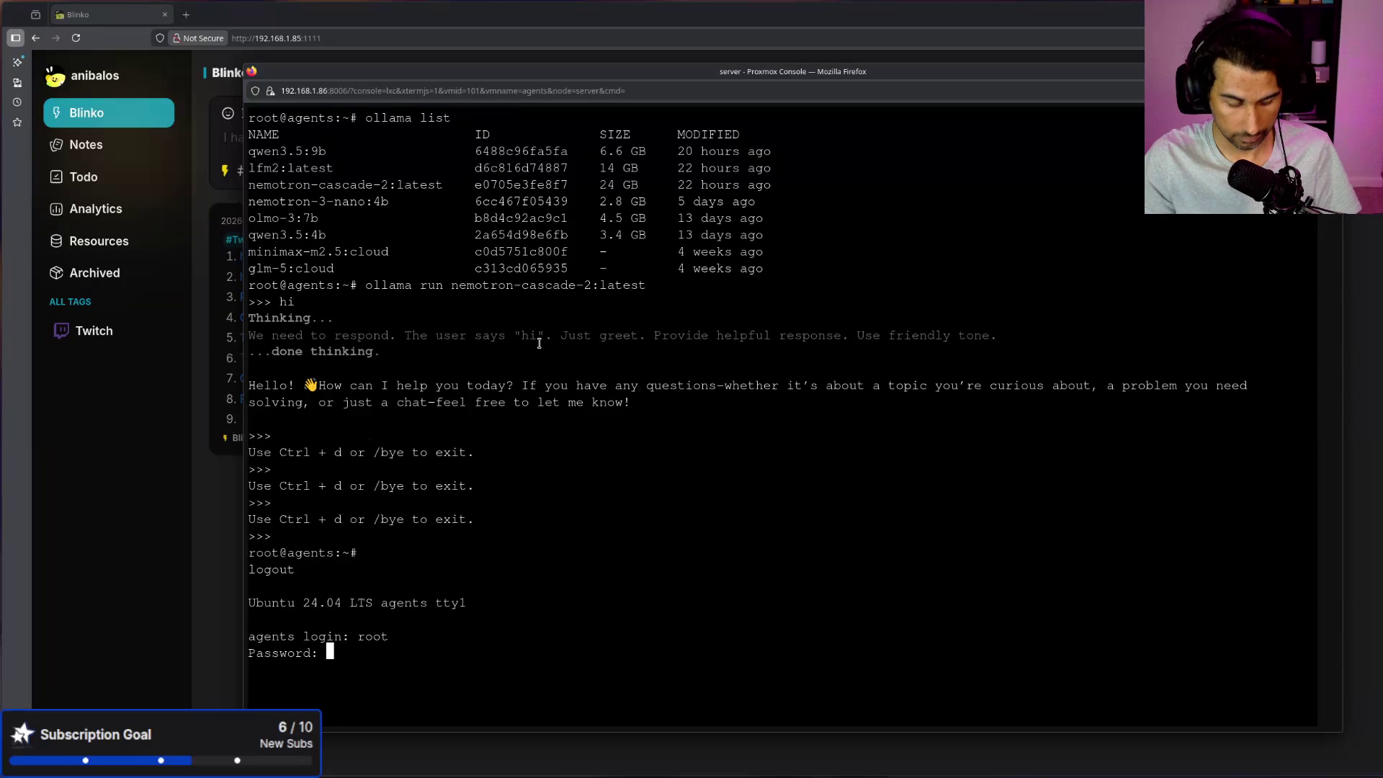
key("Return")
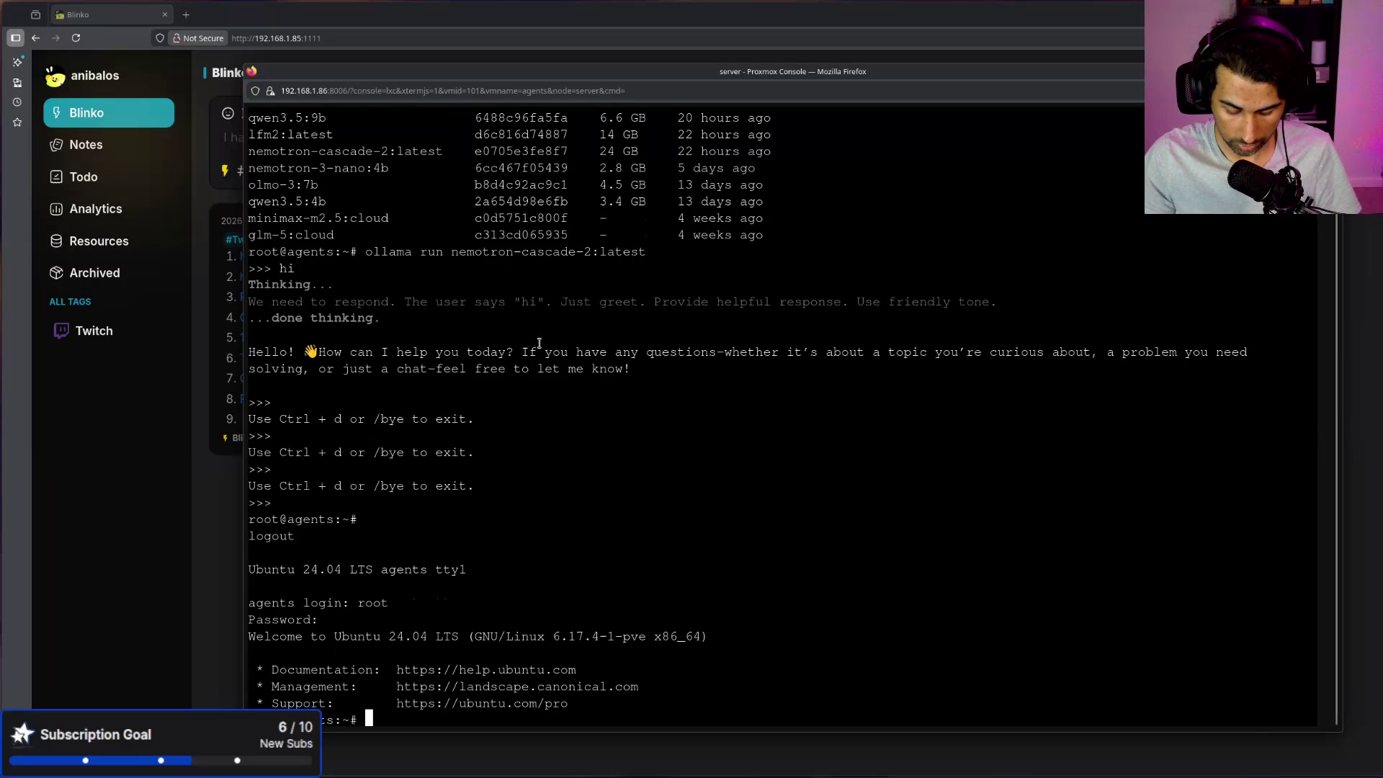
key("ctrl+l")
key("Up")
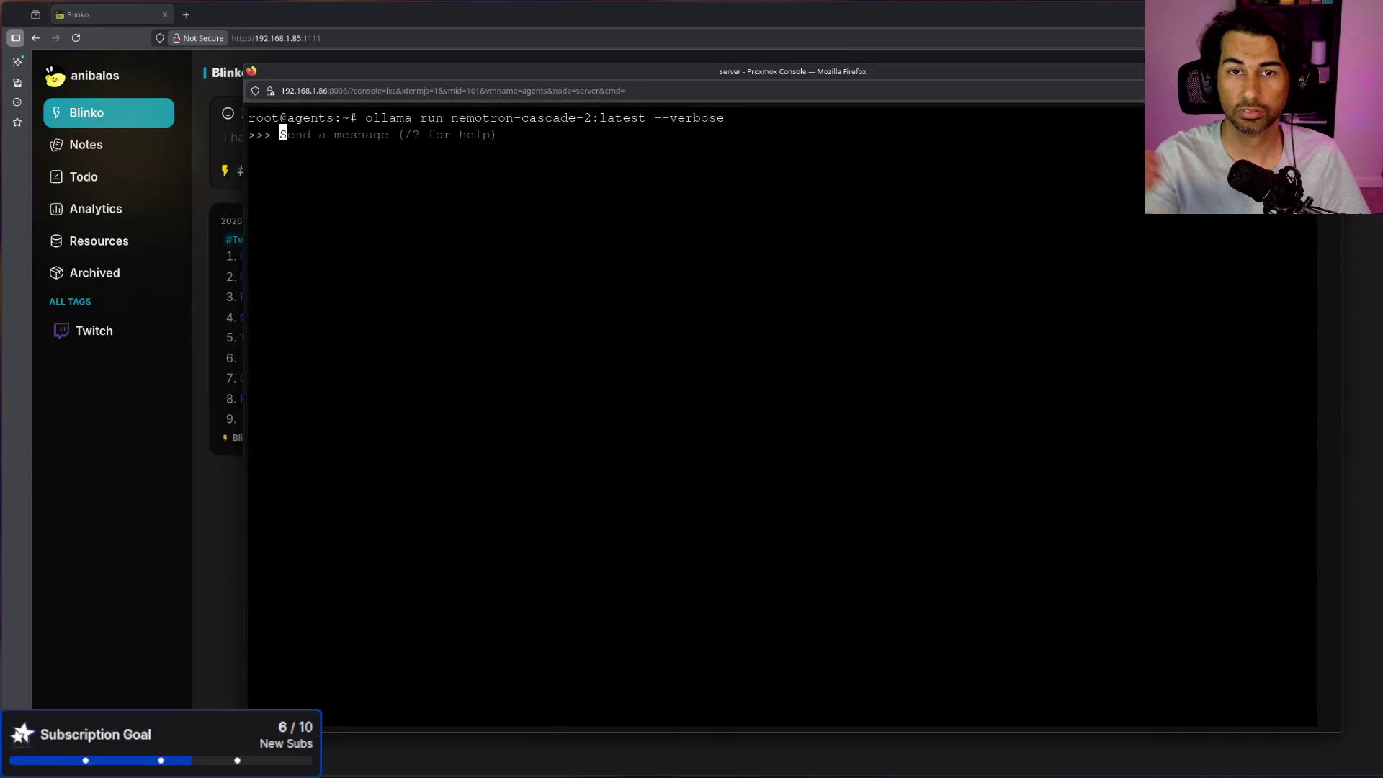
Step: Send 'hola' and highlight the 15.39 tokens/s eval and 50.39 tokens/s prompt eval rates
type("hola")
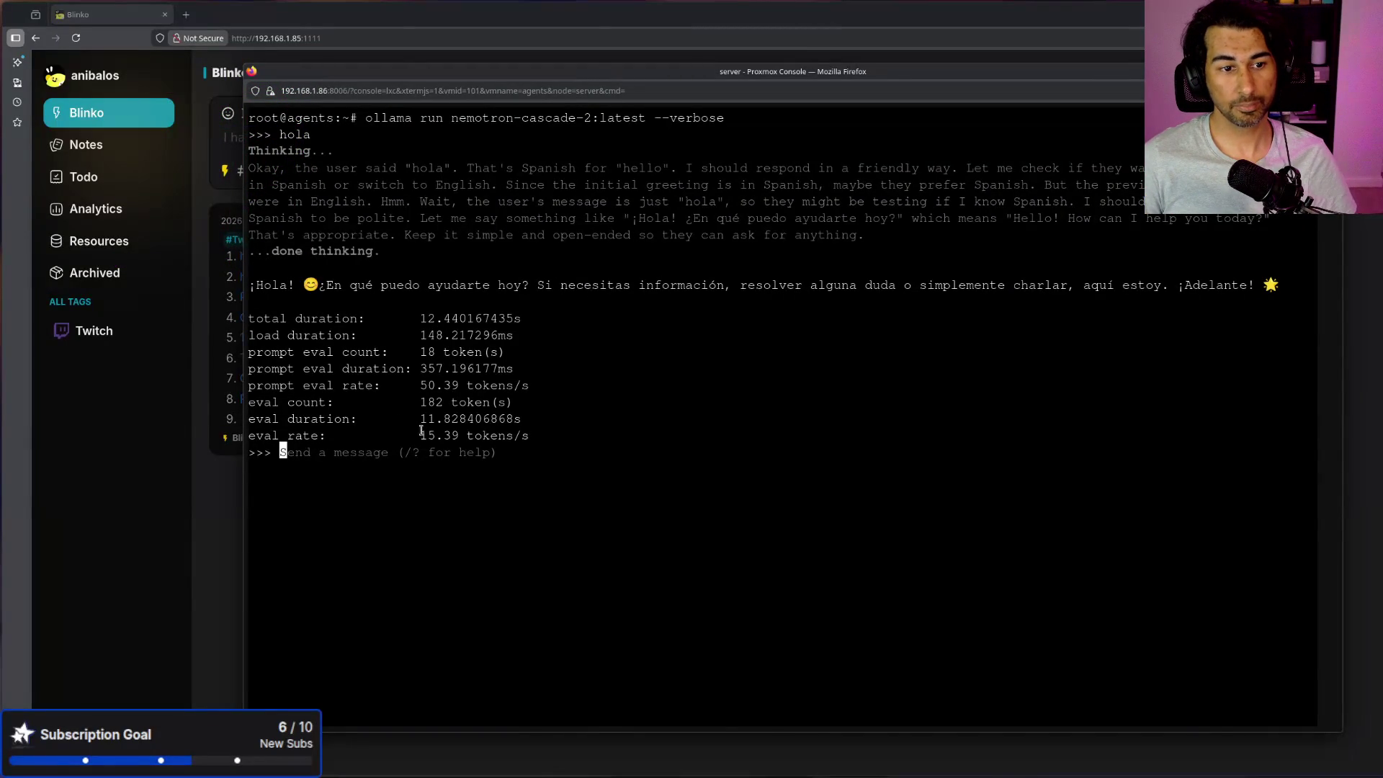
left_click_drag(423, 436, 526, 433)
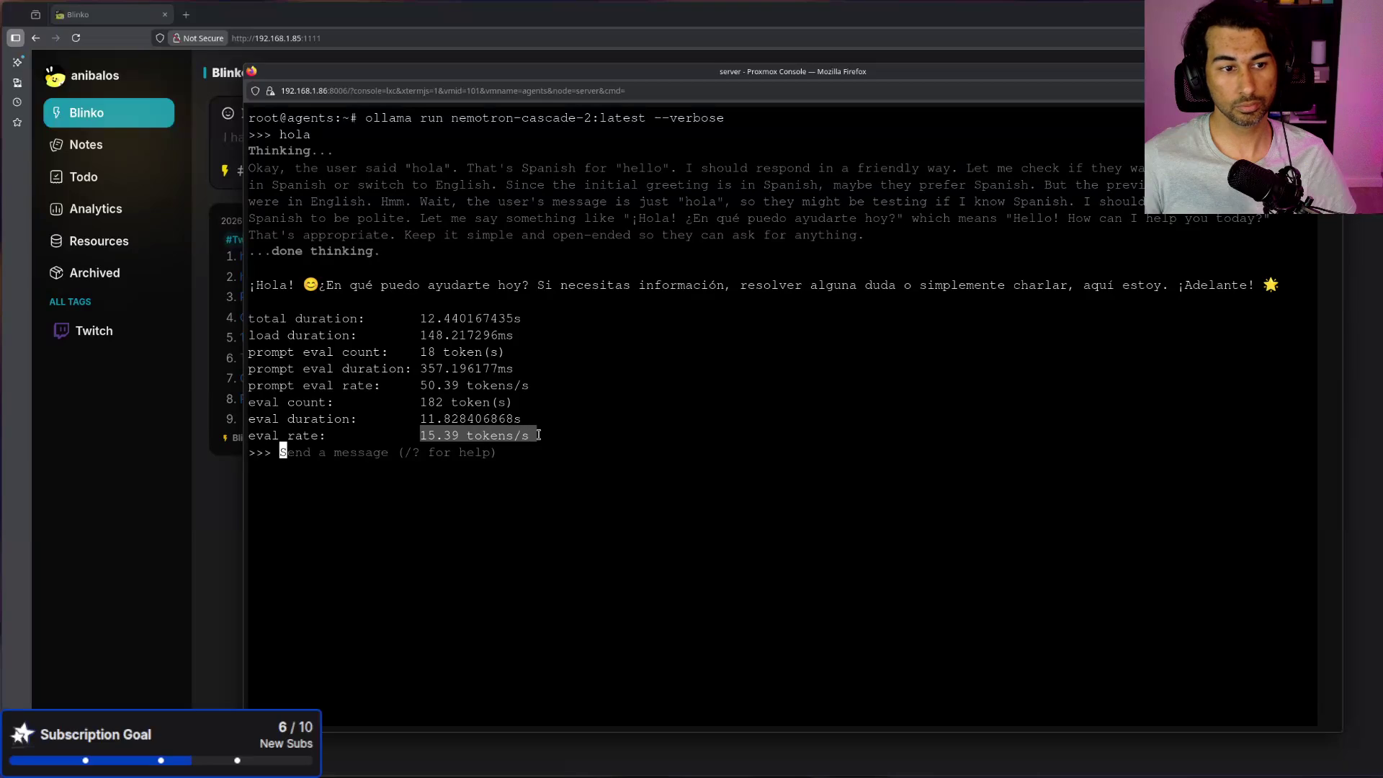
left_click_drag(422, 385, 493, 385)
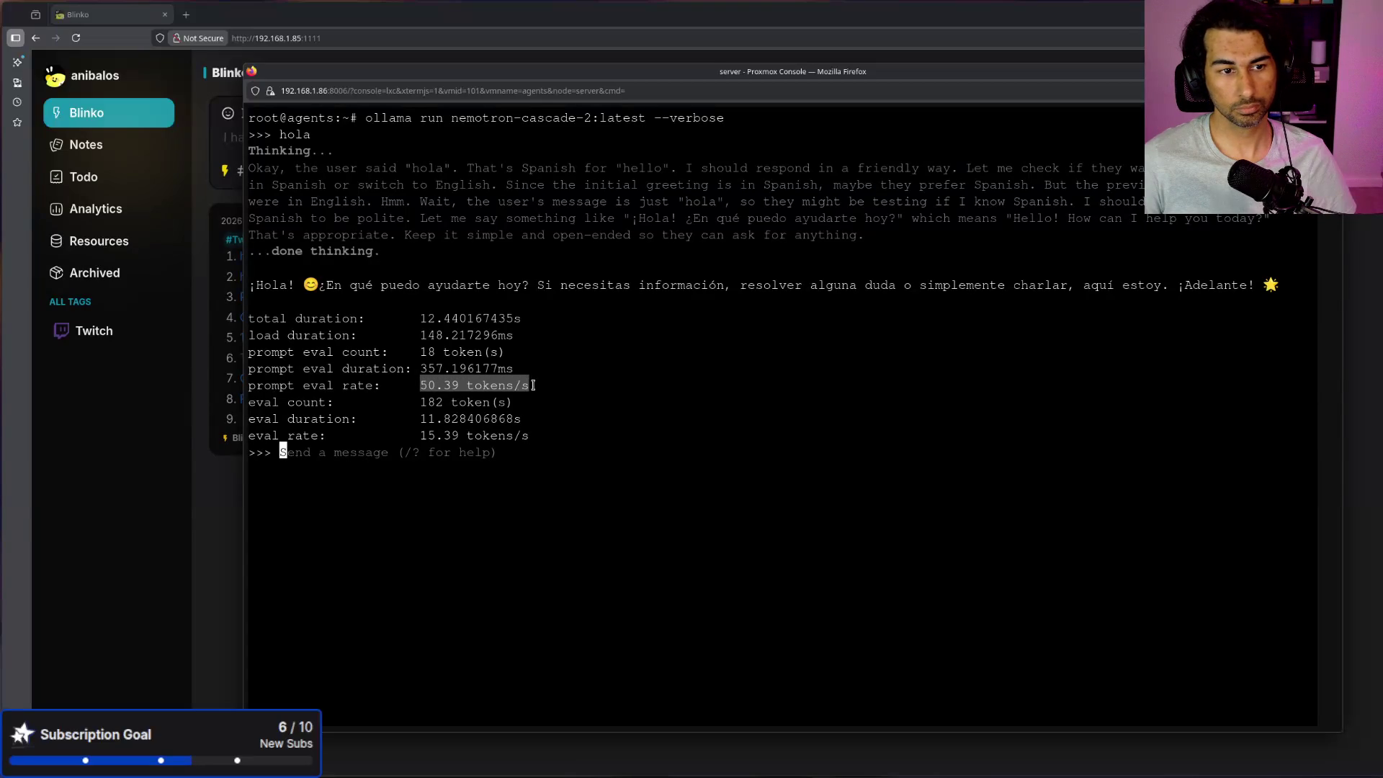
mouse_move(542, 443)
left_mouse_down()
mouse_move(303, 398)
mouse_move(242, 298)
left_mouse_up()
Step: Ask nemotron-cascade-2 'Dame un docker compose de nginx' and move its console window to the lower right
left_click(569, 567)
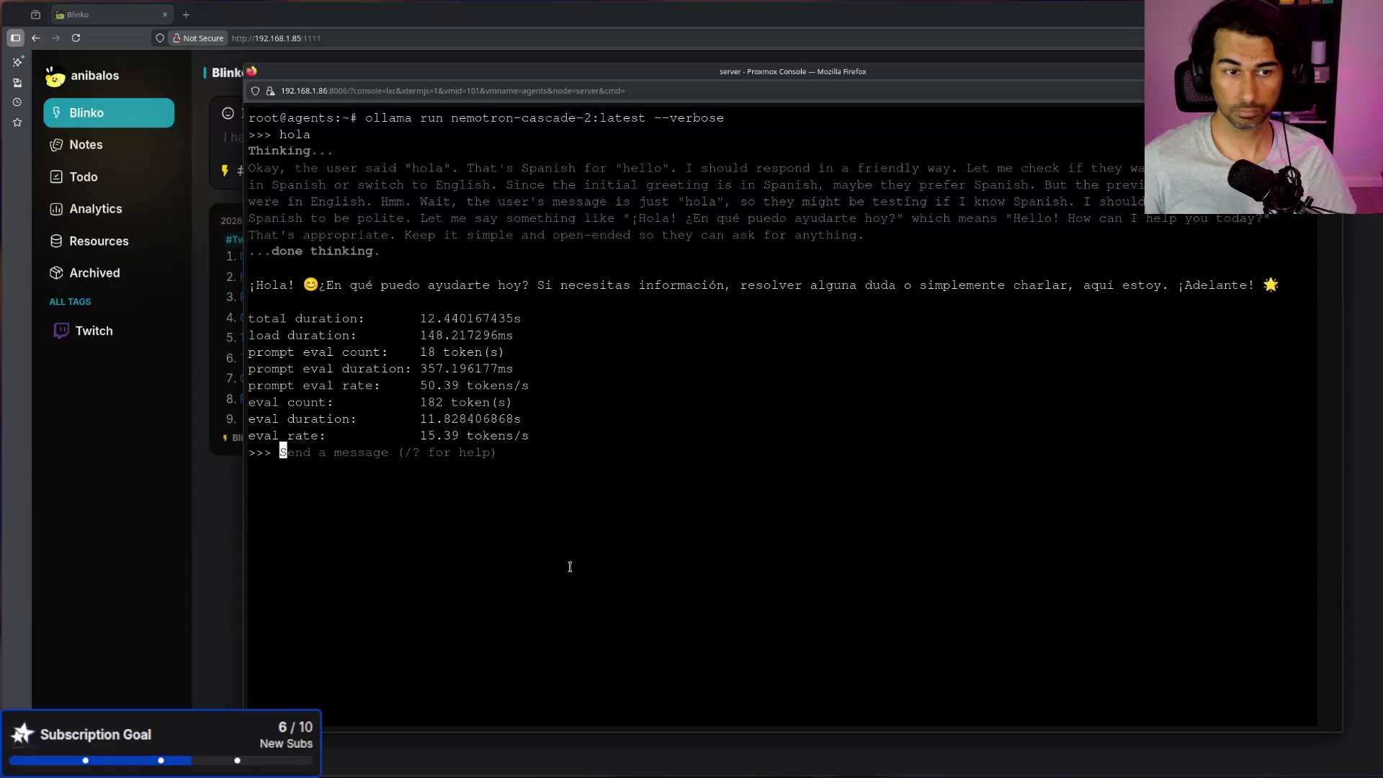
type("Hi")
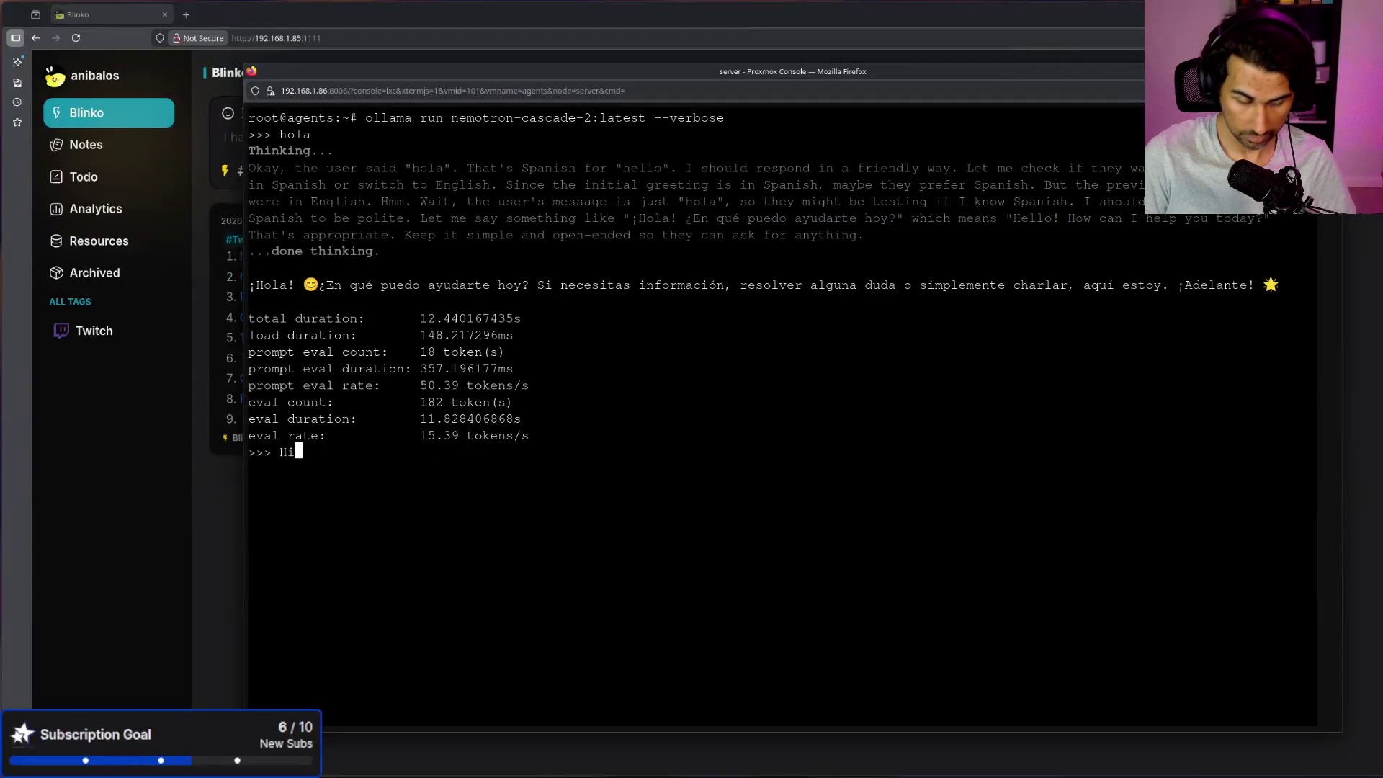
key("BackSpace")
key("BackSpace")
type("Dame un docker compose de nginx")
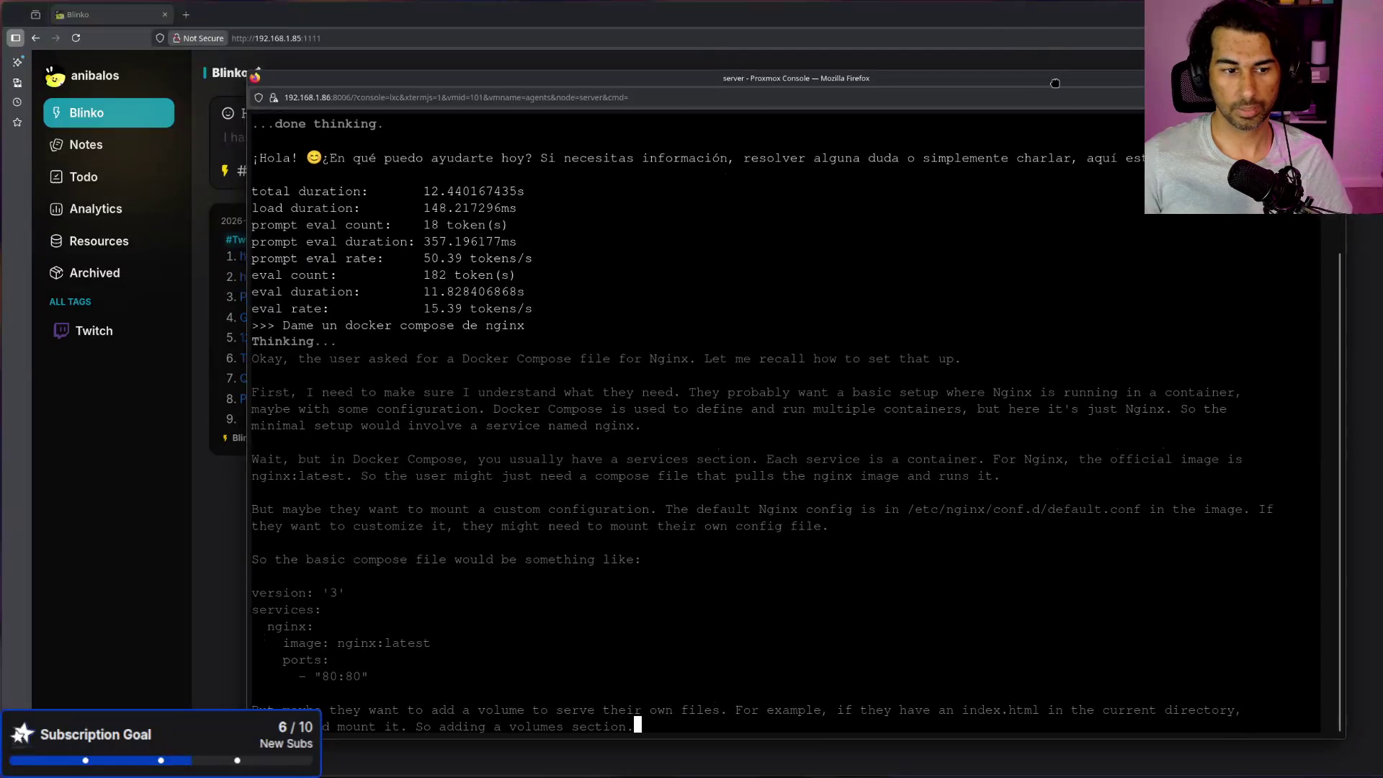
left_click_drag(1053, 79, 1382, 579)
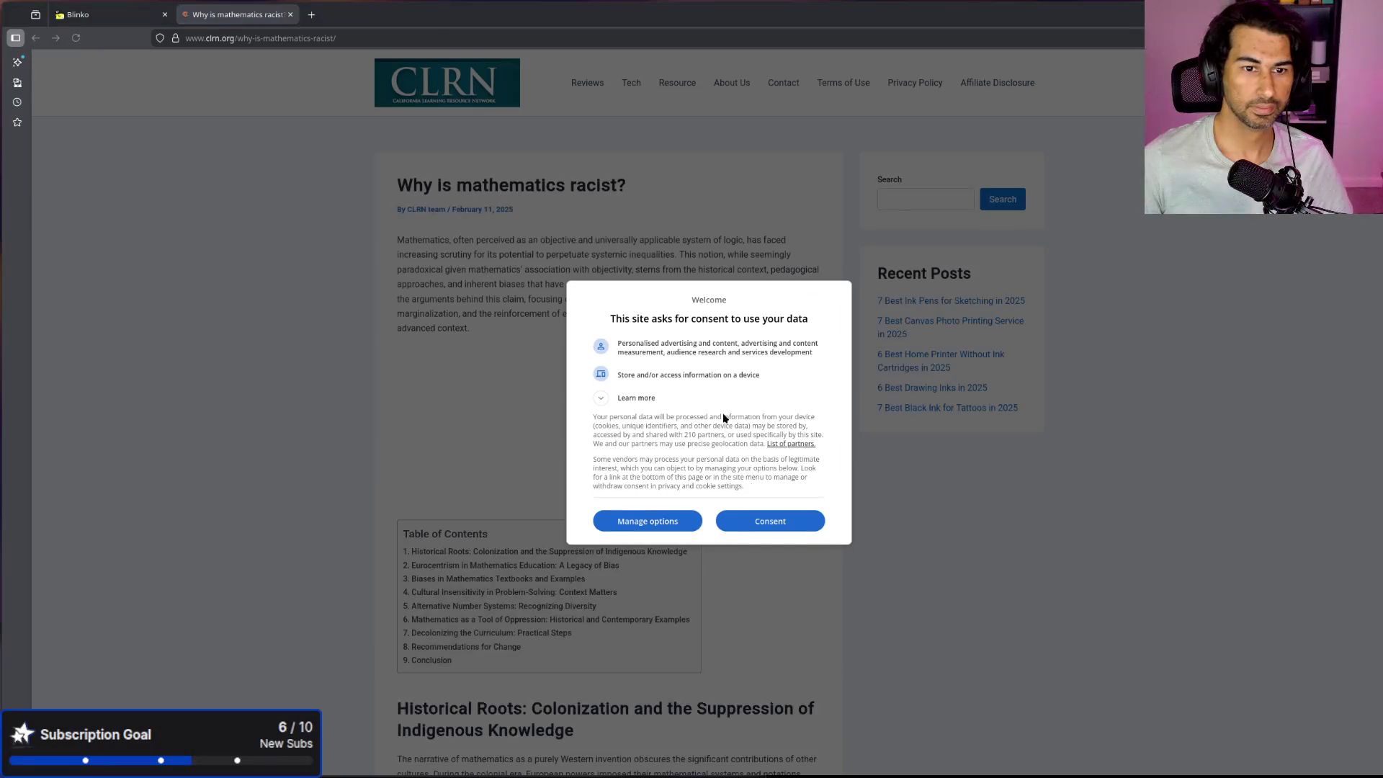
Step: Accept the site's data consent, enlarge the article, and close the 'Why is mathematics racist?' tab
left_click(749, 523)
key("ctrl+plus")
key("ctrl+plus")
key("ctrl+plus")
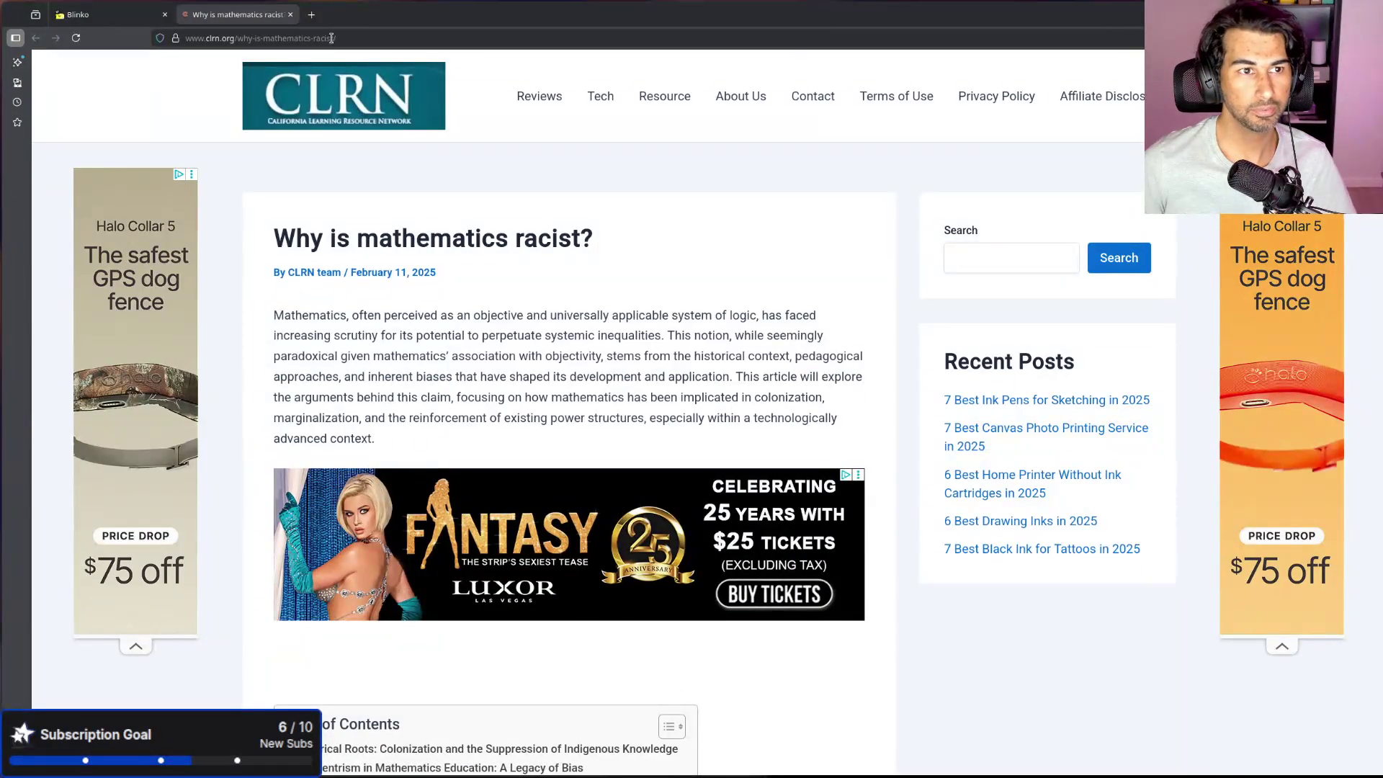
left_click(360, 38)
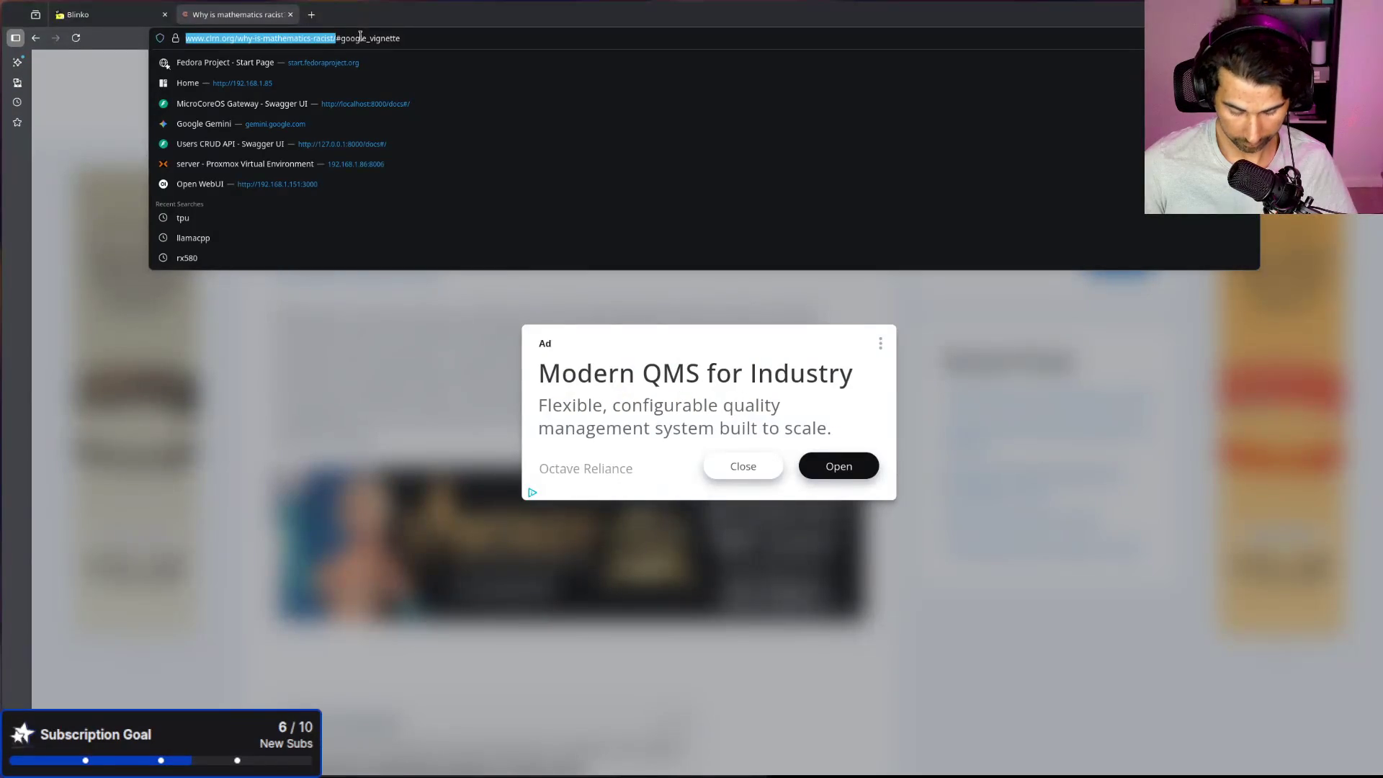
middle_click(263, 23)
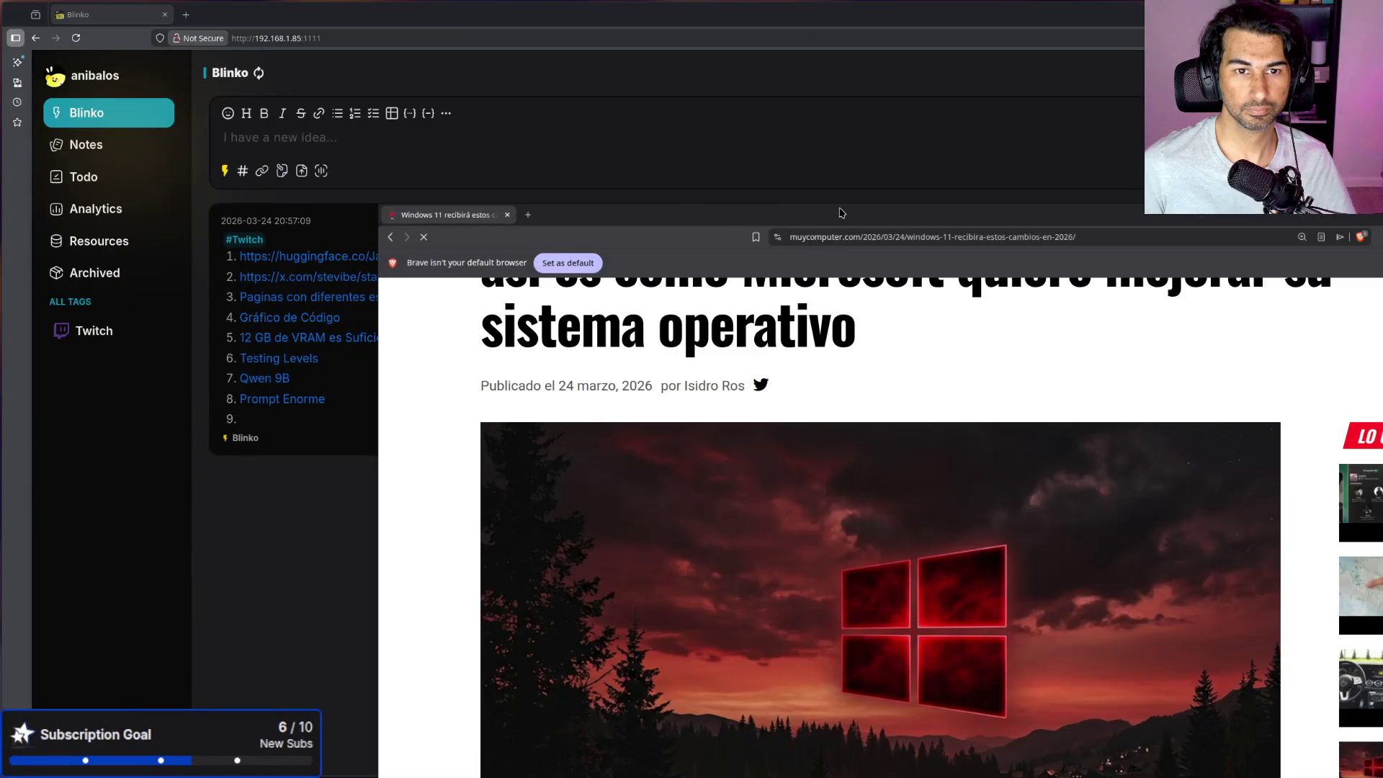
Step: Maximize the Brave window and load clrn.org/why-is-mathematics-racist/ in it
left_click_drag(520, 214, 491, 15)
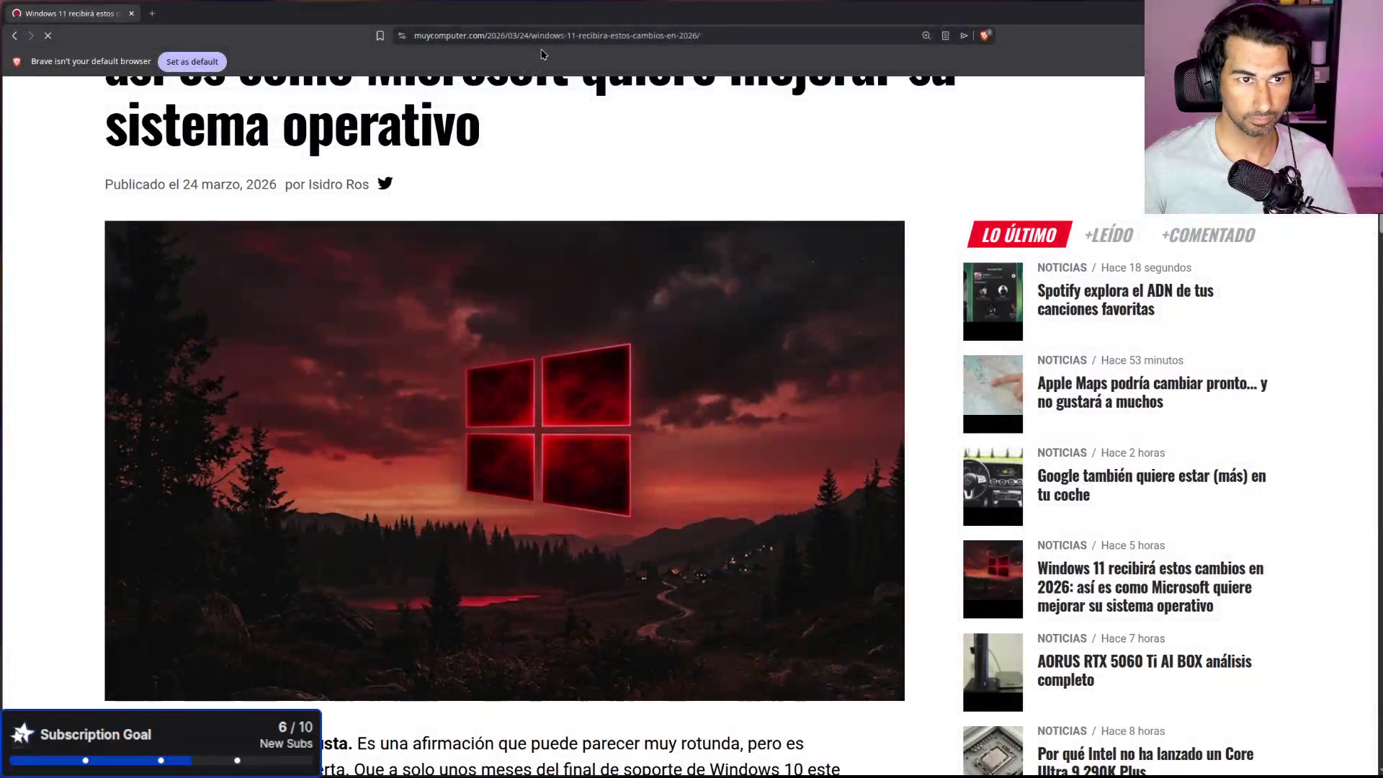
left_click(544, 35)
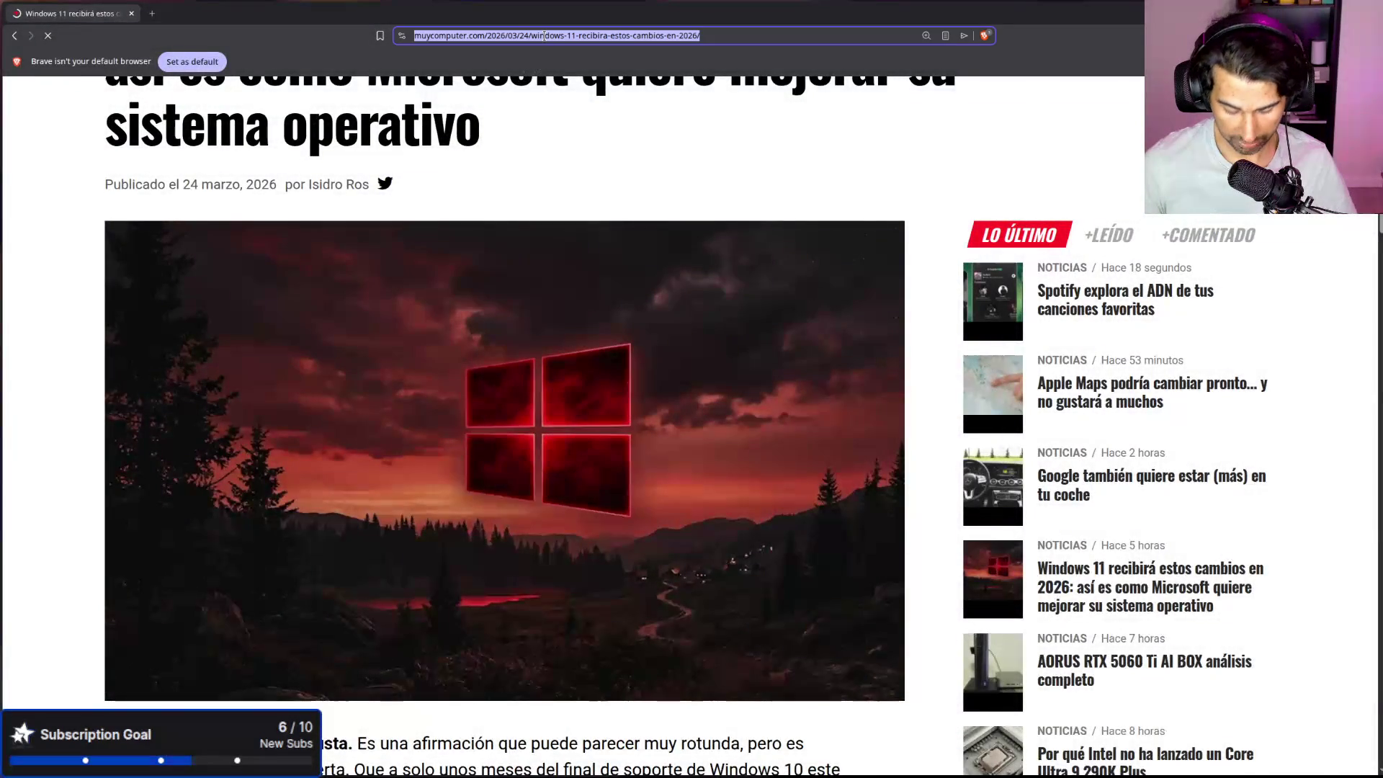
type("clrn.org/why-is-mathematics-racist/")
key("Return")
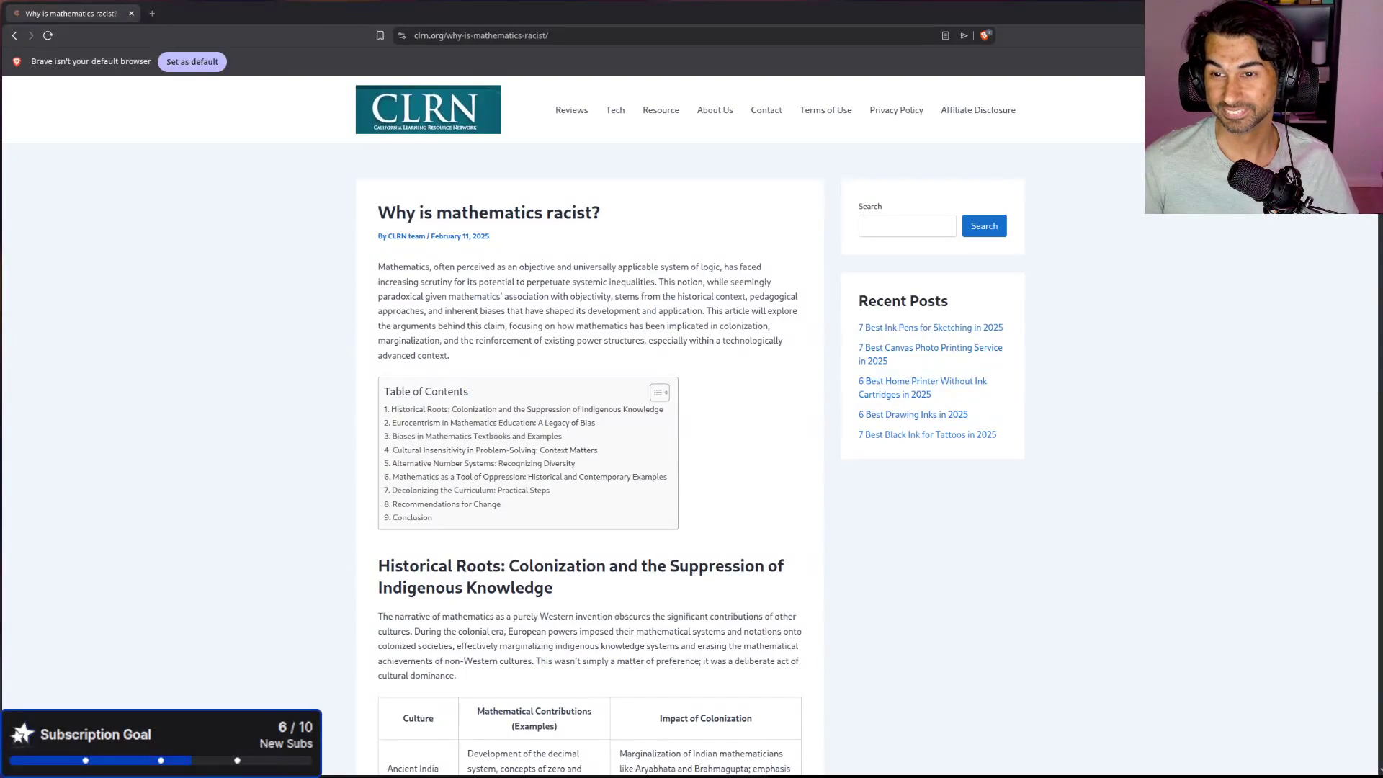
Step: Zoom the CLRN article to 125% and translate it into español
key("ctrl+plus")
key("ctrl+plus")
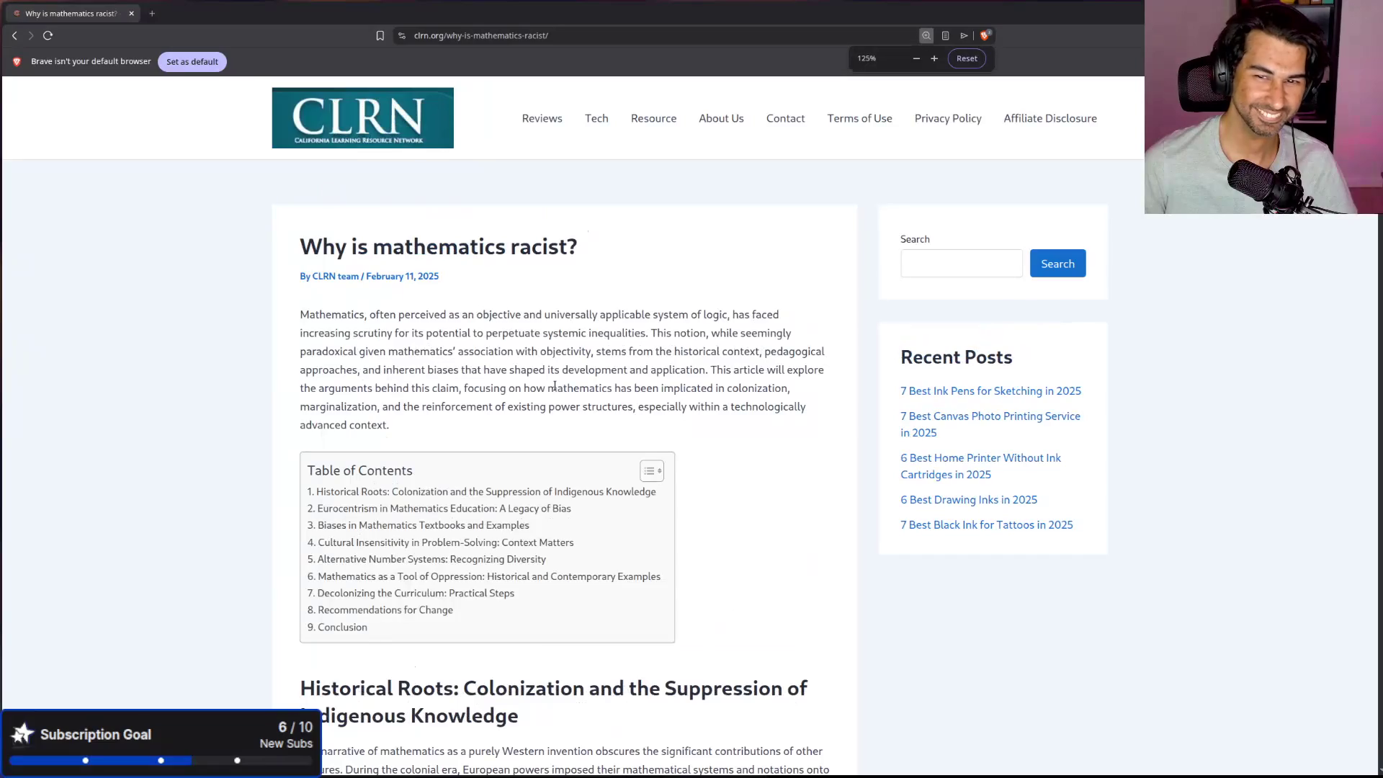
right_click(603, 301)
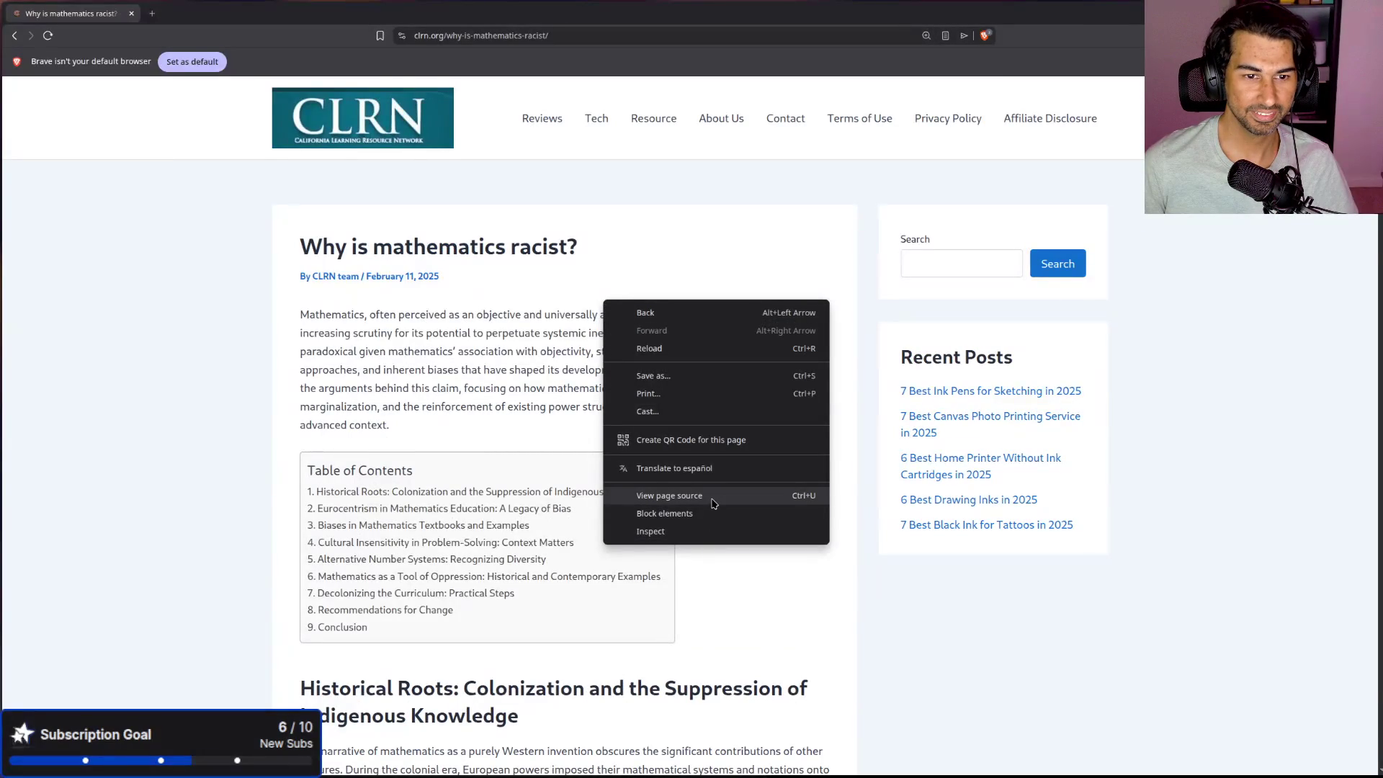
left_click(709, 470)
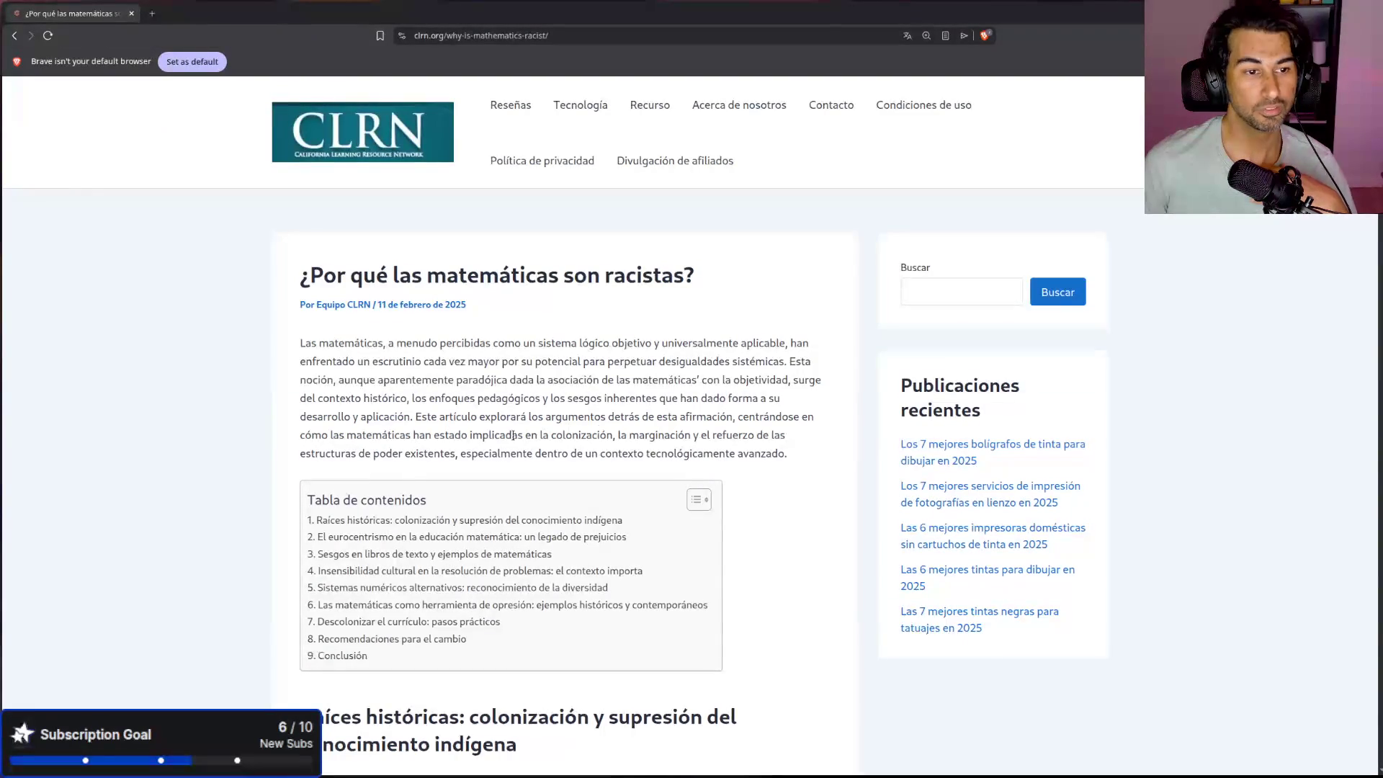
scroll(864, 522, "down", 7)
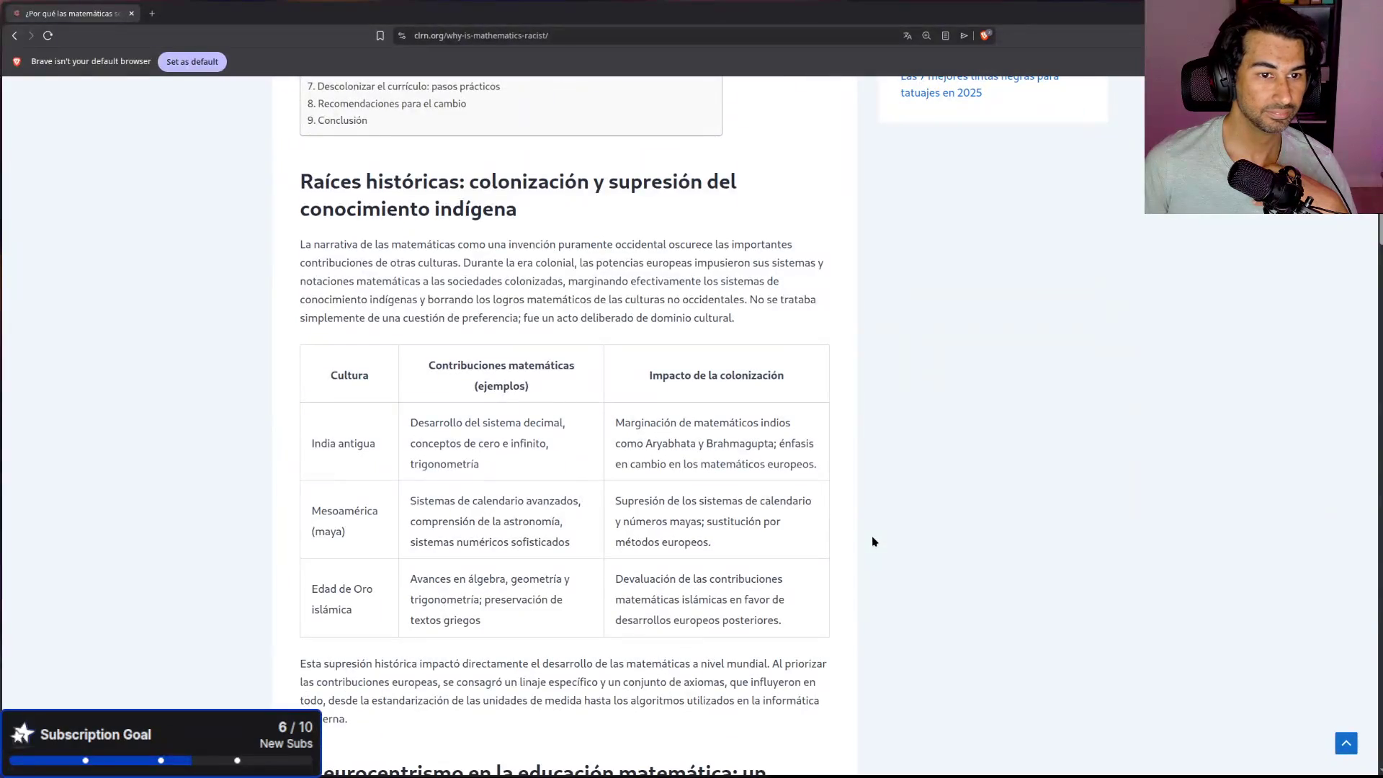
scroll(871, 541, "down", 7)
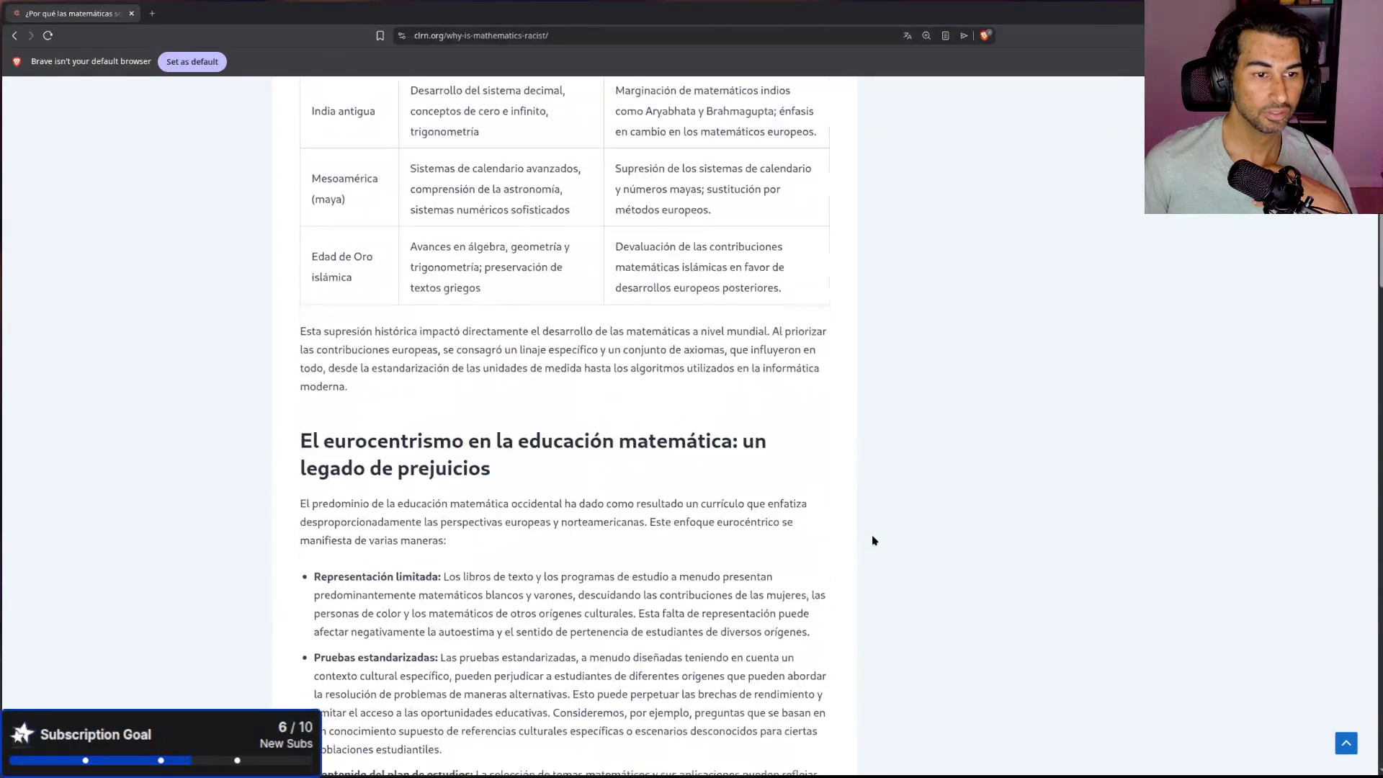
scroll(871, 540, "down", 6)
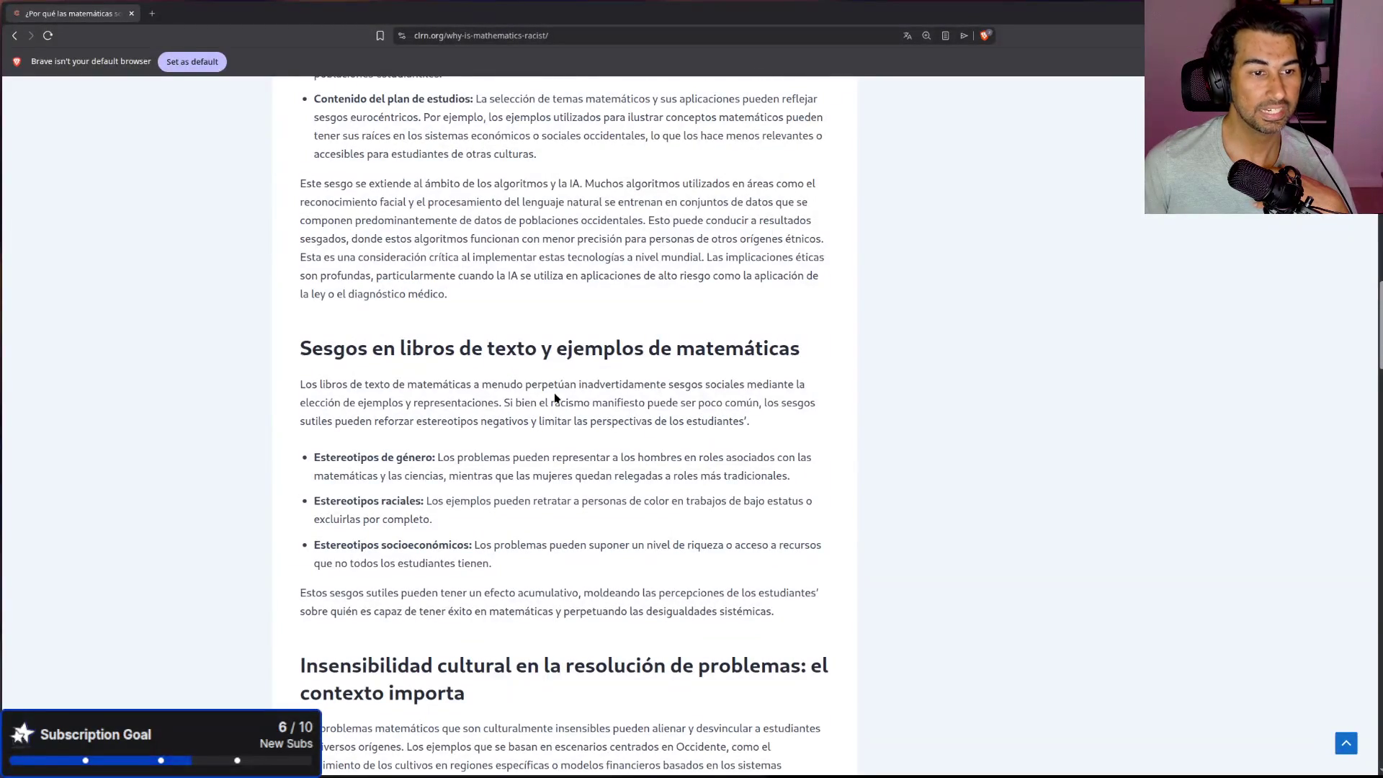
scroll(560, 408, "down", 4)
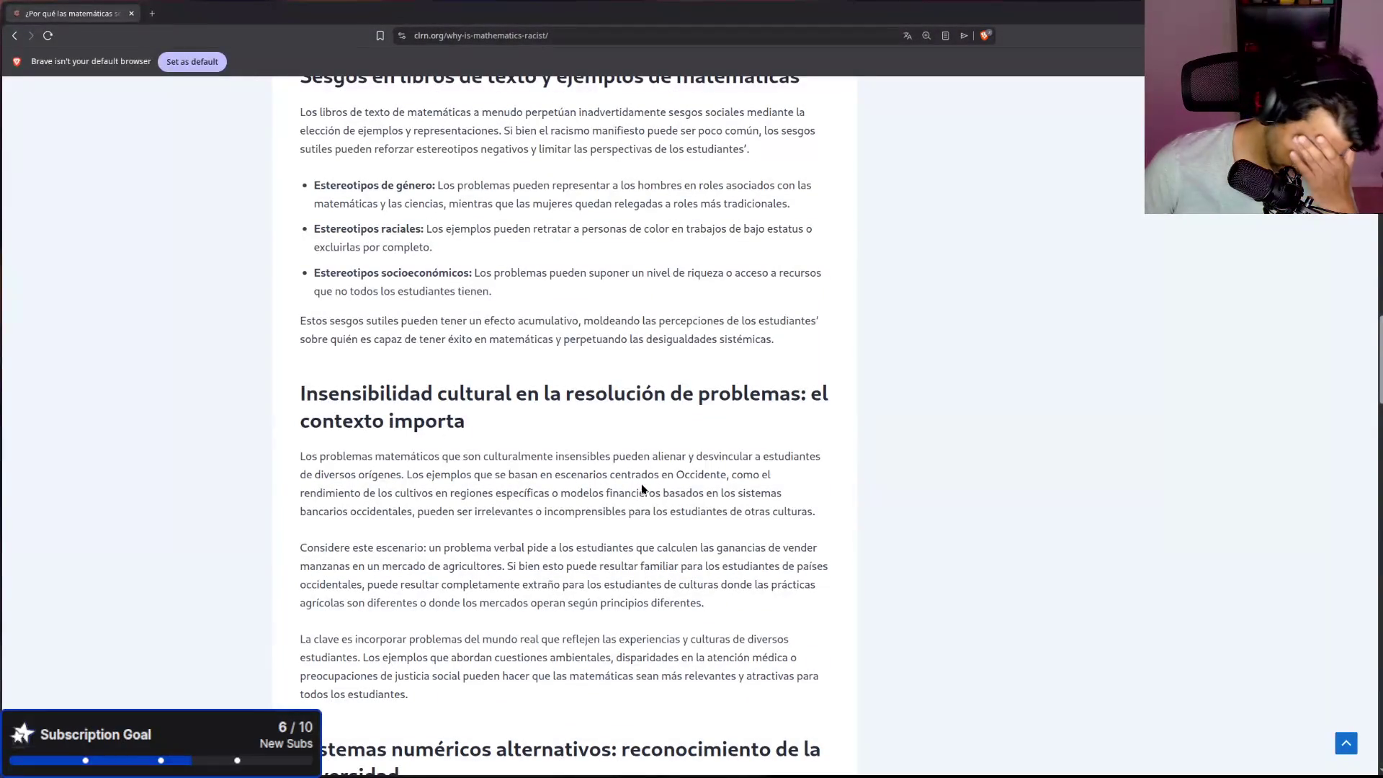
scroll(641, 482, "down", 3)
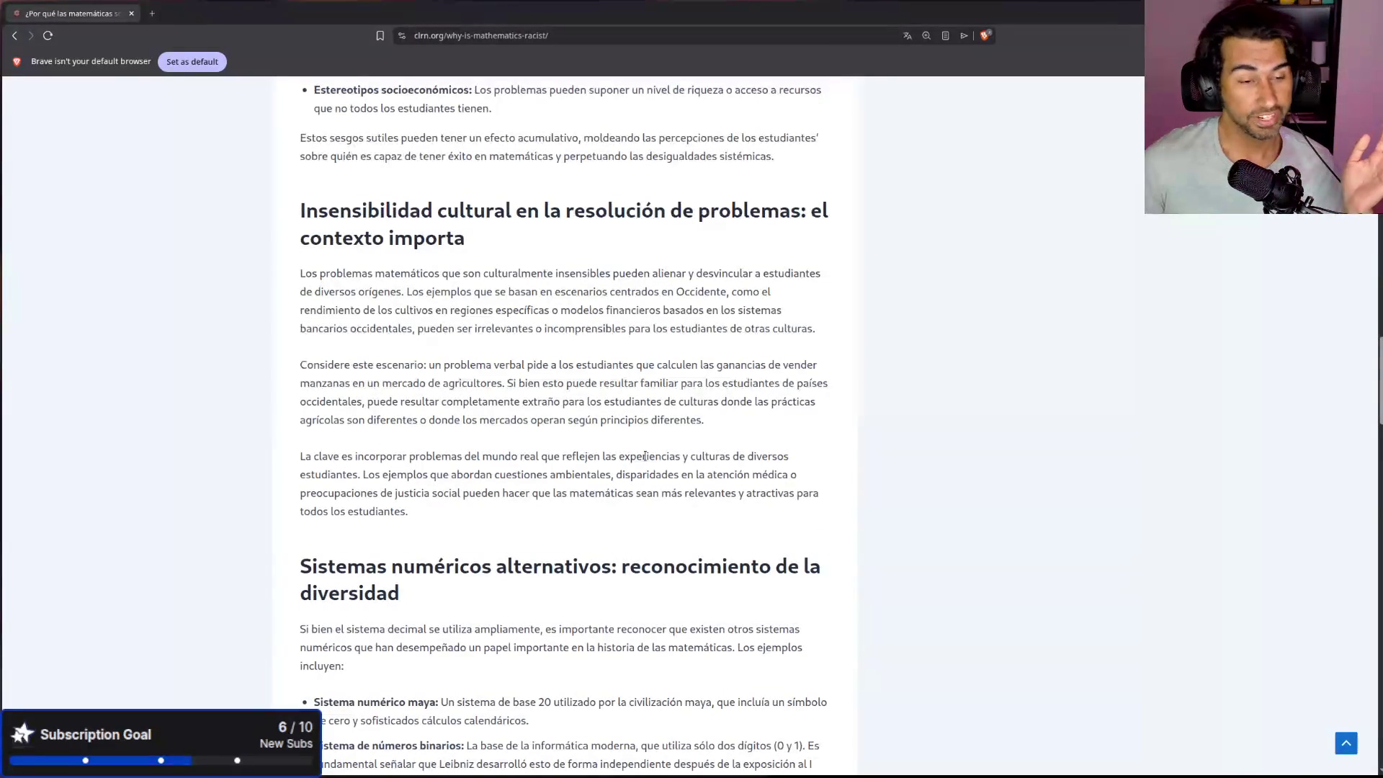
scroll(644, 456, "down", 5)
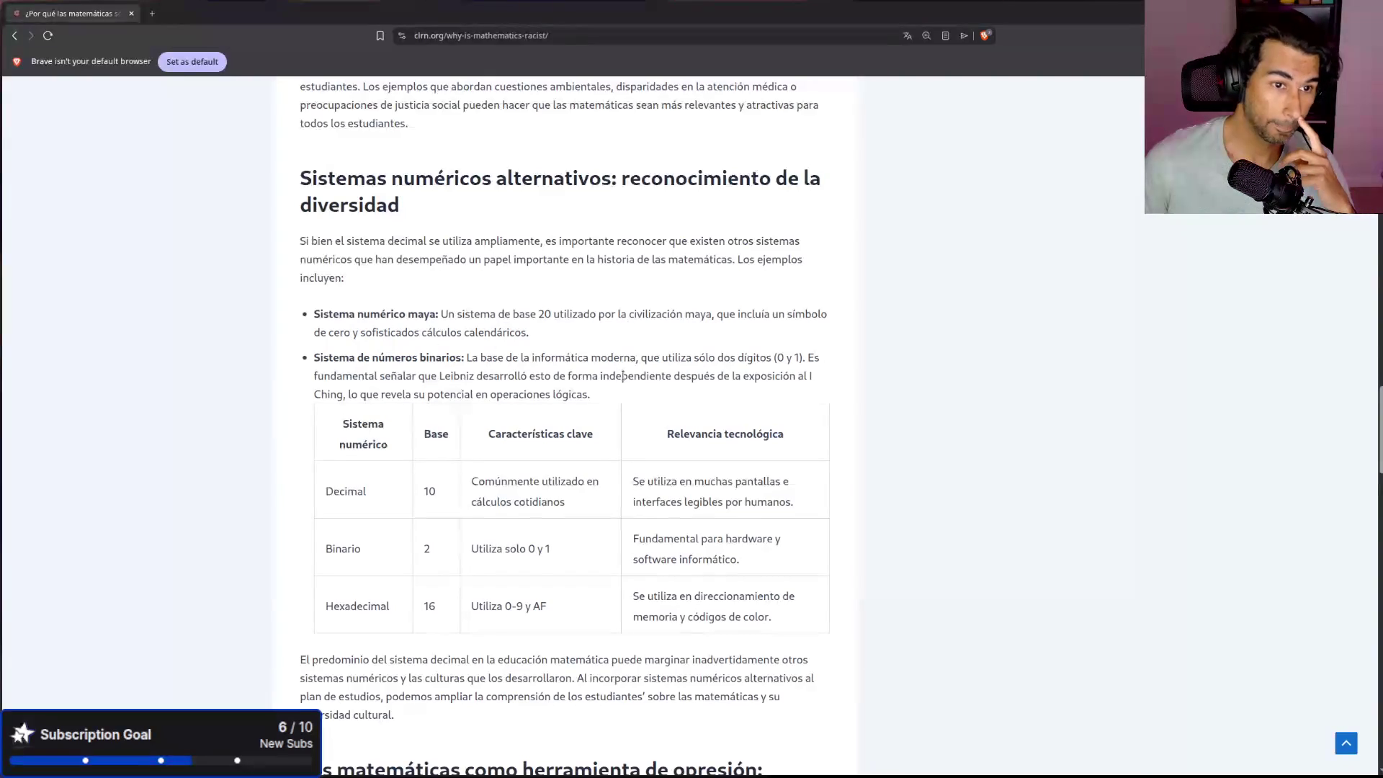
scroll(646, 455, "down", 6)
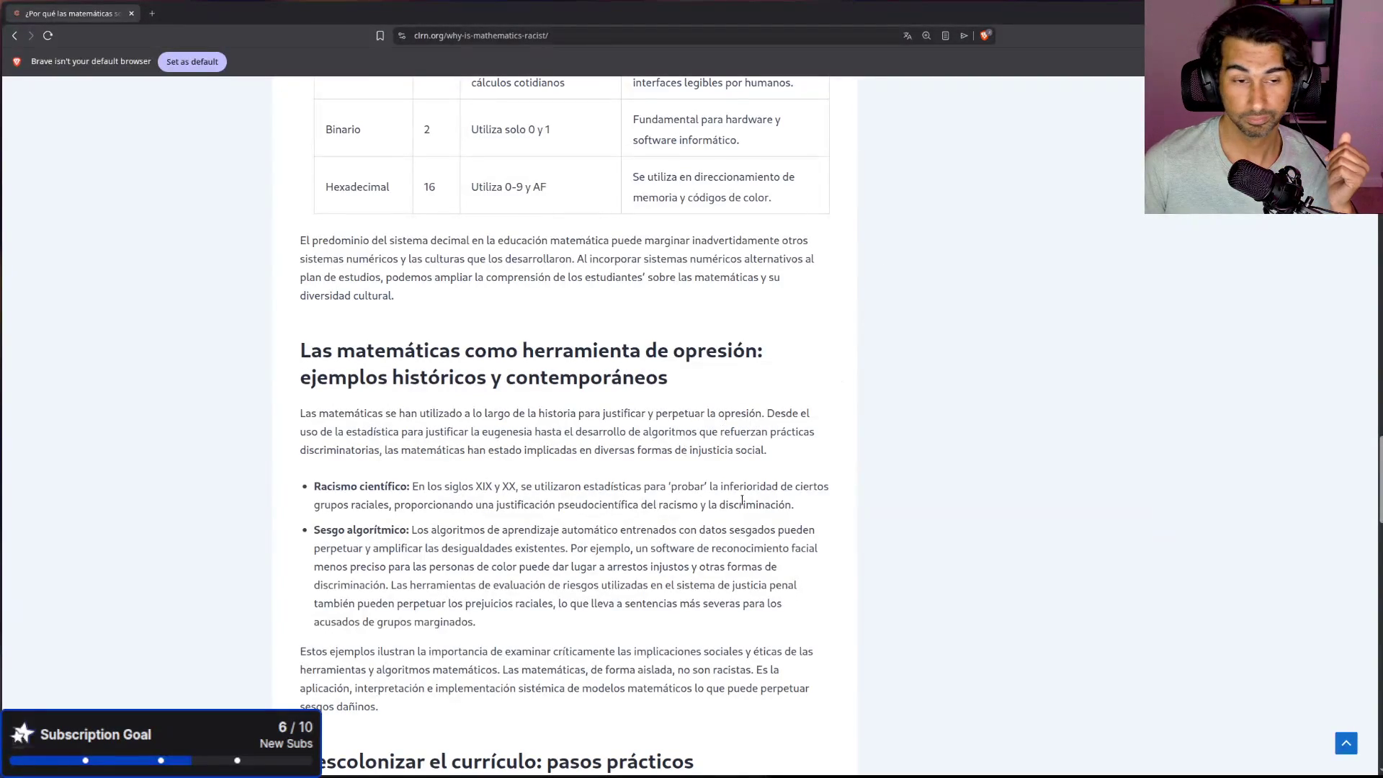
scroll(742, 504, "down", 3)
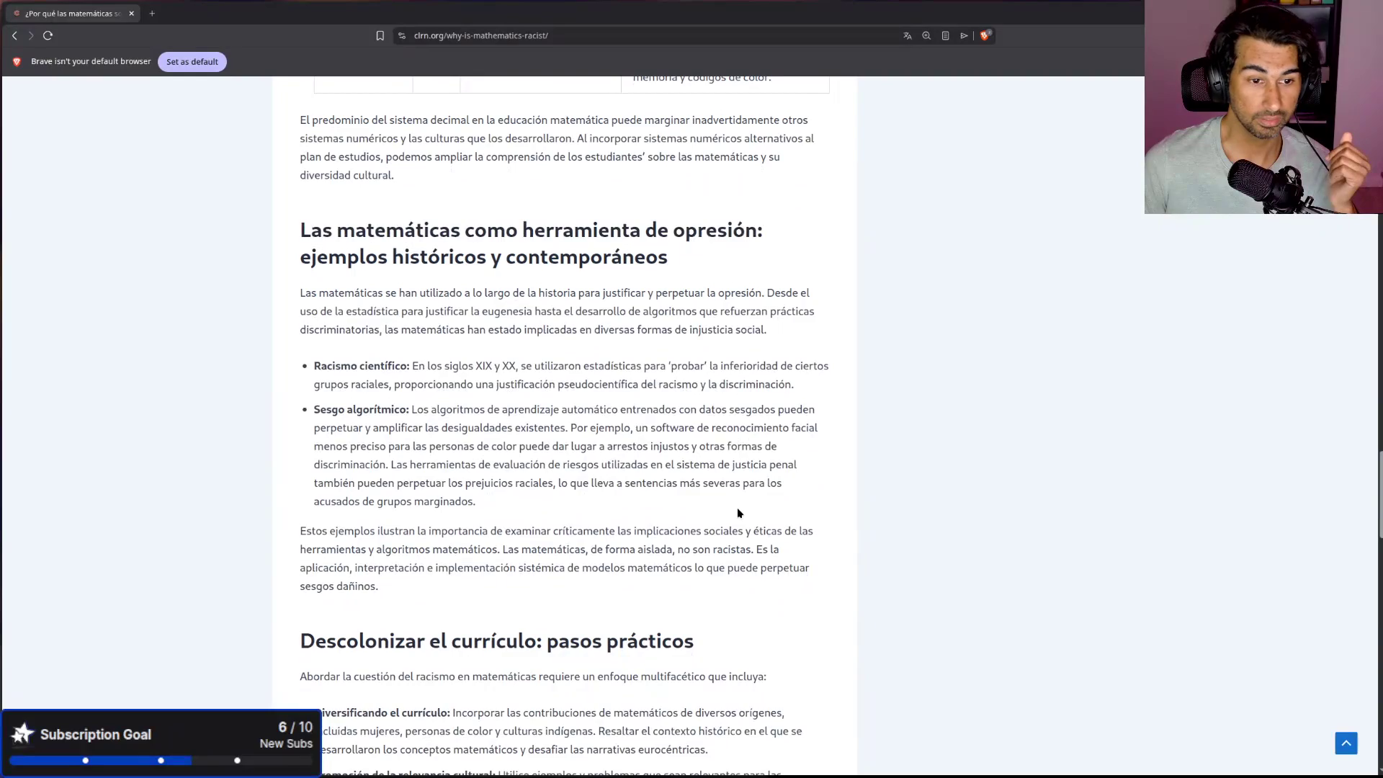
scroll(736, 507, "down", 2)
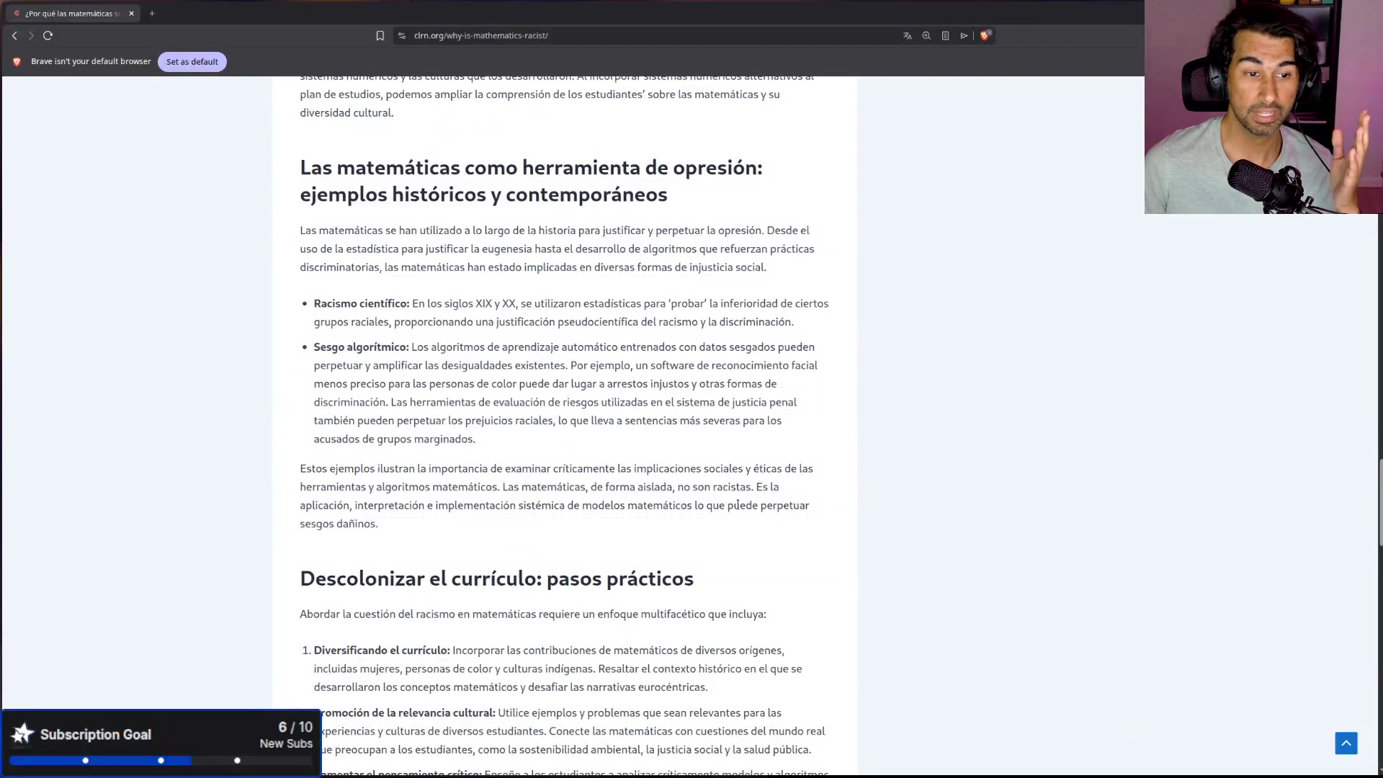
scroll(736, 507, "down", 4)
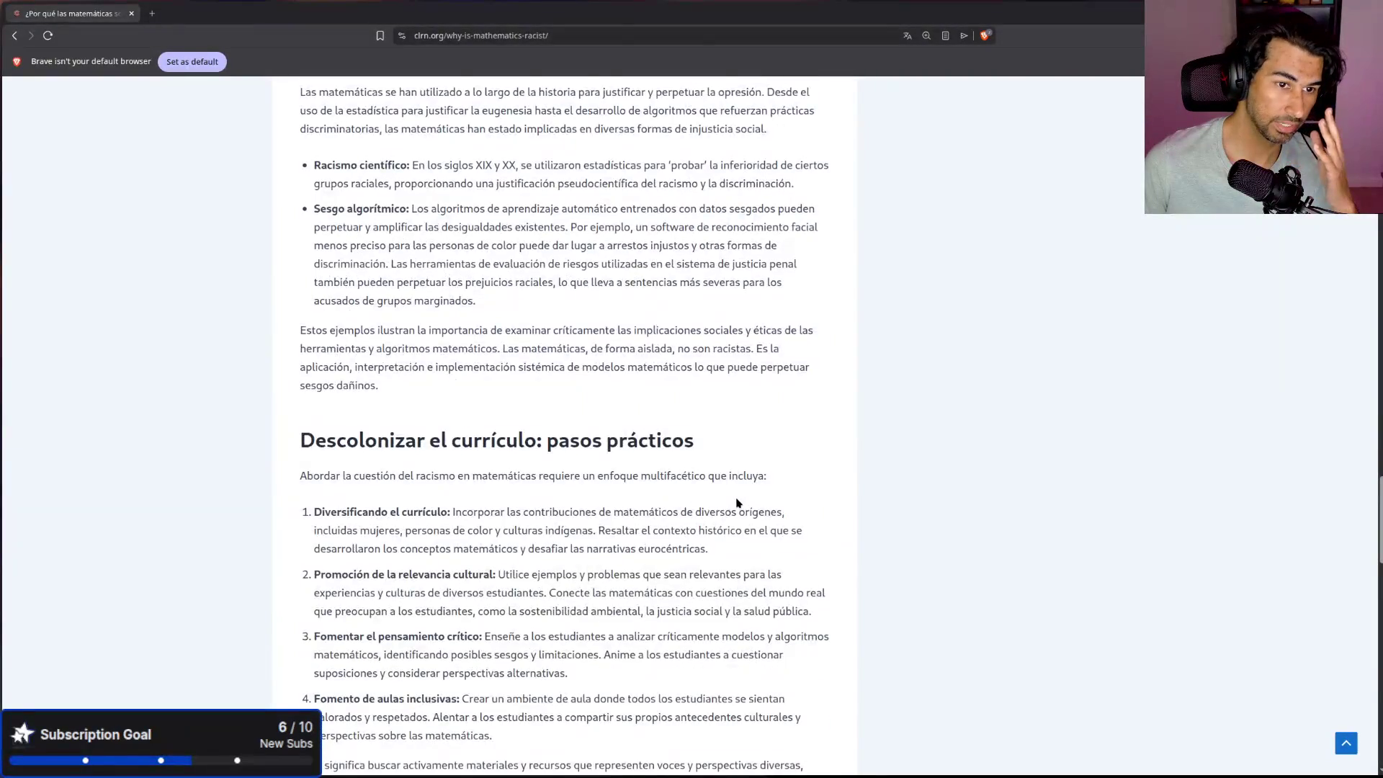
scroll(737, 504, "down", 2)
scroll(737, 498, "down", 12)
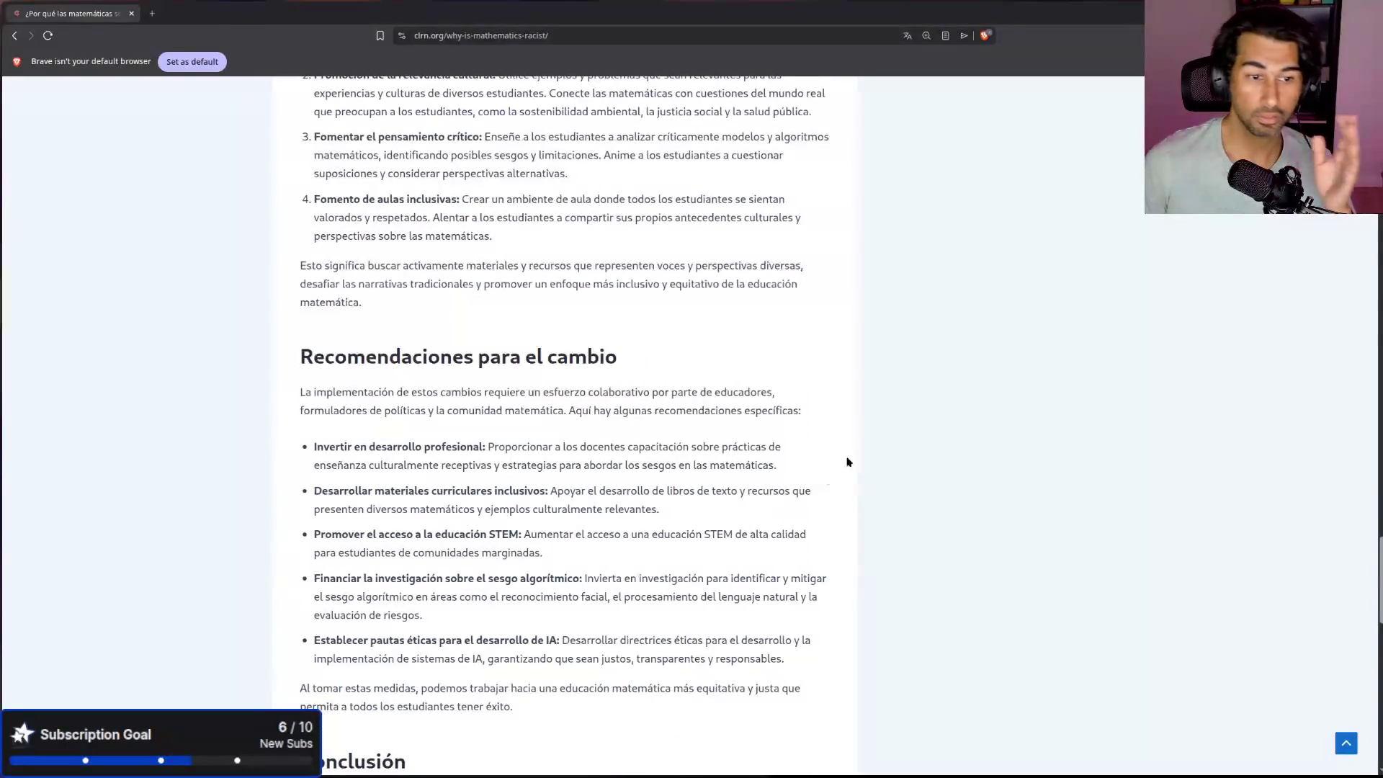
scroll(850, 453, "down", 20)
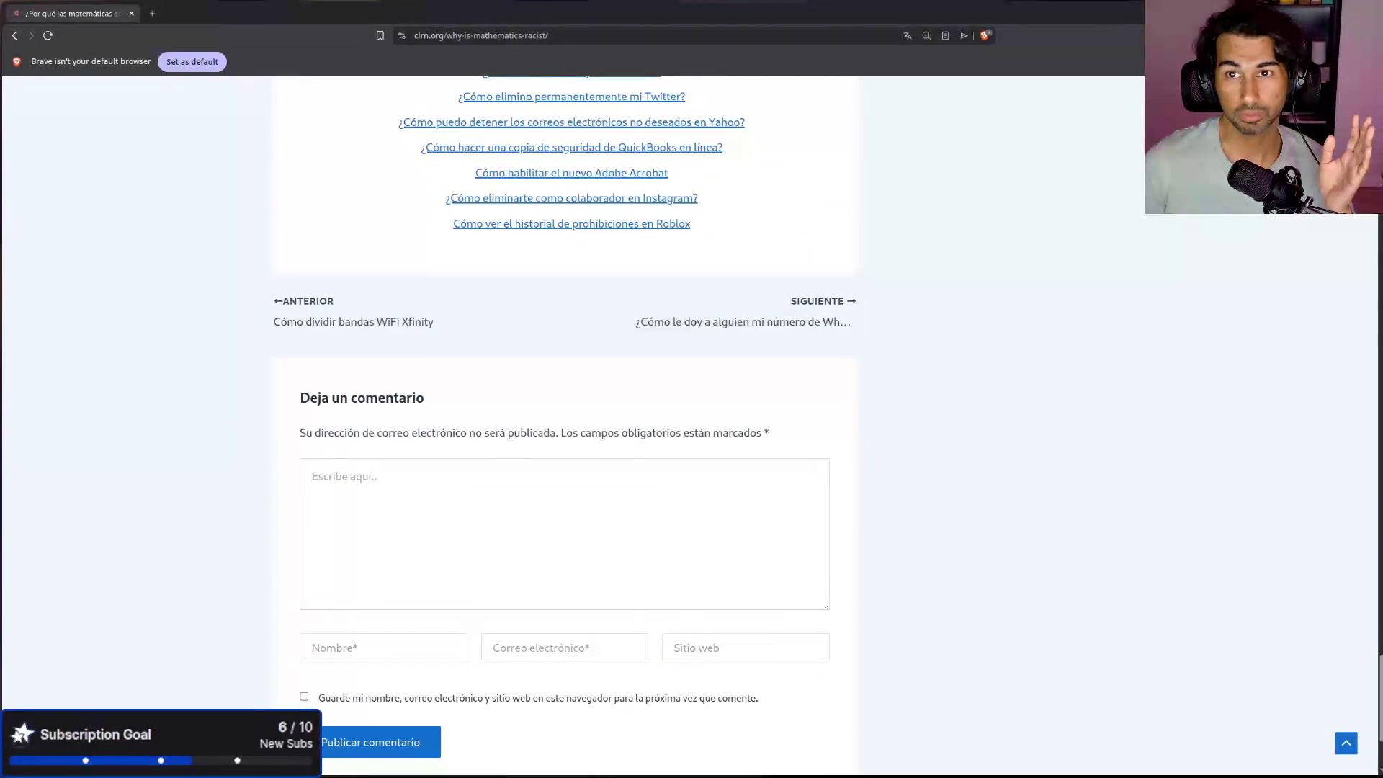
key("alt+Tab")
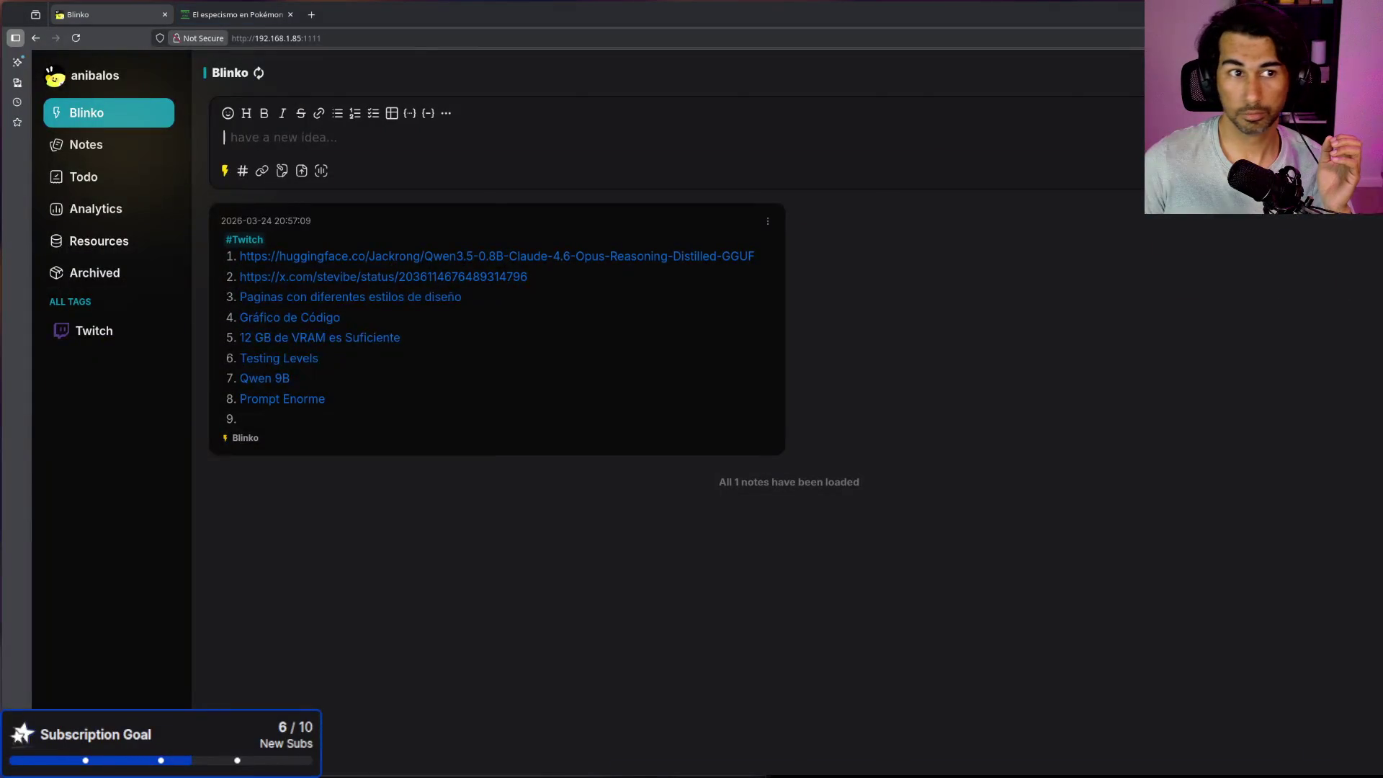
left_click(262, 21)
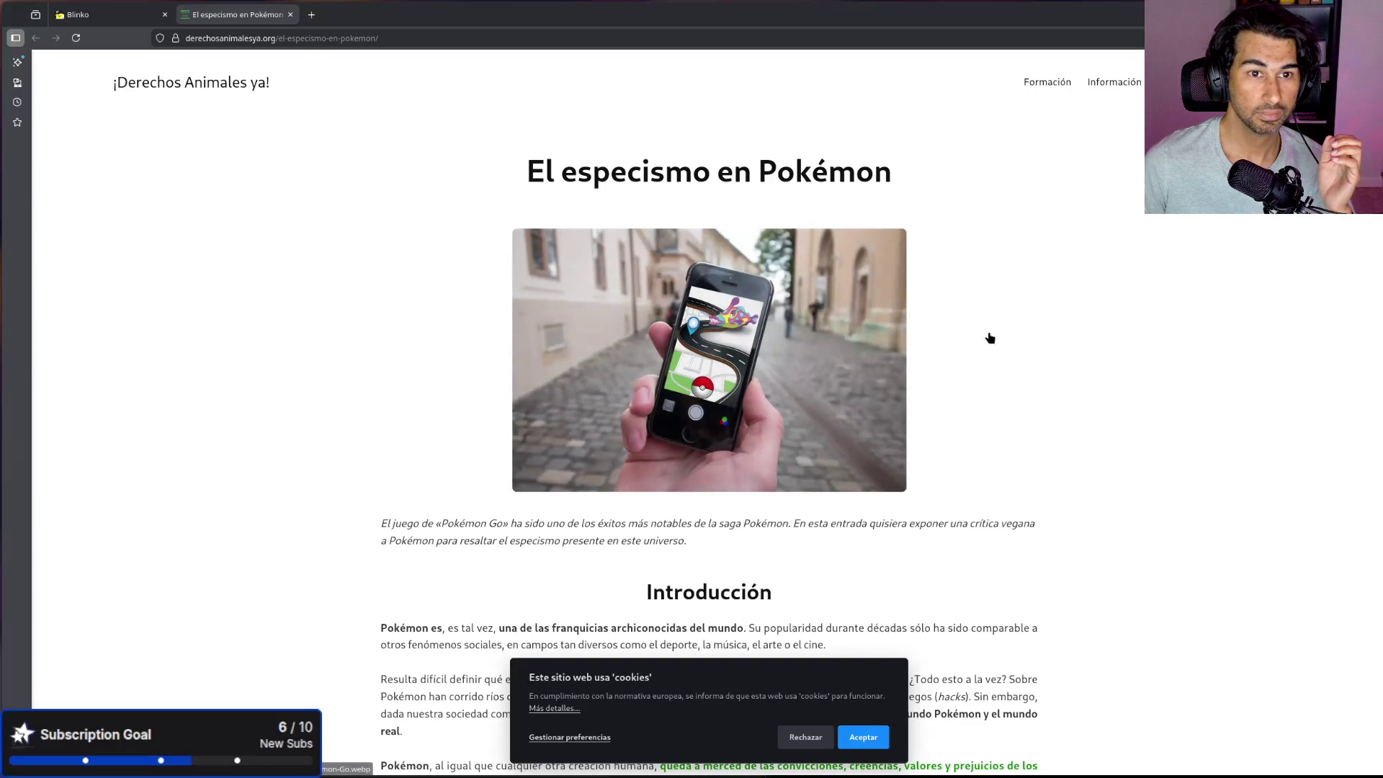
left_click(857, 735)
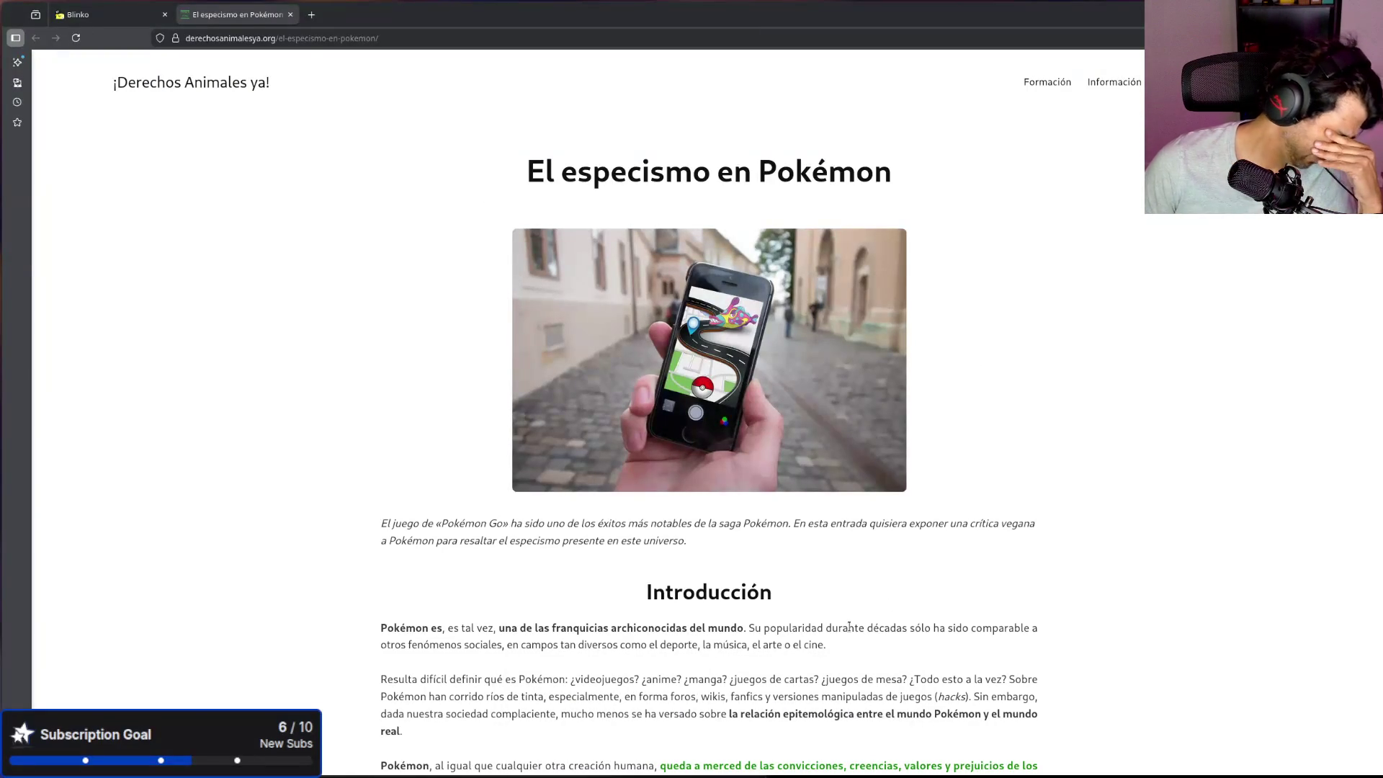
scroll(864, 616, "down", 2)
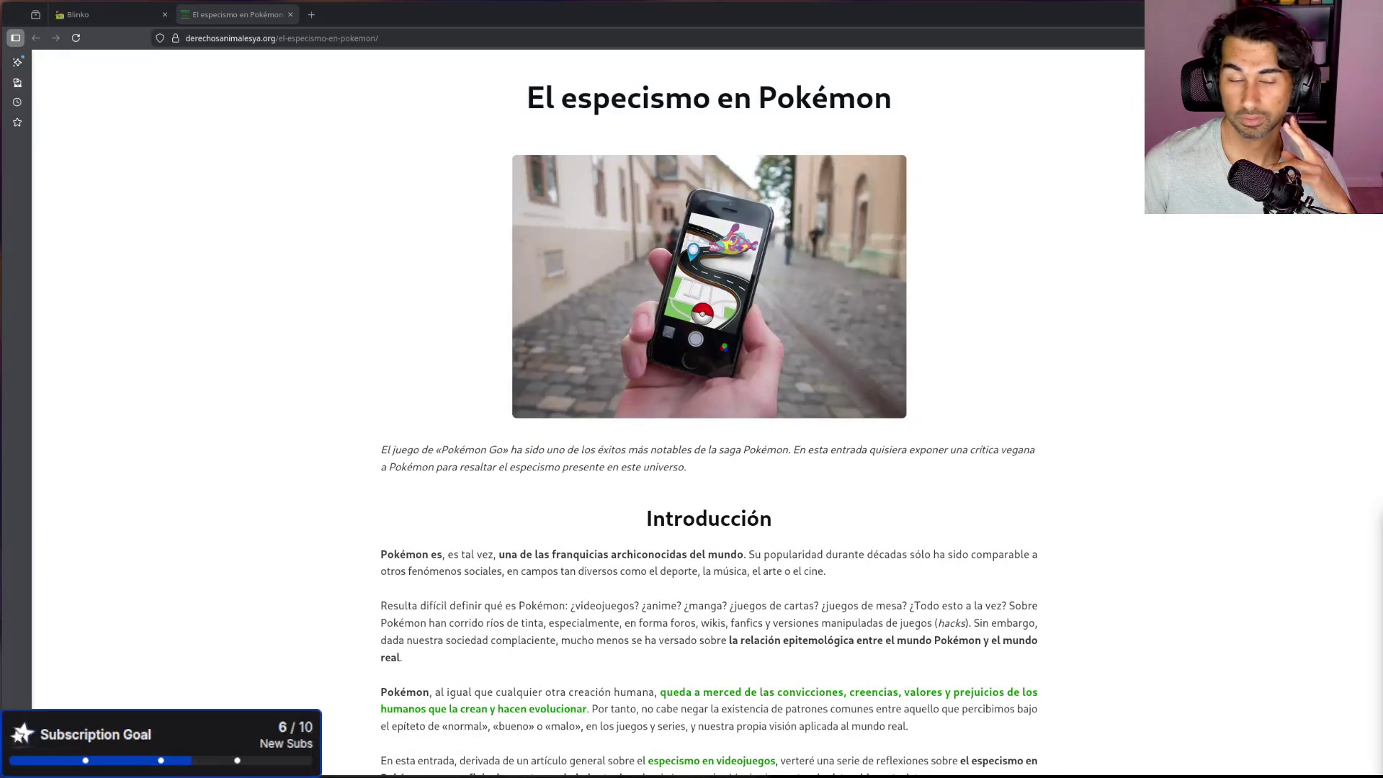
scroll(648, 589, "up", 2)
middle_click(244, 18)
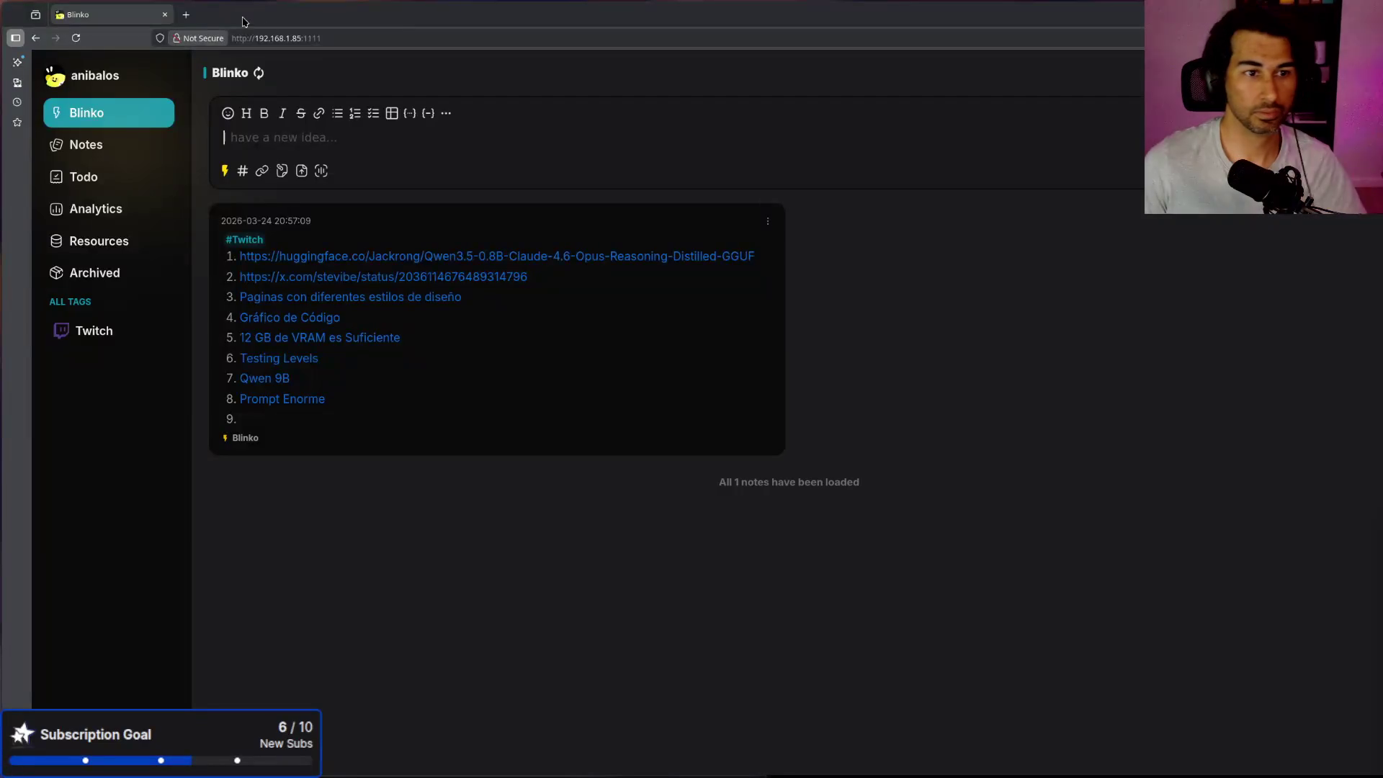
Step: Bring the console over the notes and highlight the nginx image, 8080:80 port and volume lines
key("alt+Tab")
mouse_move(1183, 572)
left_mouse_down()
mouse_move(752, 5)
mouse_move(684, 6)
mouse_move(655, 53)
left_mouse_up()
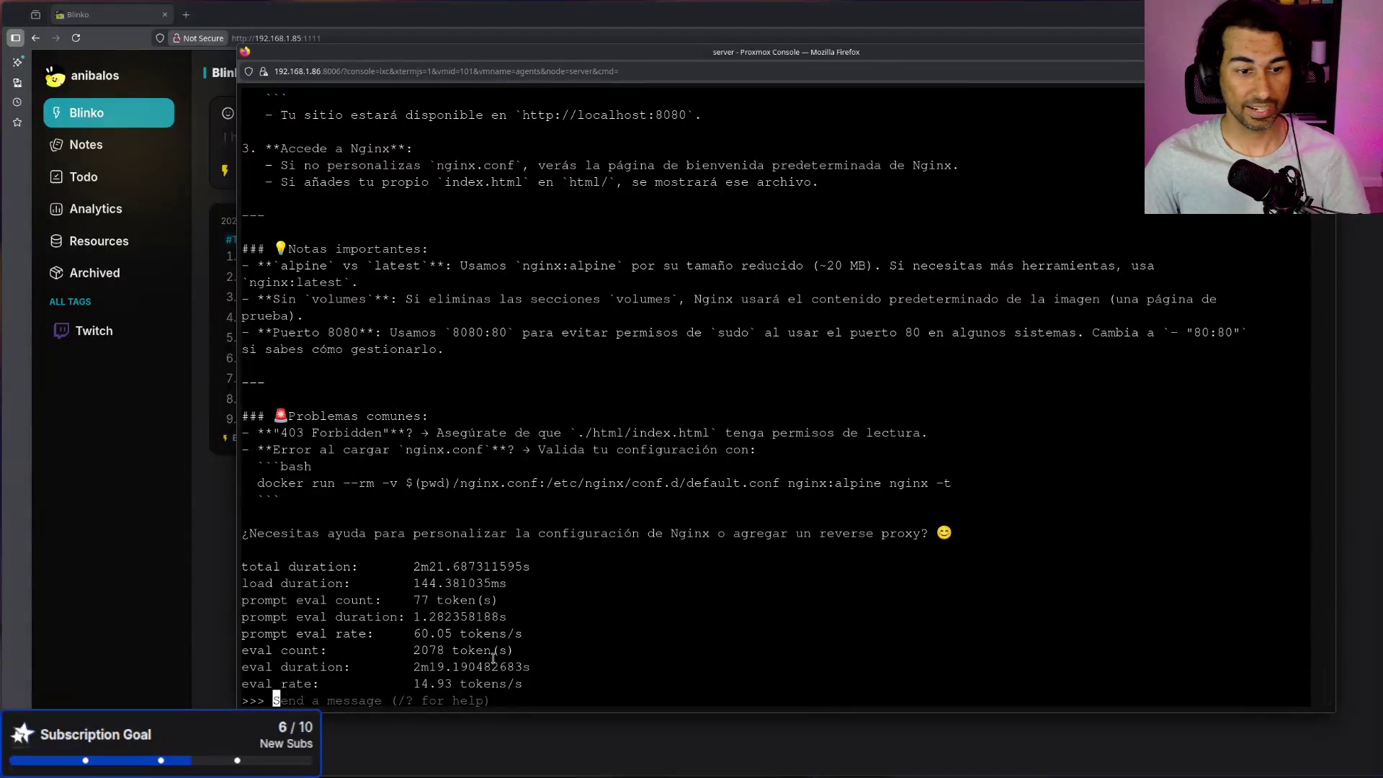
scroll(605, 381, "up", 15)
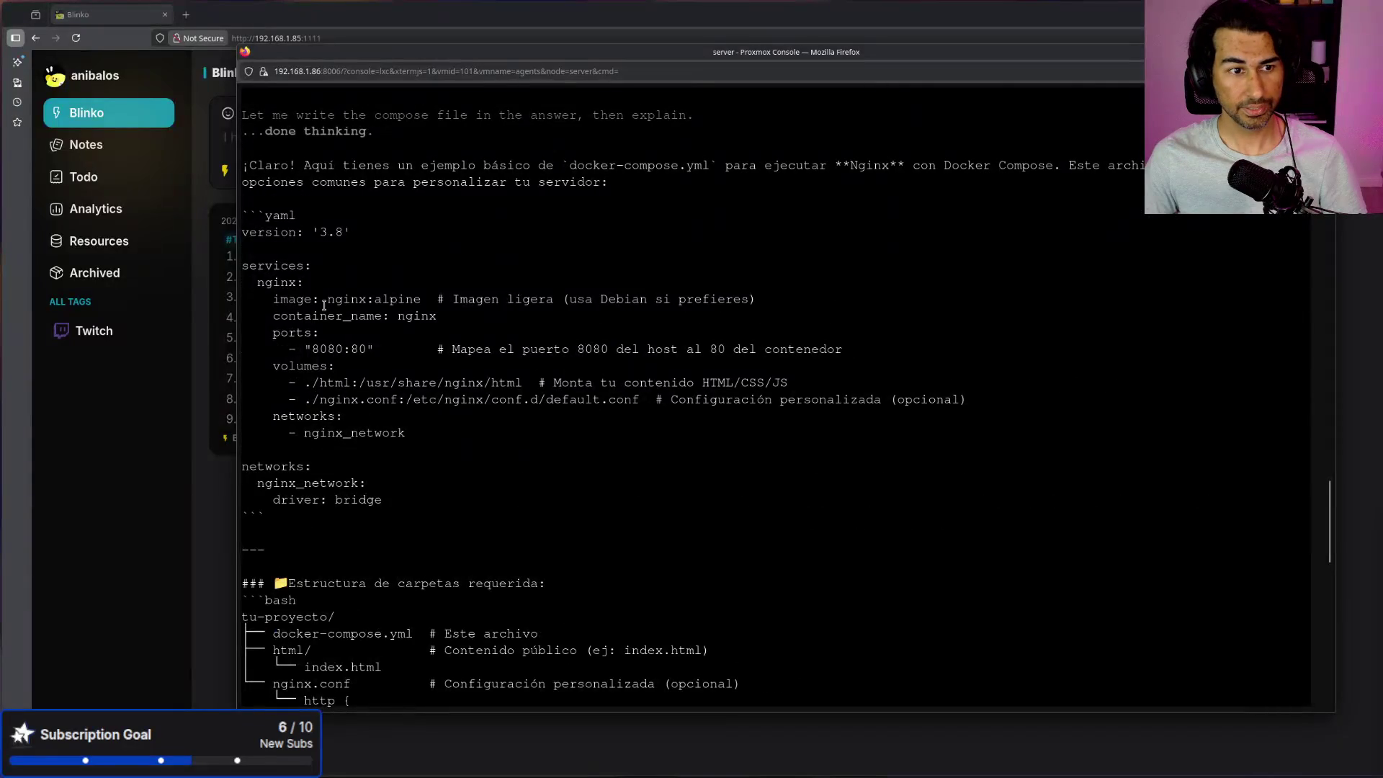
left_click_drag(323, 306, 424, 308)
left_click(397, 315)
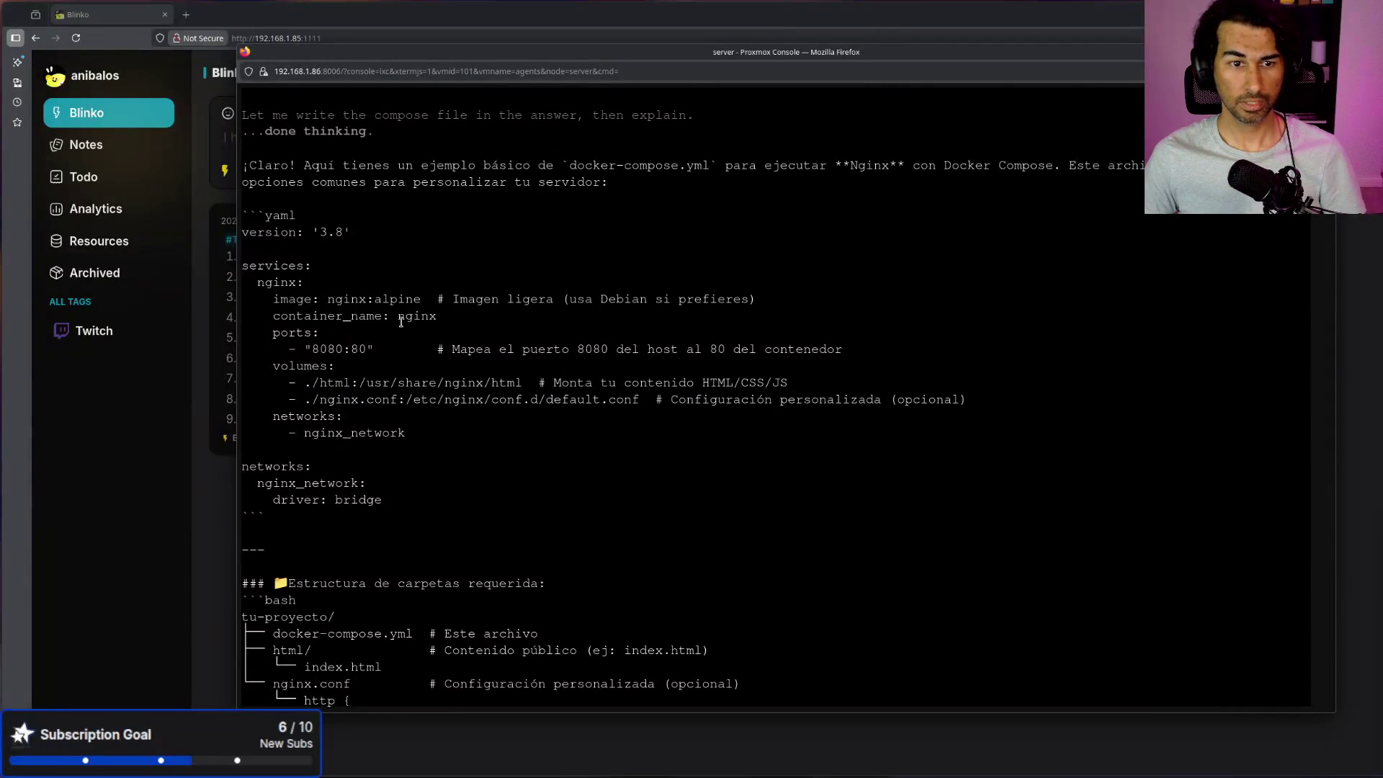
left_click_drag(309, 349, 395, 347)
left_click_drag(312, 382, 1083, 395)
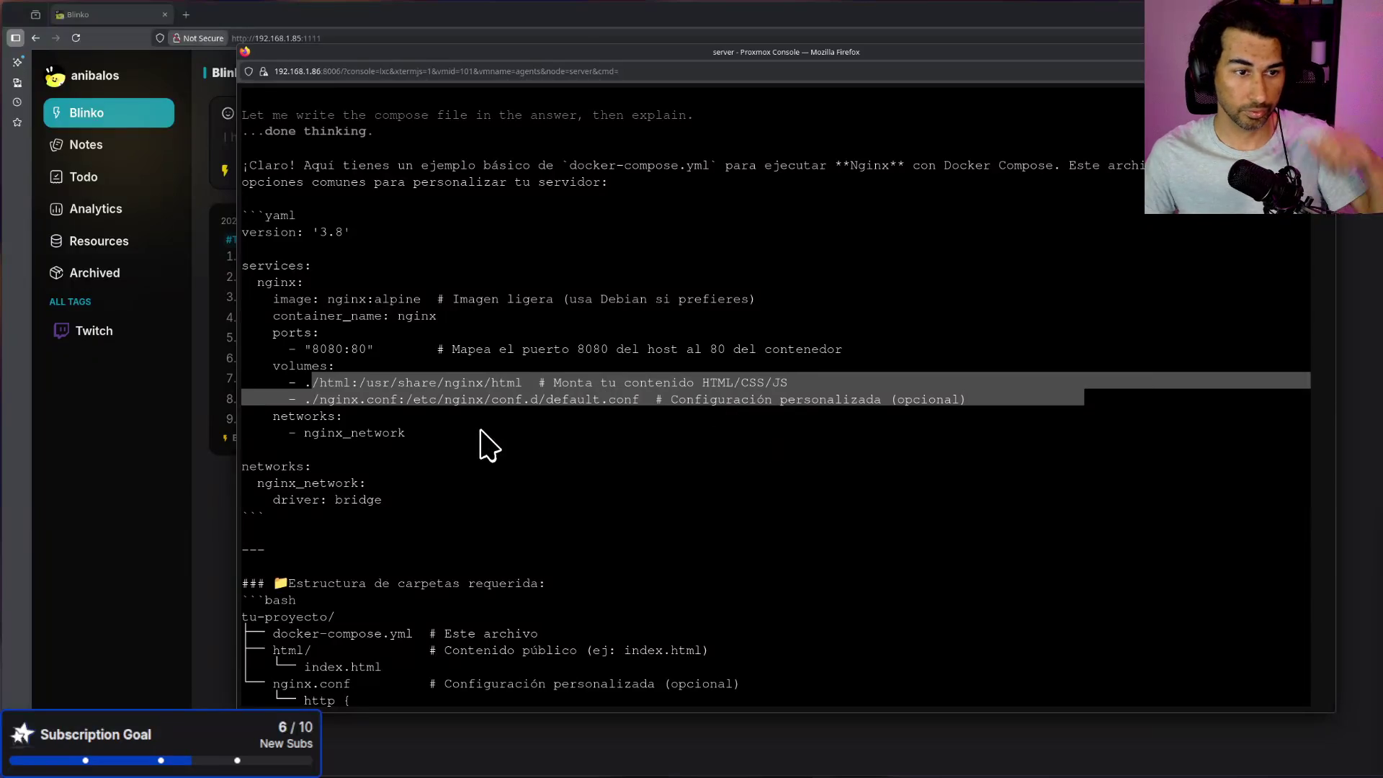
mouse_move(395, 475)
left_mouse_down()
mouse_move(335, 475)
mouse_move(302, 432)
mouse_move(245, 450)
left_mouse_up()
Step: Scroll through the docker-compose answer to its 14.93 tokens/s stats, then exit the model's chat
scroll(610, 426, "down", 2)
scroll(609, 426, "down", 10)
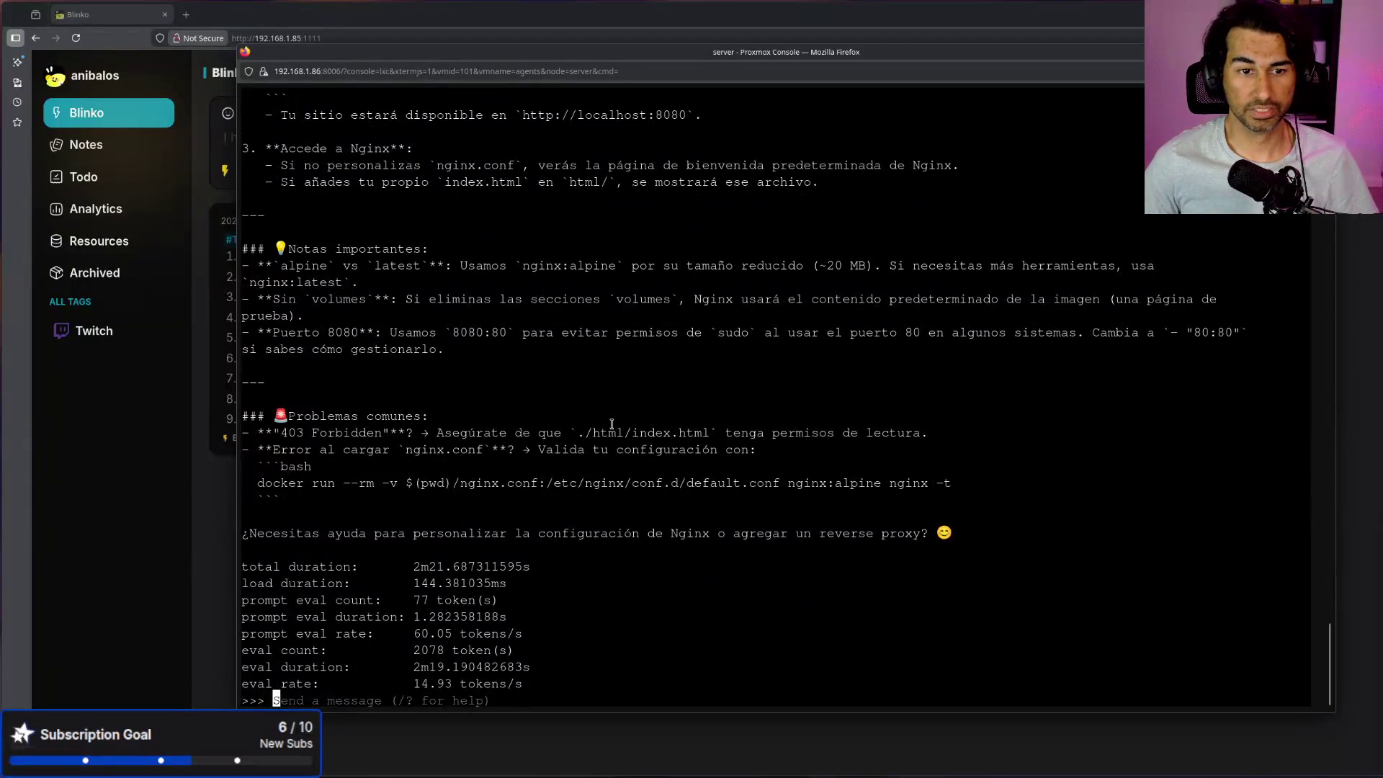
scroll(611, 424, "up", 10)
scroll(633, 446, "down", 4)
scroll(431, 423, "up", 4)
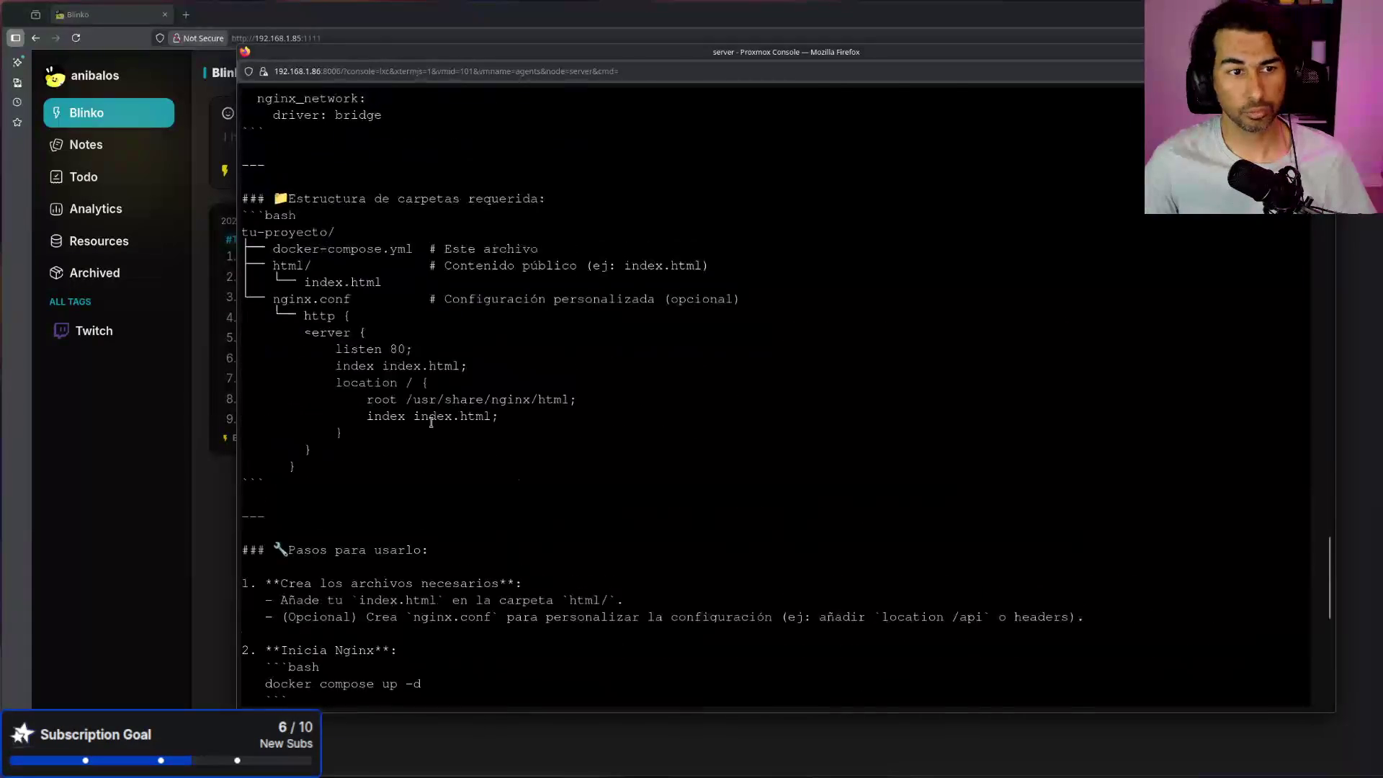
scroll(430, 423, "up", 2)
left_click_drag(560, 566, 244, 298)
scroll(333, 368, "up", 10)
scroll(478, 412, "down", 15)
scroll(480, 414, "up", 3)
scroll(480, 414, "up", 8)
scroll(480, 413, "down", 8)
scroll(481, 411, "up", 2)
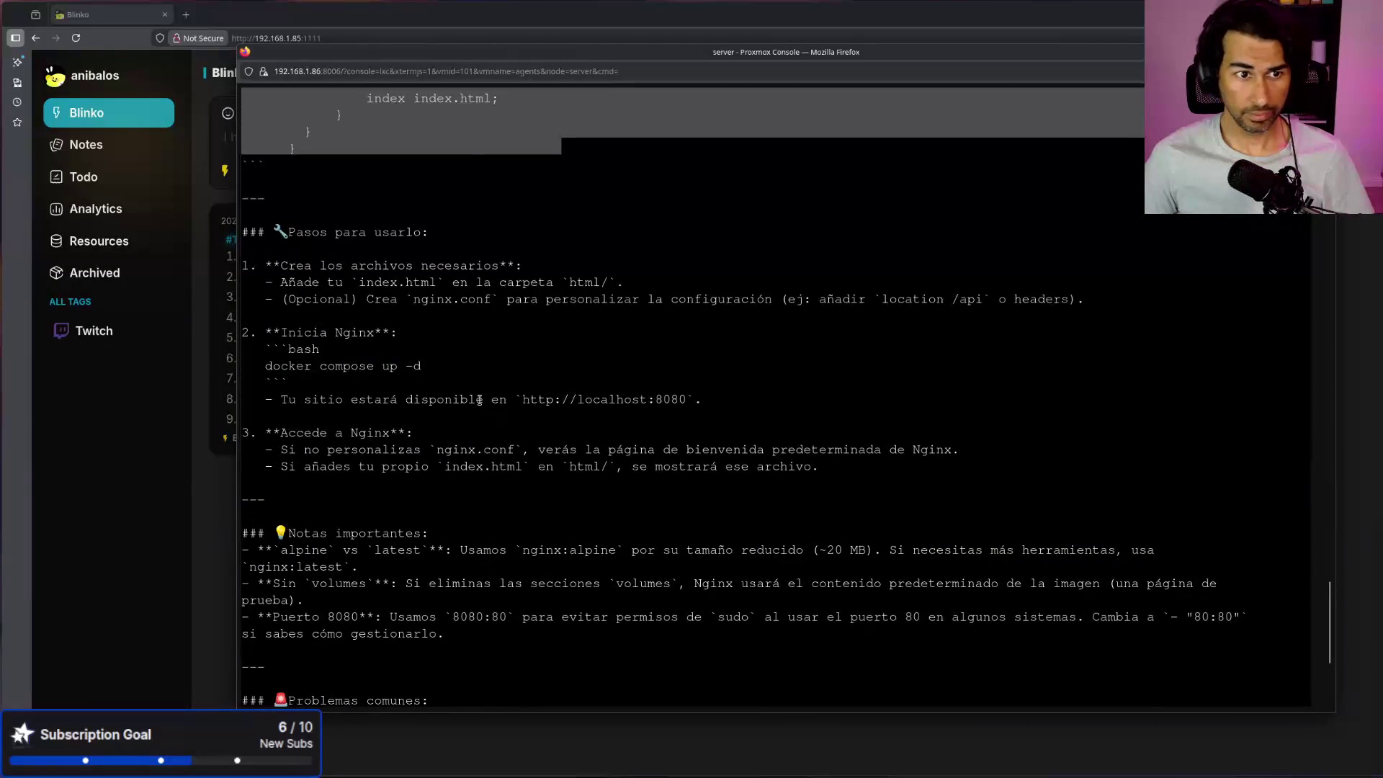
scroll(469, 456, "down", 3)
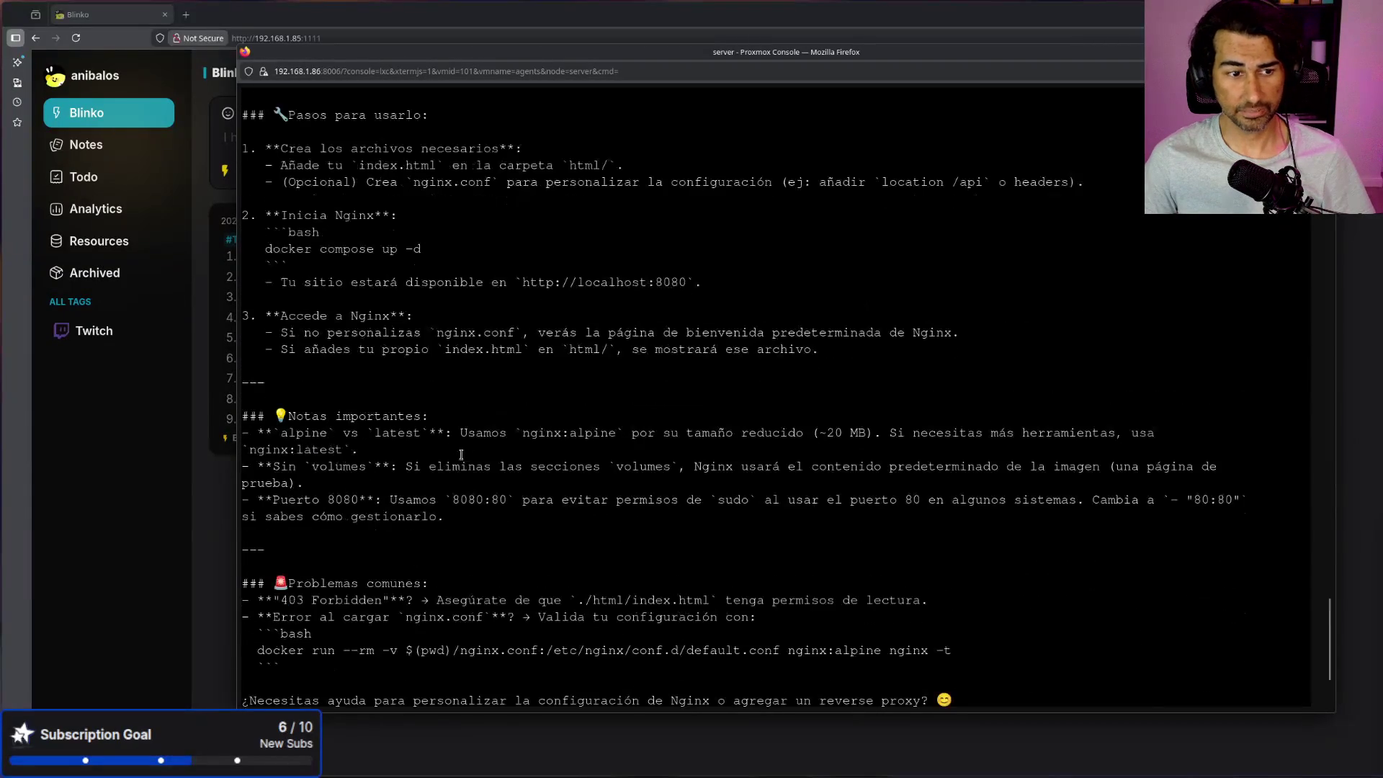
left_click_drag(470, 531, 265, 416)
scroll(765, 506, "down", 4)
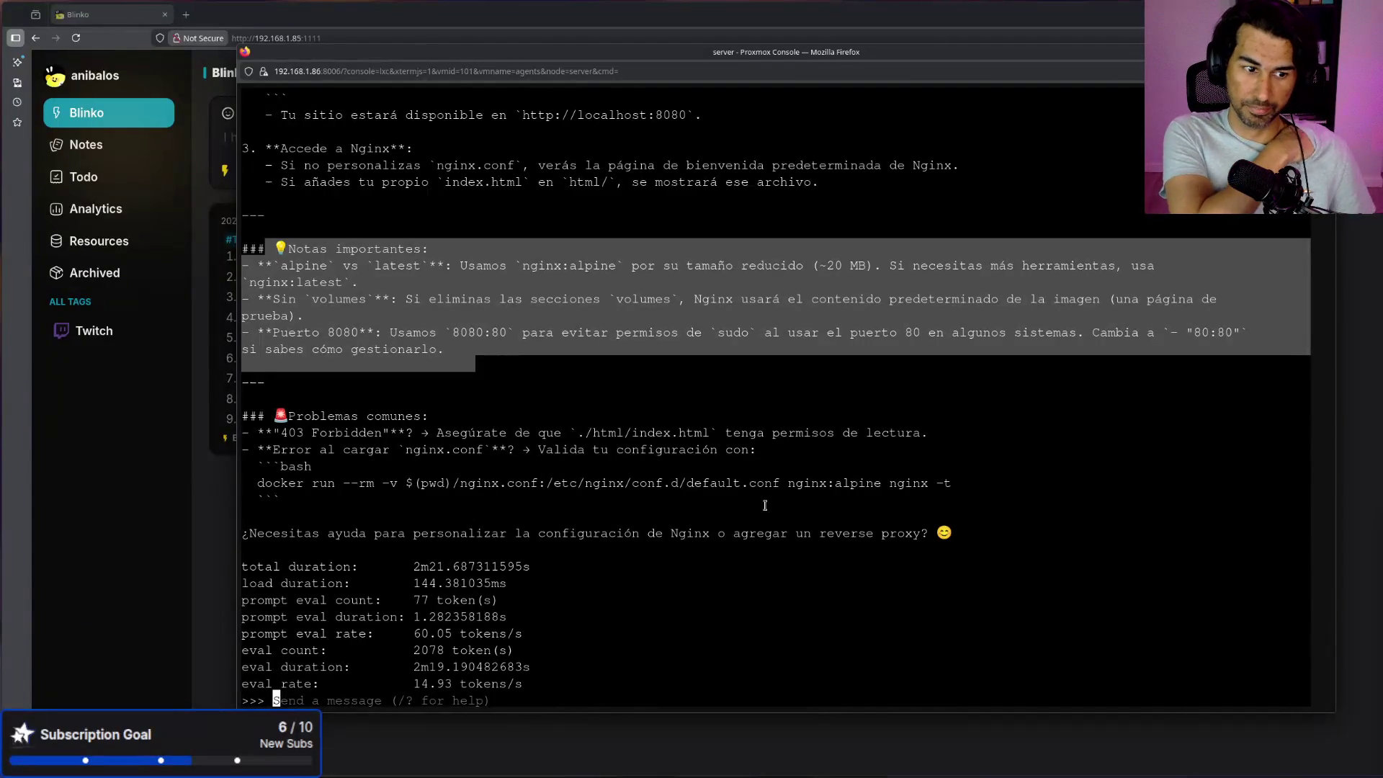
key("ctrl+d")
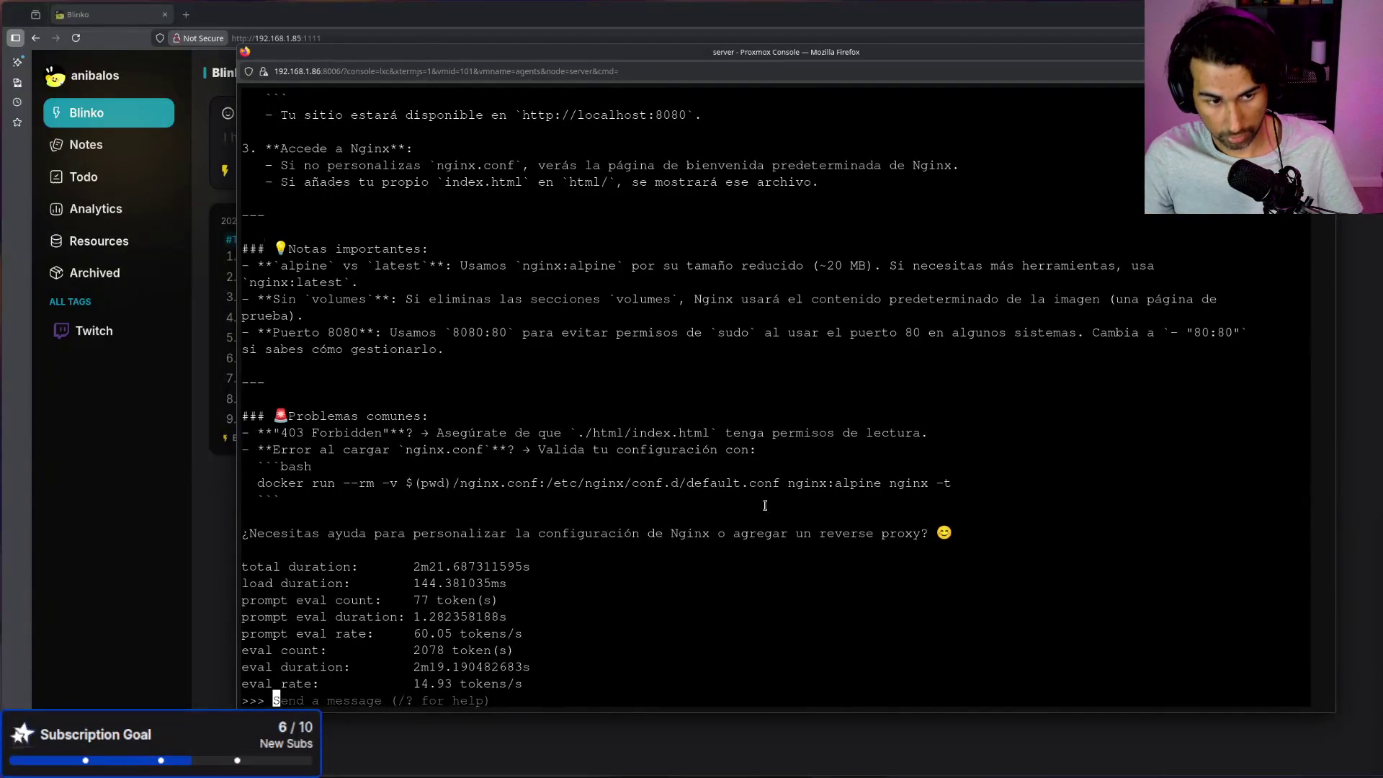
Step: Relaunch 'ollama run qwen3.5:9b' from history with --verbose appended
key("Up")
key("Up")
key("Up")
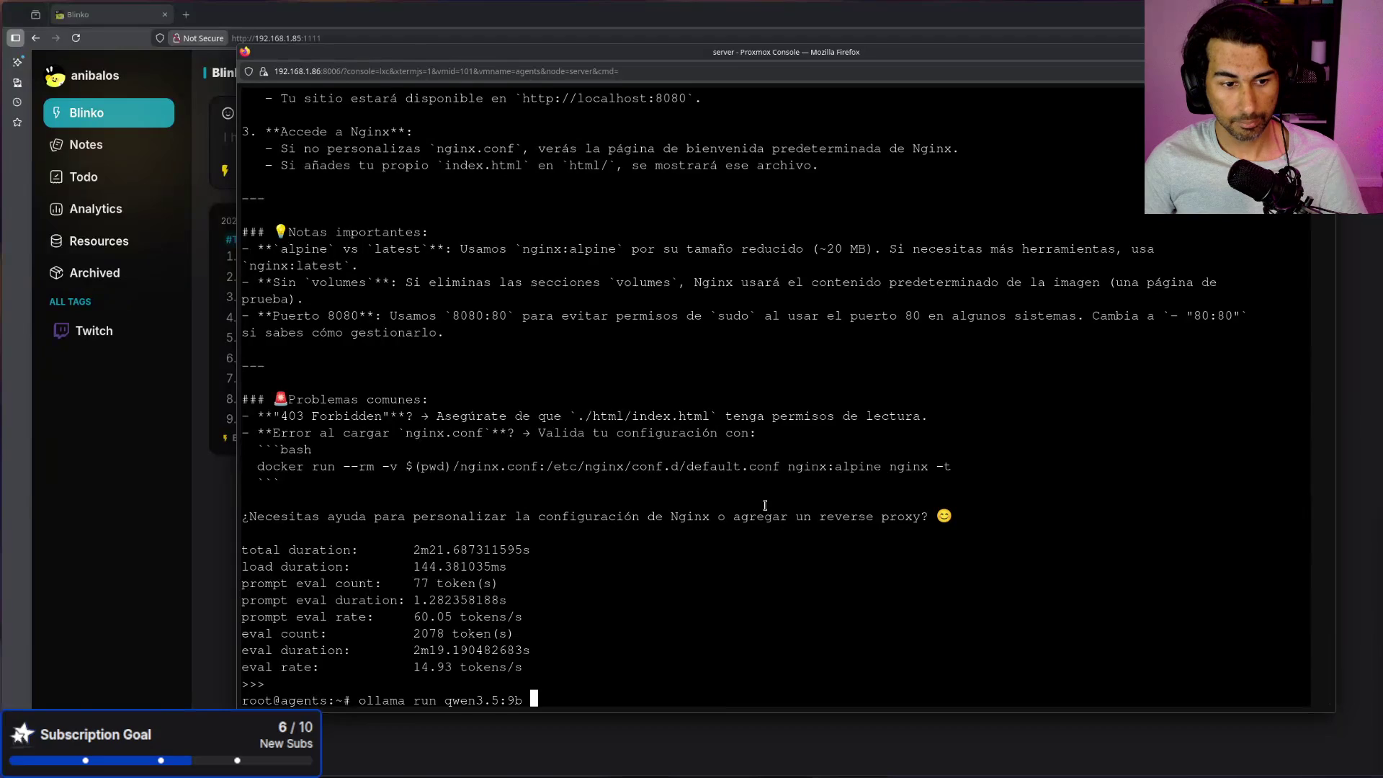
type("--verbose")
key("Return")
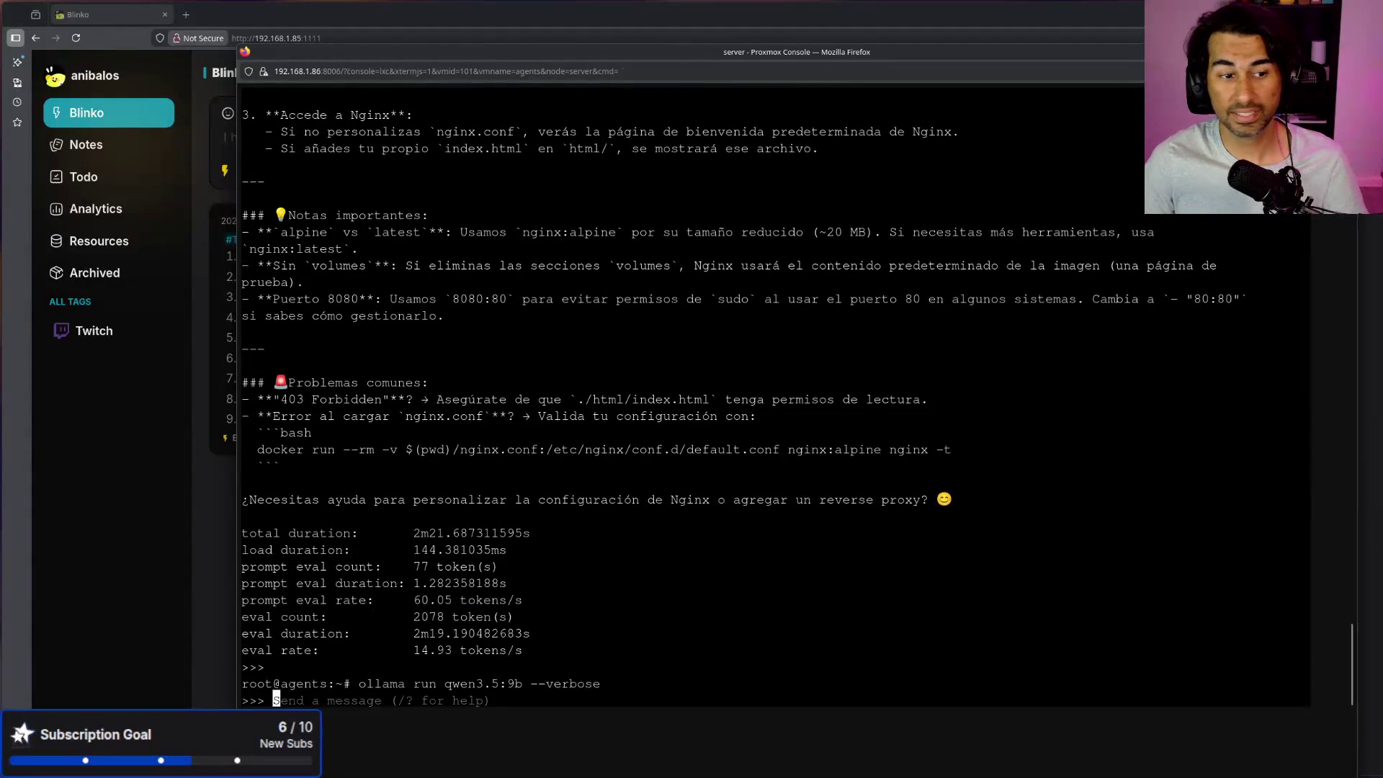
scroll(956, 643, "up", 2)
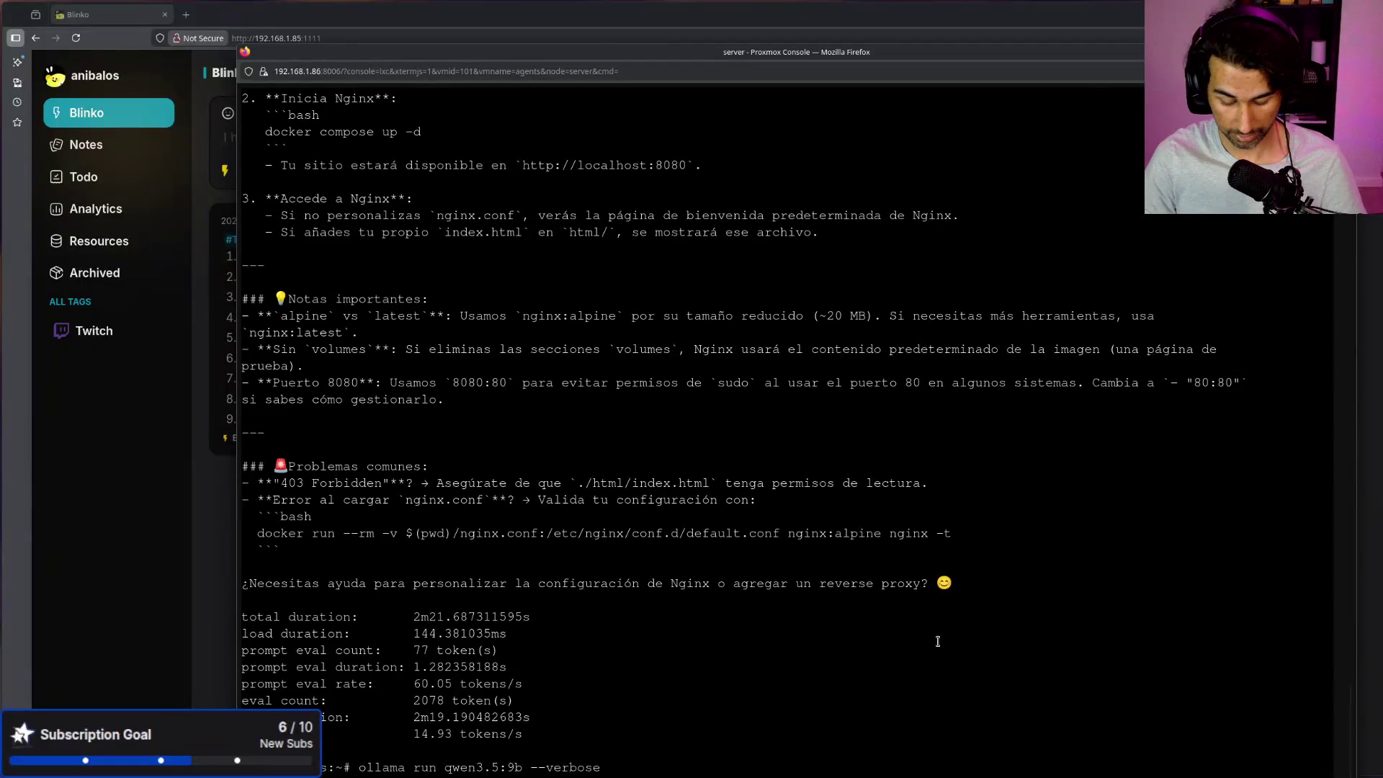
scroll(938, 641, "down", 2)
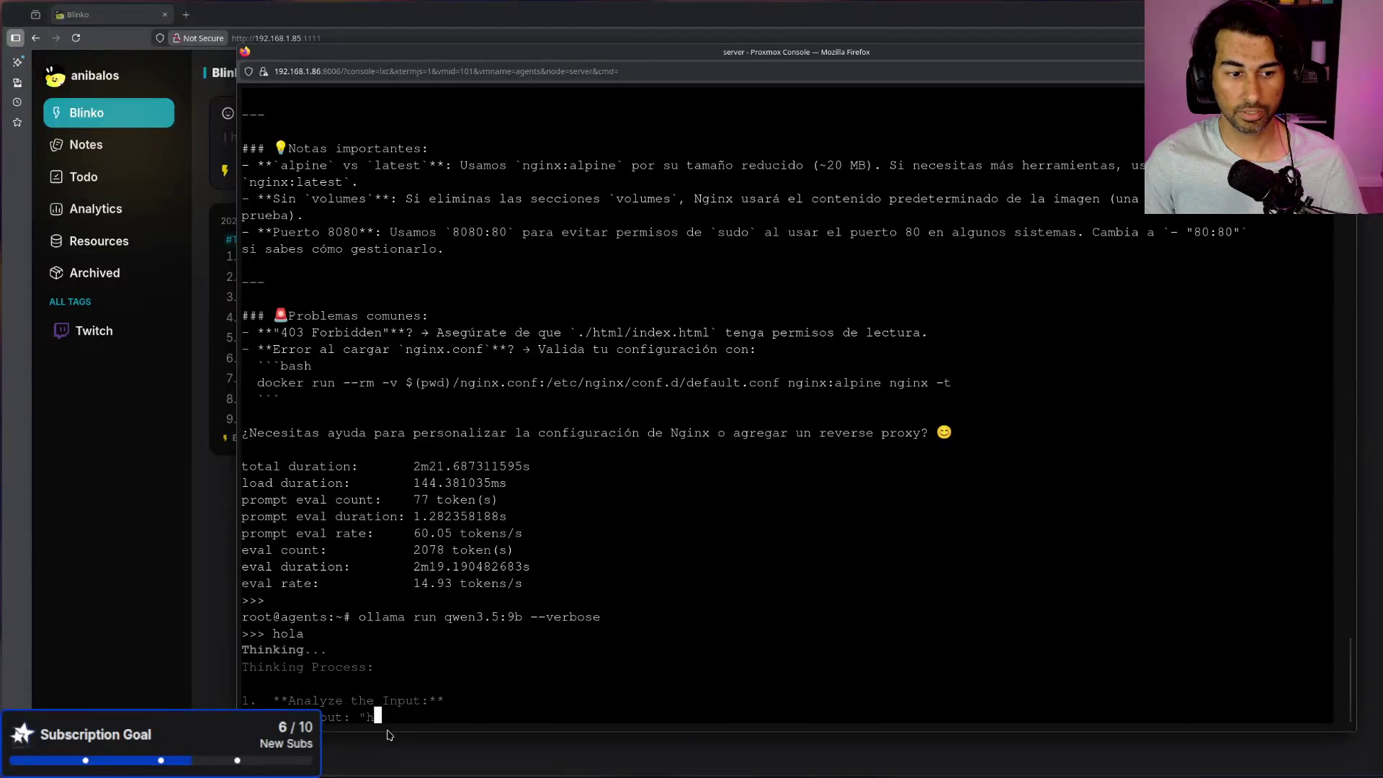
Step: Highlight the 9b model size in the command, then return to the Blinko notes
double_click(515, 597)
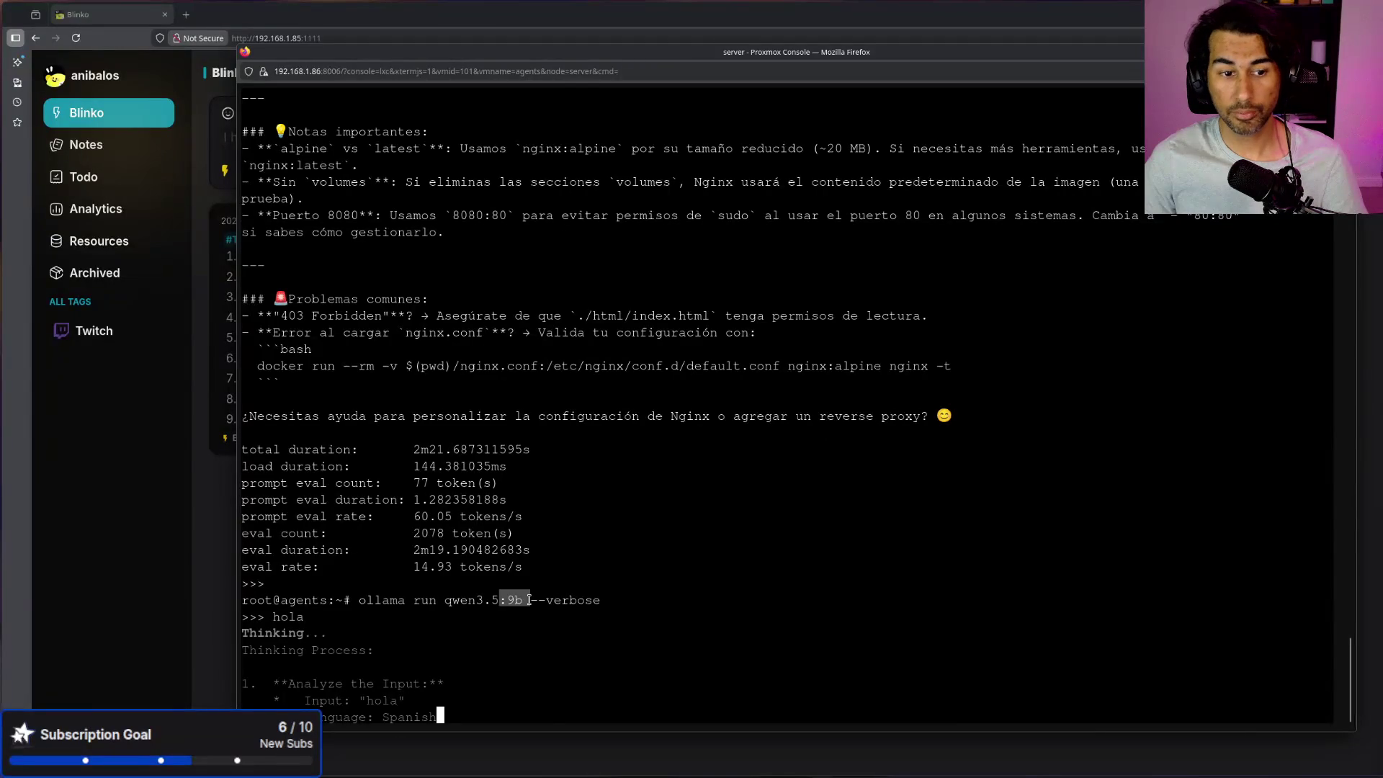
scroll(560, 576, "up", 10)
scroll(560, 576, "up", 5)
left_click(223, 68)
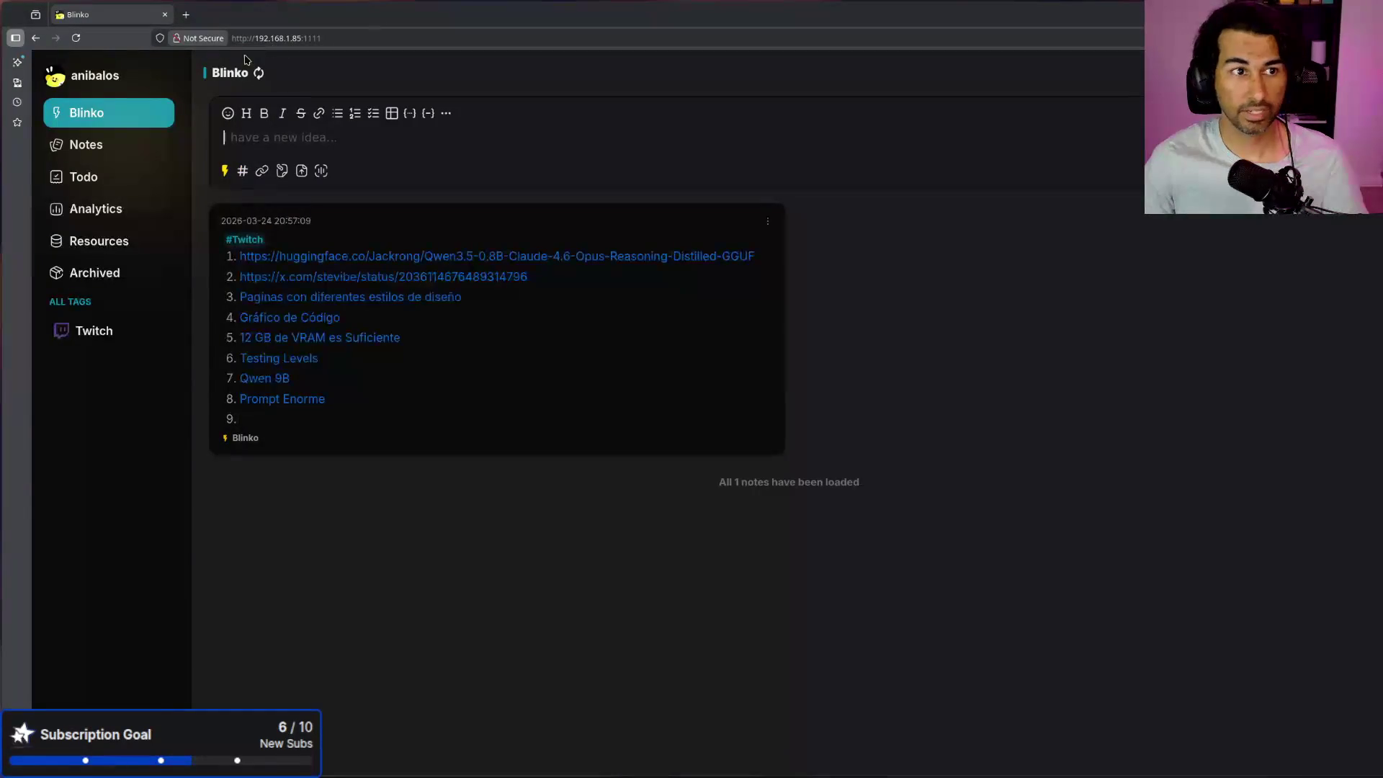
Step: Search for ollama and open the nemotron-cascade-2 page from ollama.com's Models list
left_click(189, 14)
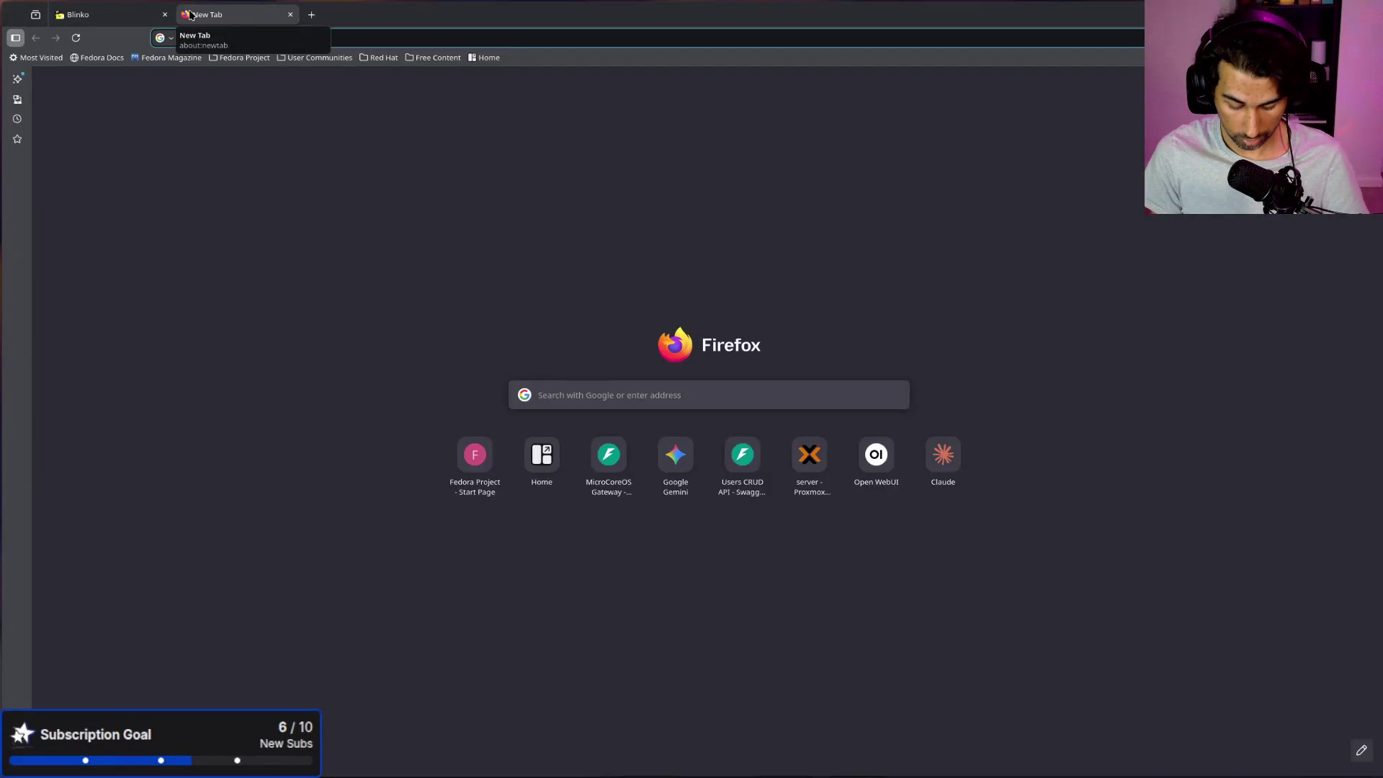
type("ollama")
key("Return")
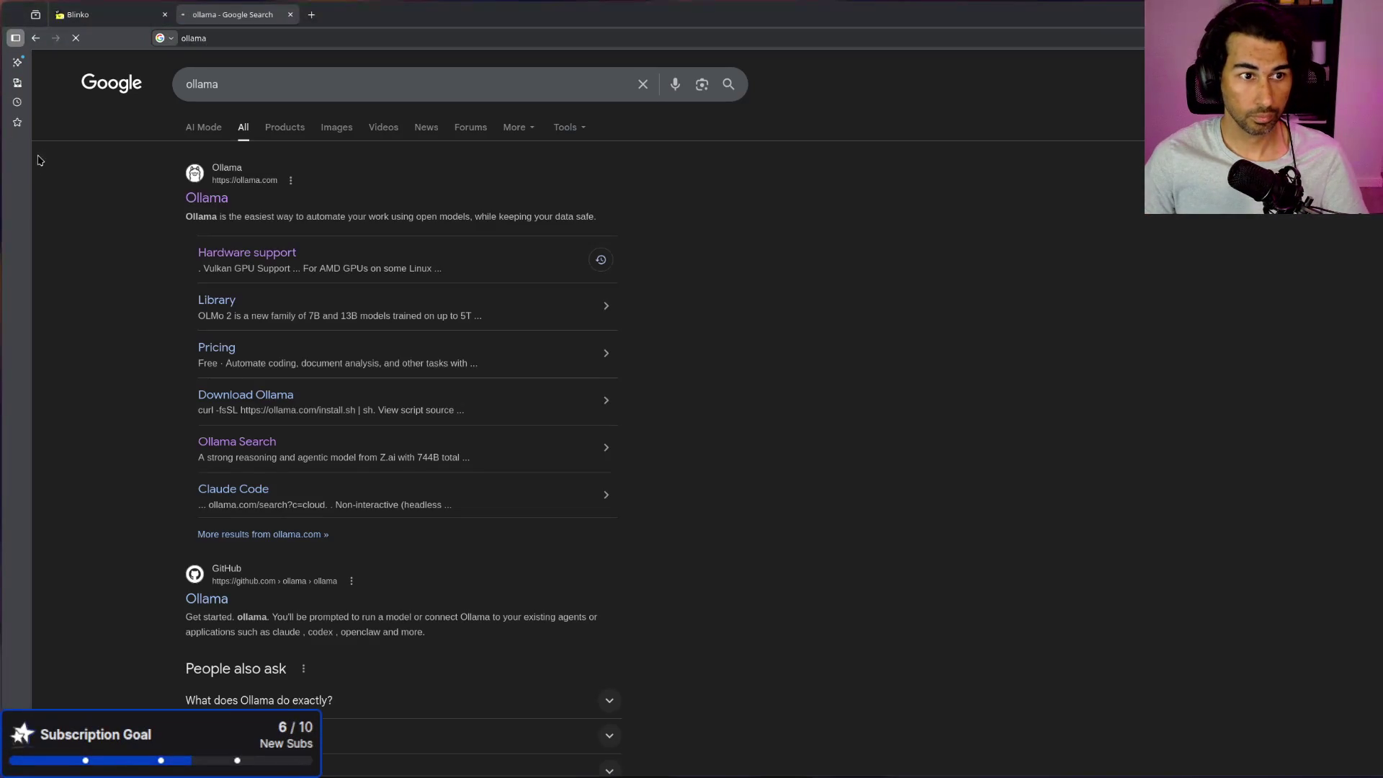
left_click(204, 196)
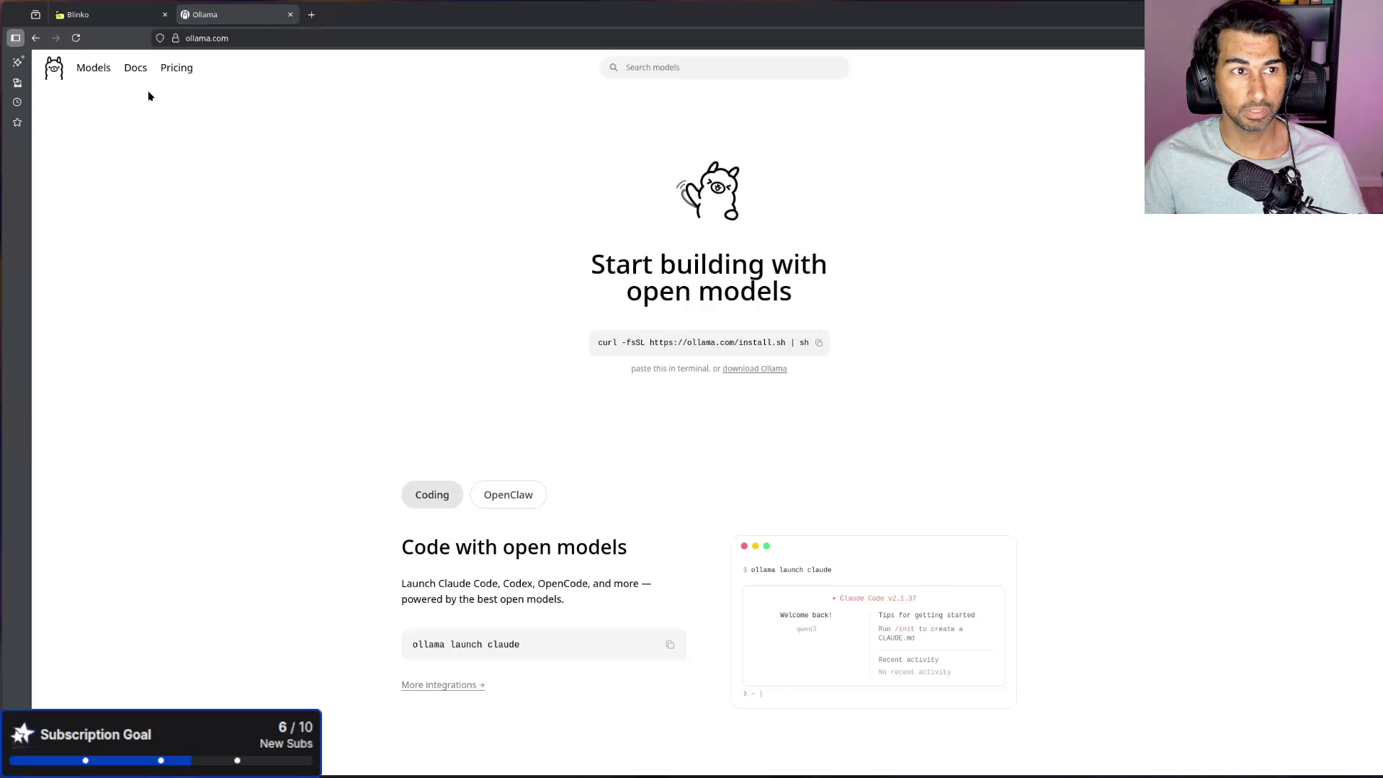
left_click(104, 71)
left_click(633, 270)
Step: Zoom the page in twice, highlight its 30B, 3B-activated and MoE specs, and shrink the window beside the terminal
key("ctrl+plus")
key("ctrl+plus")
key("ctrl+plus")
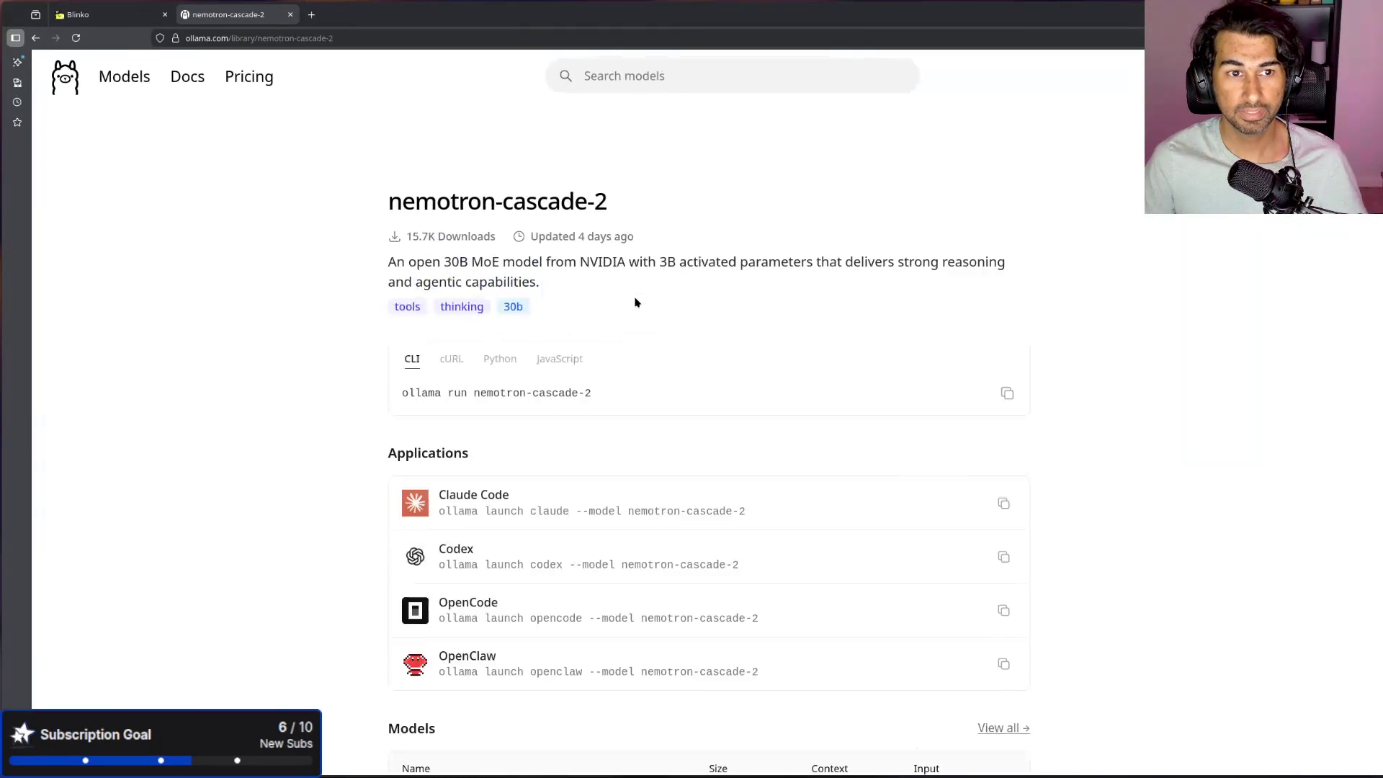
key("ctrl+plus")
left_click_drag(407, 291, 426, 292)
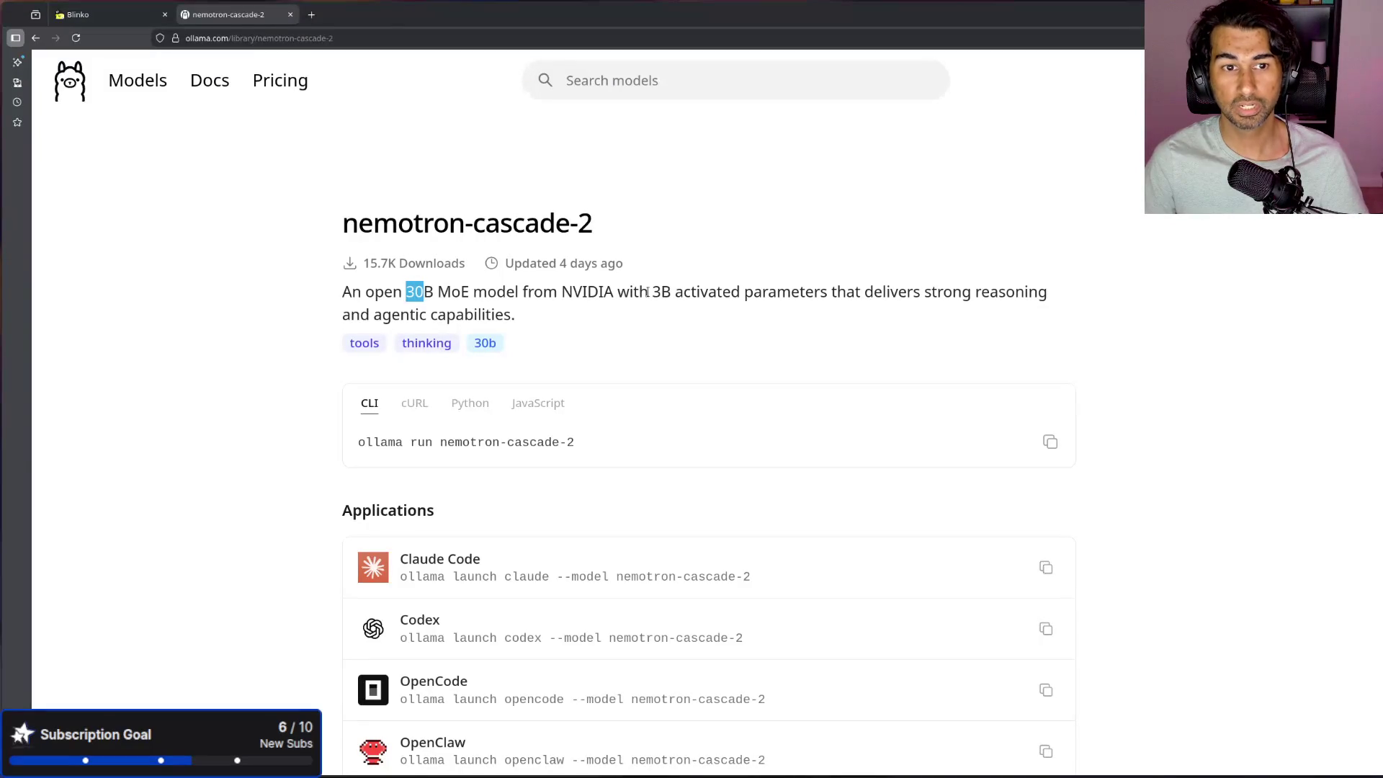
left_click_drag(652, 292, 668, 294)
left_click_drag(433, 292, 469, 292)
scroll(749, 405, "down", 10)
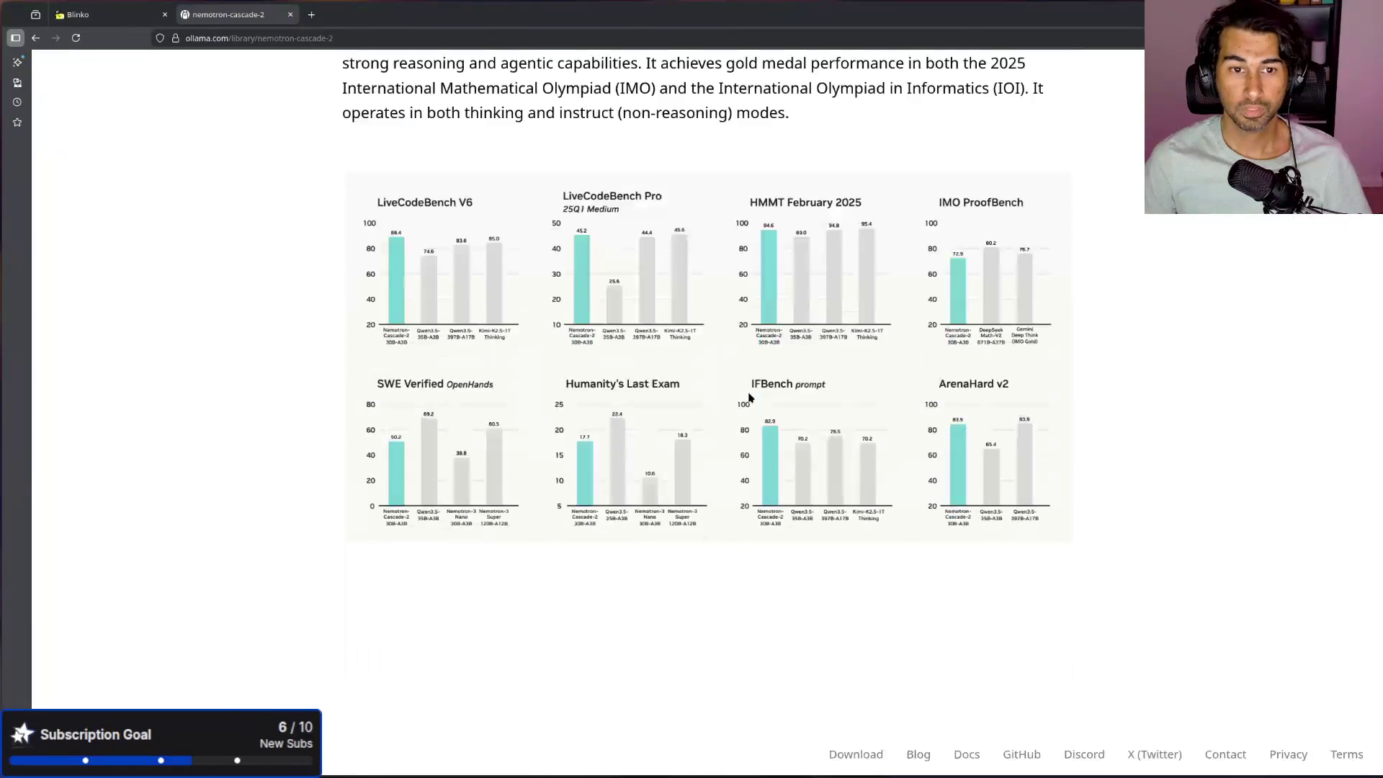
scroll(684, 442, "up", 4)
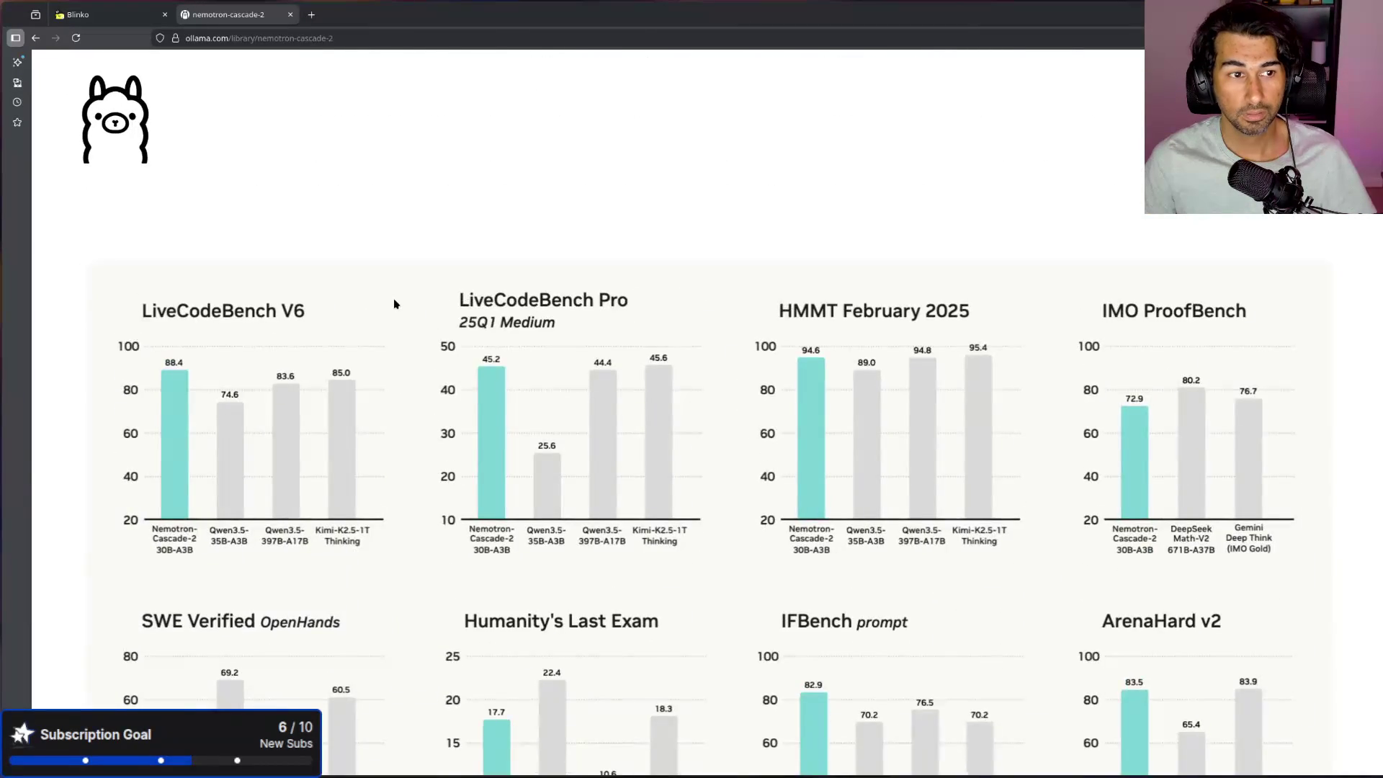
scroll(394, 301, "down", 5)
scroll(395, 296, "up", 5)
scroll(394, 295, "down", 3)
scroll(396, 298, "up", 2)
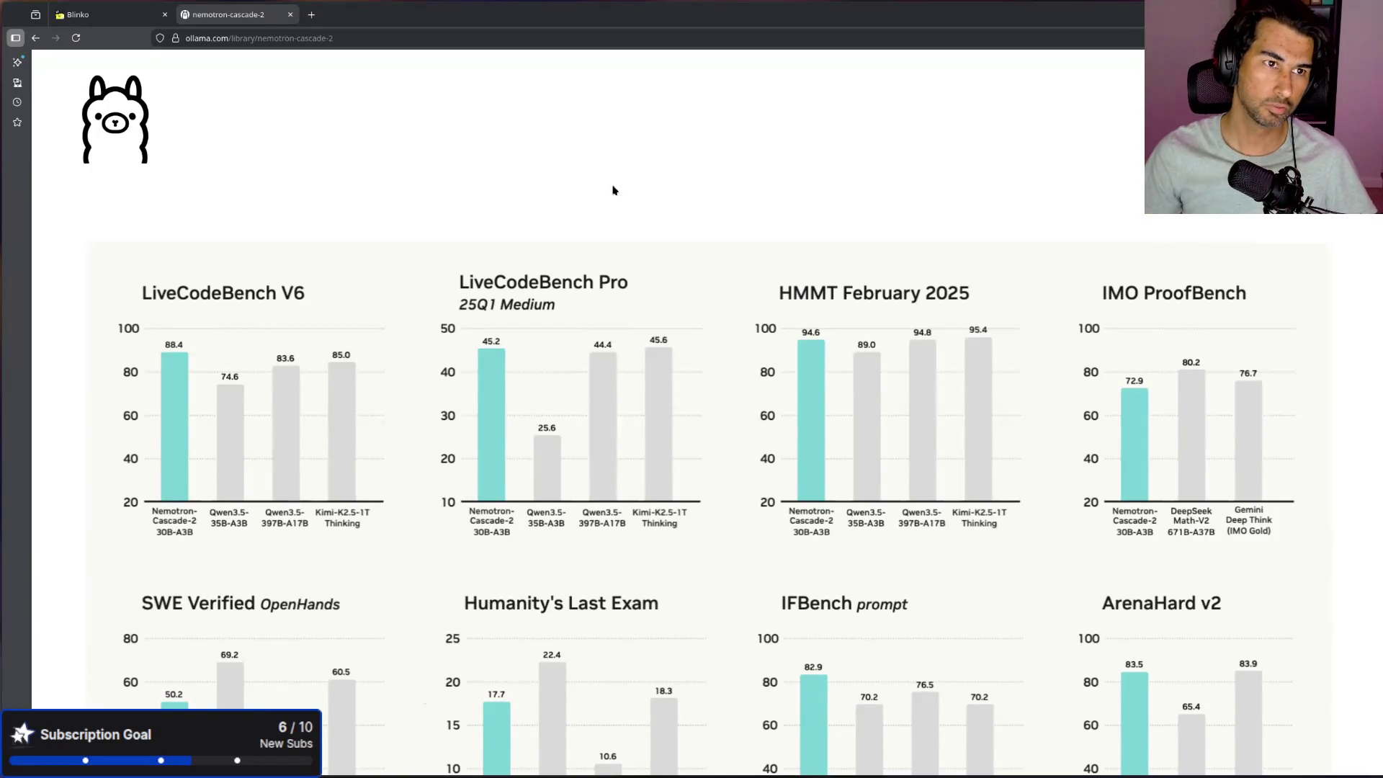
mouse_move(946, 15)
left_mouse_down()
mouse_move(700, 252)
mouse_move(799, 353)
mouse_move(779, 352)
left_mouse_up()
Step: Return to Firefox, close the first Proxmox server page, and show the Glance home dashboard
left_click(1297, 361)
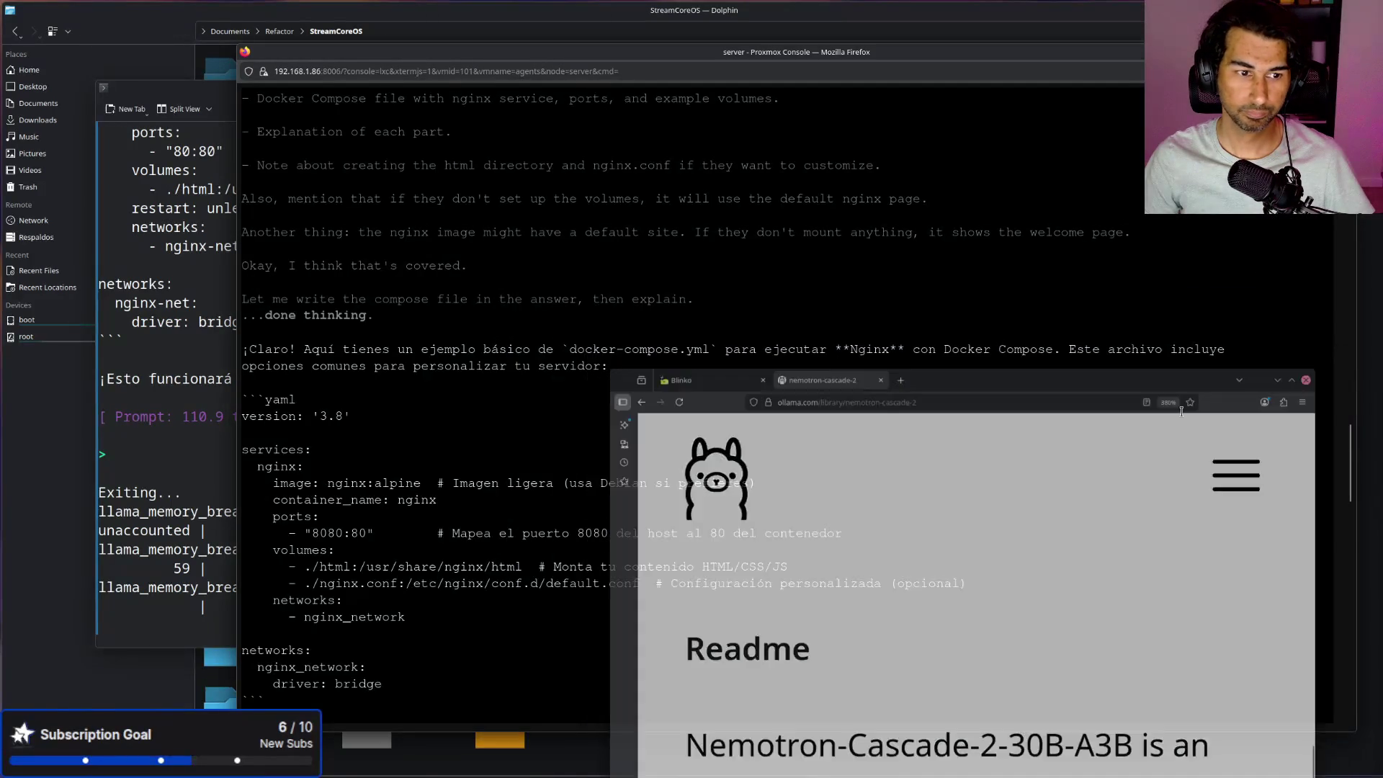
scroll(496, 504, "down", 20)
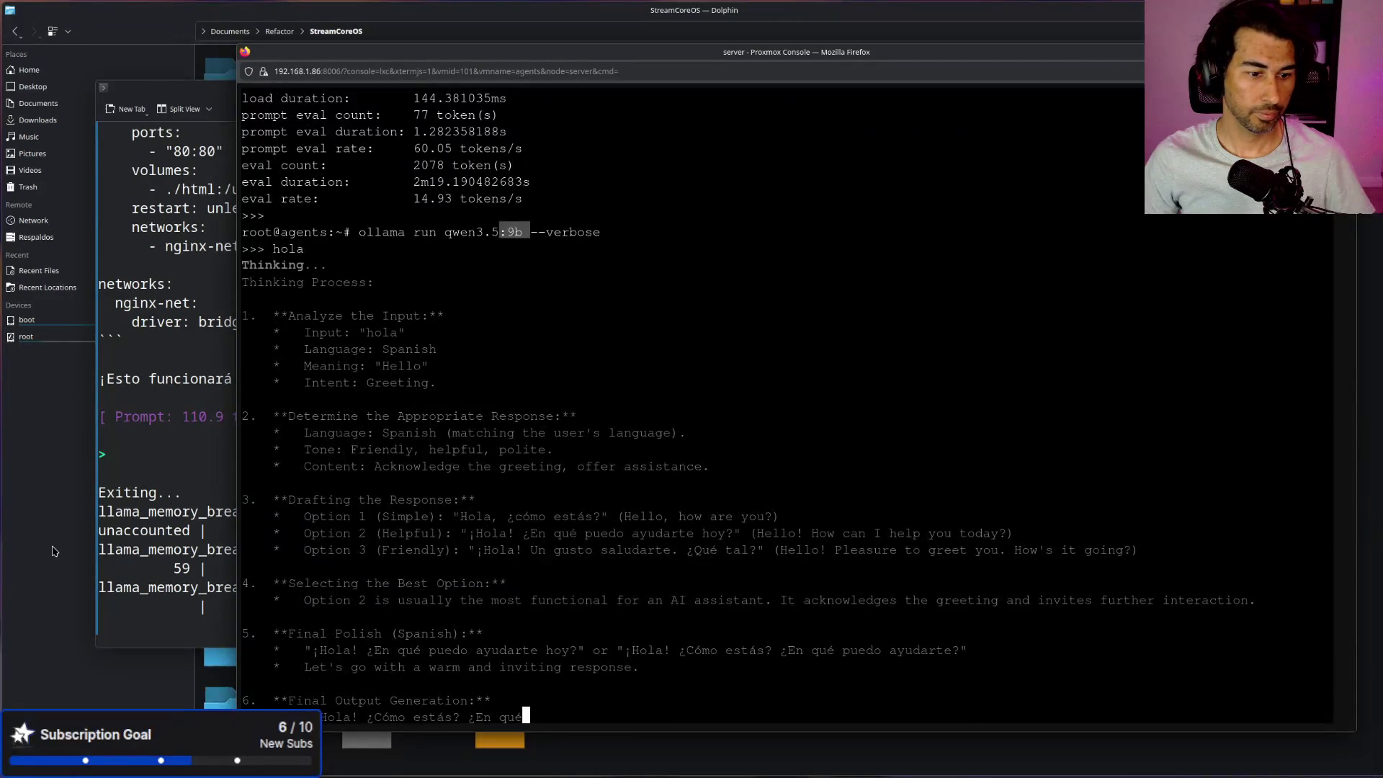
left_click(41, 501)
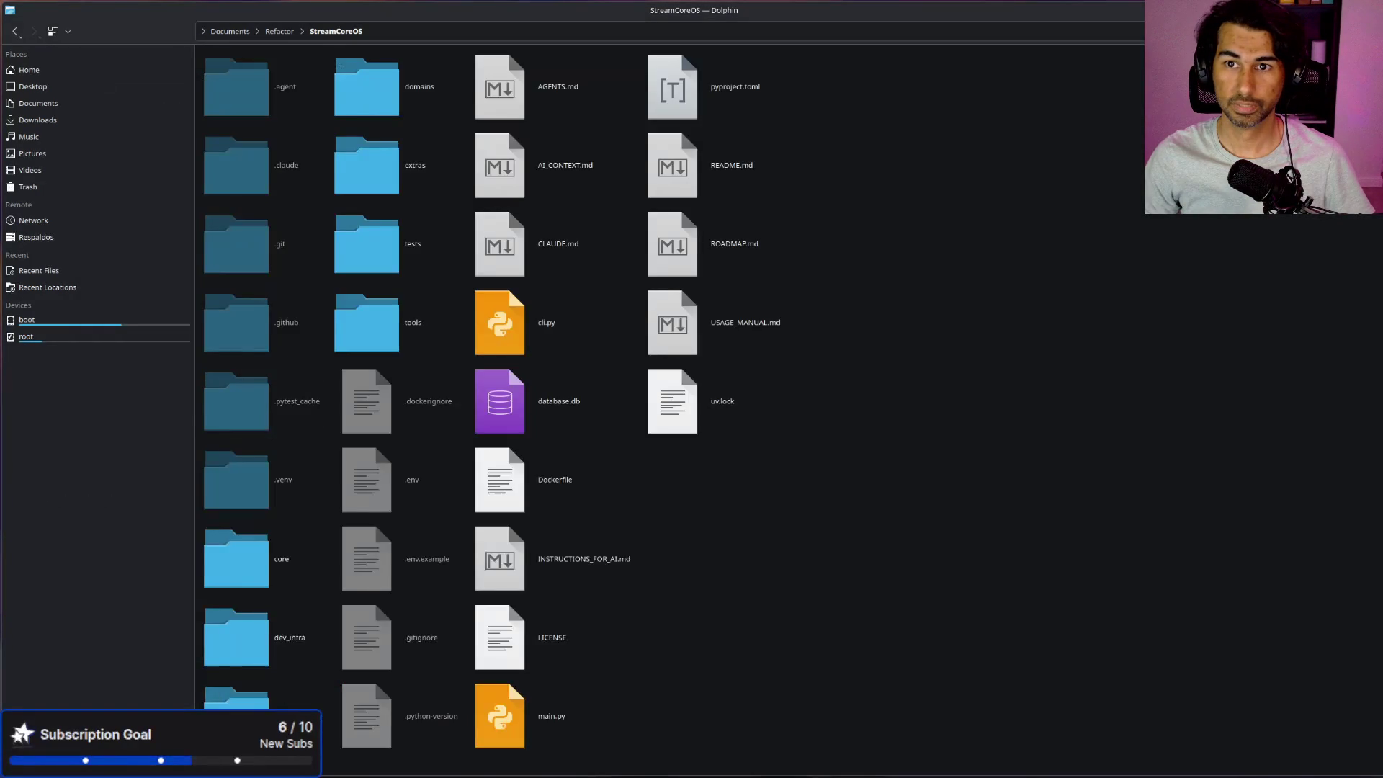
key("alt+Tab")
left_click(734, 14)
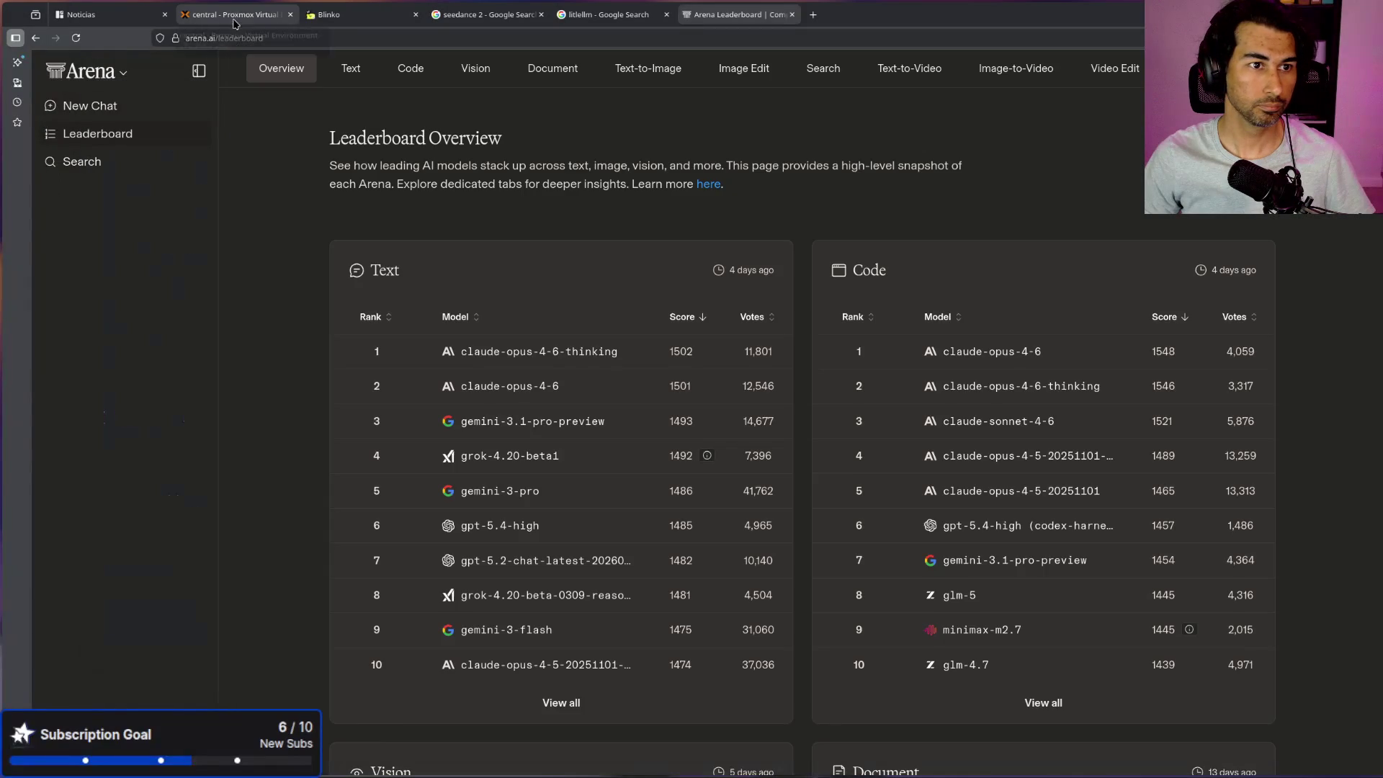
left_click(234, 20)
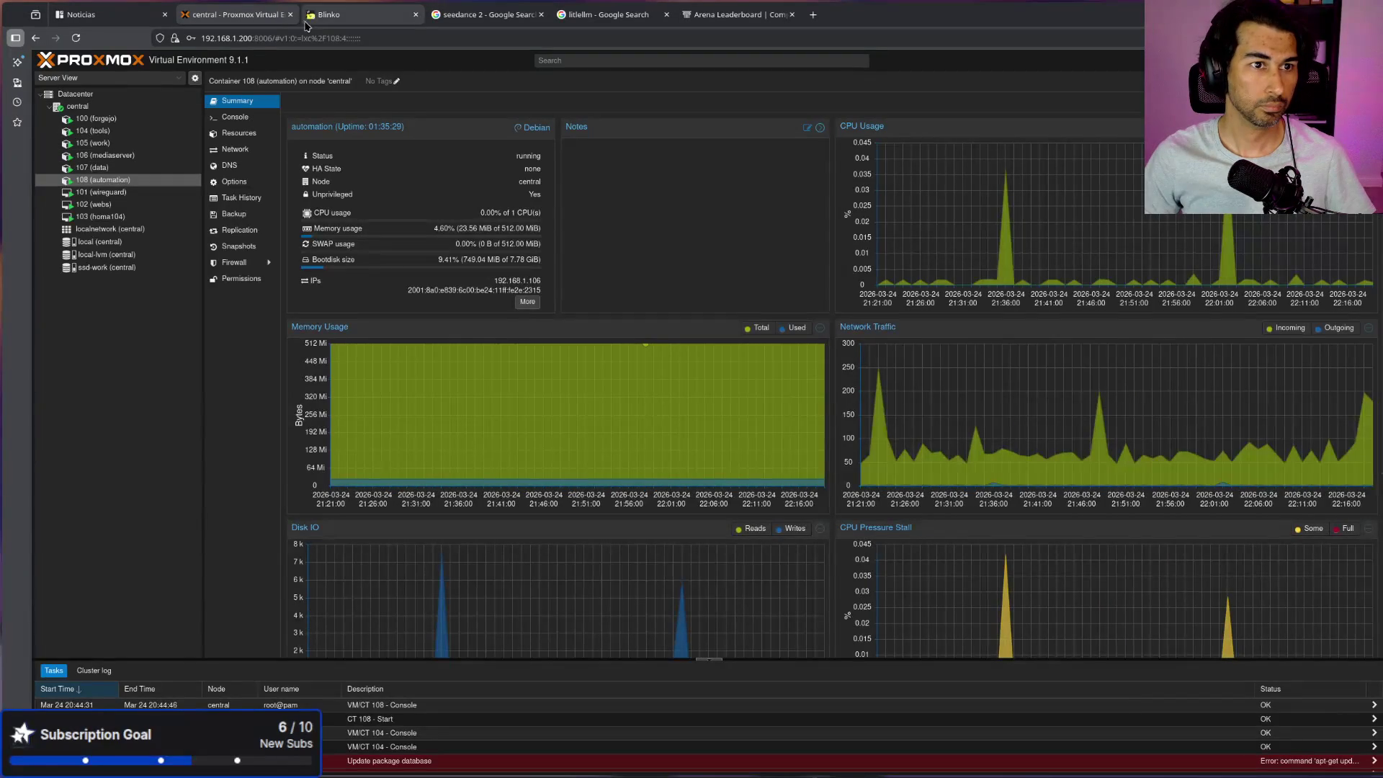
left_click(290, 15)
left_click(81, 14)
left_click(112, 75)
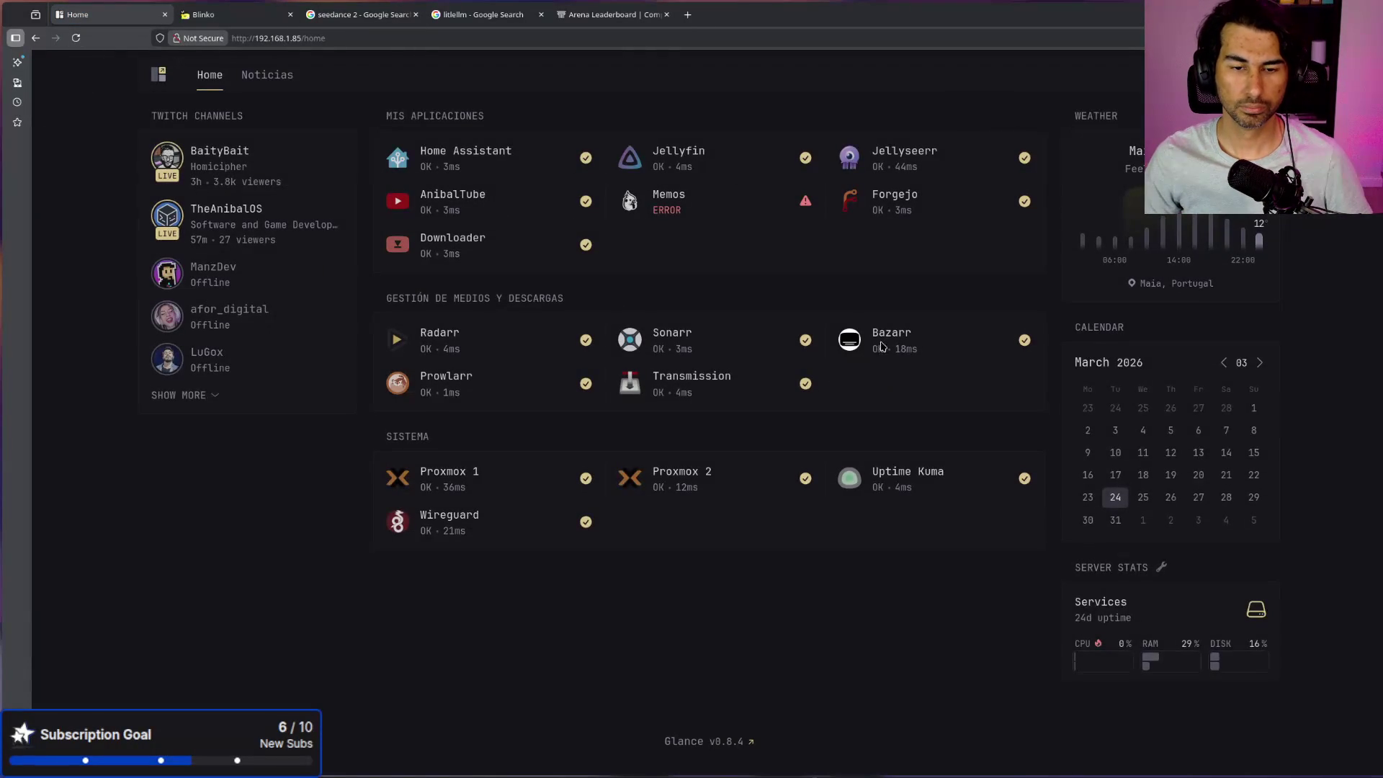
Step: Open the second Proxmox server's container 101 (agents) summary, highlight its memory usage, and switch to its console
left_click(662, 474)
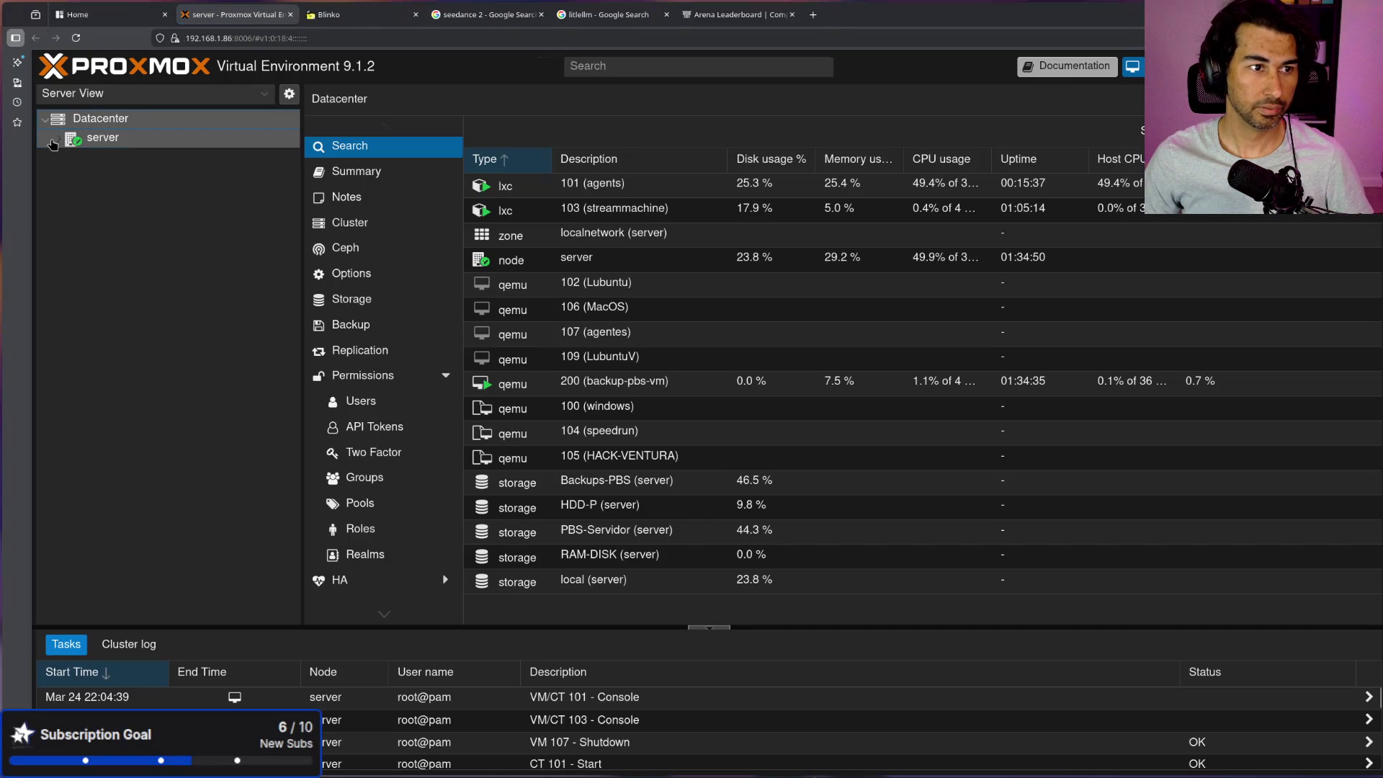
left_click(52, 142)
left_click(133, 157)
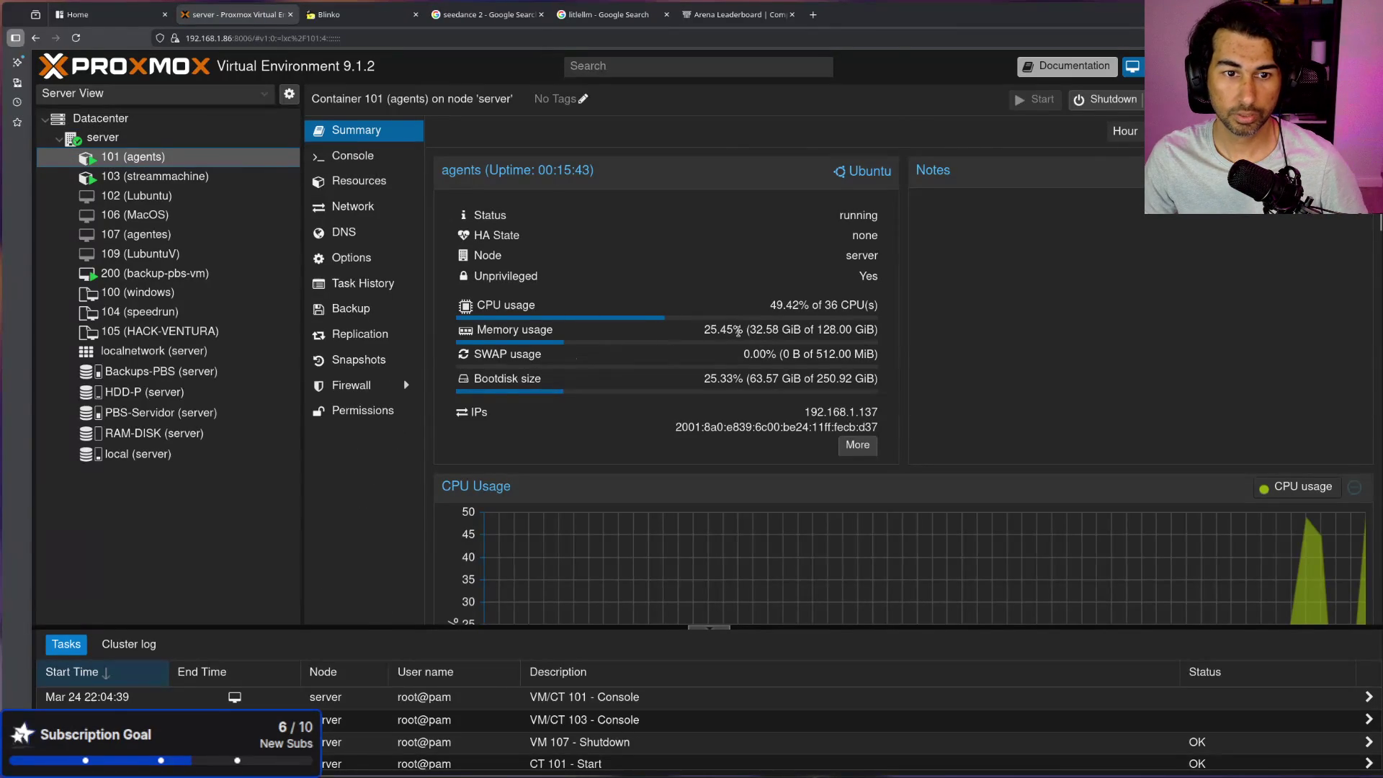
left_click_drag(738, 330, 883, 329)
triple_click(880, 329)
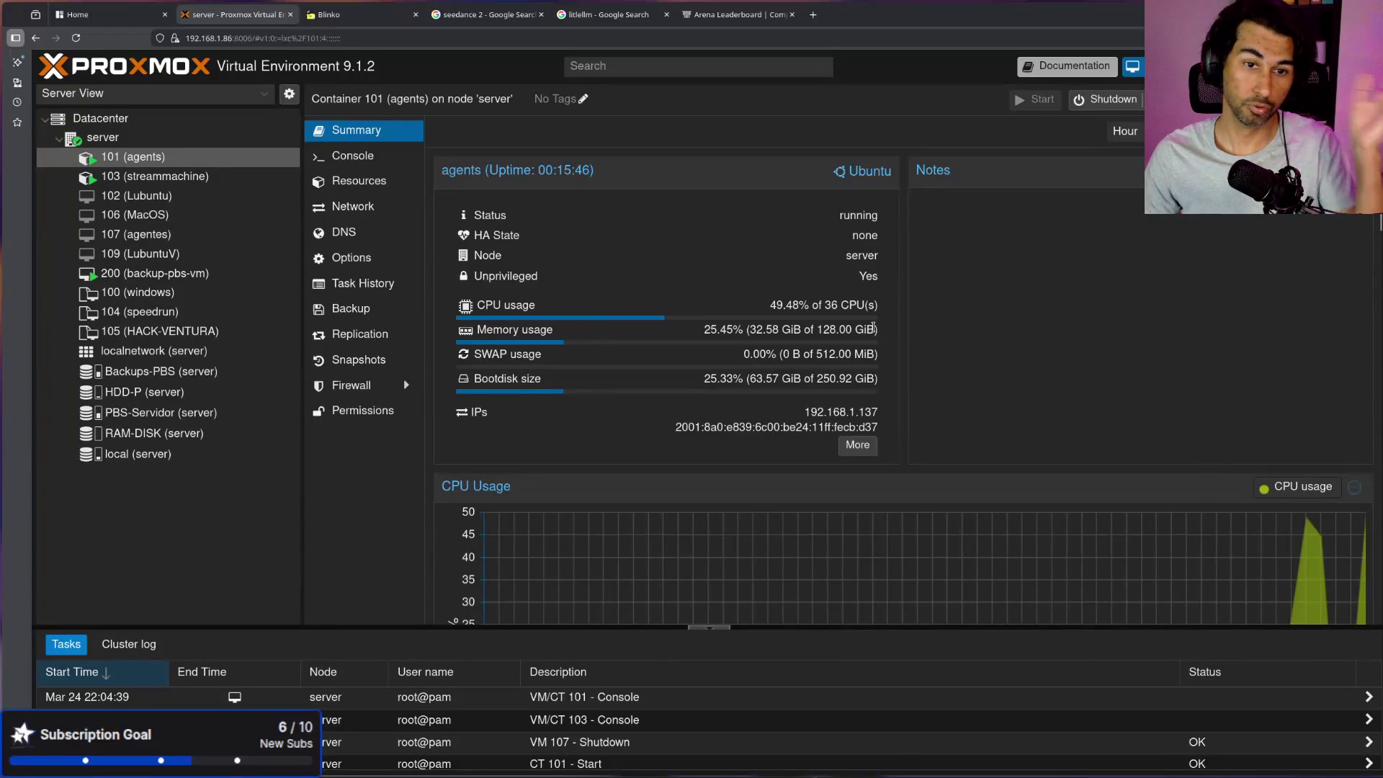
left_click_drag(742, 331, 864, 330)
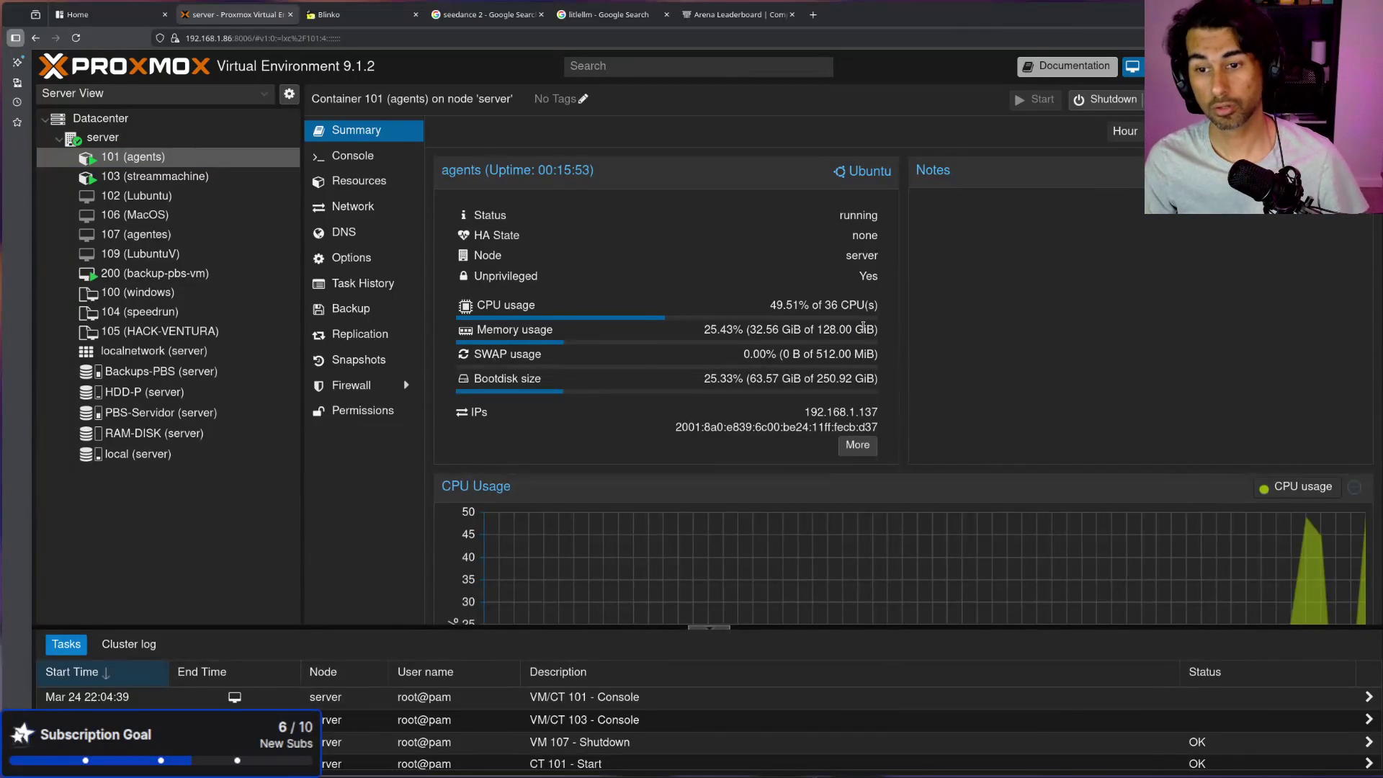
key("alt+Tab")
key("alt+Tab")
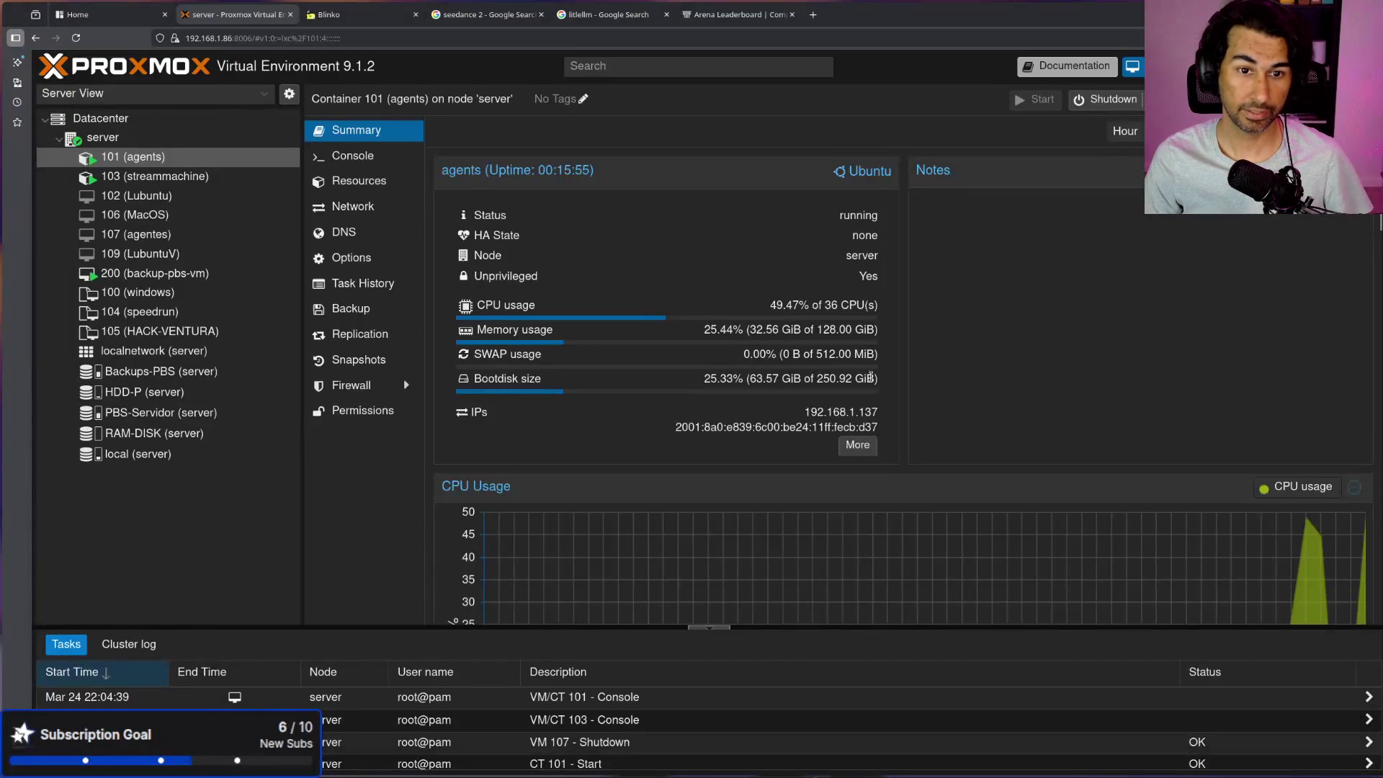
key("alt+Tab")
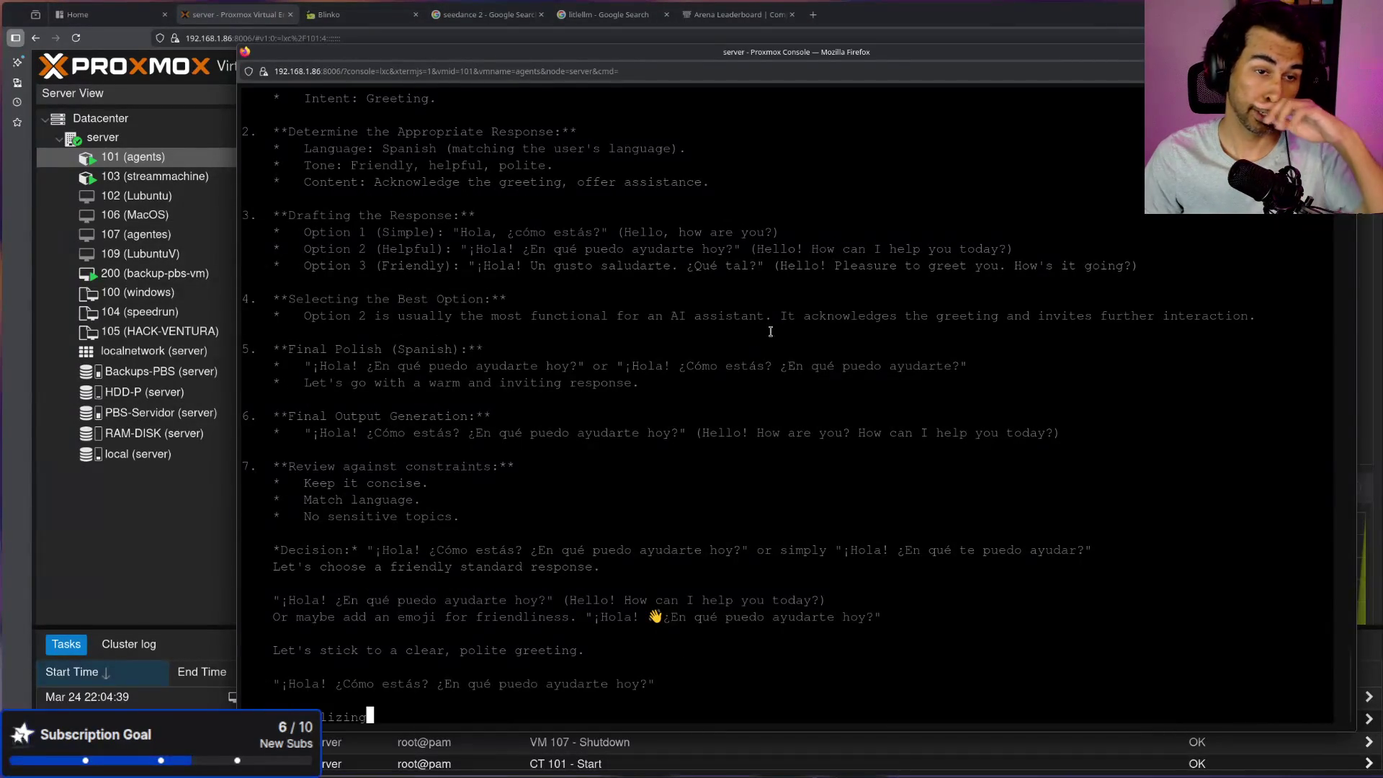
Step: Move the console aside, hide the Proxmox web UI, and cycle through the consoles to the local terminal's llama stats
left_click_drag(567, 51, 664, 282)
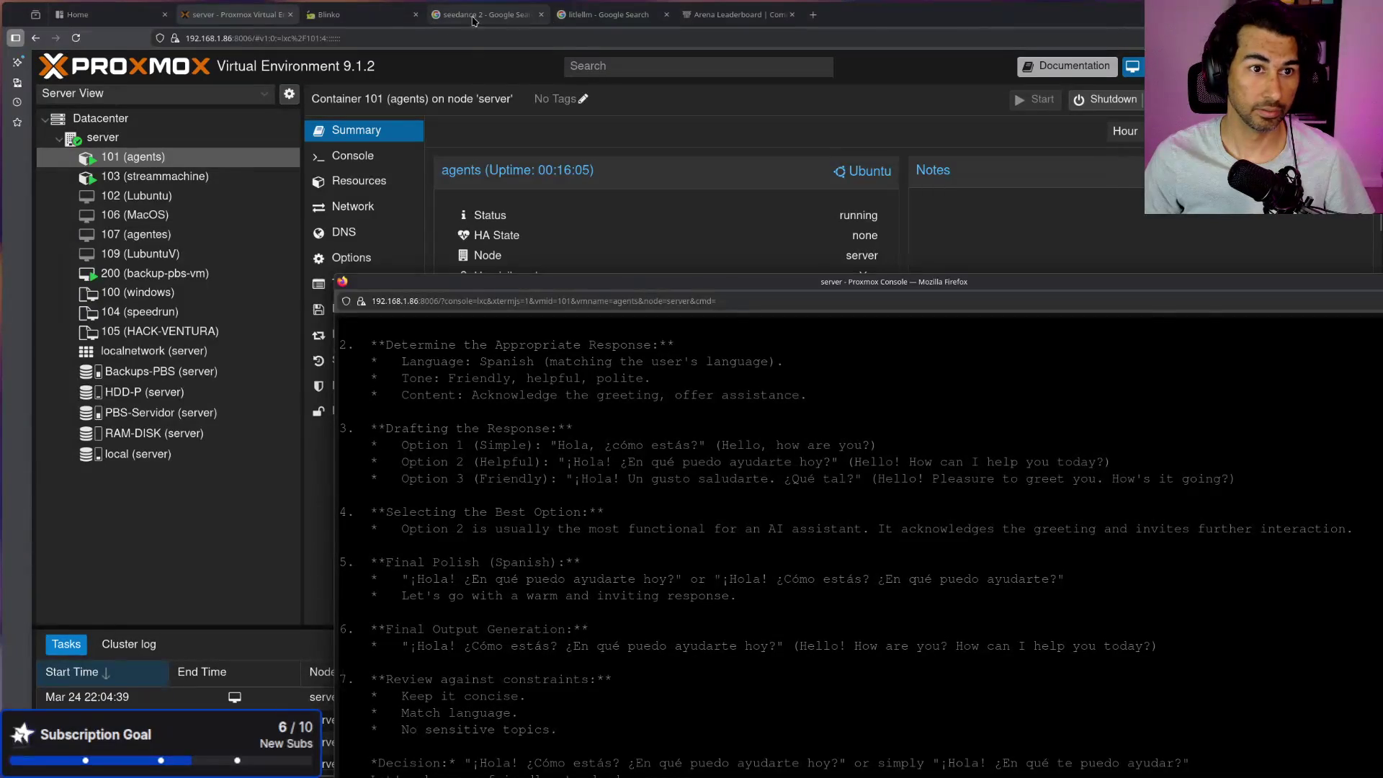
key("super+Page_Down")
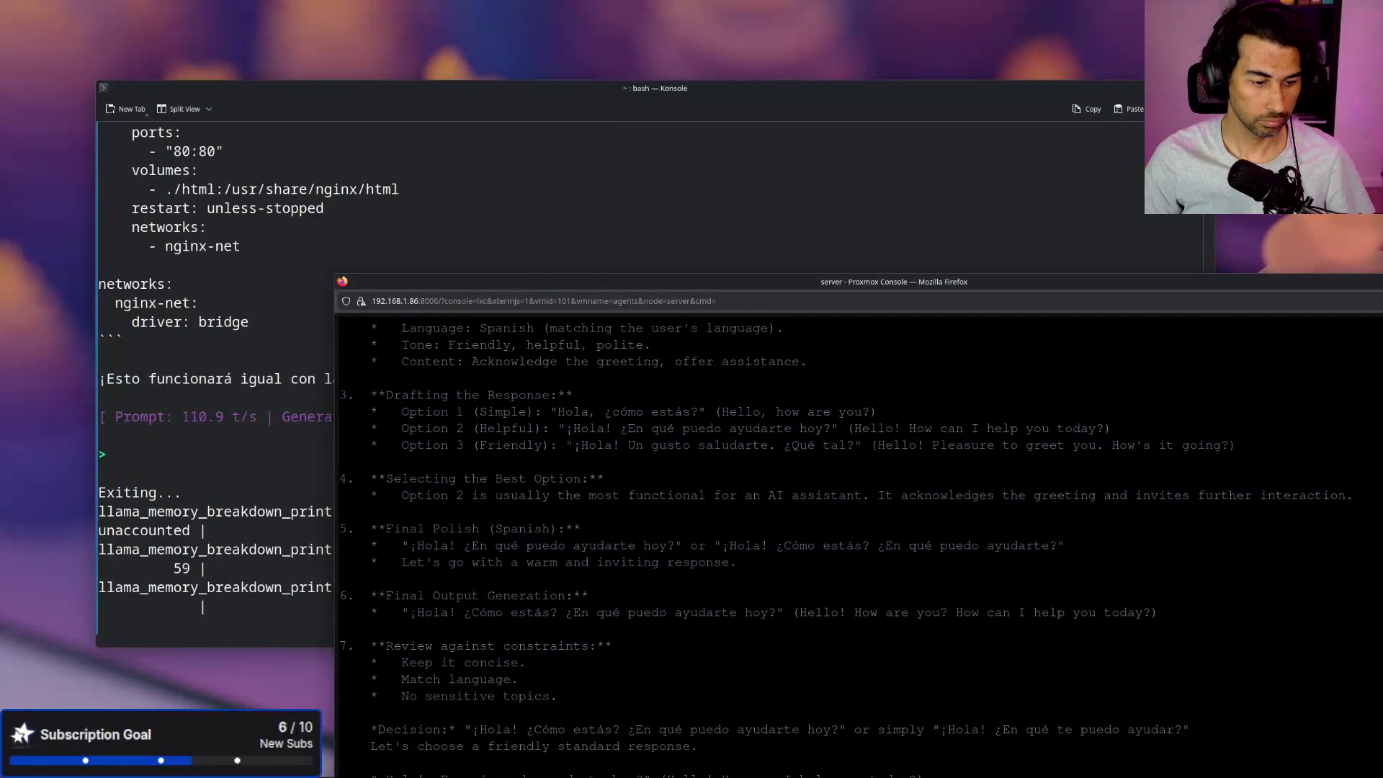
key("alt+Tab")
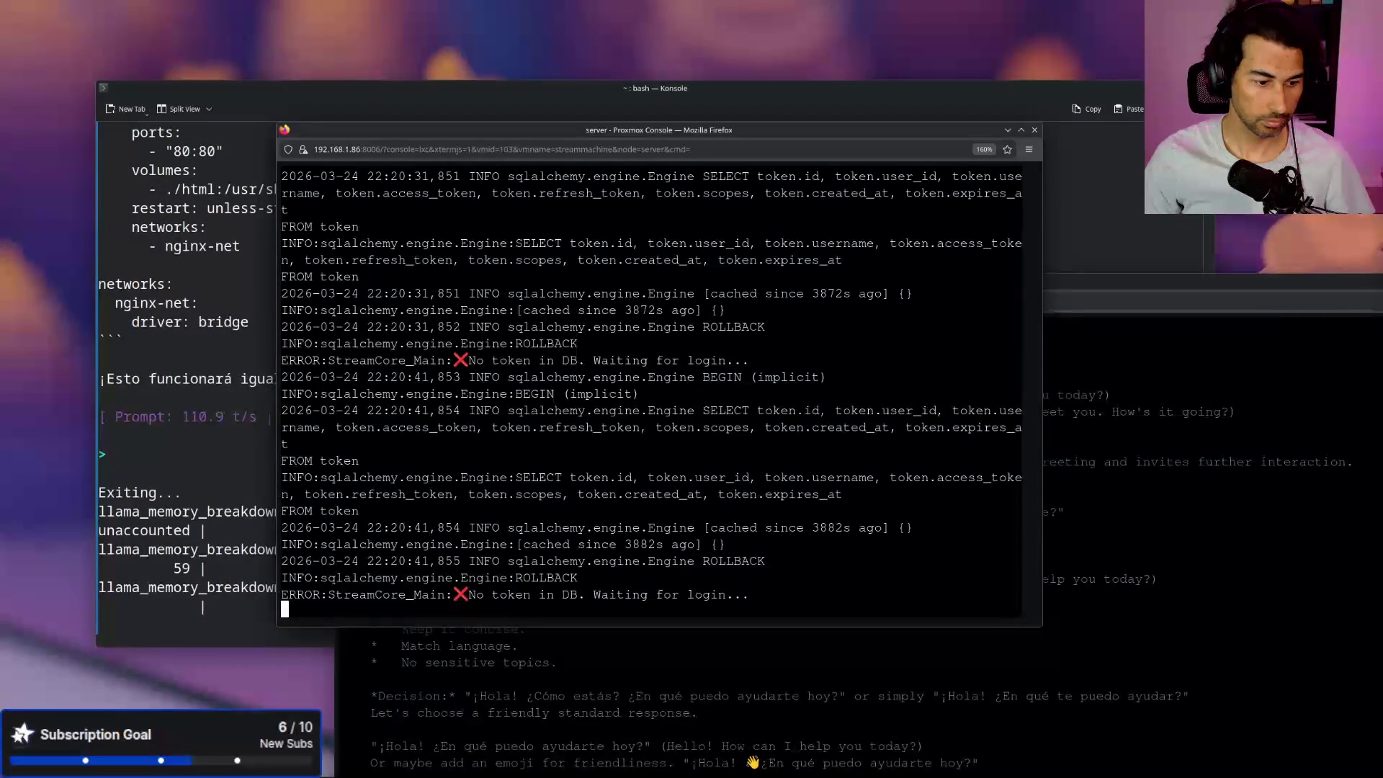
key("alt+Tab")
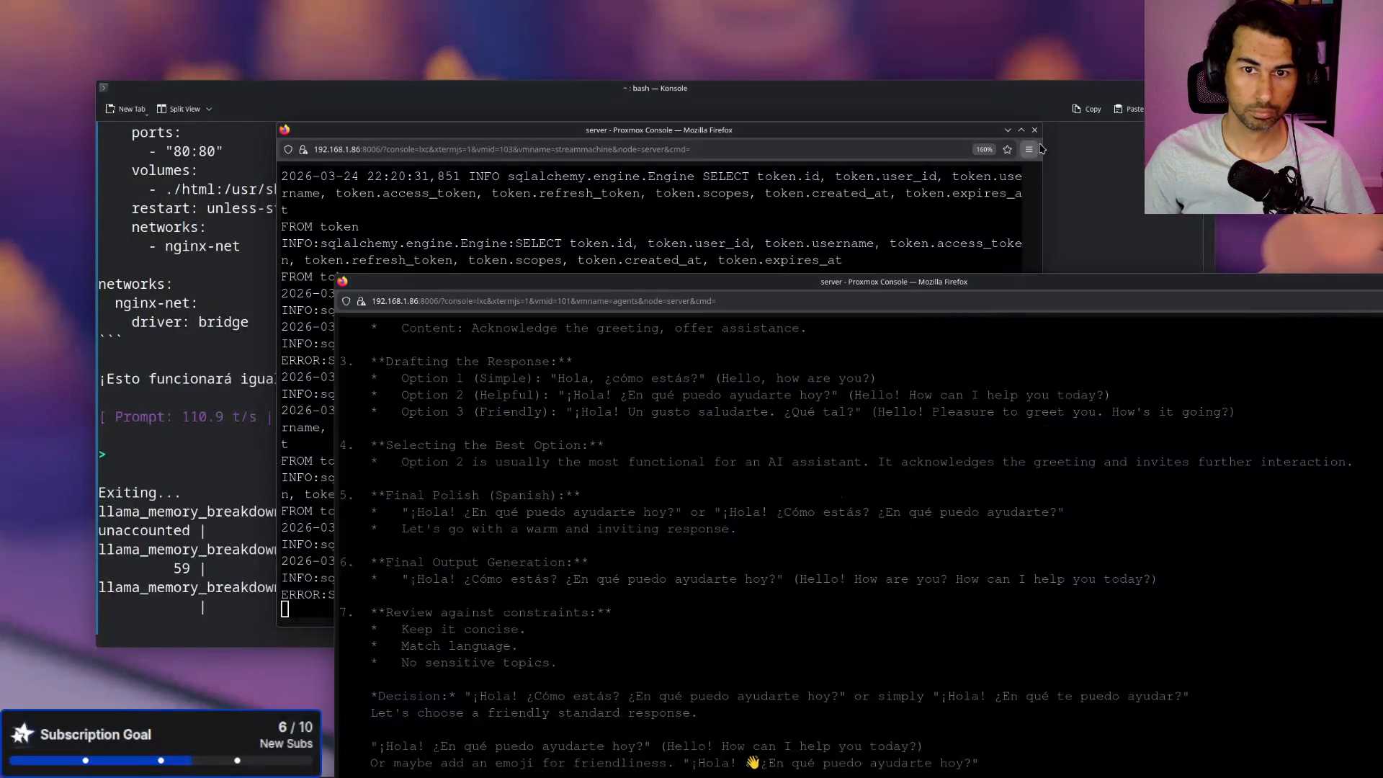
key("alt+Tab")
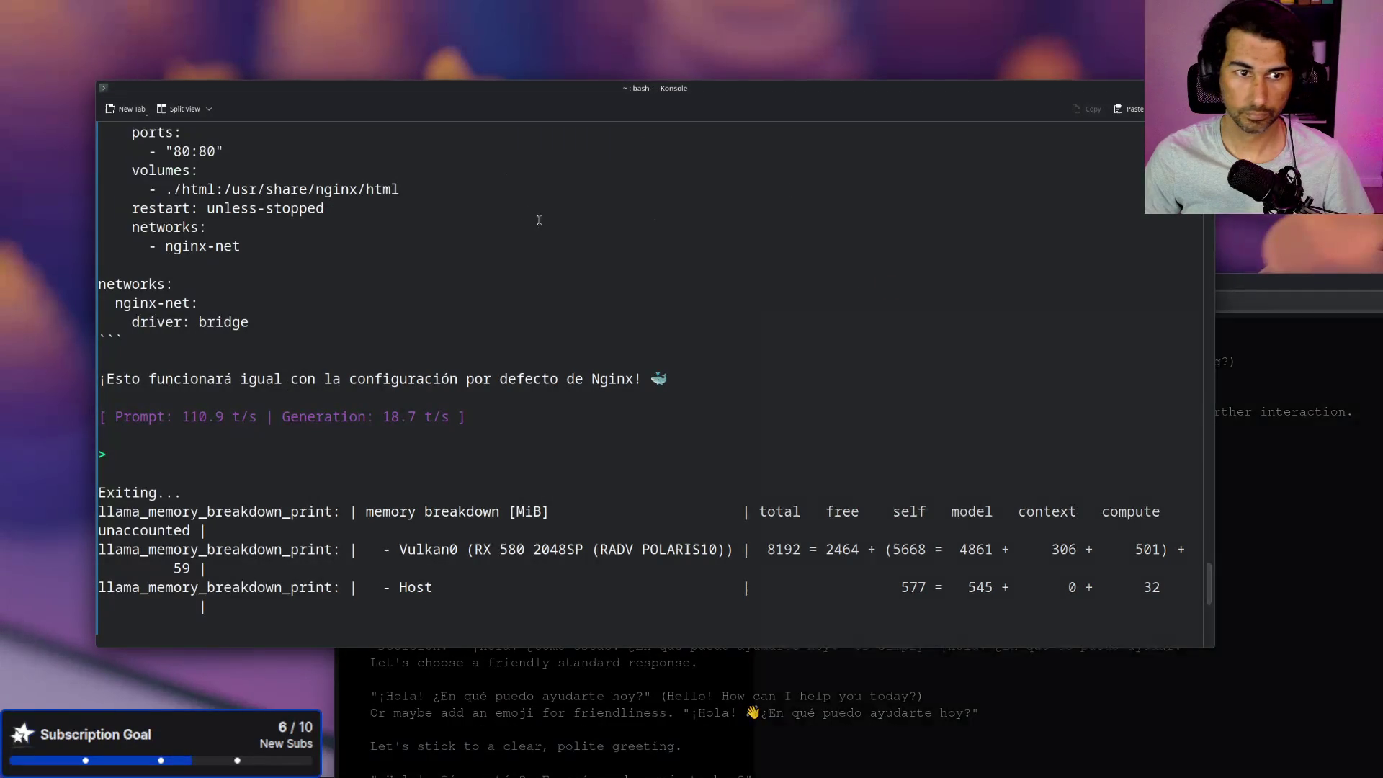
Step: Close the local terminal with Ctrl+D, maximize the new Firefox window, and reposition the agents console
left_click_drag(909, 274, 795, 198)
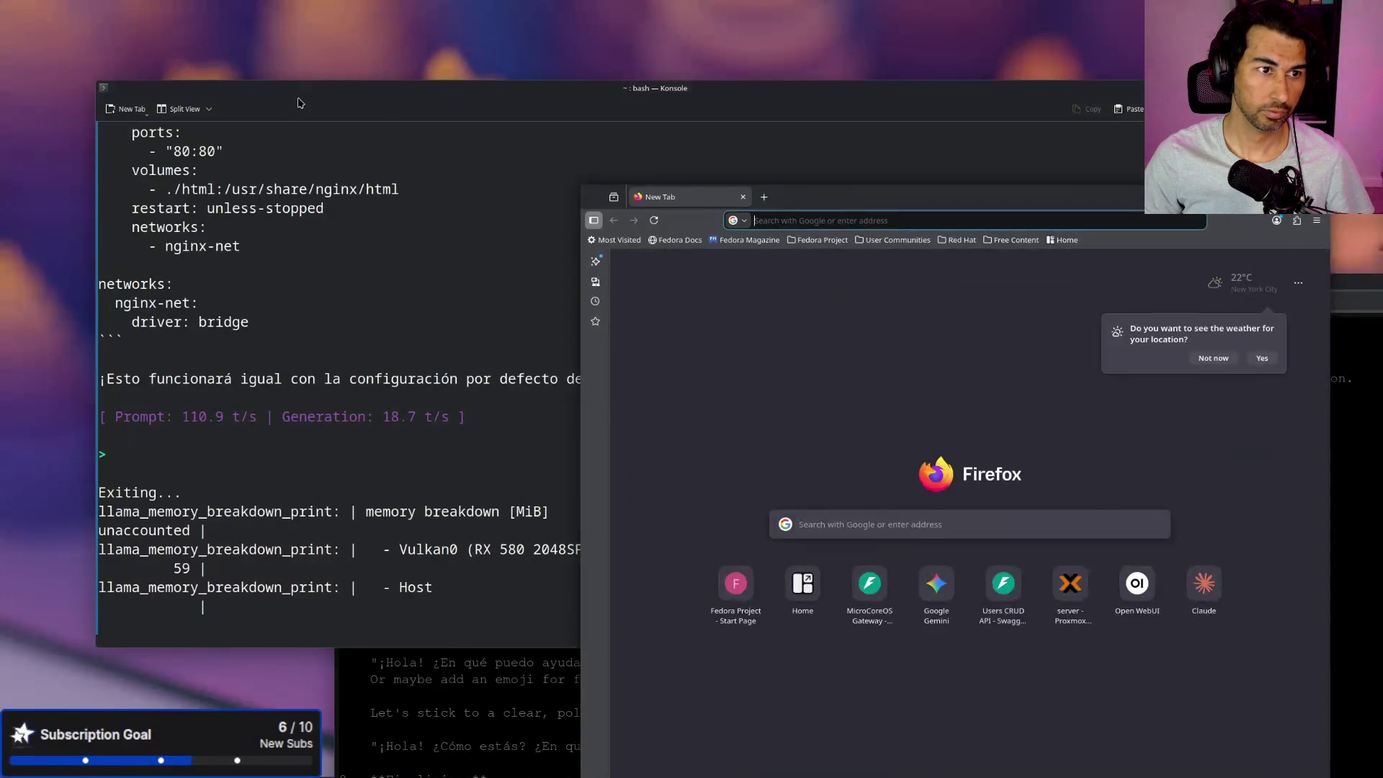
left_click(301, 103)
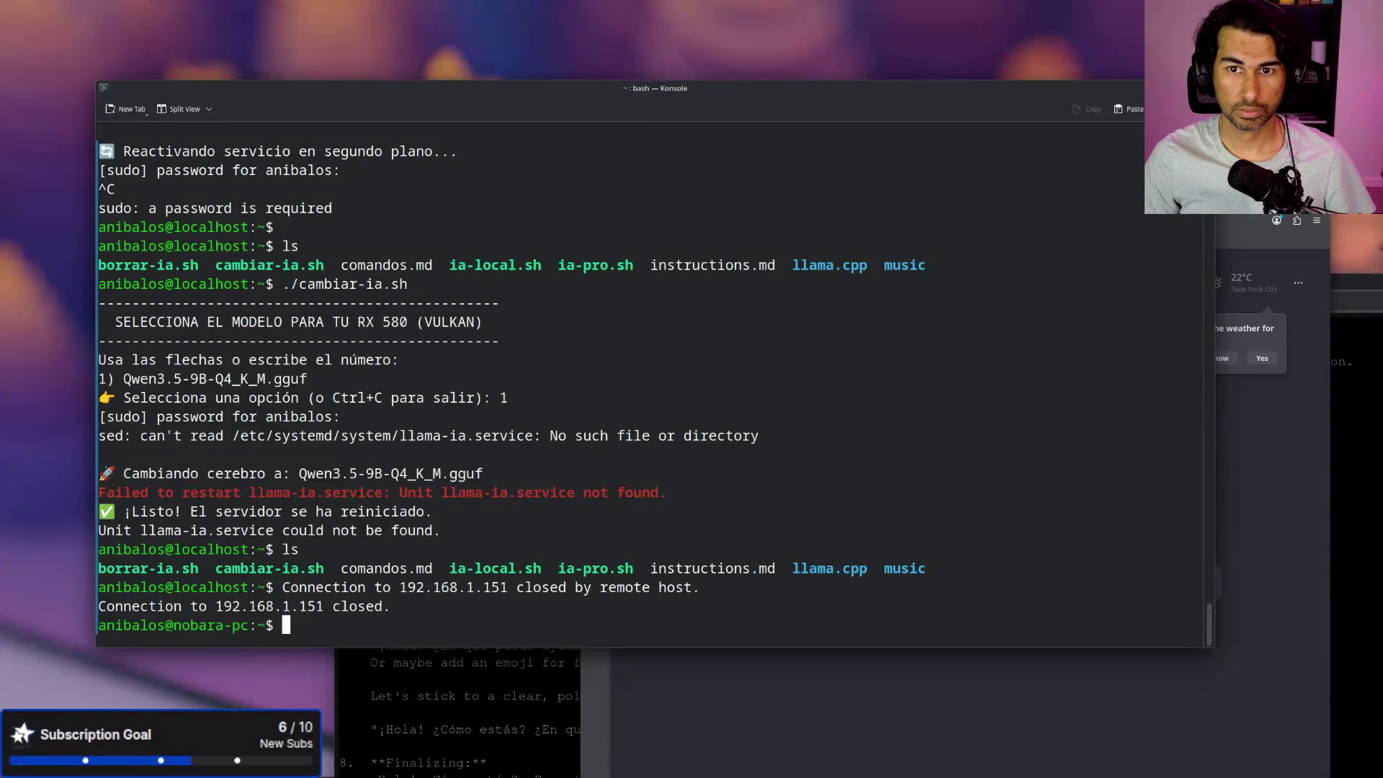
key("ctrl+d")
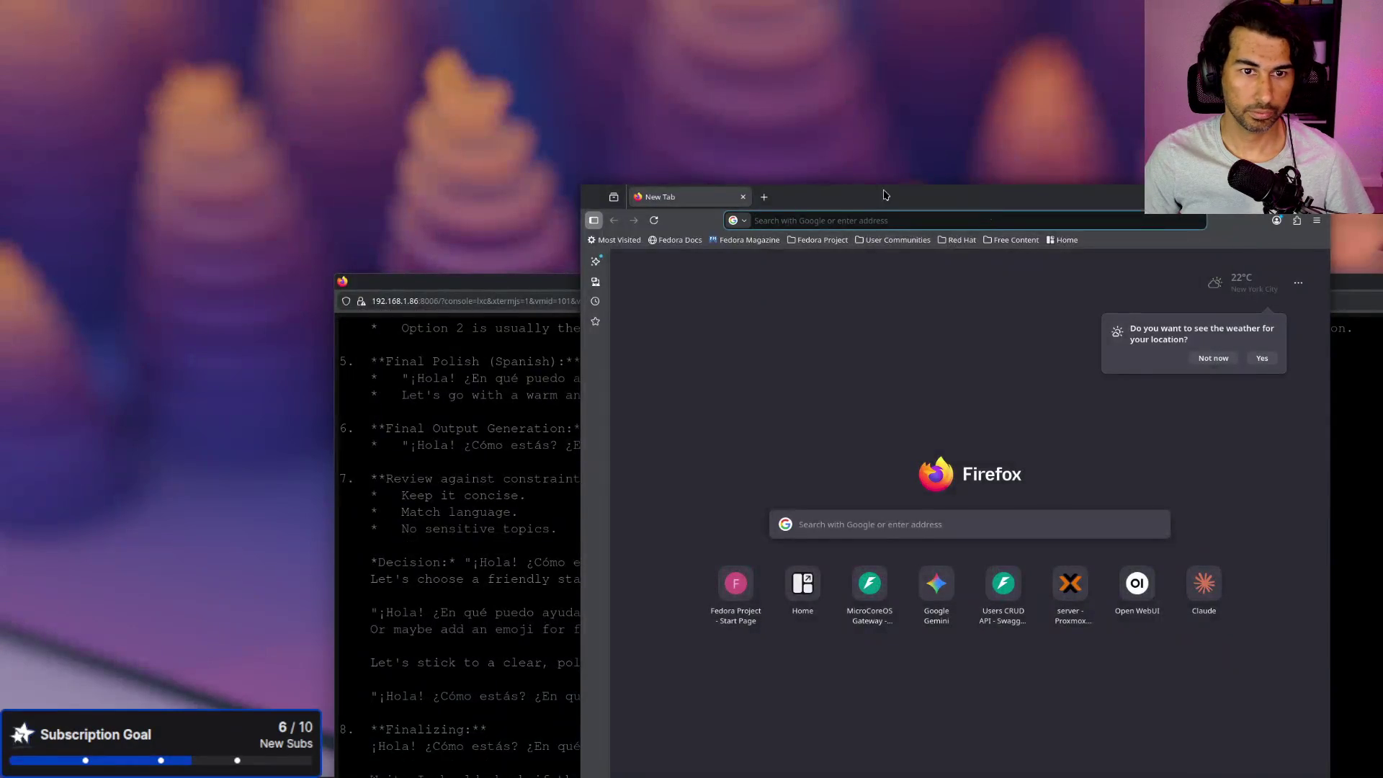
double_click(844, 189)
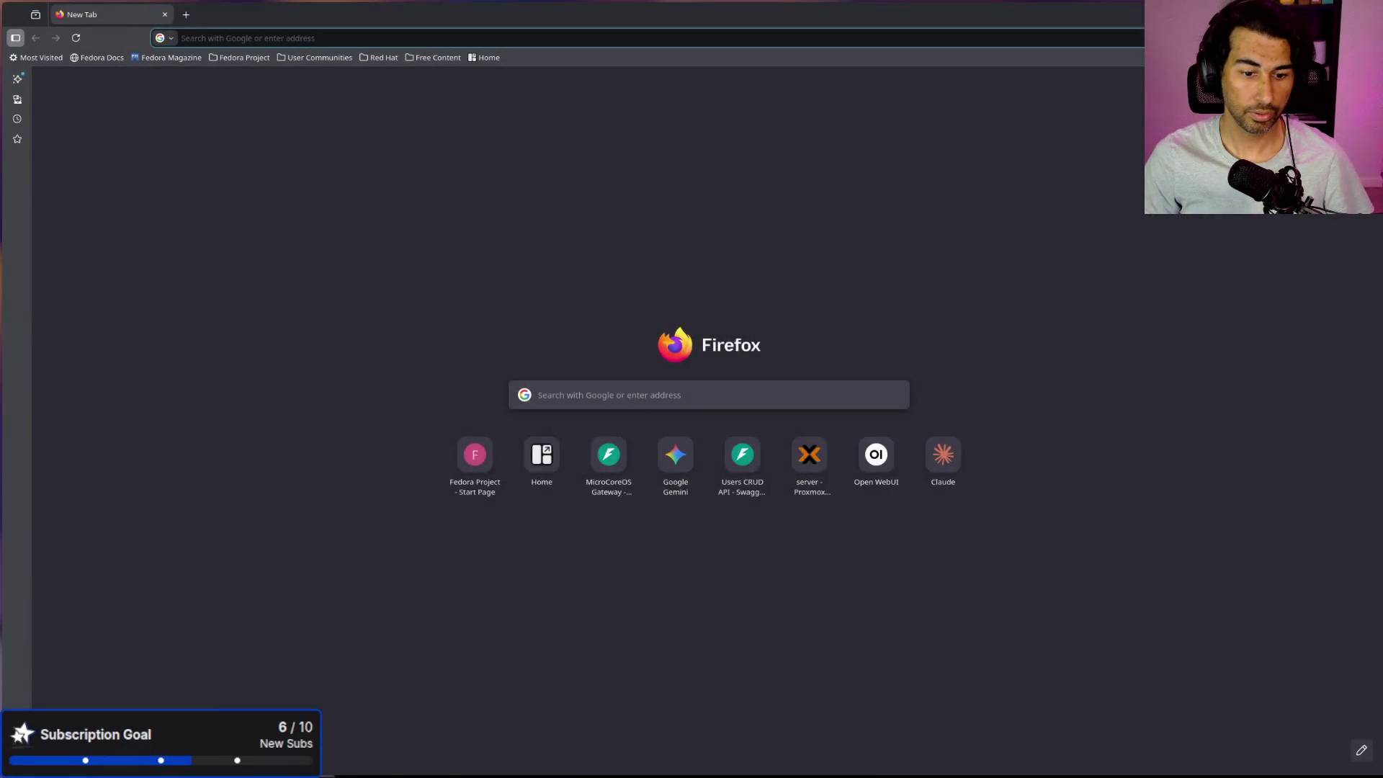
key("alt+Tab")
mouse_move(820, 290)
left_mouse_down()
mouse_move(655, 126)
mouse_move(661, 86)
left_mouse_up()
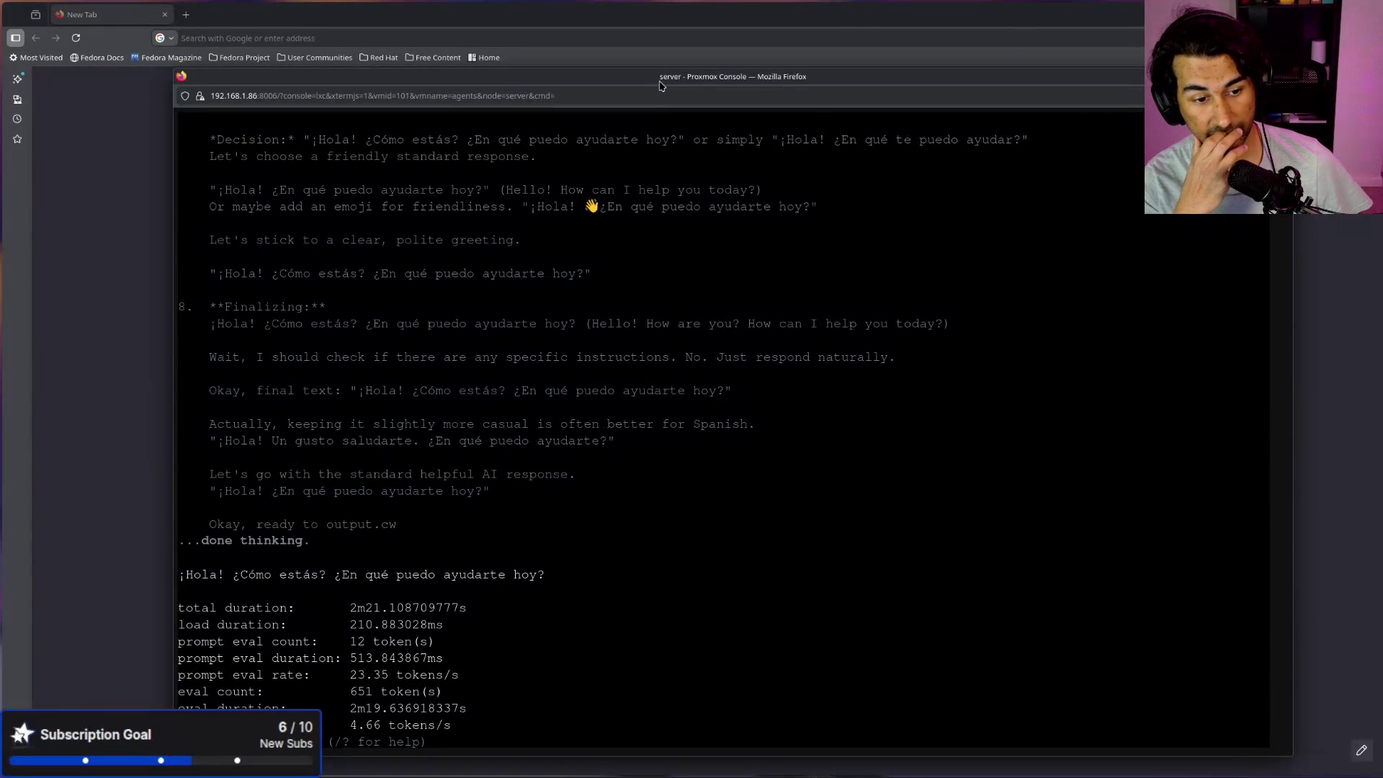
Step: Scroll through qwen3.5:9b's reply to hola and highlight its 4.66 tokens/s eval rate
scroll(726, 398, "up", 15)
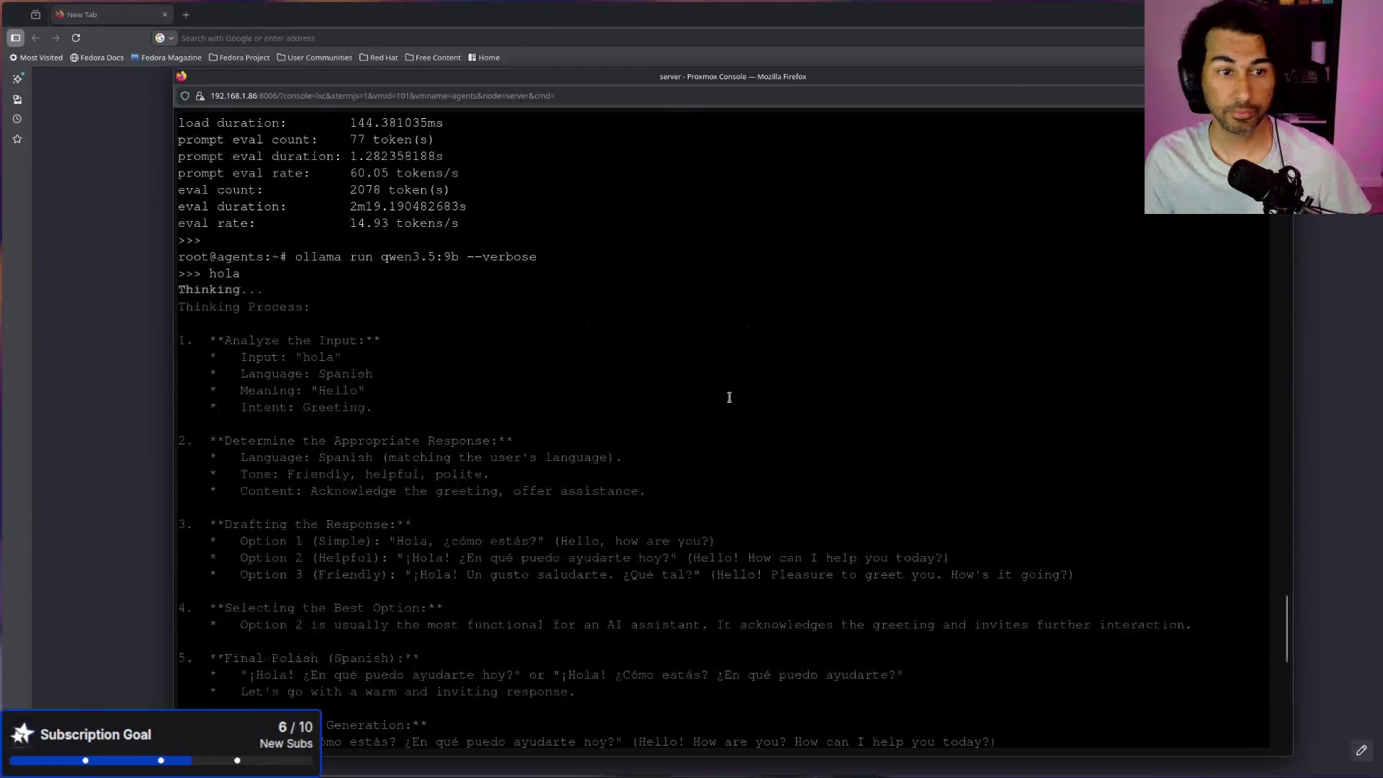
scroll(726, 398, "down", 15)
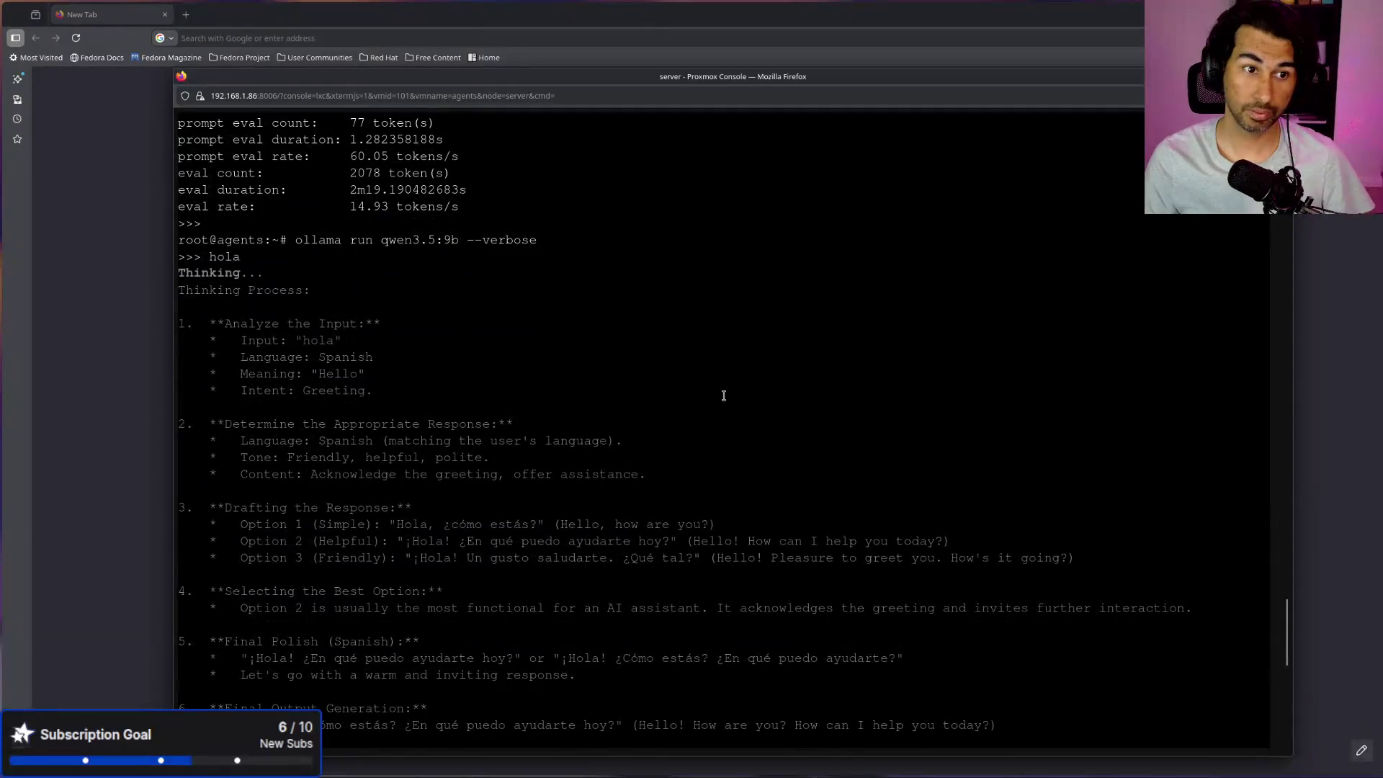
left_click_drag(386, 243, 456, 243)
scroll(385, 504, "down", 10)
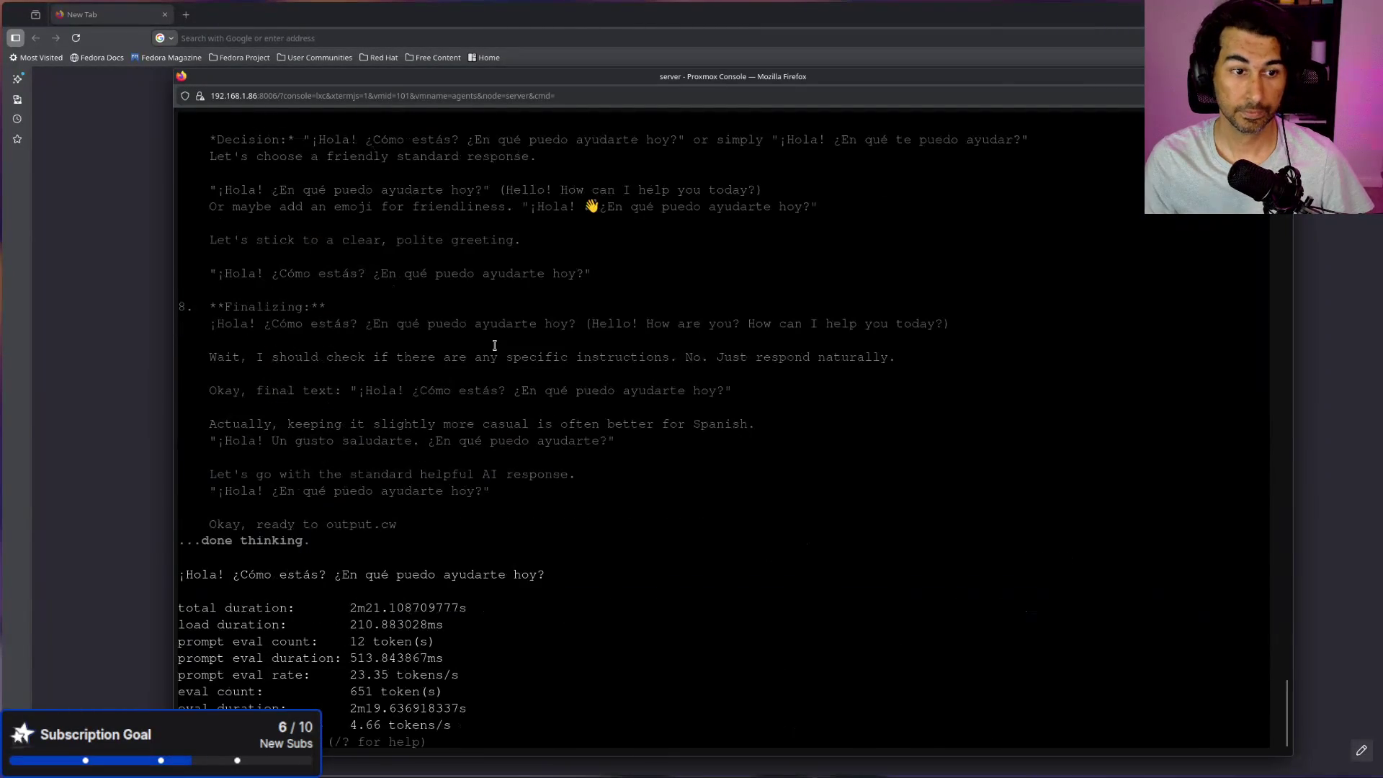
left_click_drag(348, 730, 444, 729)
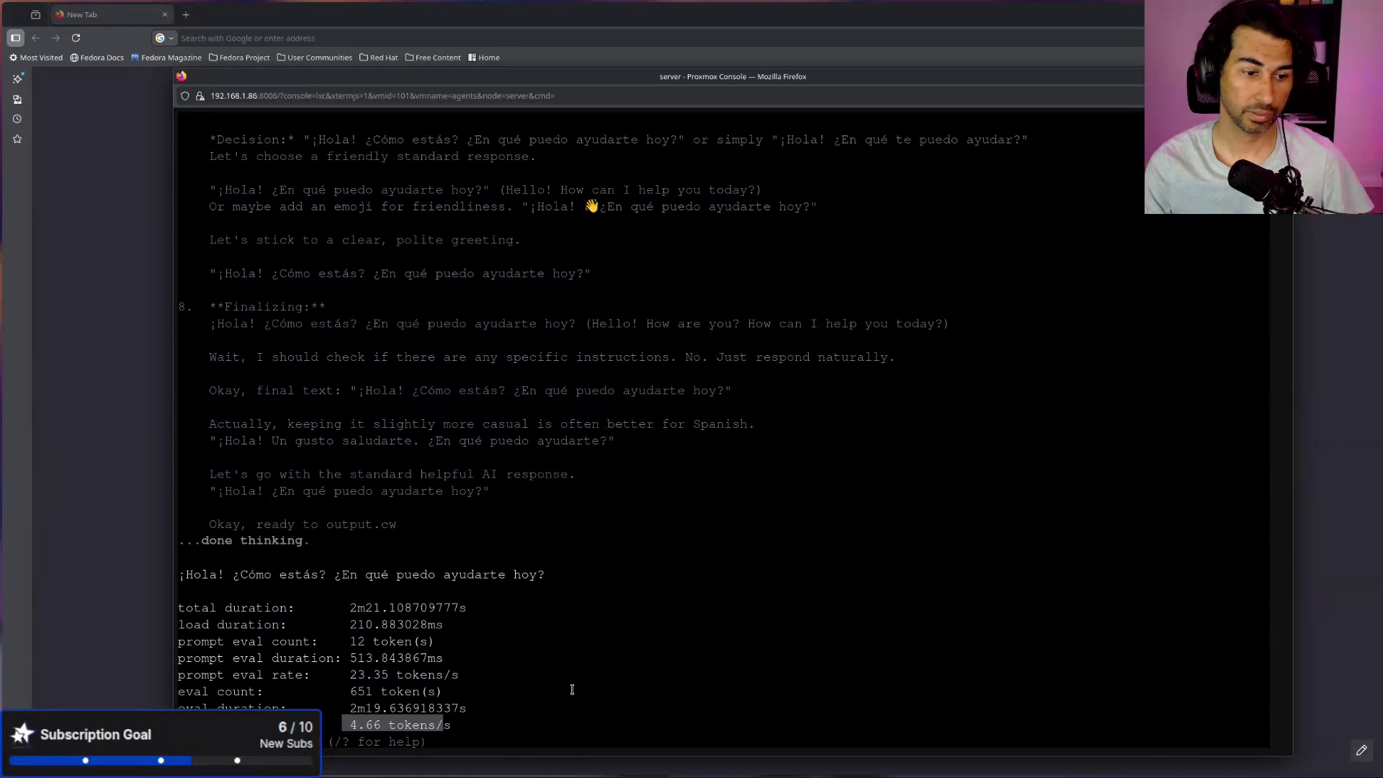
scroll(538, 598, "up", 10)
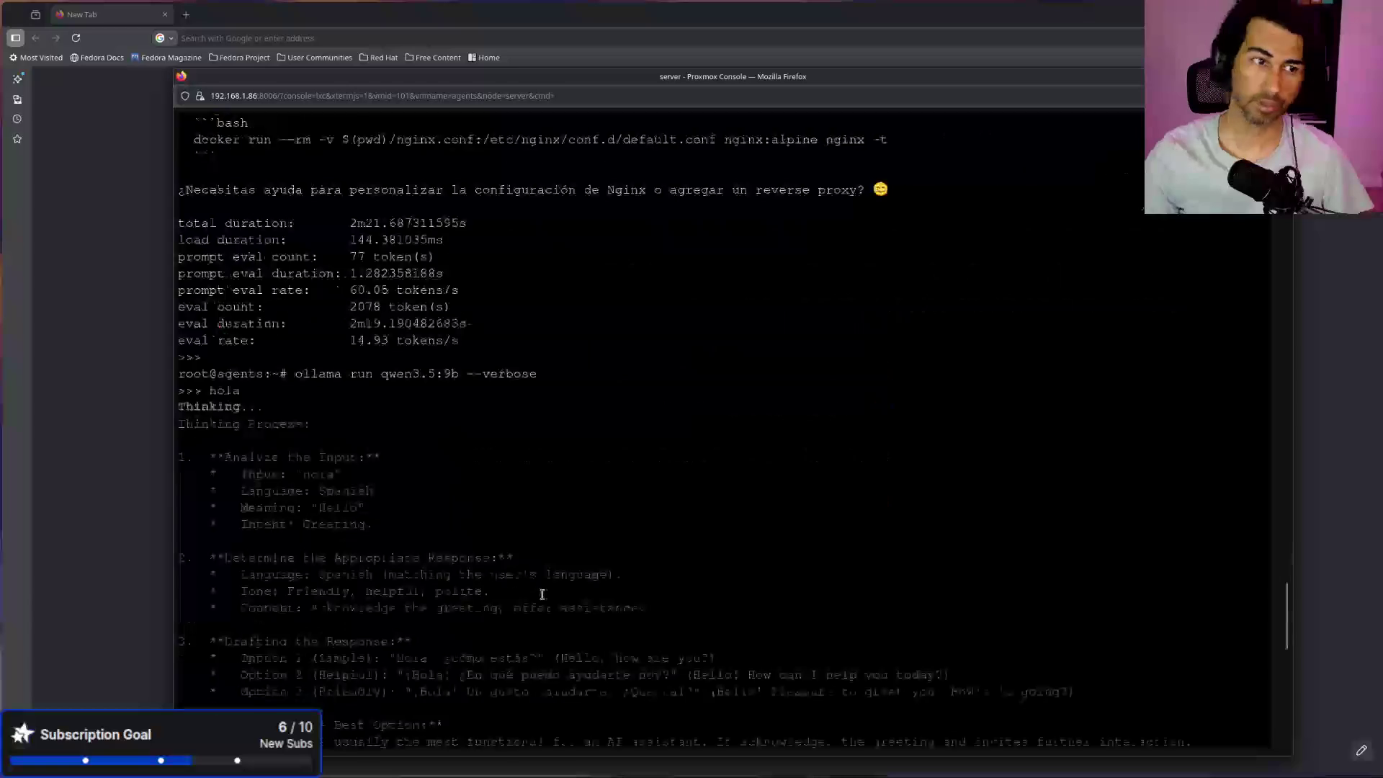
scroll(538, 608, "down", 15)
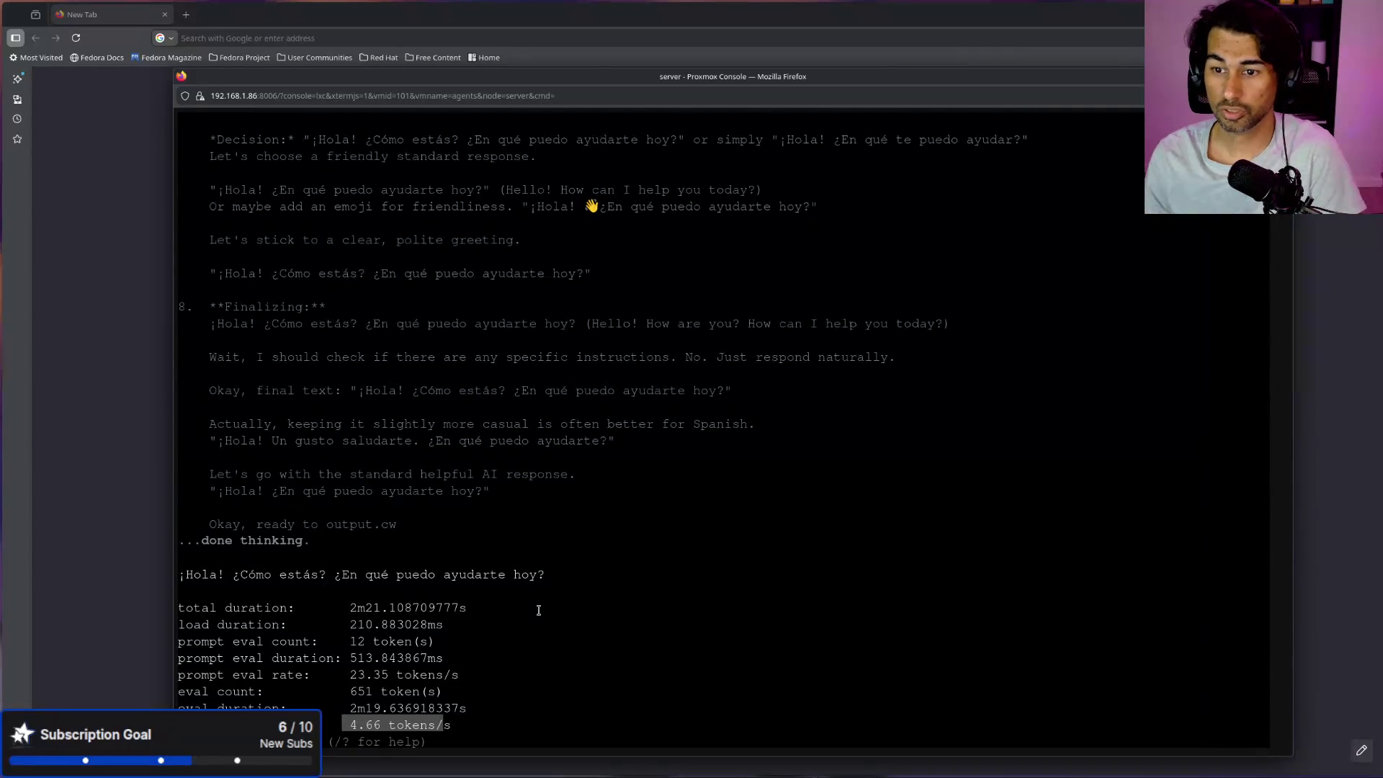
left_click(637, 644)
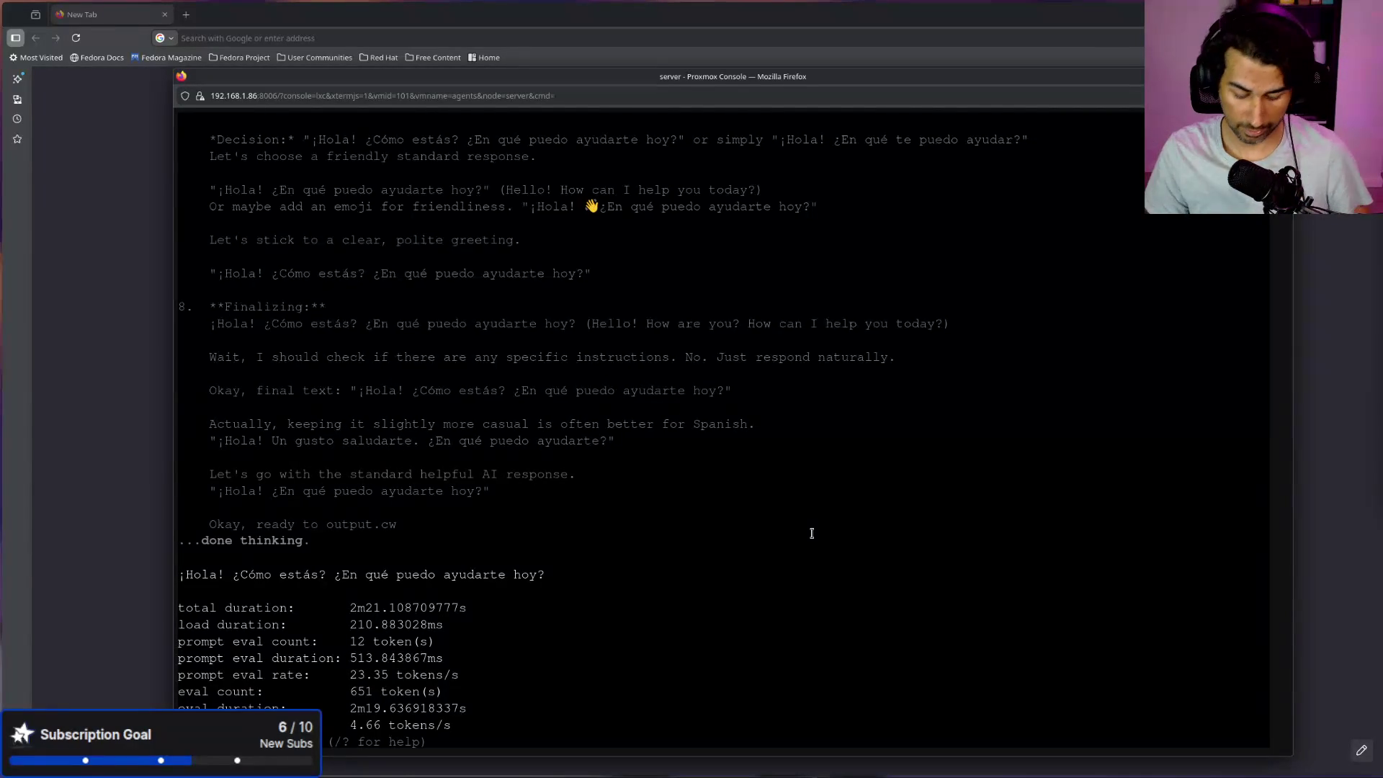
Step: Leave qwen3.5:9b, relaunch nemotron-cascade-2:latest with --verbose, clear the screen, and send 'hola'
key("ctrl+d")
key("Up")
key("Up")
key("Return")
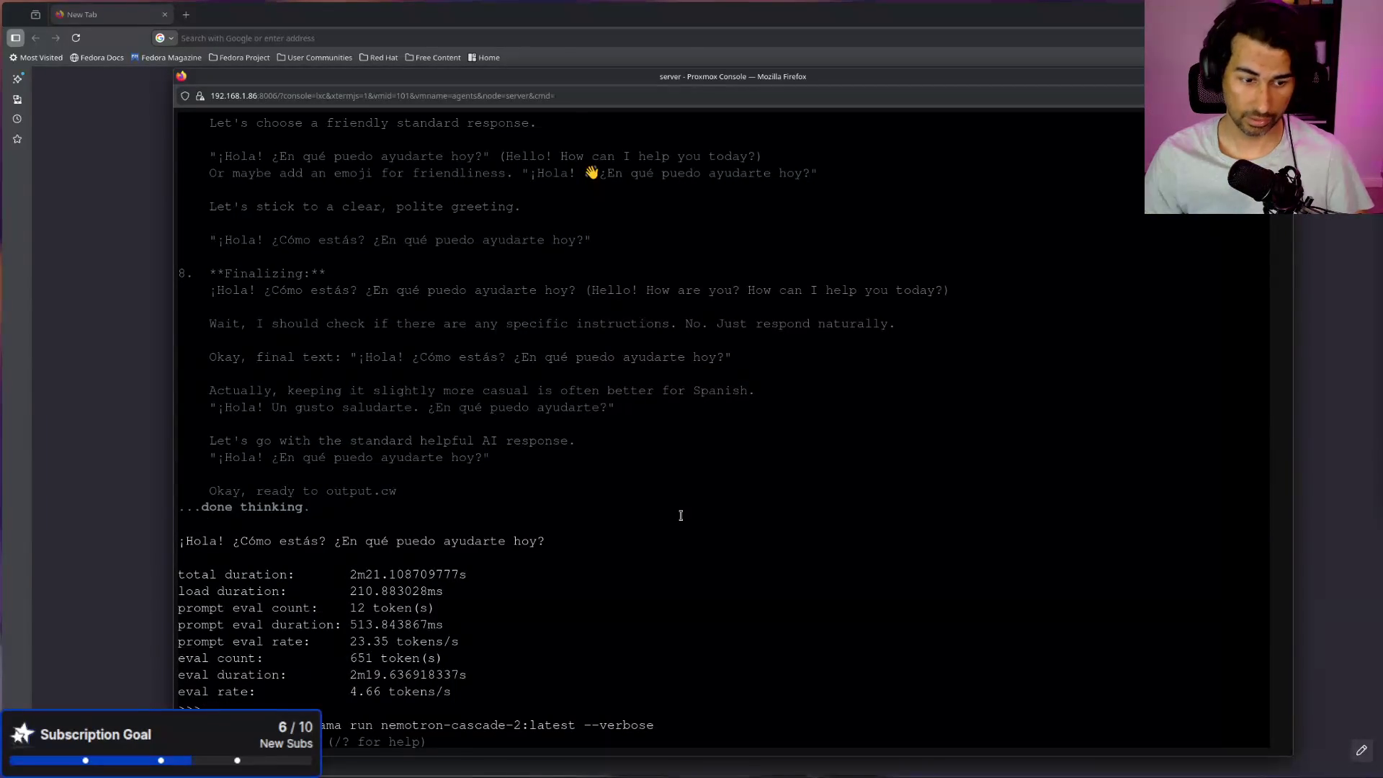
key("ctrl+l")
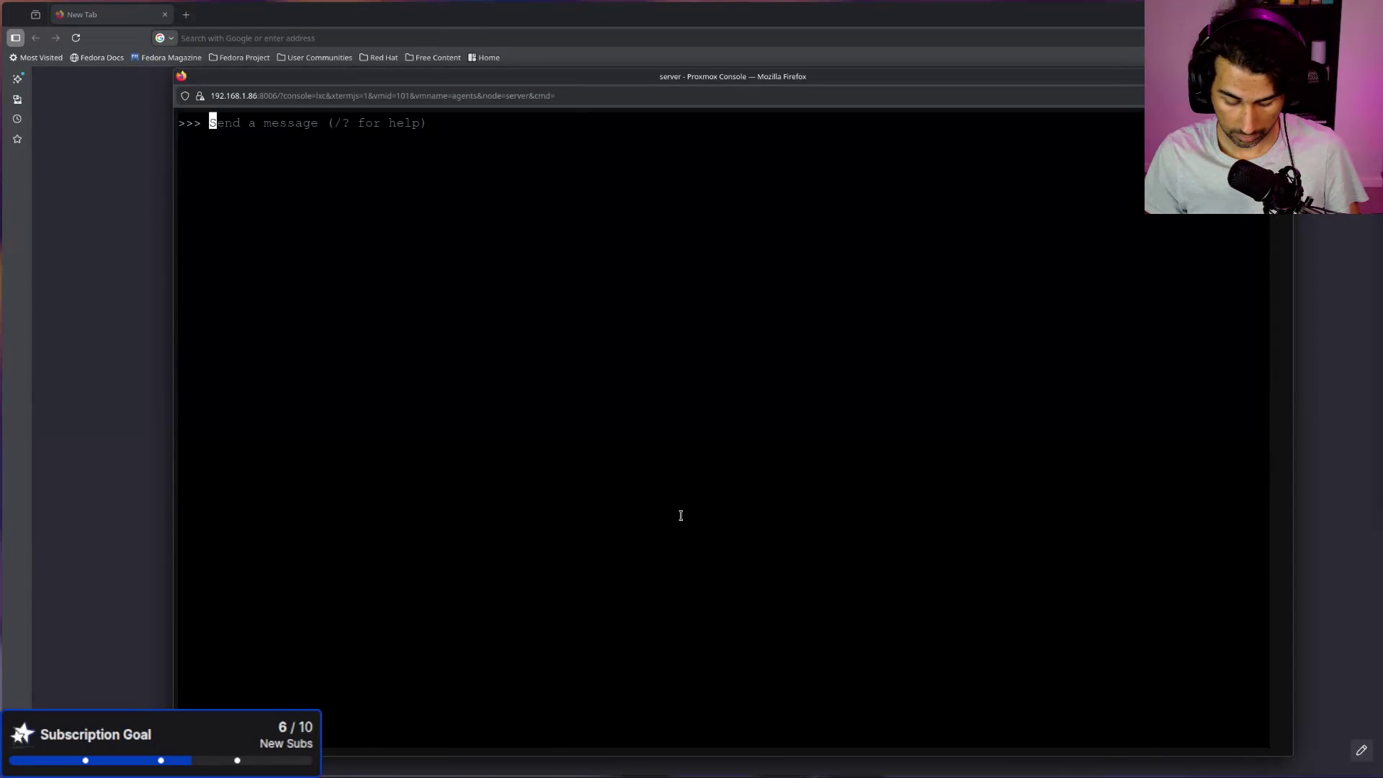
type("hola")
key("Return")
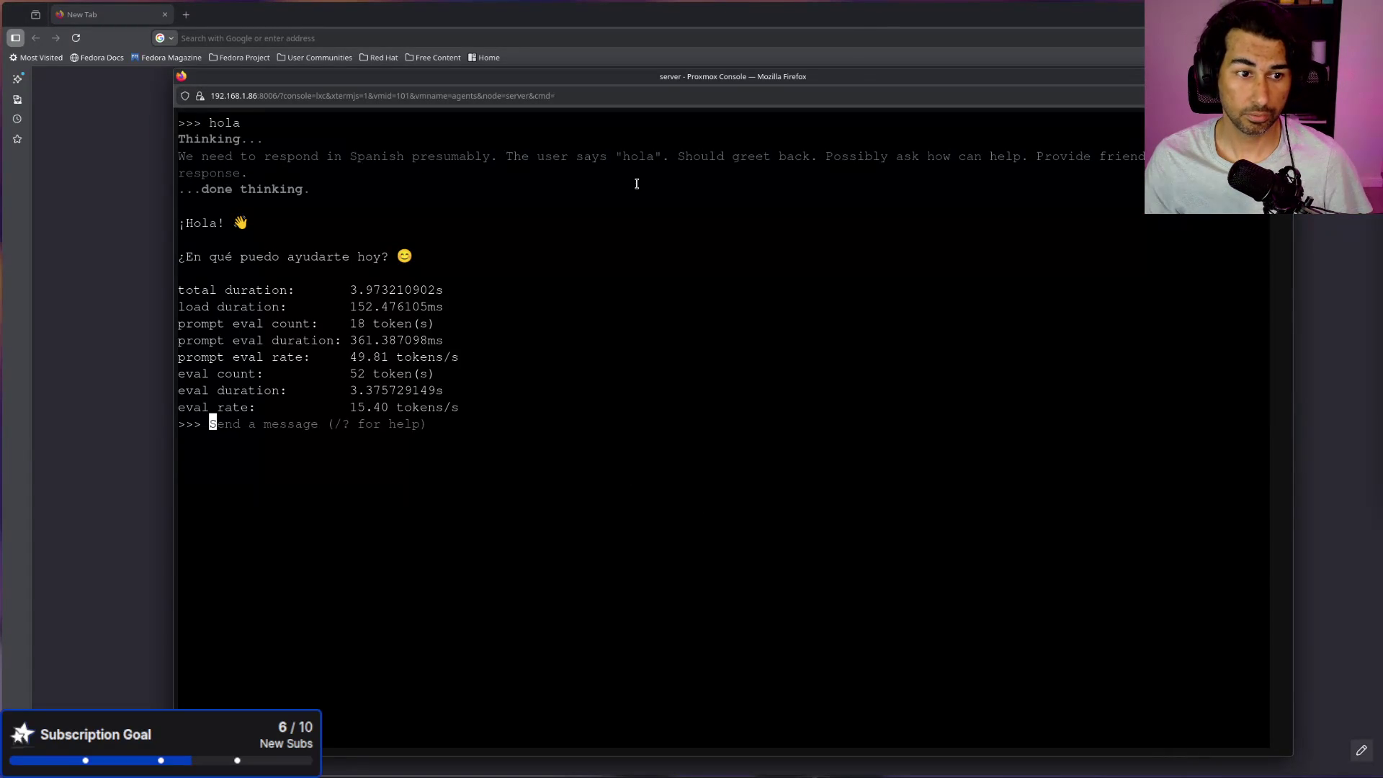
Step: Highlight the 15.40 tokens/s eval rate, then exit the chat to the root shell
left_click_drag(351, 408, 479, 408)
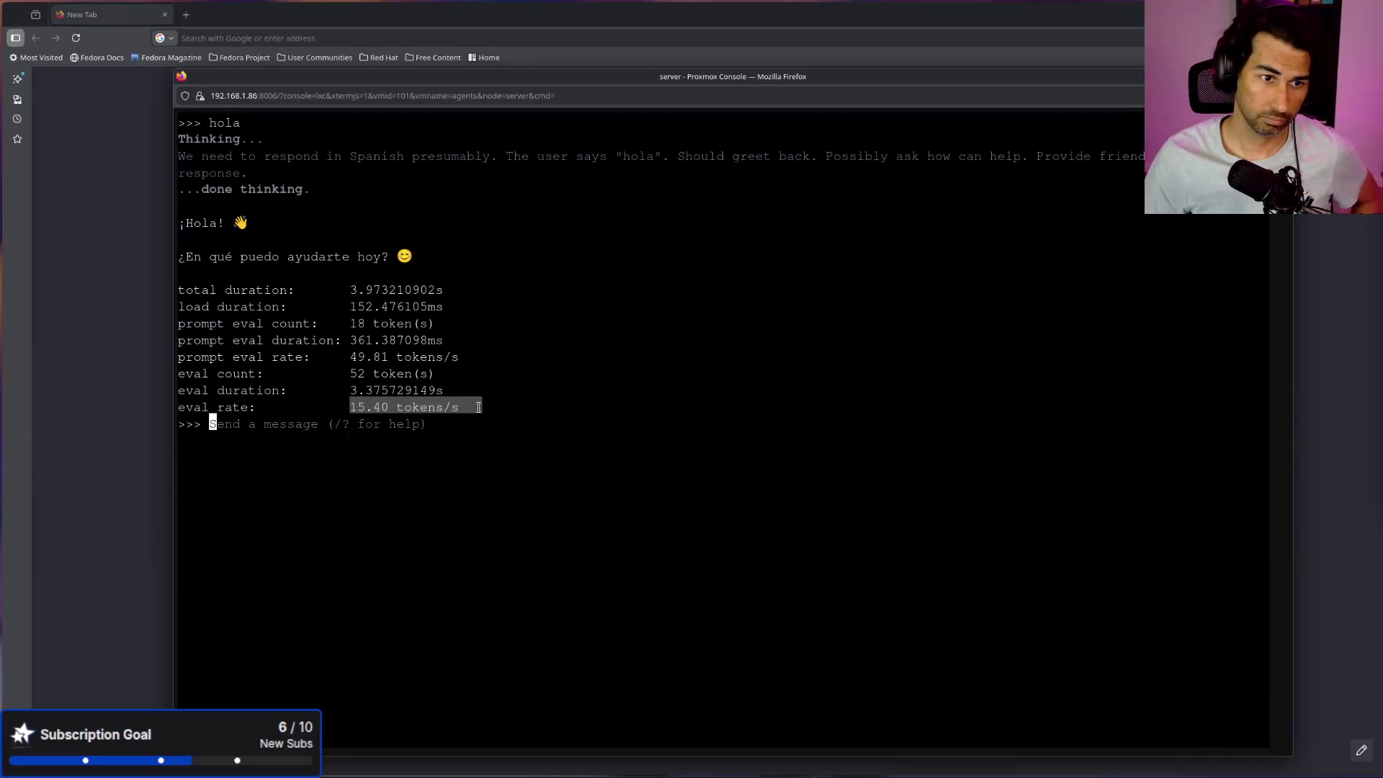
left_click(479, 440)
left_click(486, 438)
key("ctrl+d")
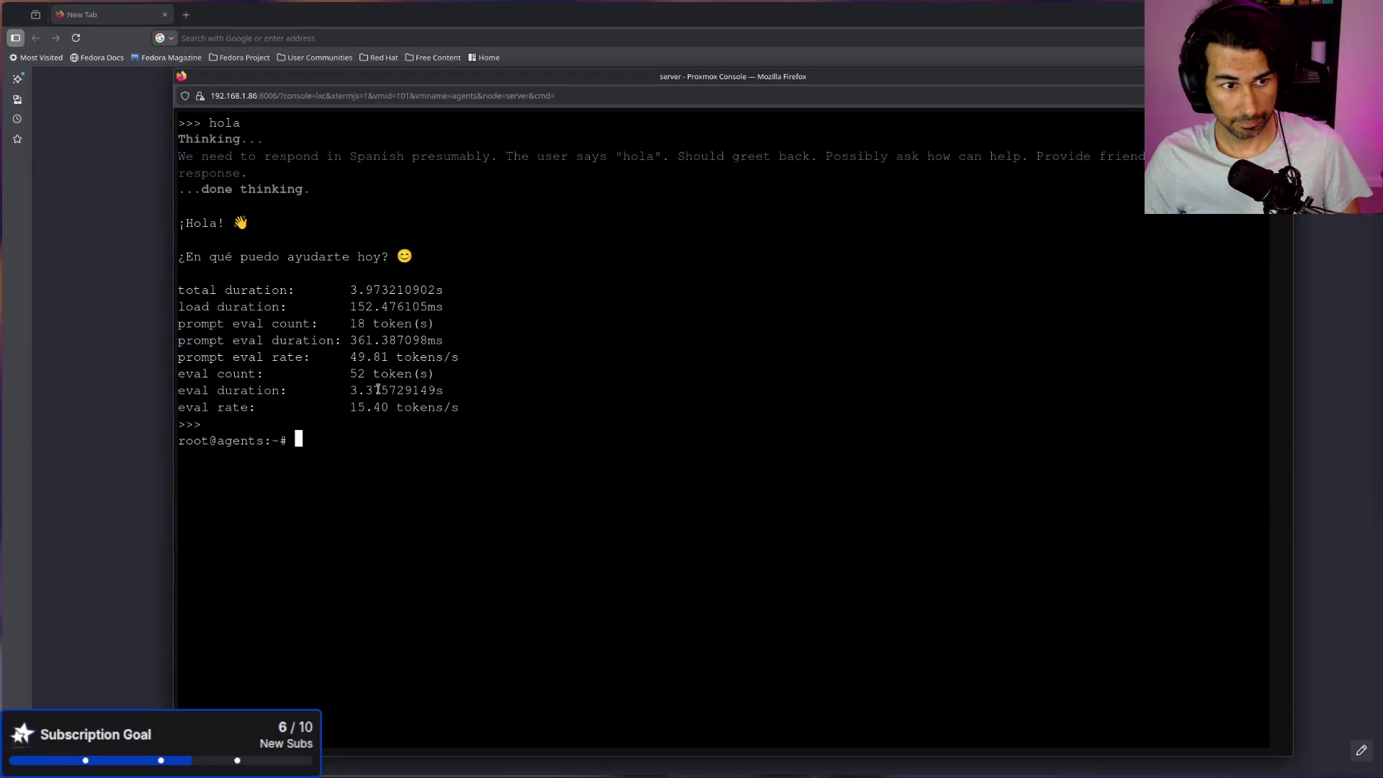
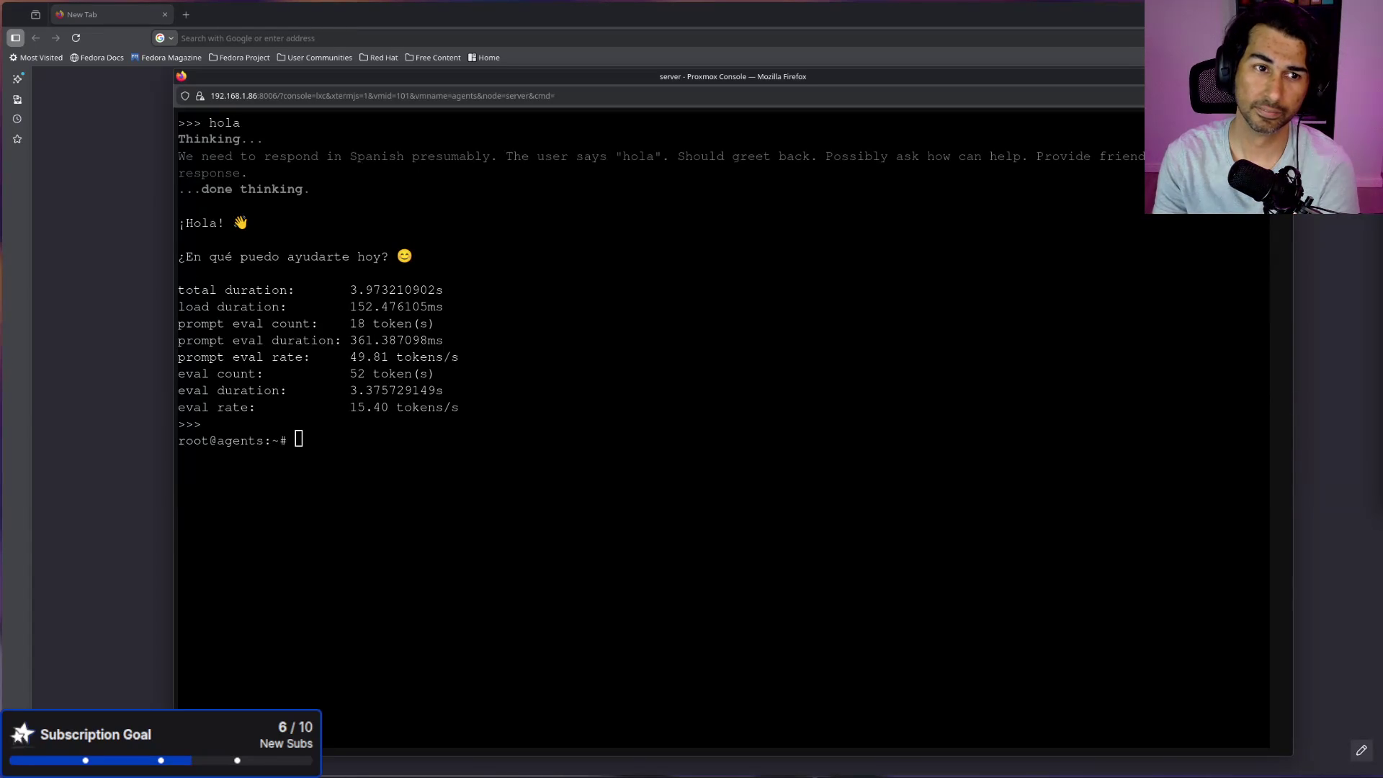
Step: Search Google for 'ceo de nvidia' from the Firefox address bar, keeping the Proxmox console aside
left_click_drag(899, 80, 904, 80)
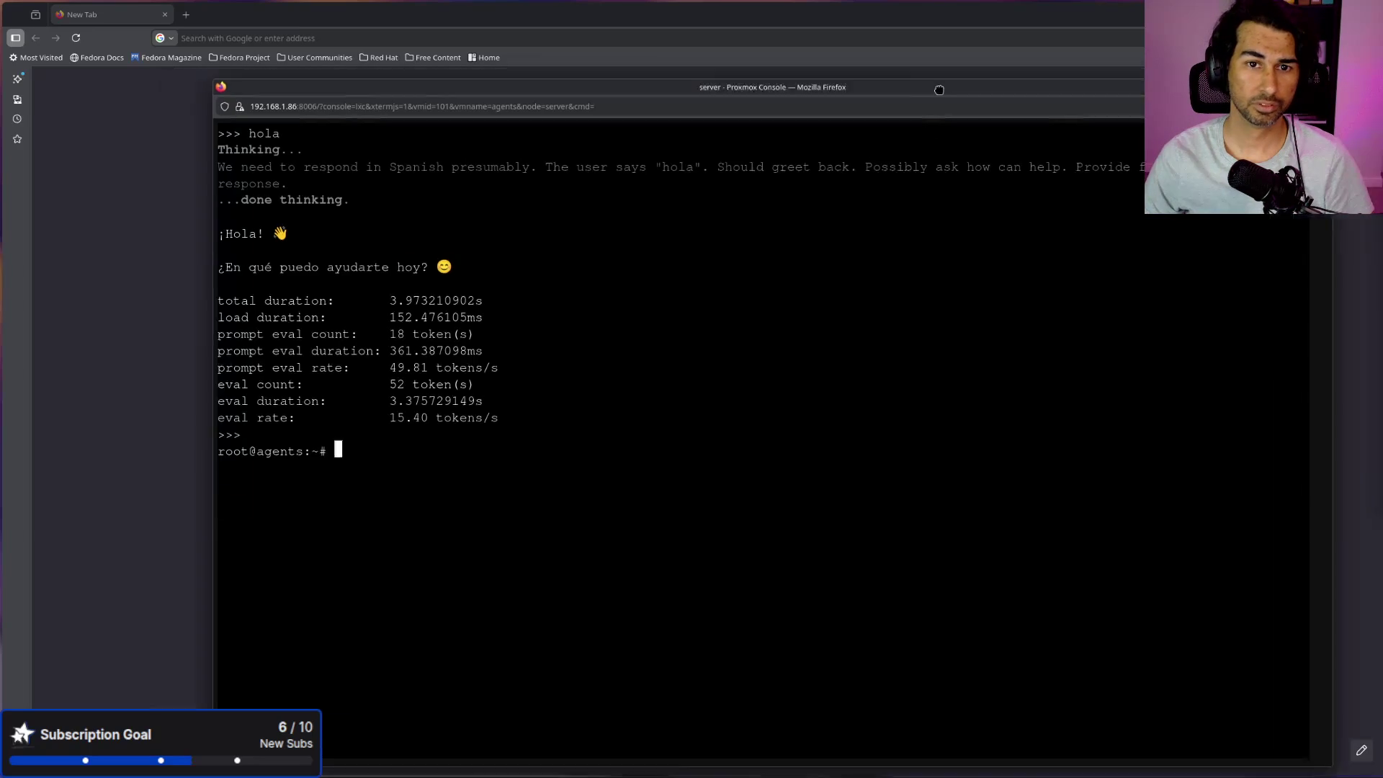
left_click(554, 36)
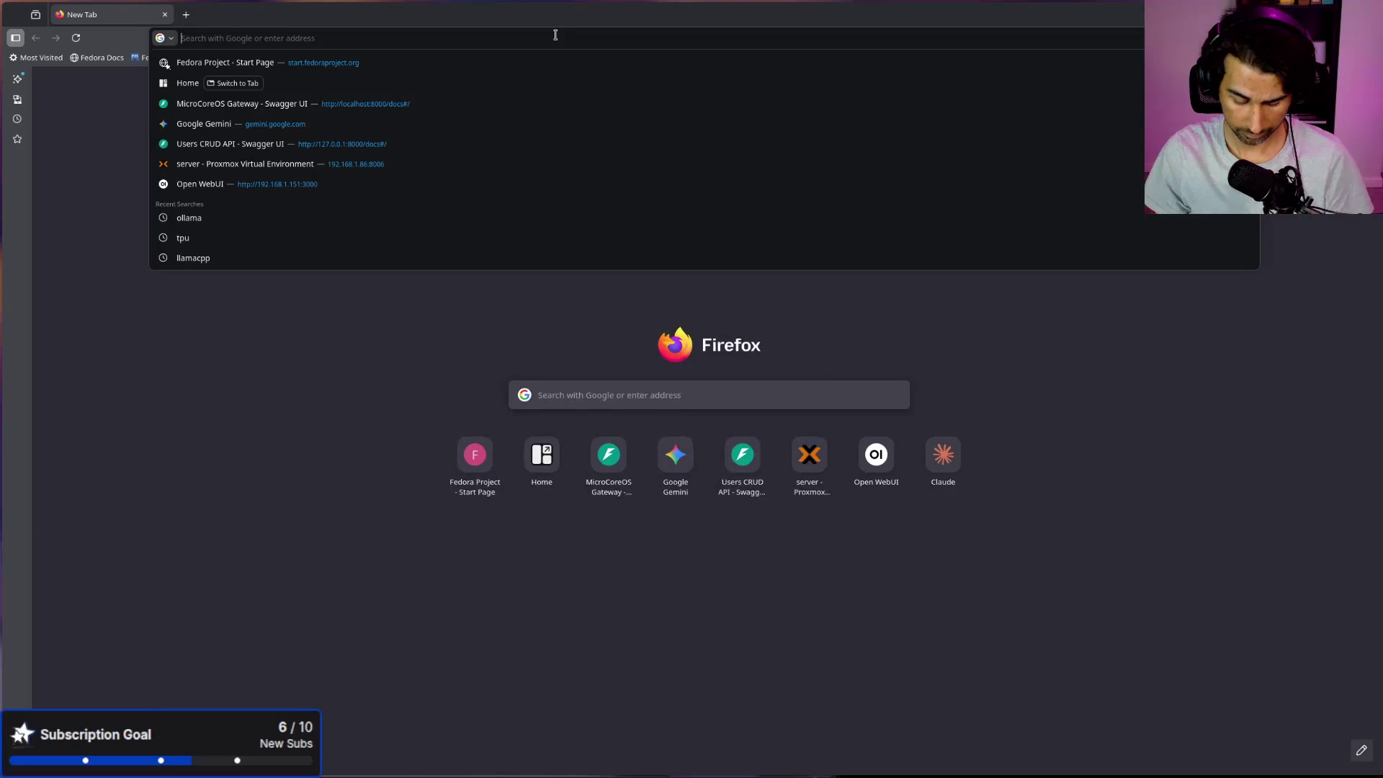
type("ceo de nvidia")
key("Return")
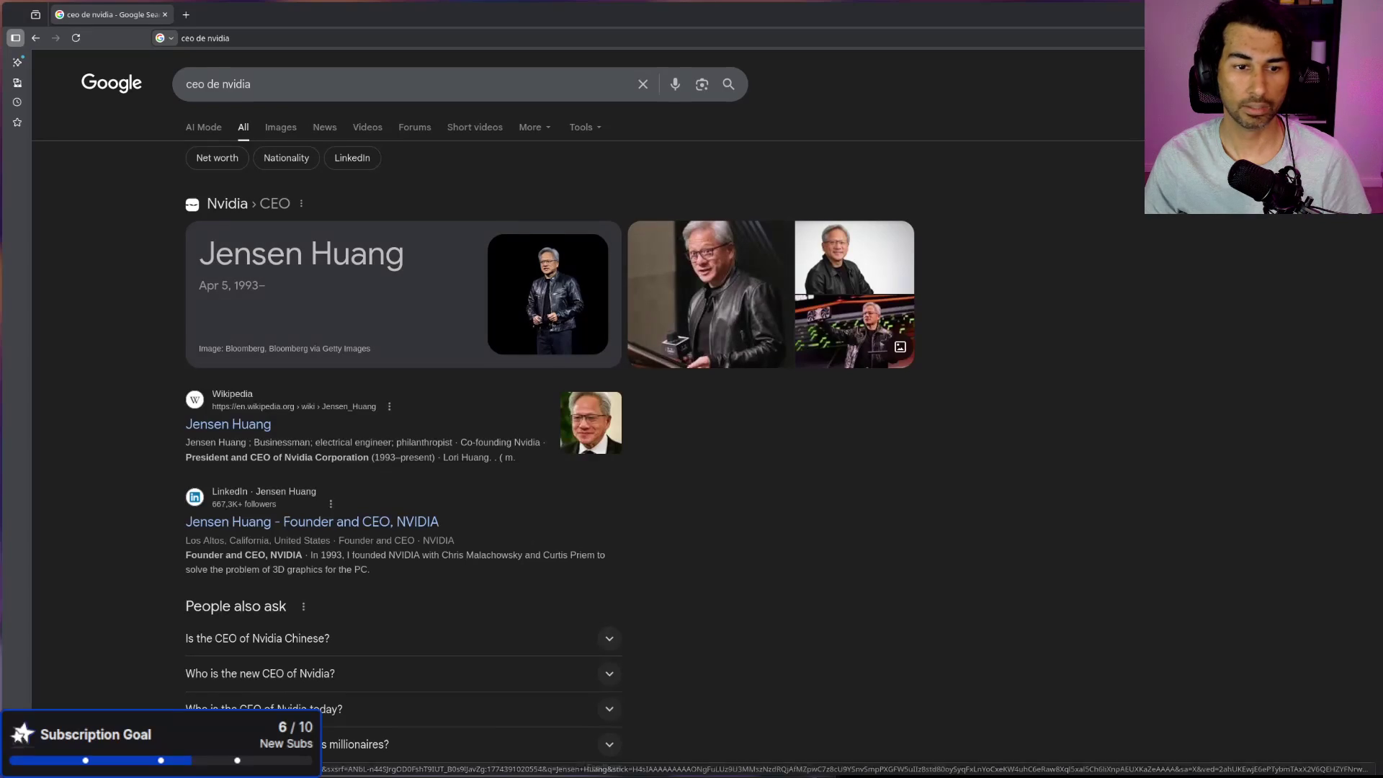
mouse_move(1382, 432)
left_mouse_down()
mouse_move(1186, 535)
mouse_move(1382, 328)
mouse_move(1382, 374)
mouse_move(1194, 208)
mouse_move(1382, 443)
mouse_move(1382, 465)
left_mouse_up()
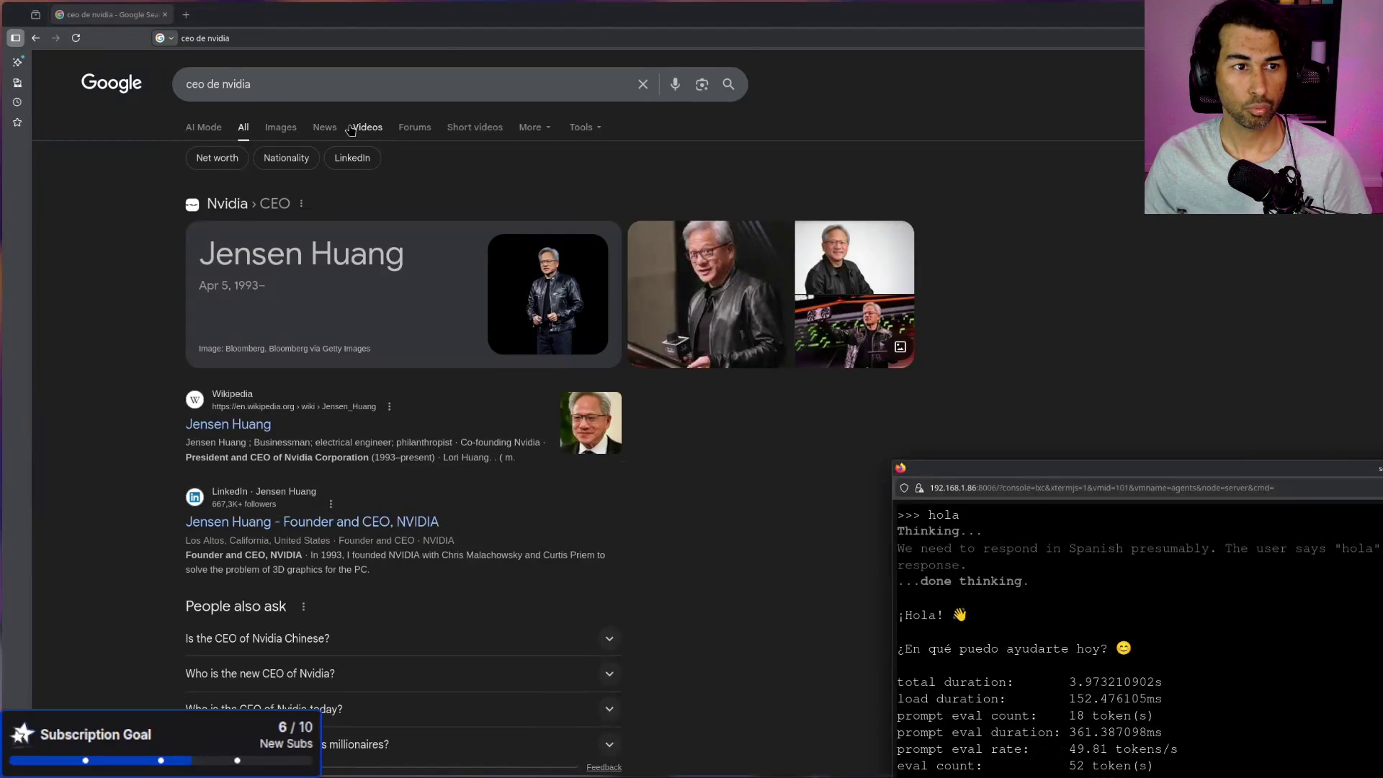
Step: Switch the 'ceo de nvidia' results to News and tuck the console into the bottom-right corner
left_click(324, 127)
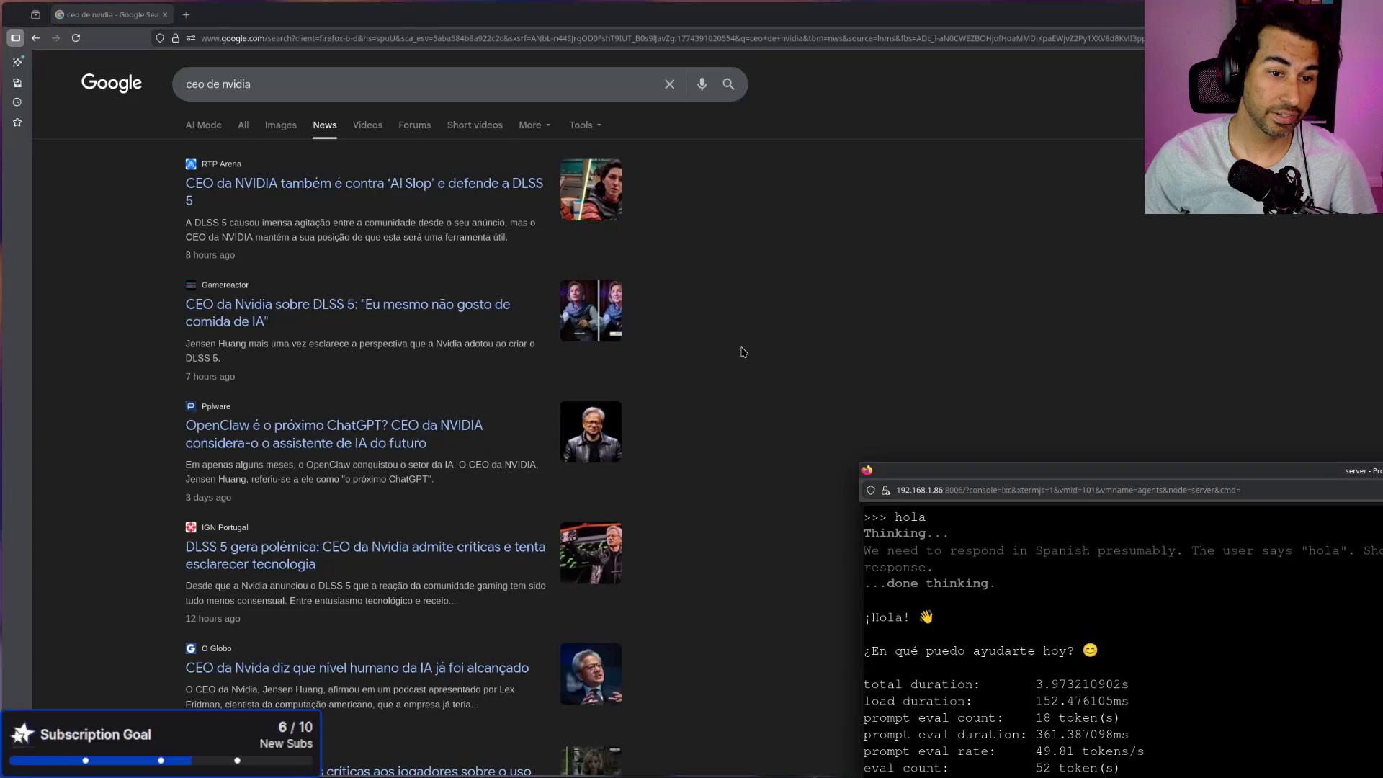
left_click_drag(862, 465, 1133, 605)
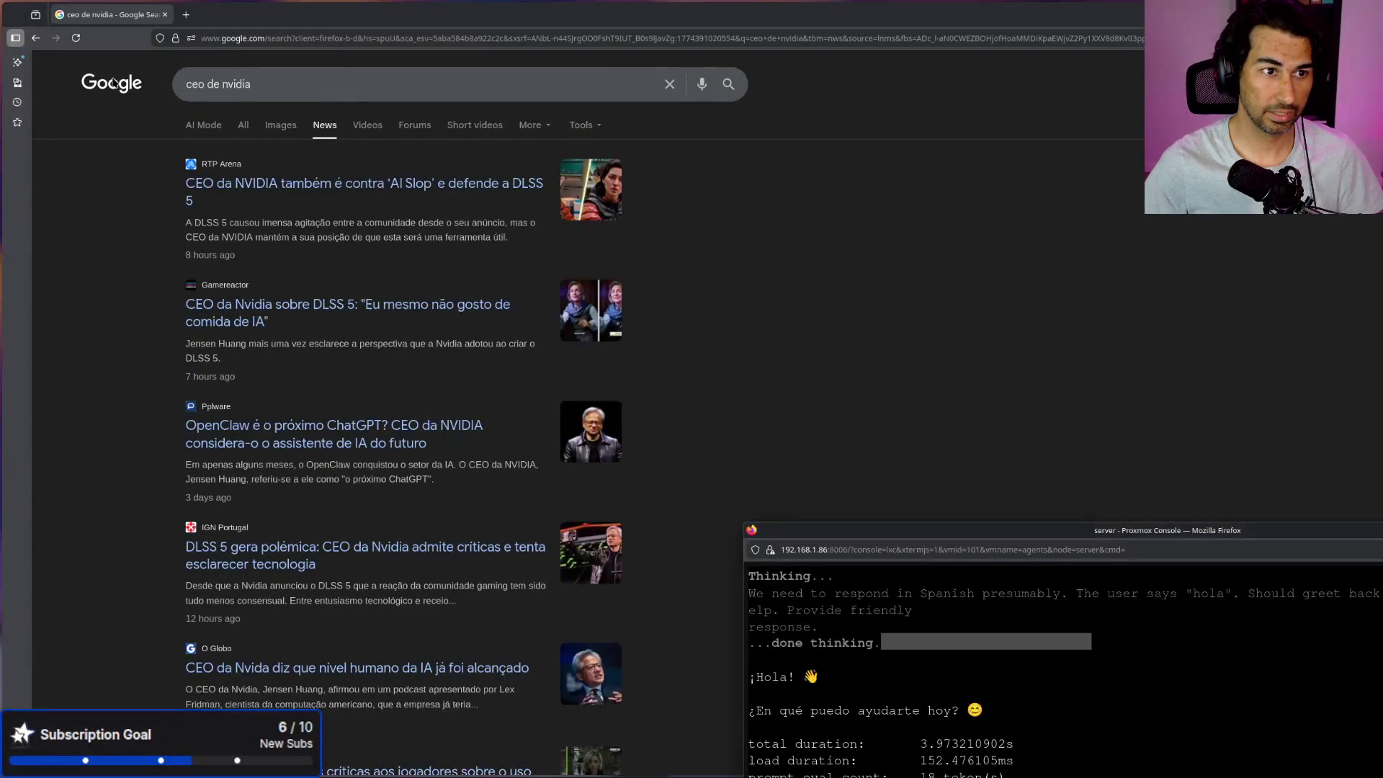
left_click(245, 87)
left_click(245, 87)
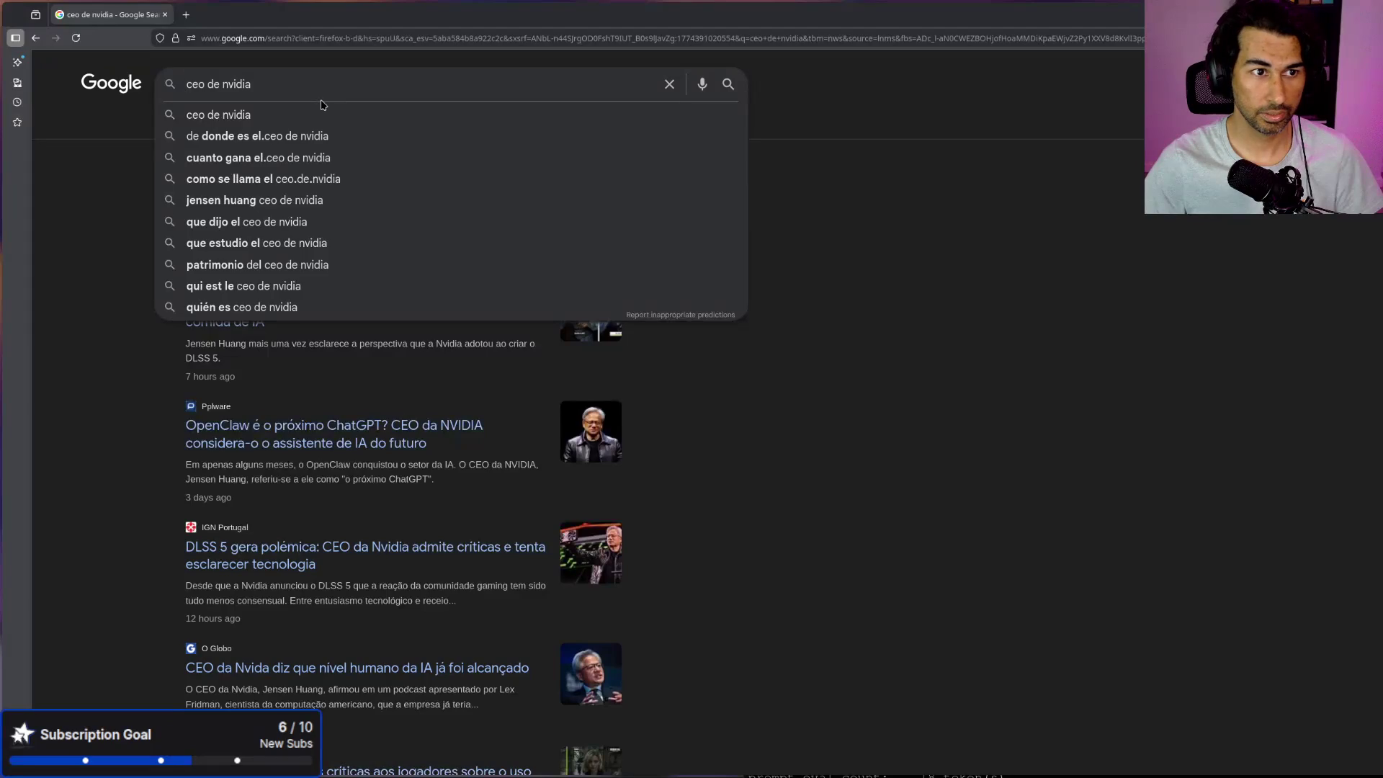
left_click(186, 15)
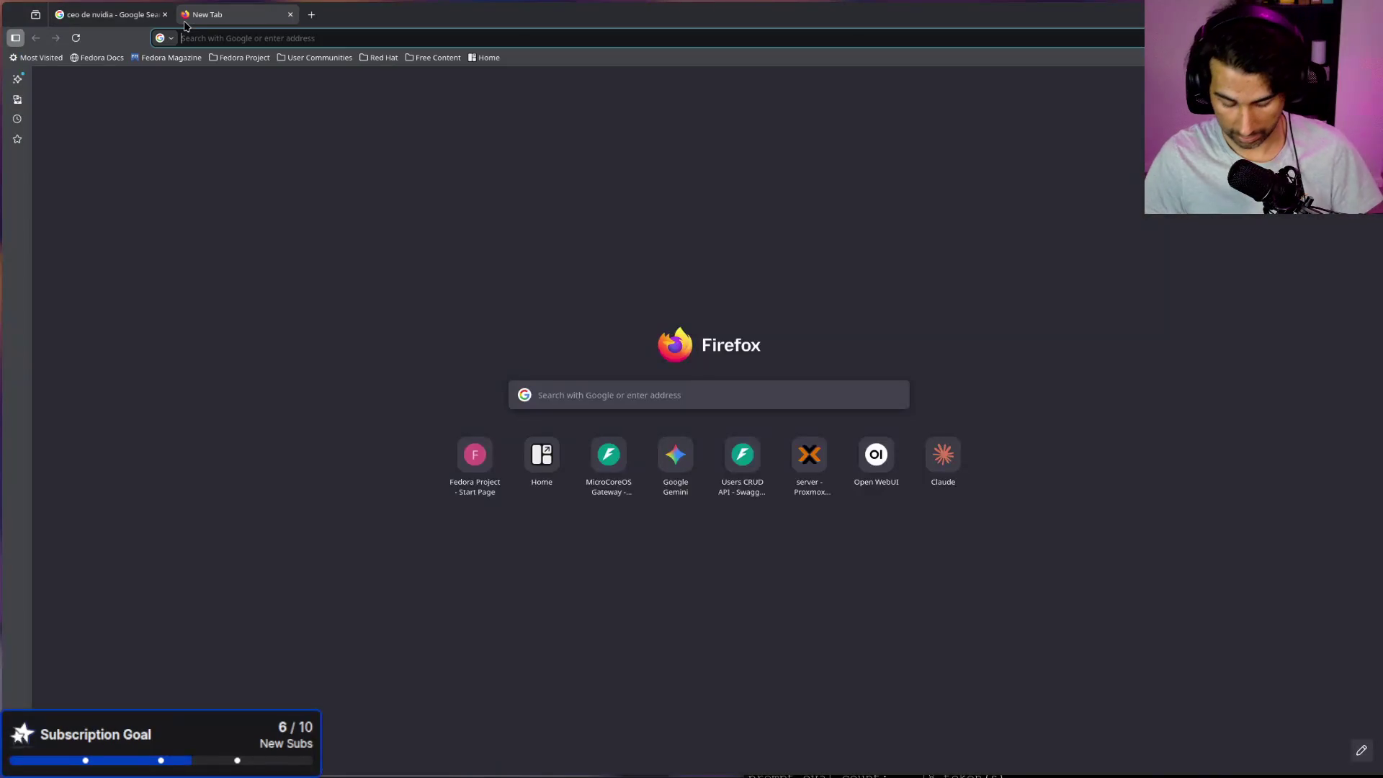
type("rx 580")
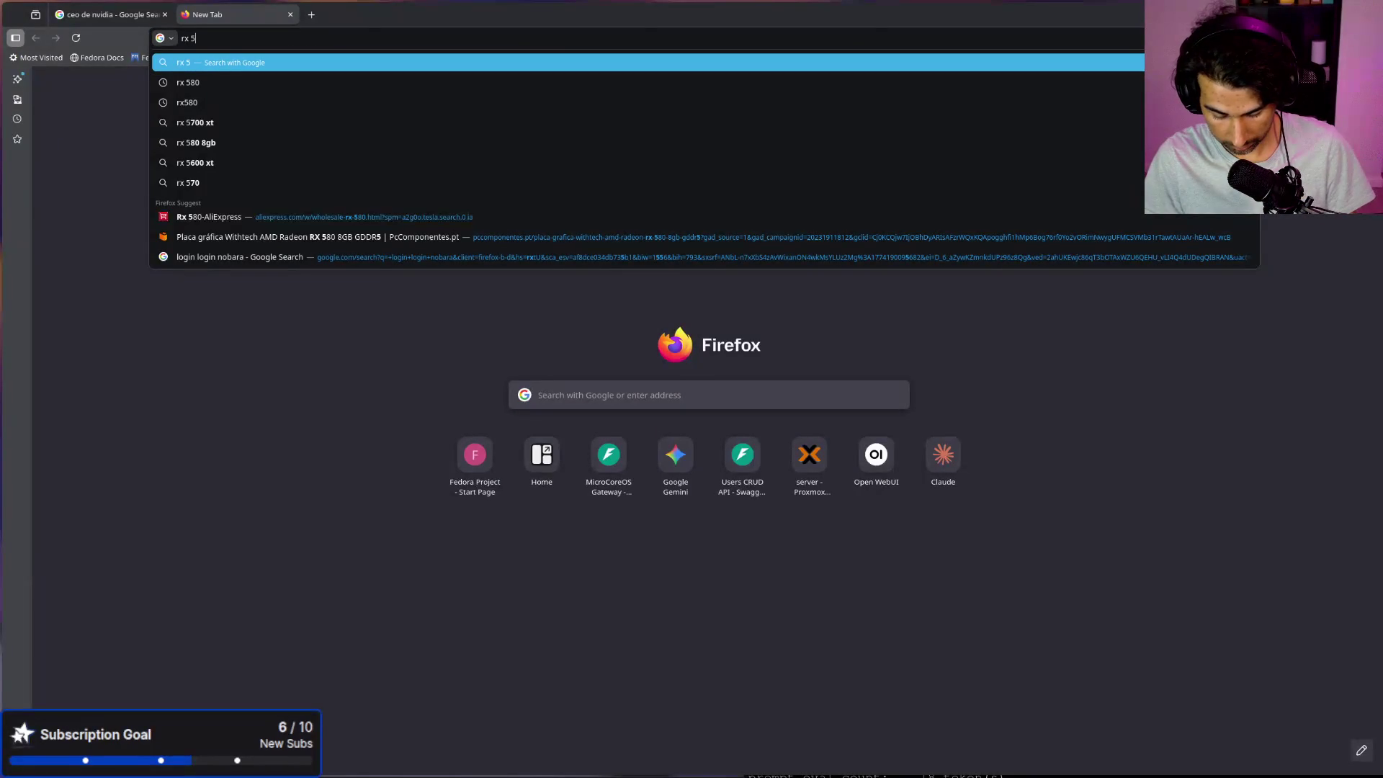
key("Return")
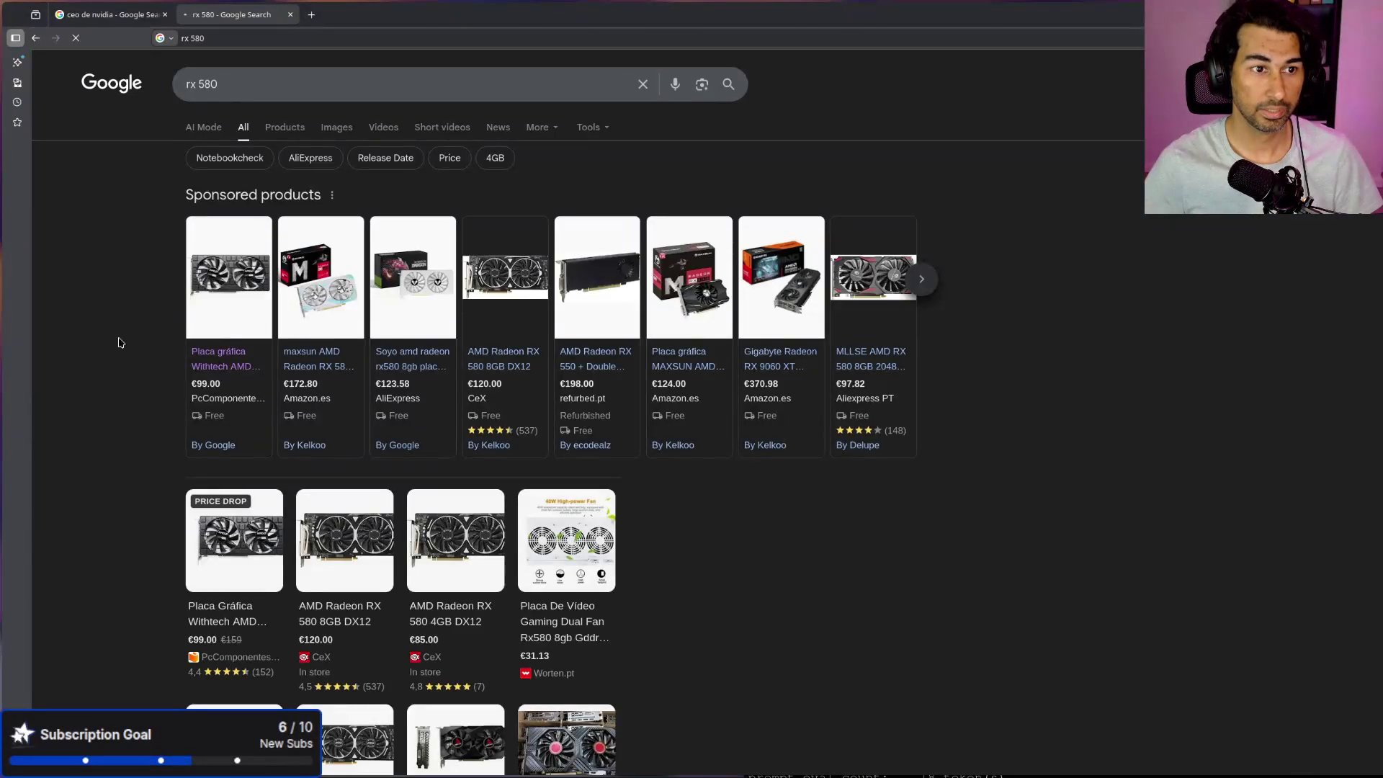
key("ctrl+t")
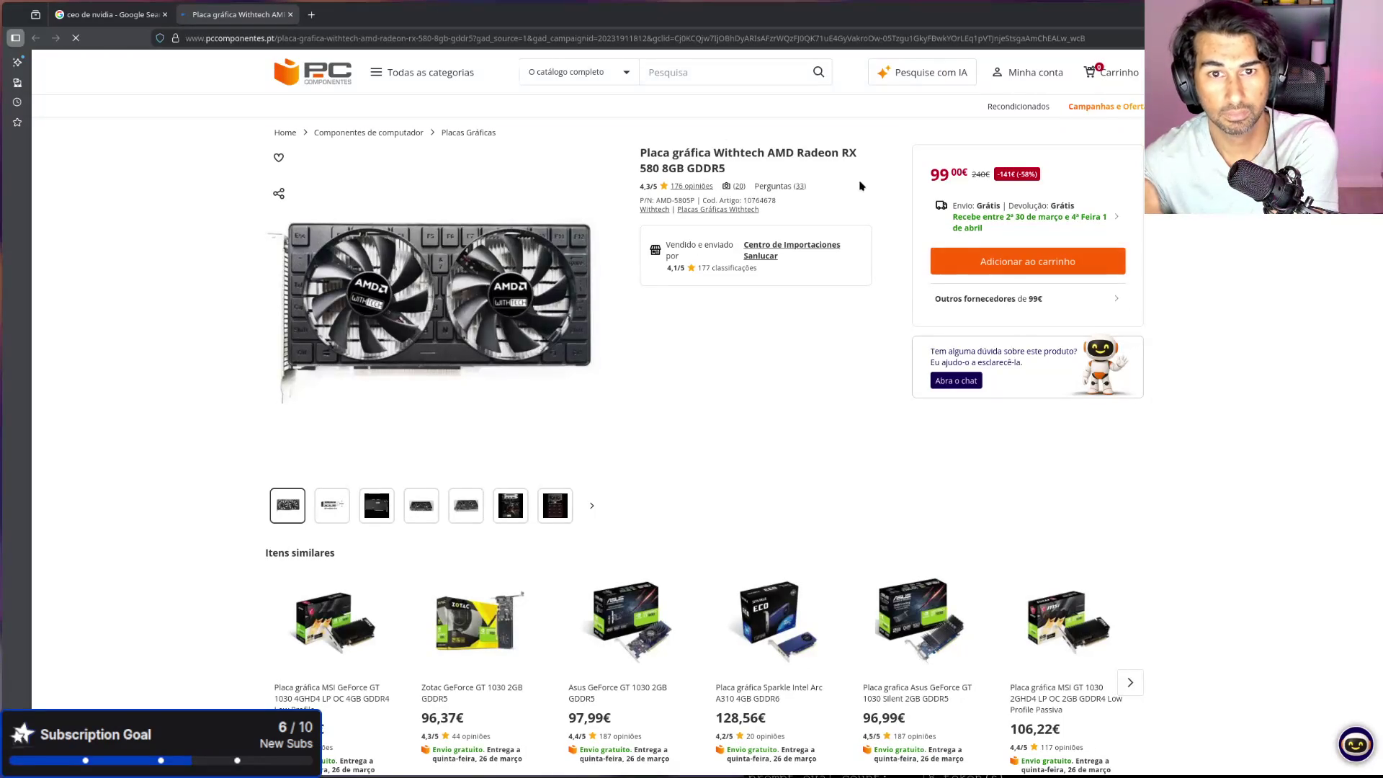
left_click_drag(924, 173, 973, 177)
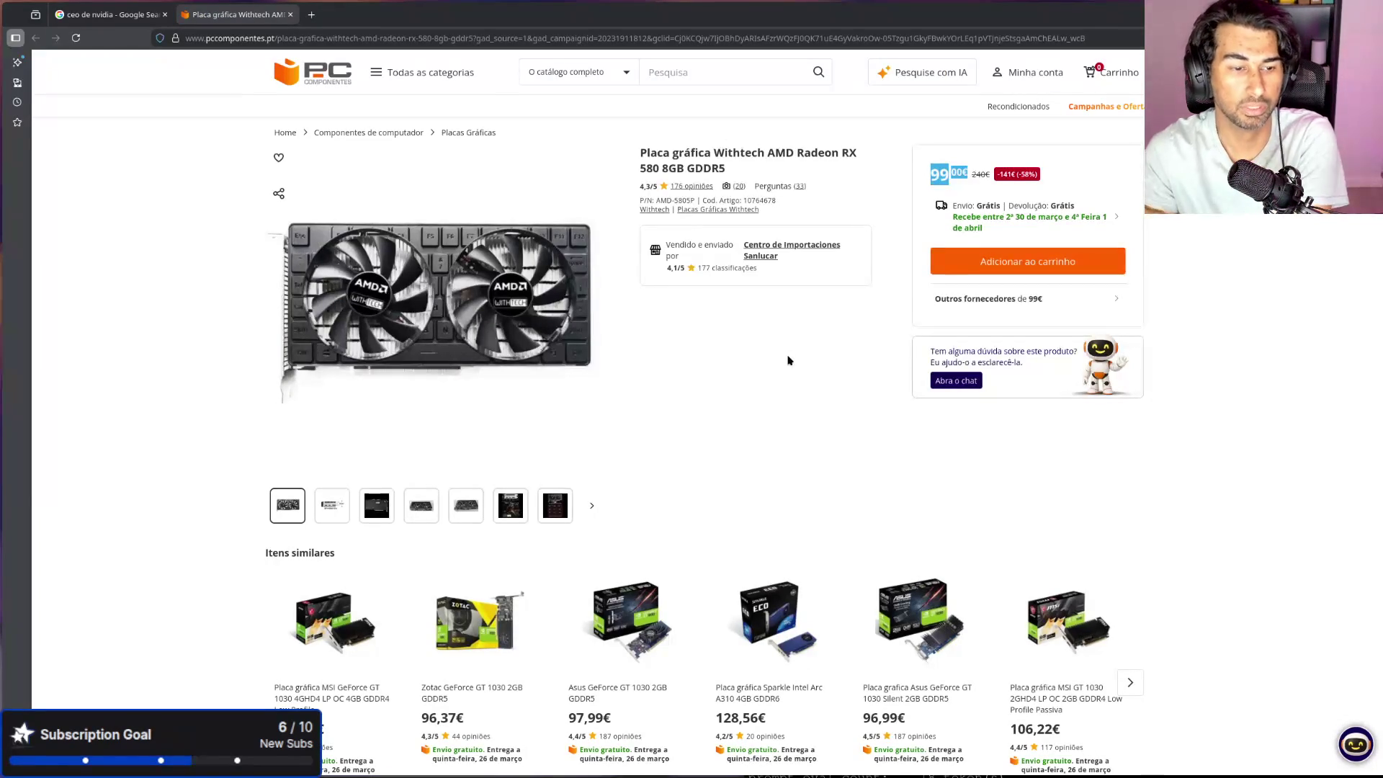
middle_click(250, 18)
left_click(1249, 545)
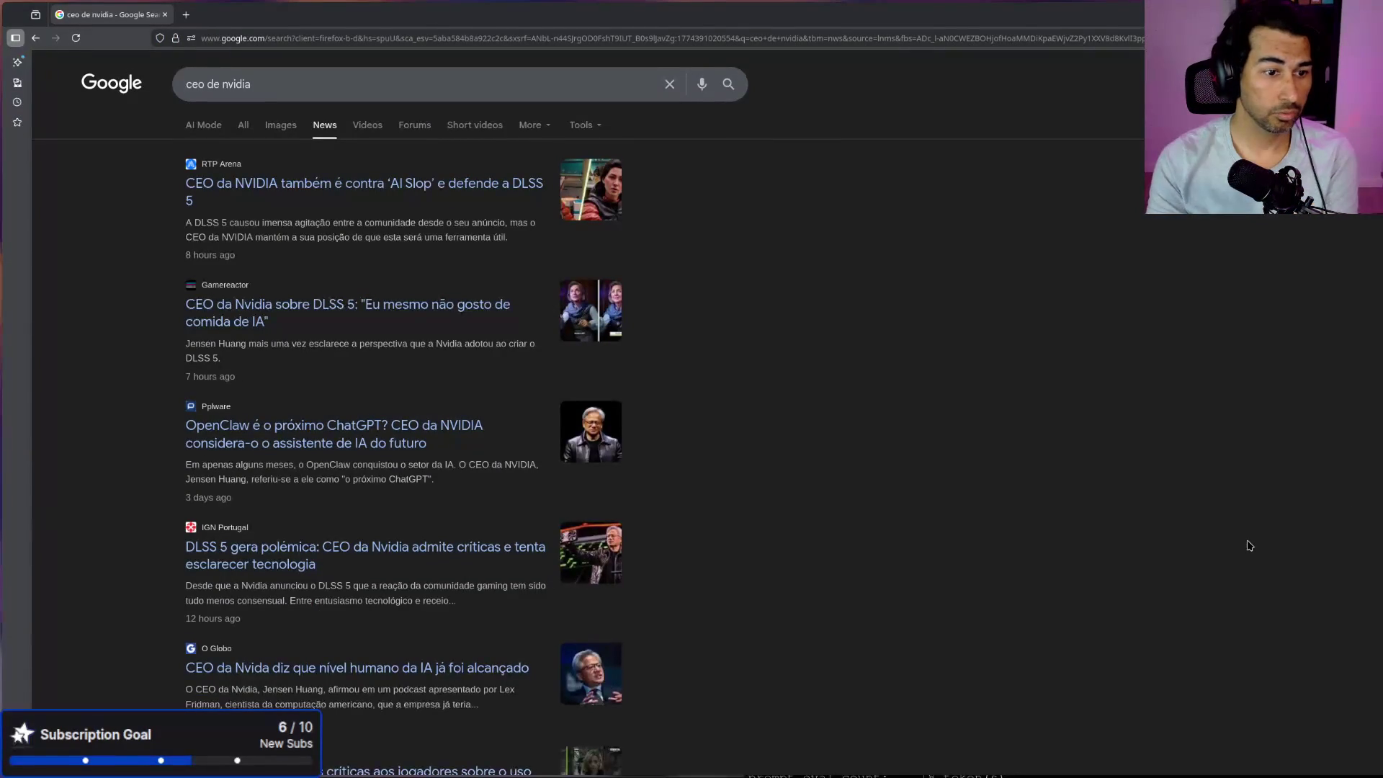
Step: Return to the all-results page and refine the query to 'ceo de nvidia español'
scroll(1037, 568, "down", 3)
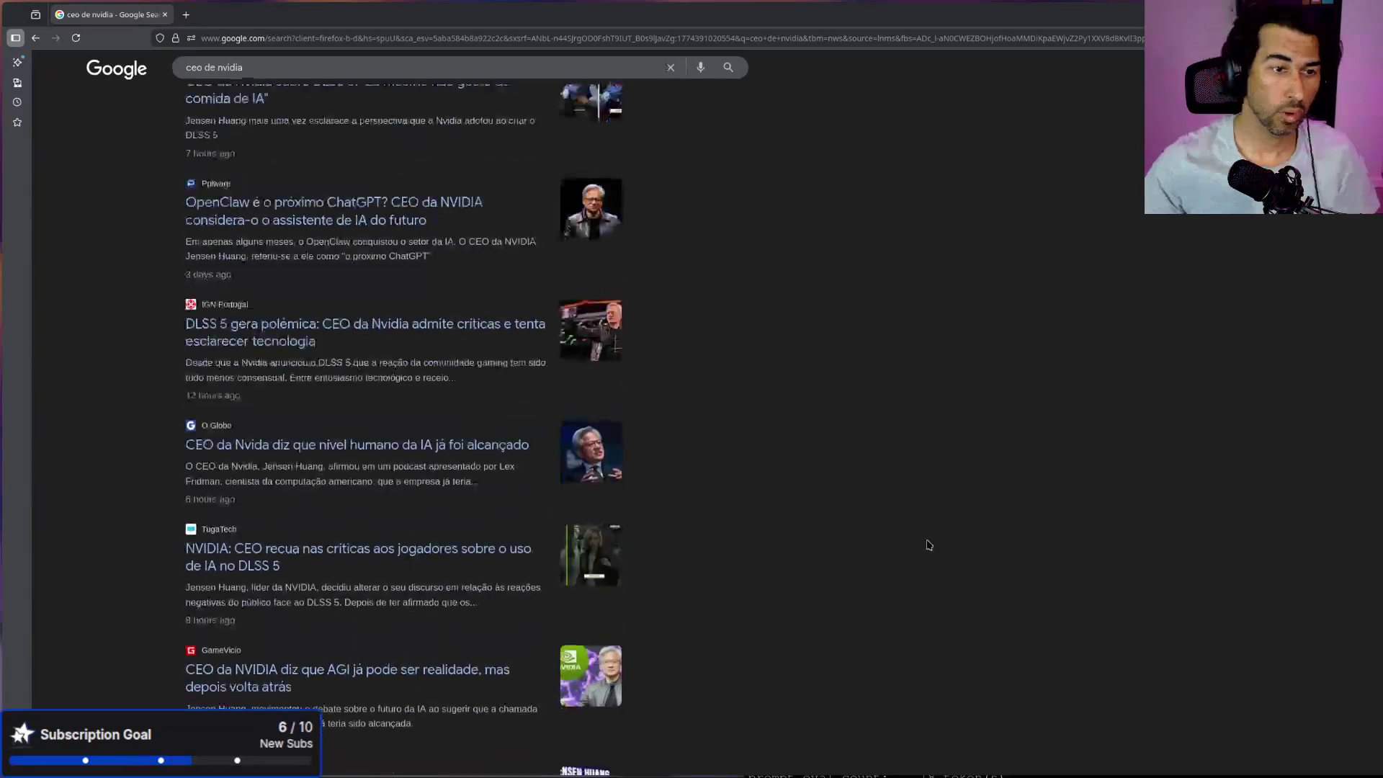
key("alt+Left")
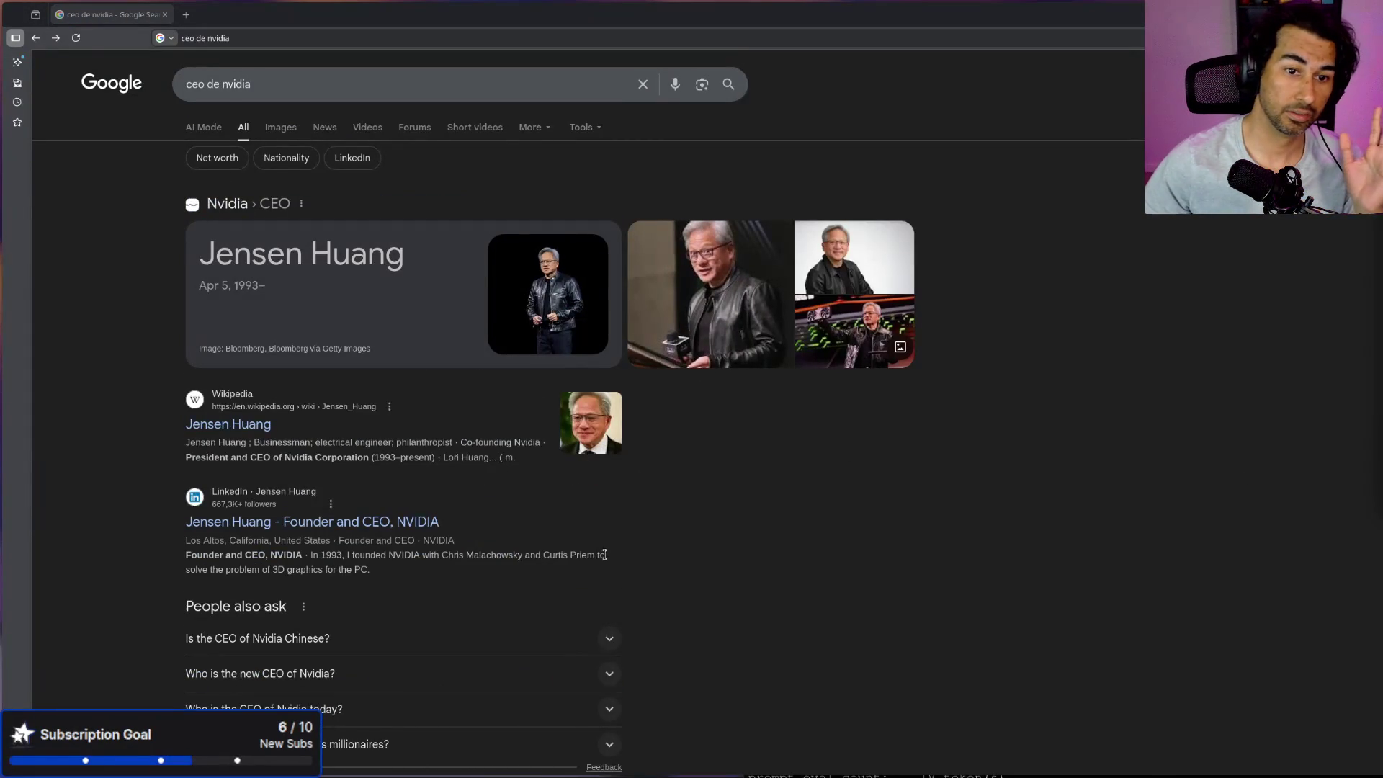
scroll(607, 556, "down", 6)
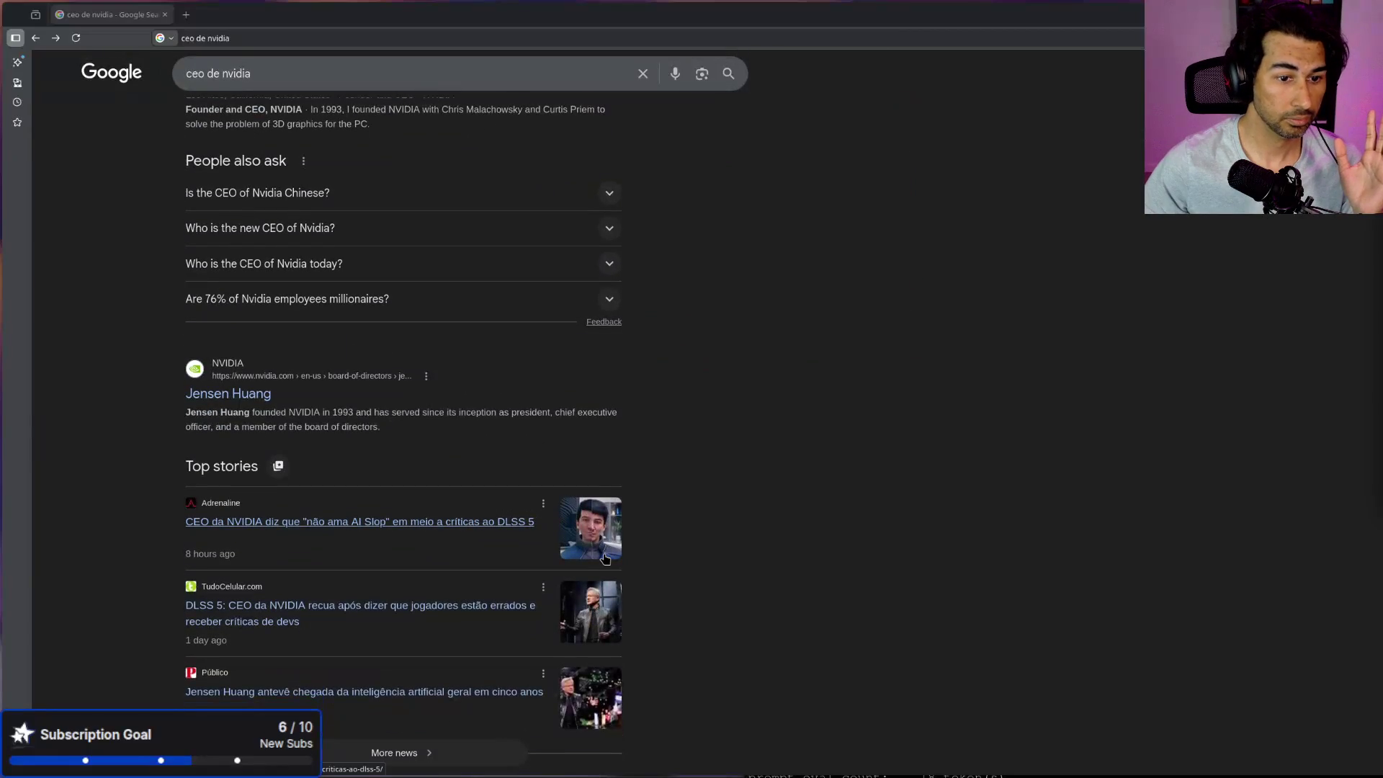
scroll(605, 558, "down", 3)
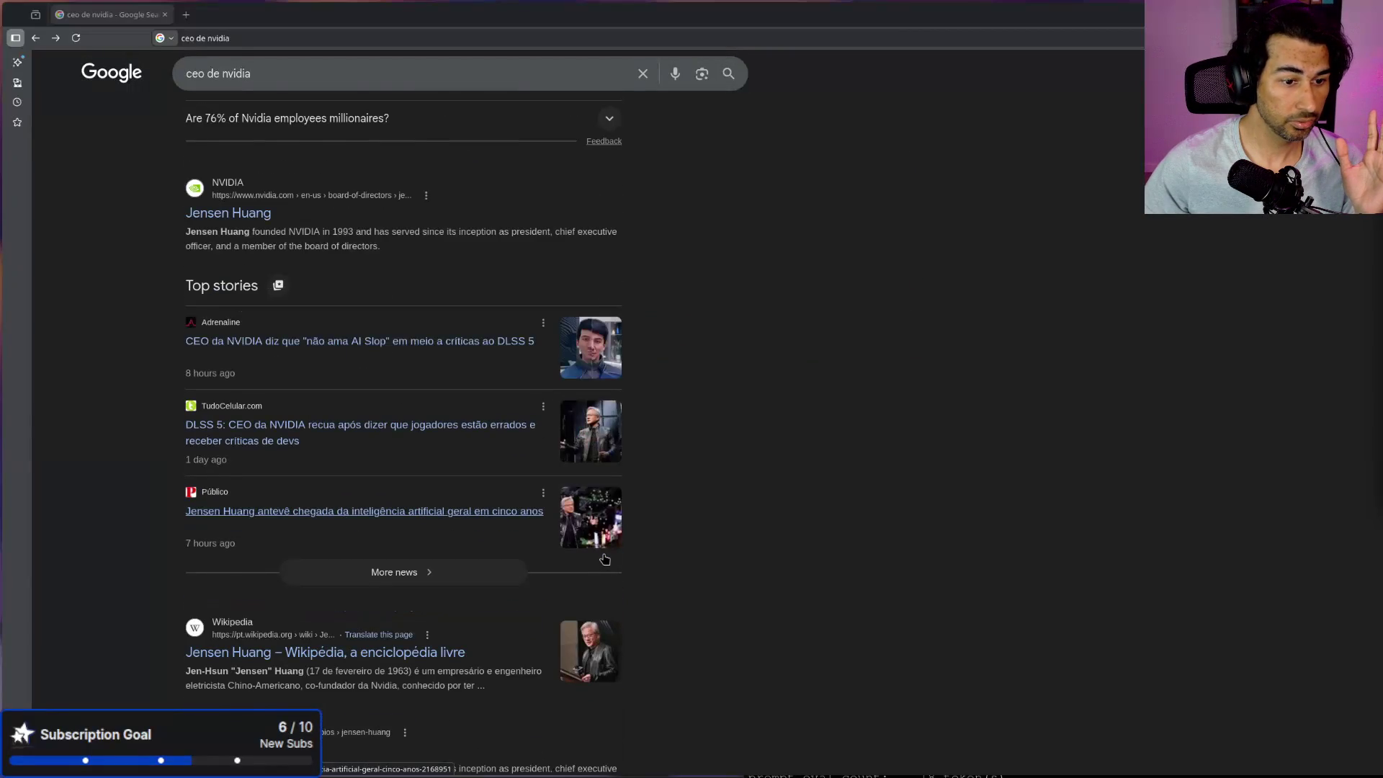
scroll(605, 559, "down", 3)
scroll(597, 558, "up", 12)
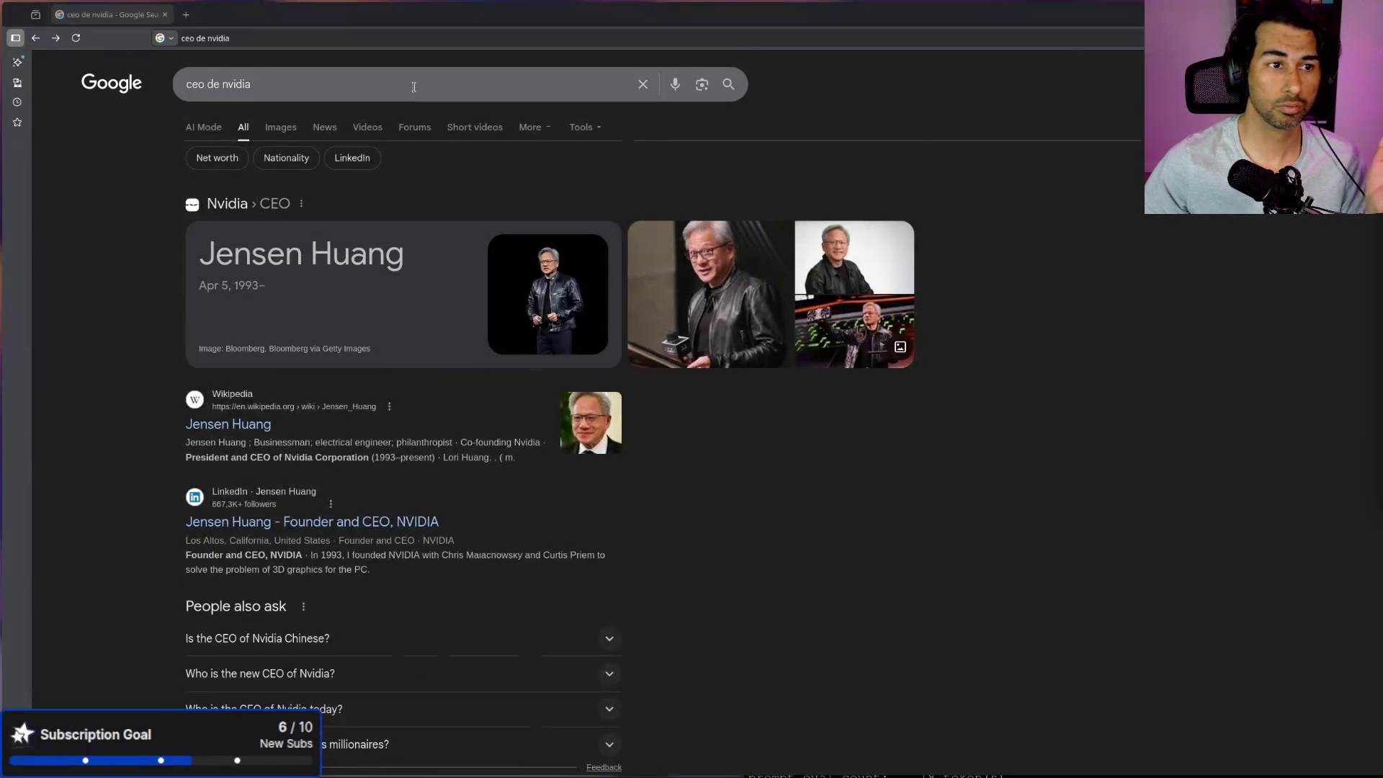
left_click(412, 89)
type("español")
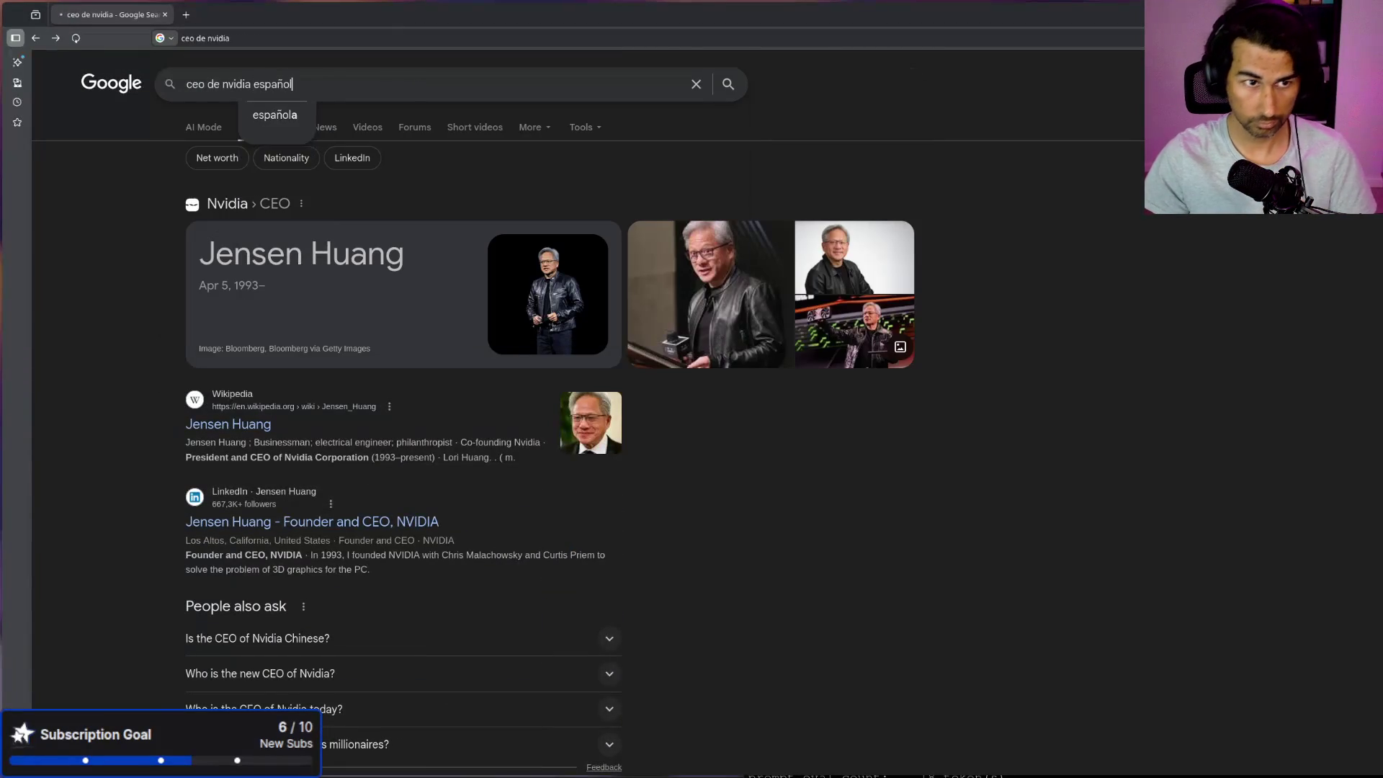
key("Return")
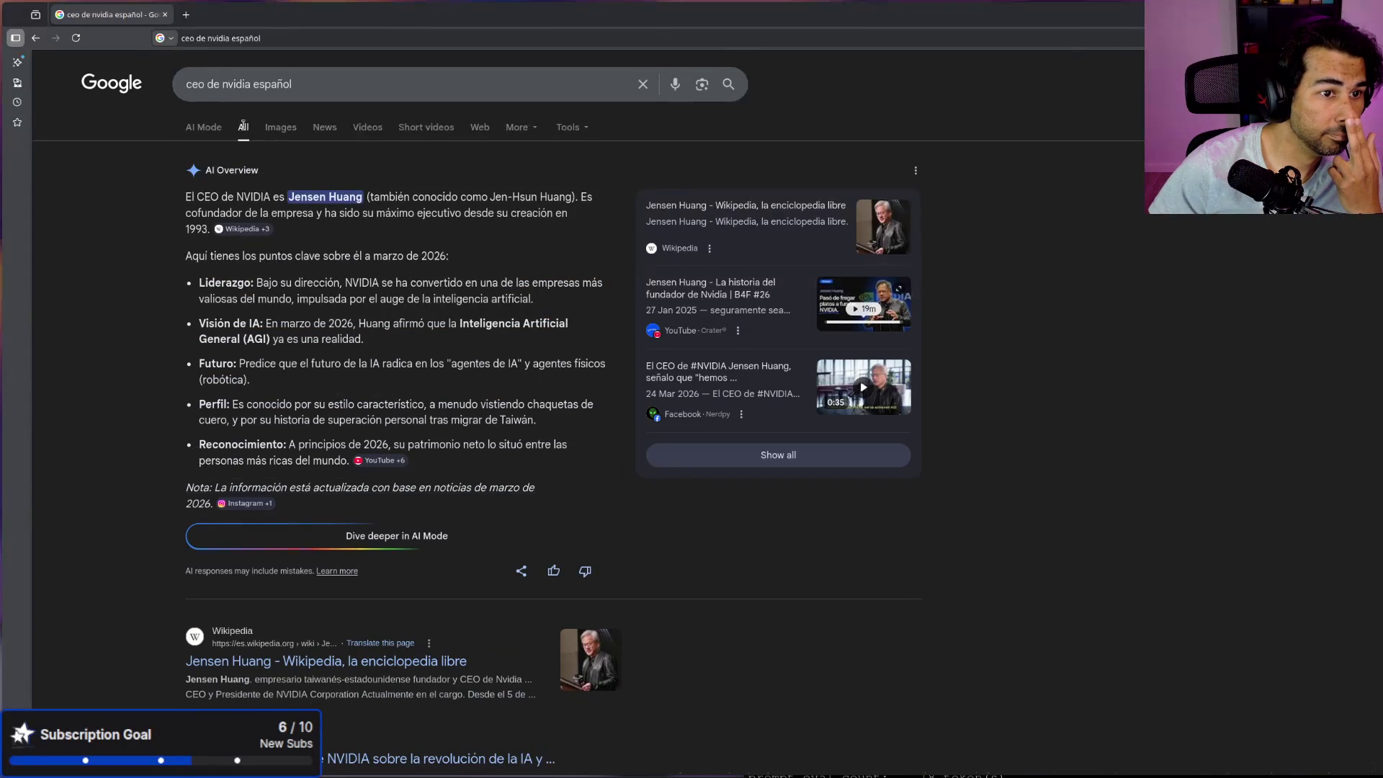
Step: Show News results for 'ceo de nvidia español' and go to the second page
left_click(316, 128)
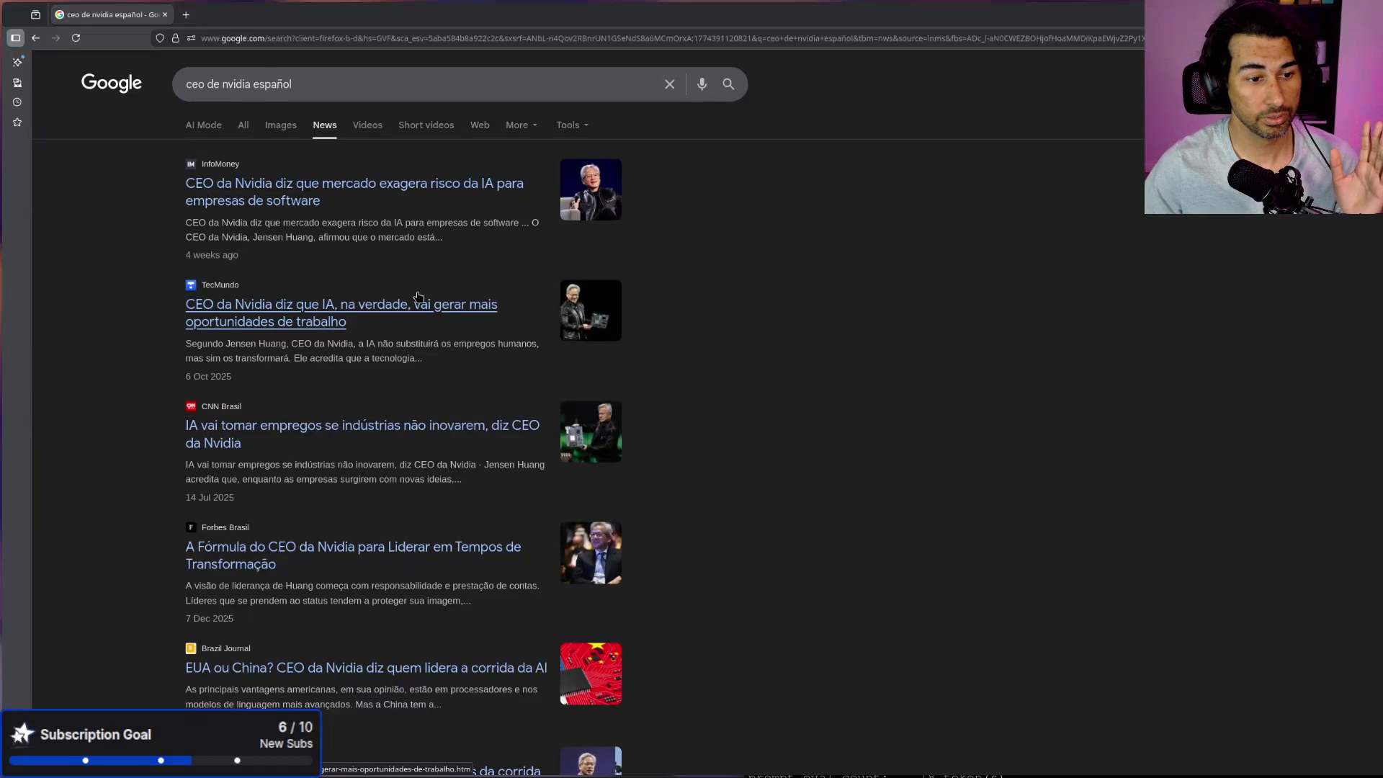
scroll(418, 296, "down", 2)
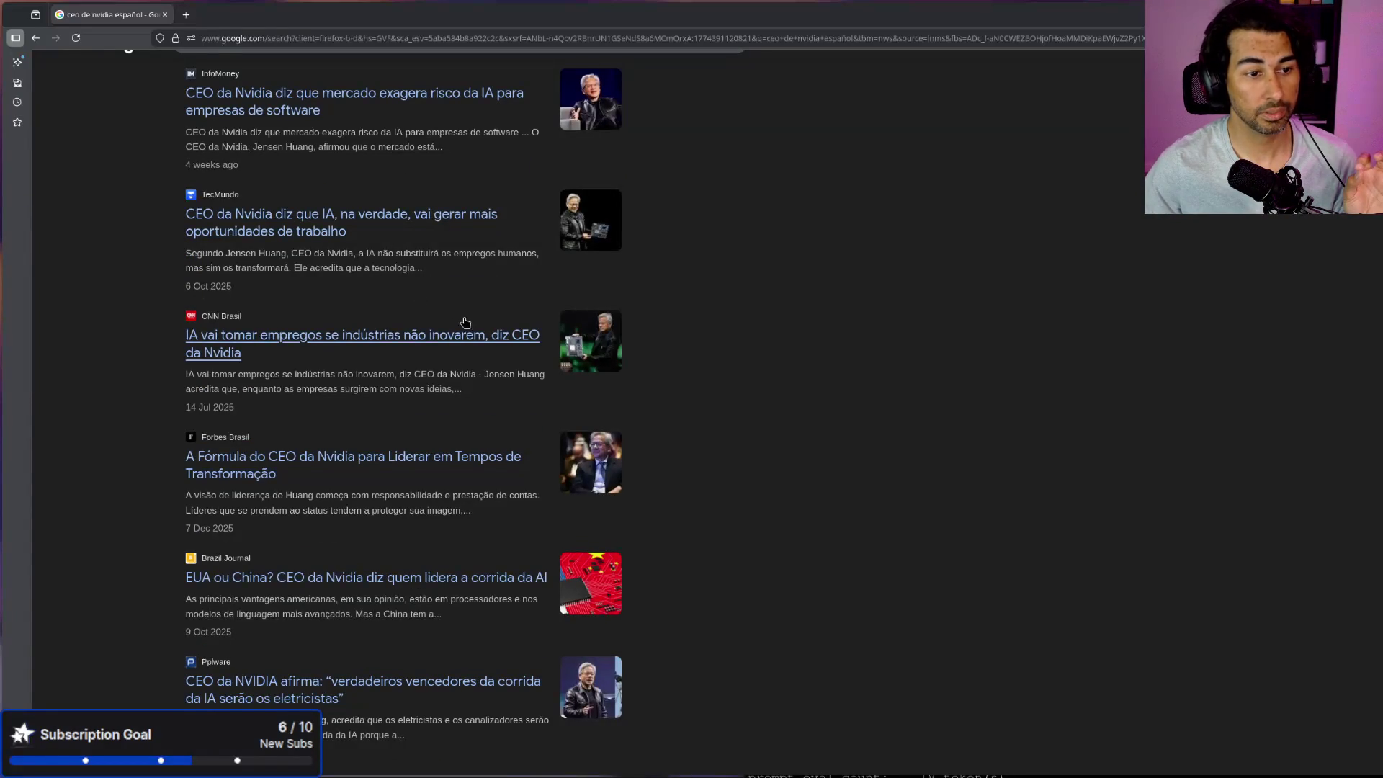
scroll(955, 504, "down", 3)
scroll(955, 504, "down", 1)
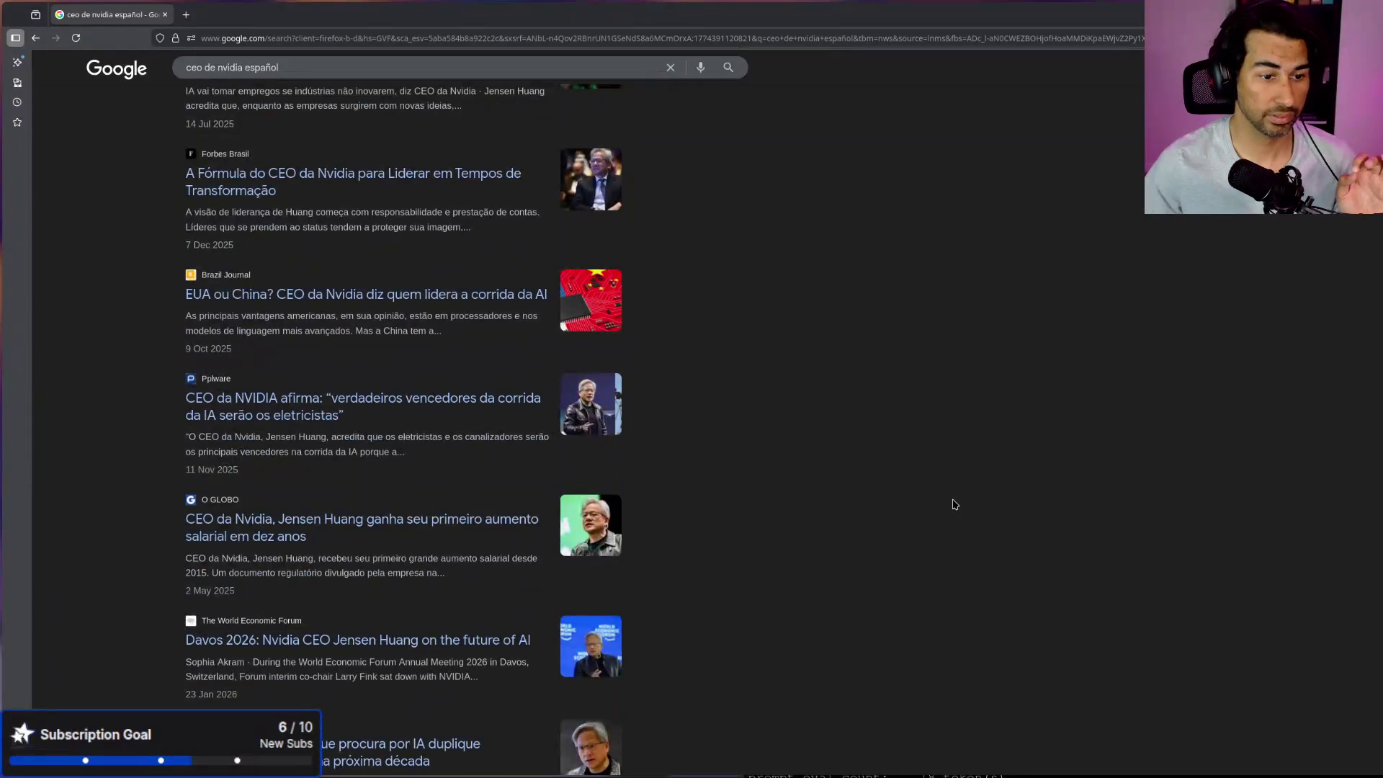
scroll(955, 504, "down", 5)
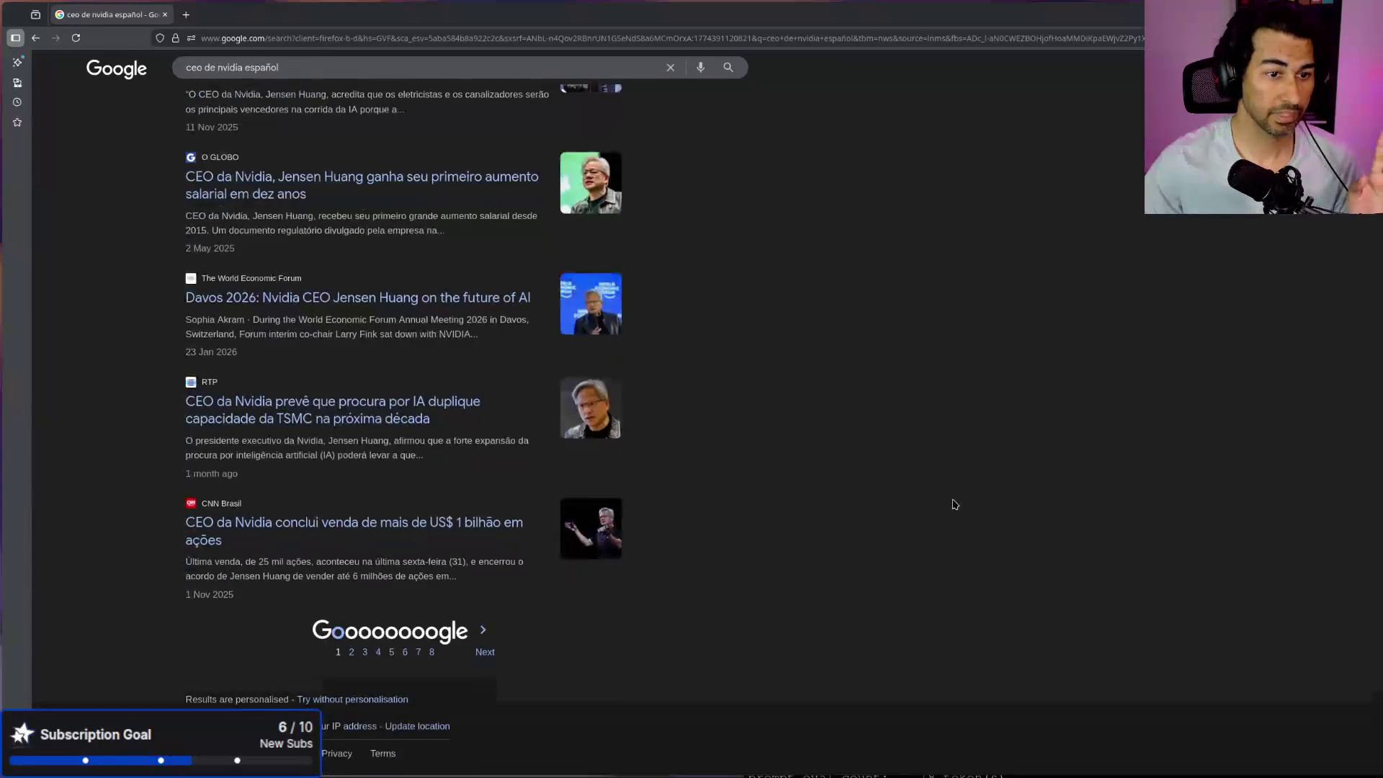
left_click(481, 632)
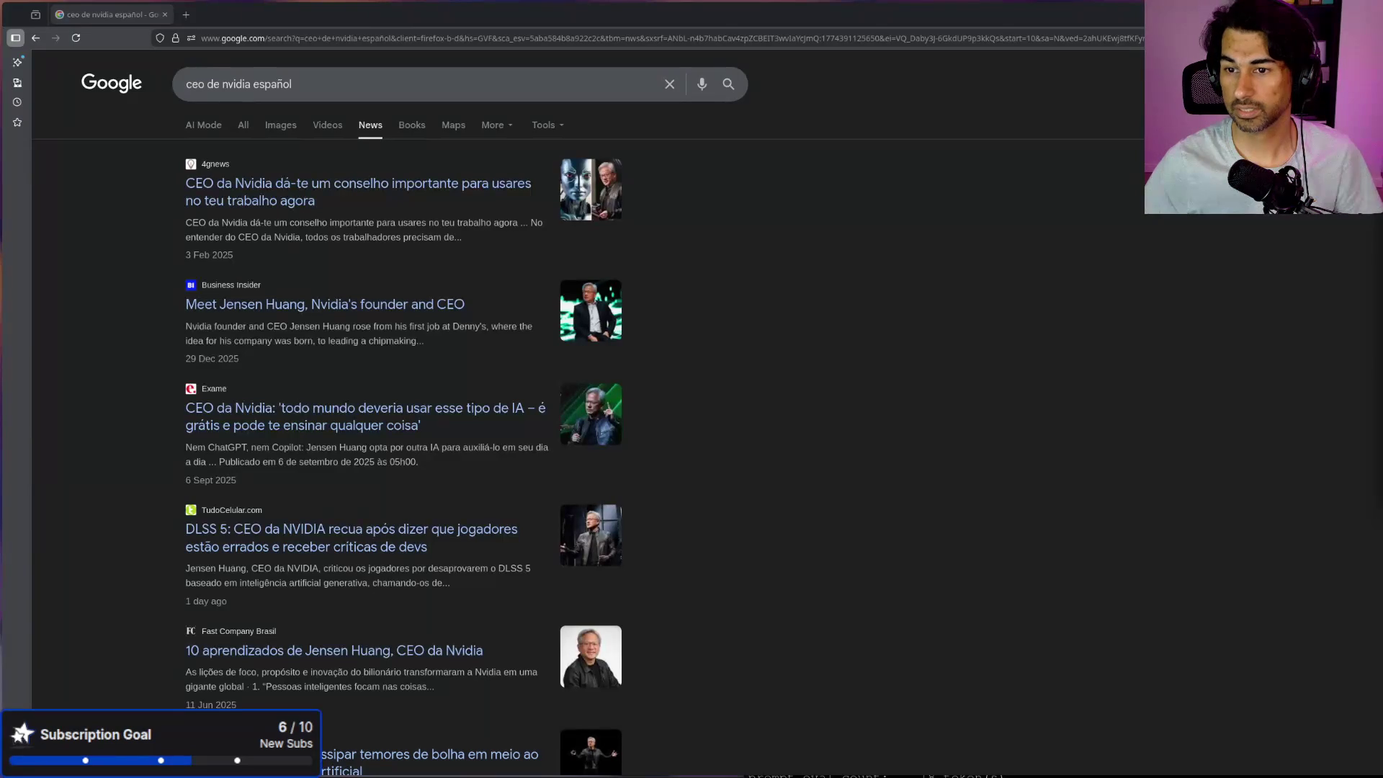
Step: Bring the Proxmox console into view, then push it back to the bottom-right corner
key("alt+Tab")
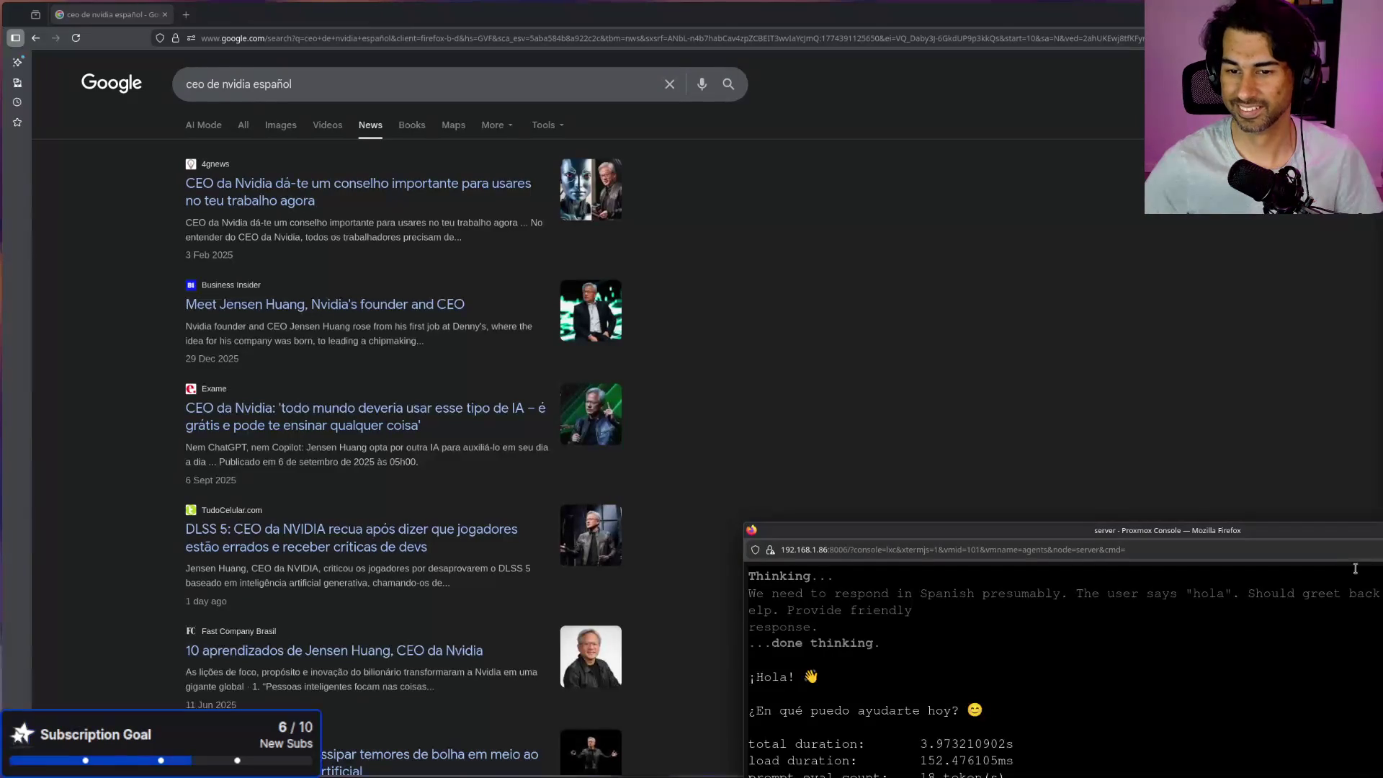
left_click_drag(1254, 531, 1019, 501)
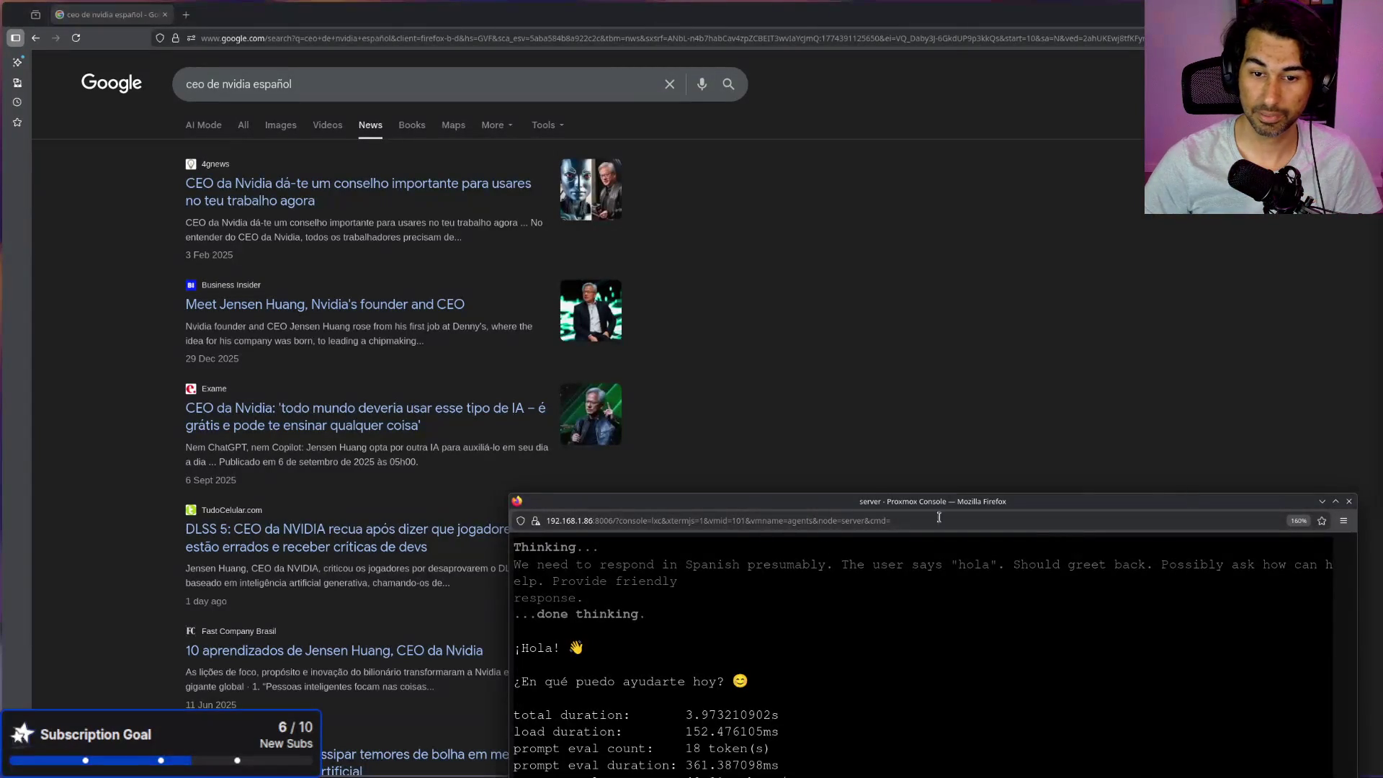
mouse_move(955, 502)
left_mouse_down()
mouse_move(955, 477)
mouse_move(1382, 583)
left_mouse_up()
Step: Search for 'nvidia ia machine', show all results and open the NVIDIA DGX Spark listing
left_click_drag(367, 84, 61, 79)
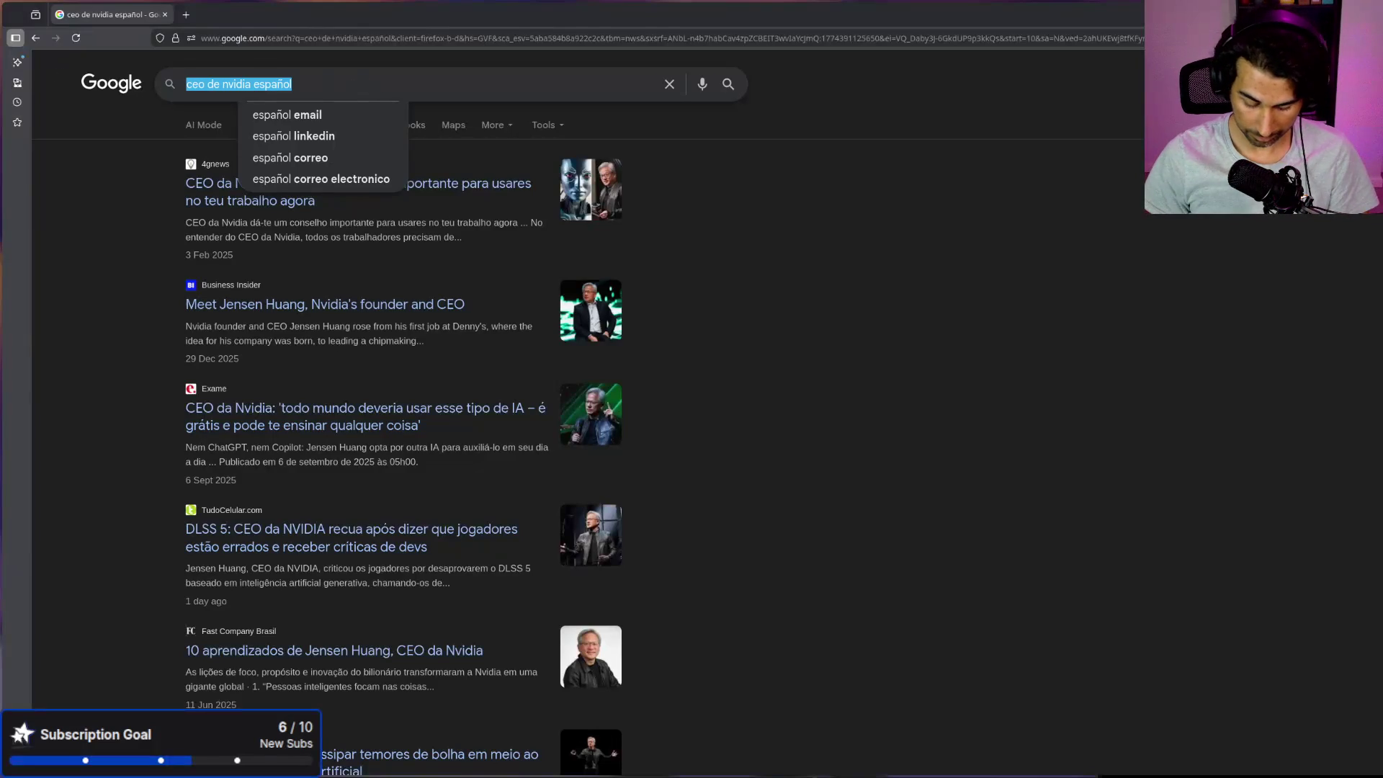
type("nvidia ia machin")
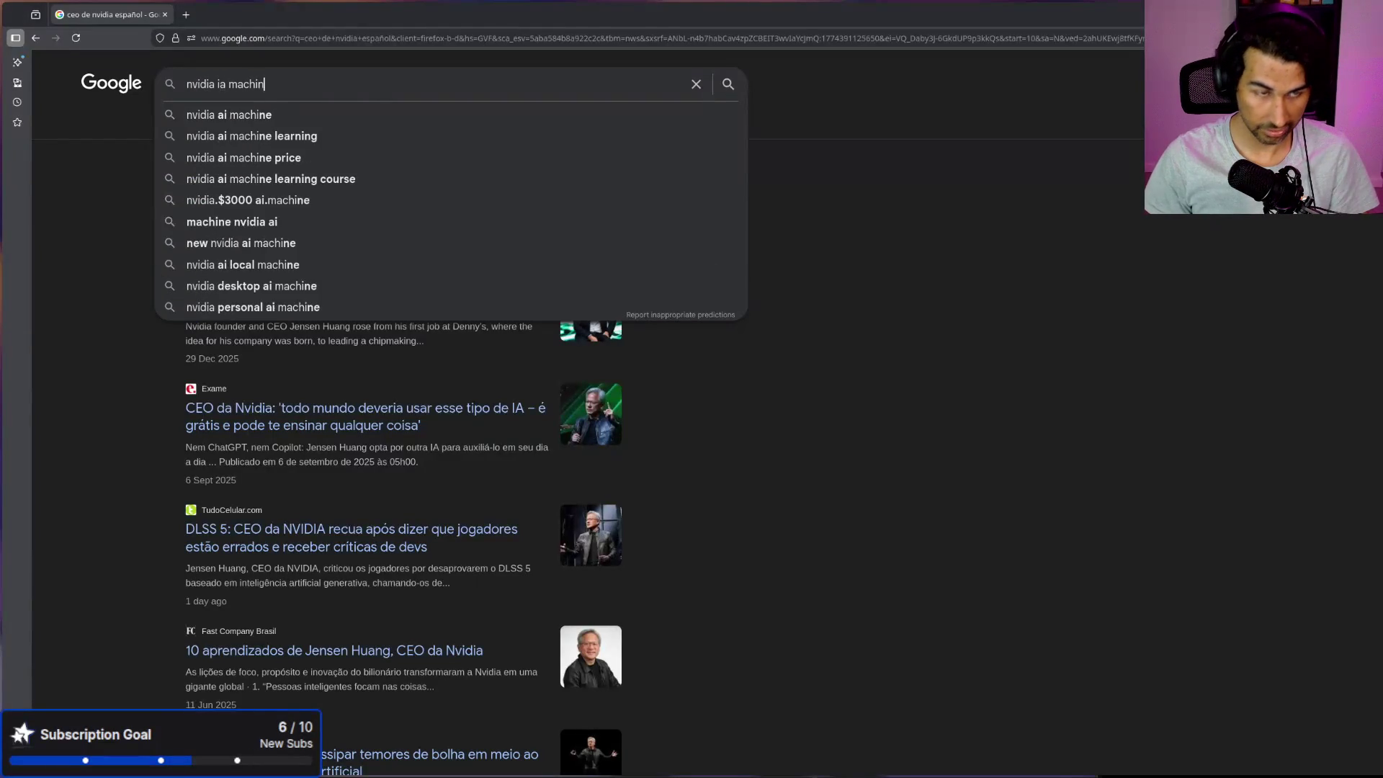
type("e")
key("Return")
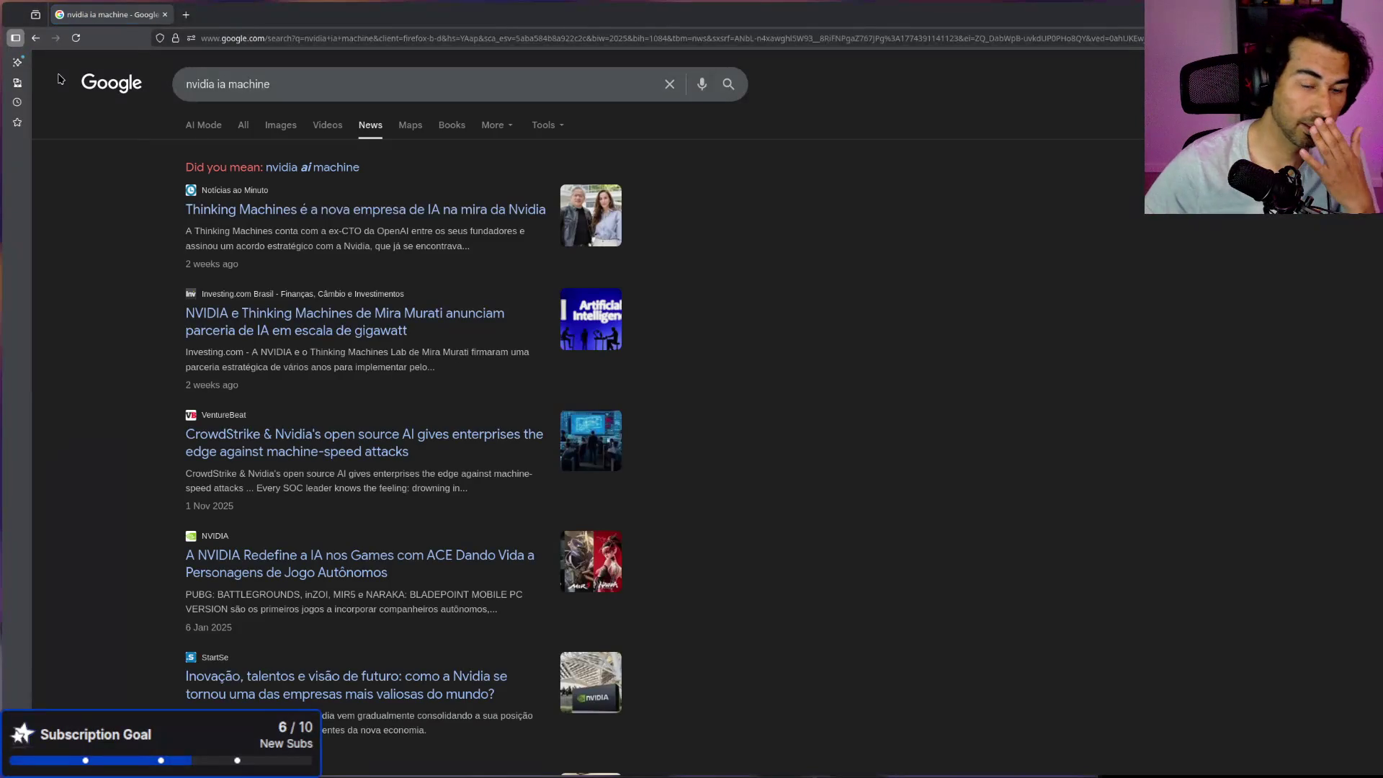
left_click(245, 127)
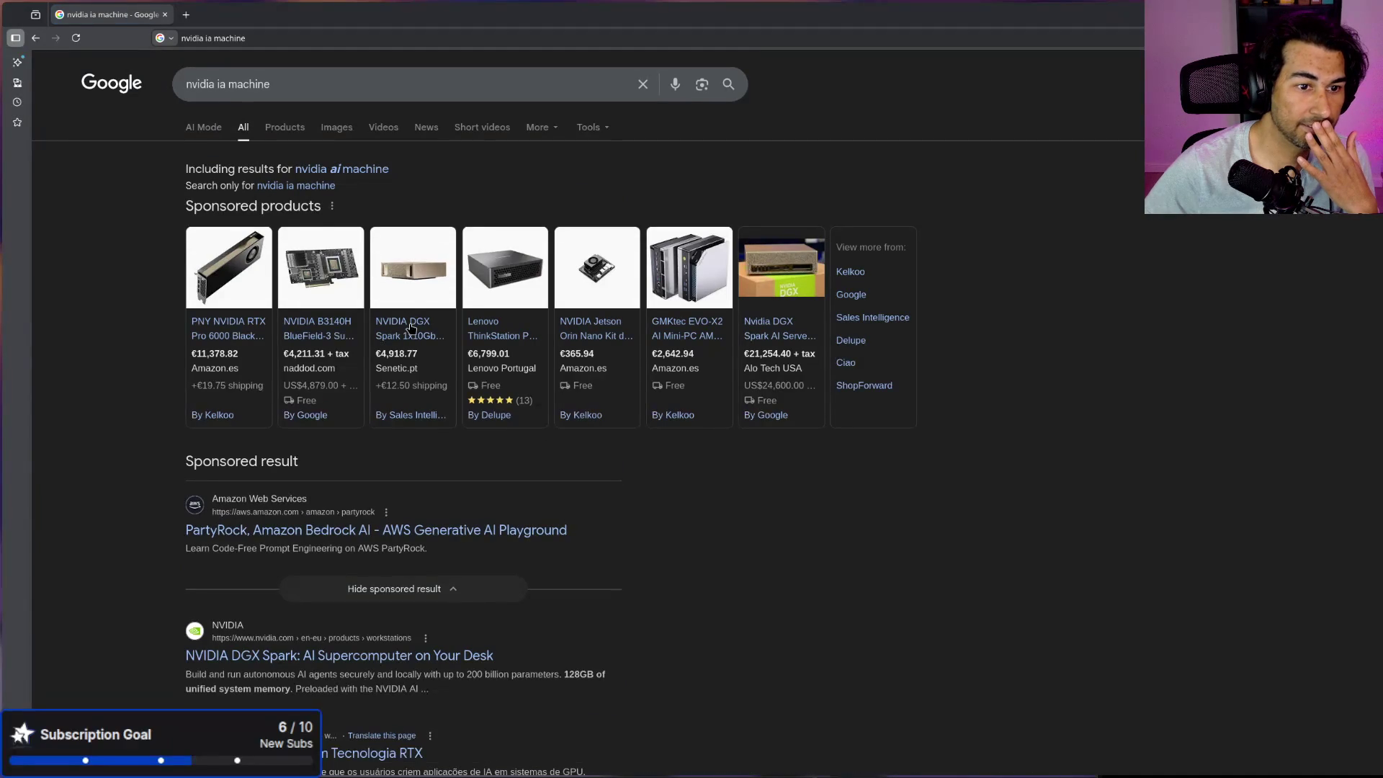
left_click(411, 329)
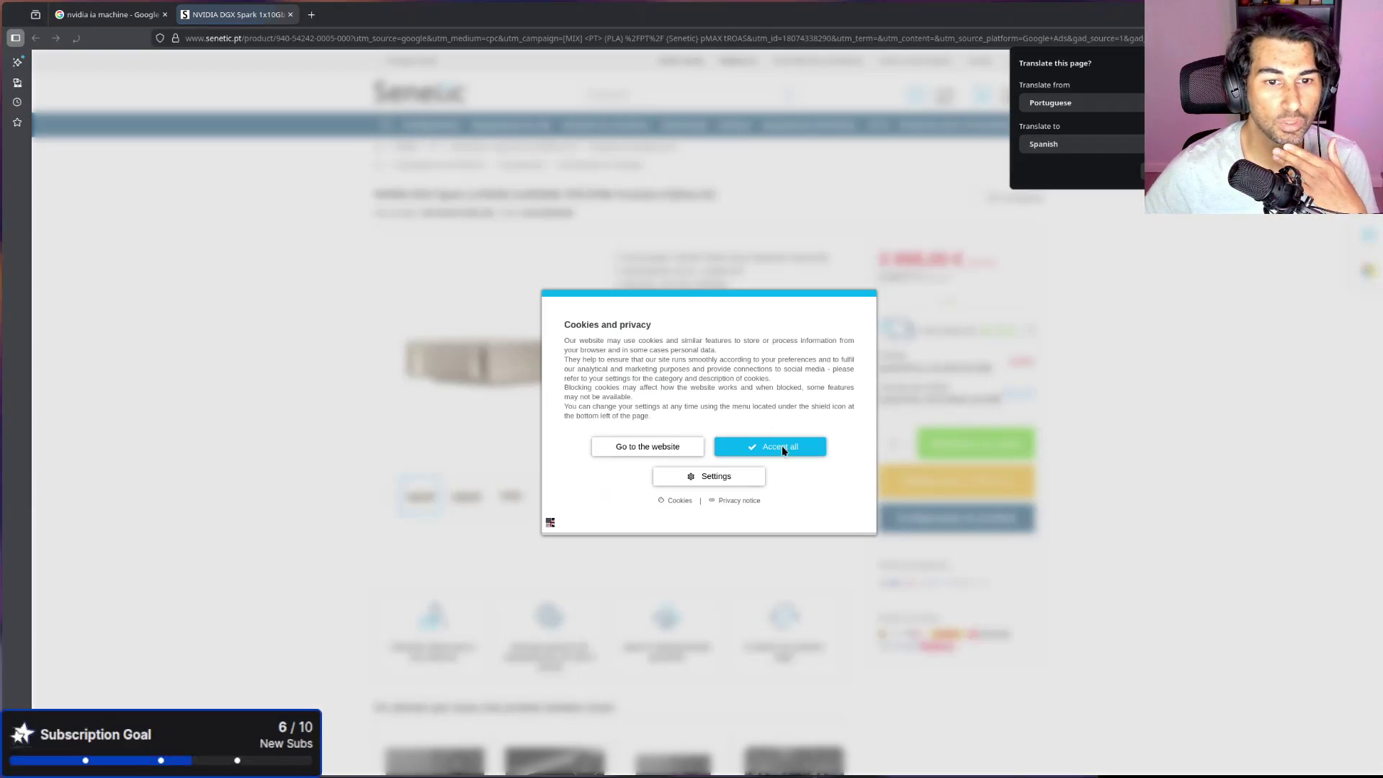
Step: Accept cookies, zoom in and review the DGX Spark 4TB memory specs and price, then open a blank tab
left_click(781, 446)
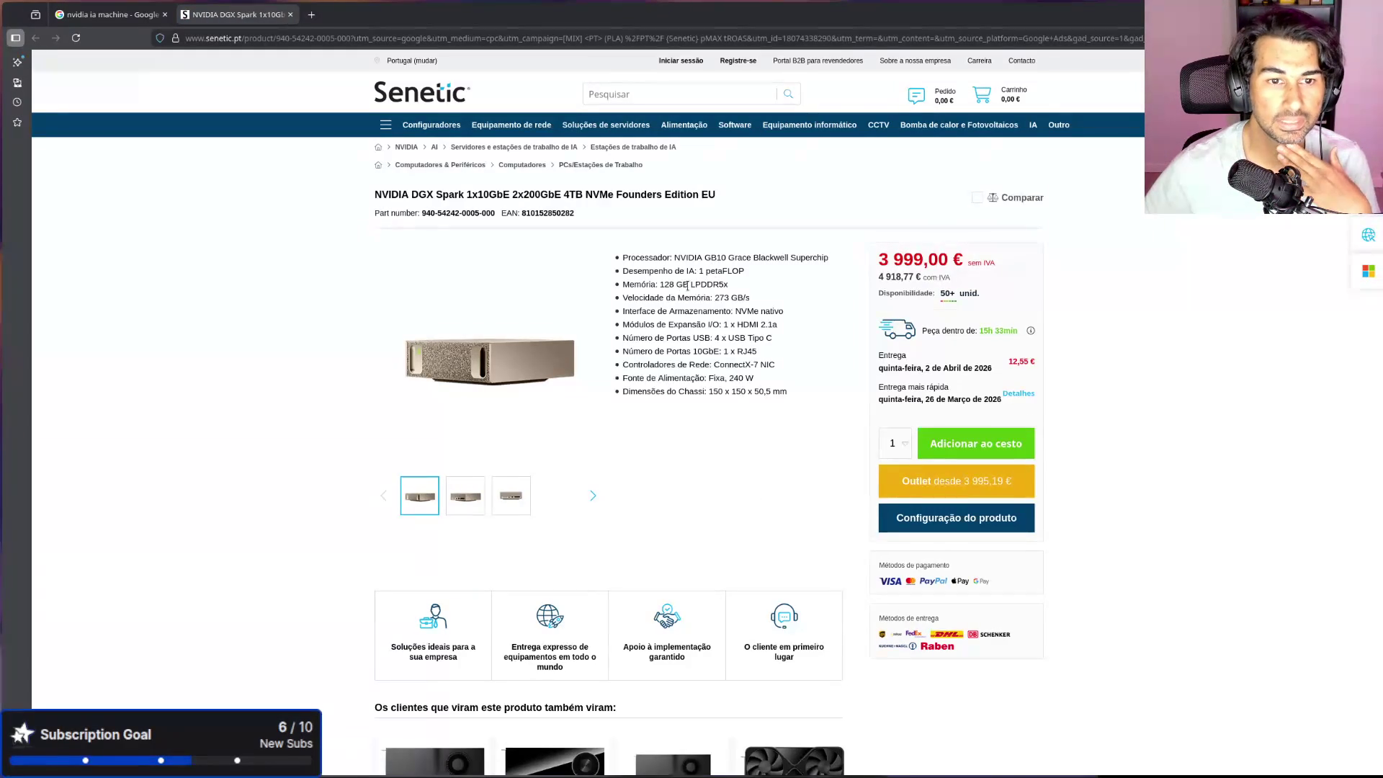
left_click_drag(663, 284, 708, 284)
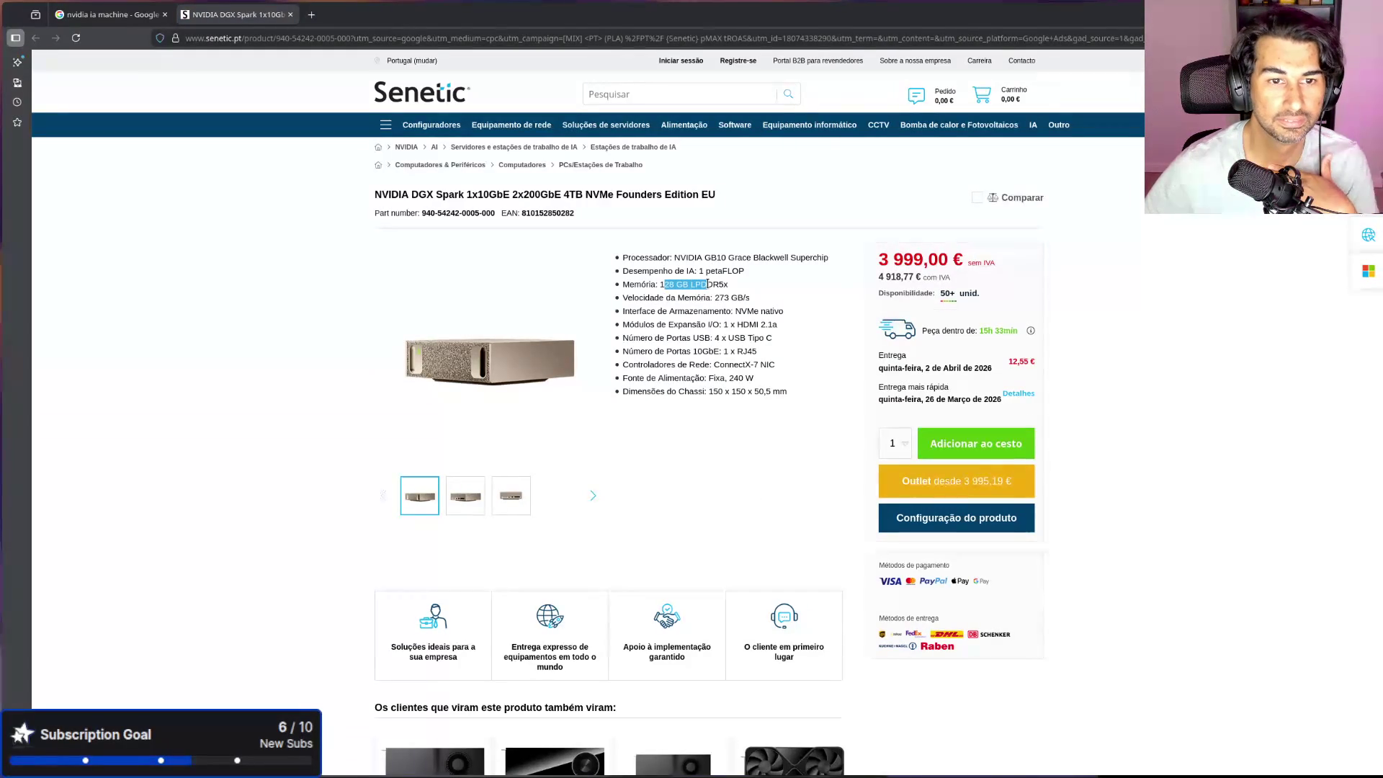
left_click(728, 325)
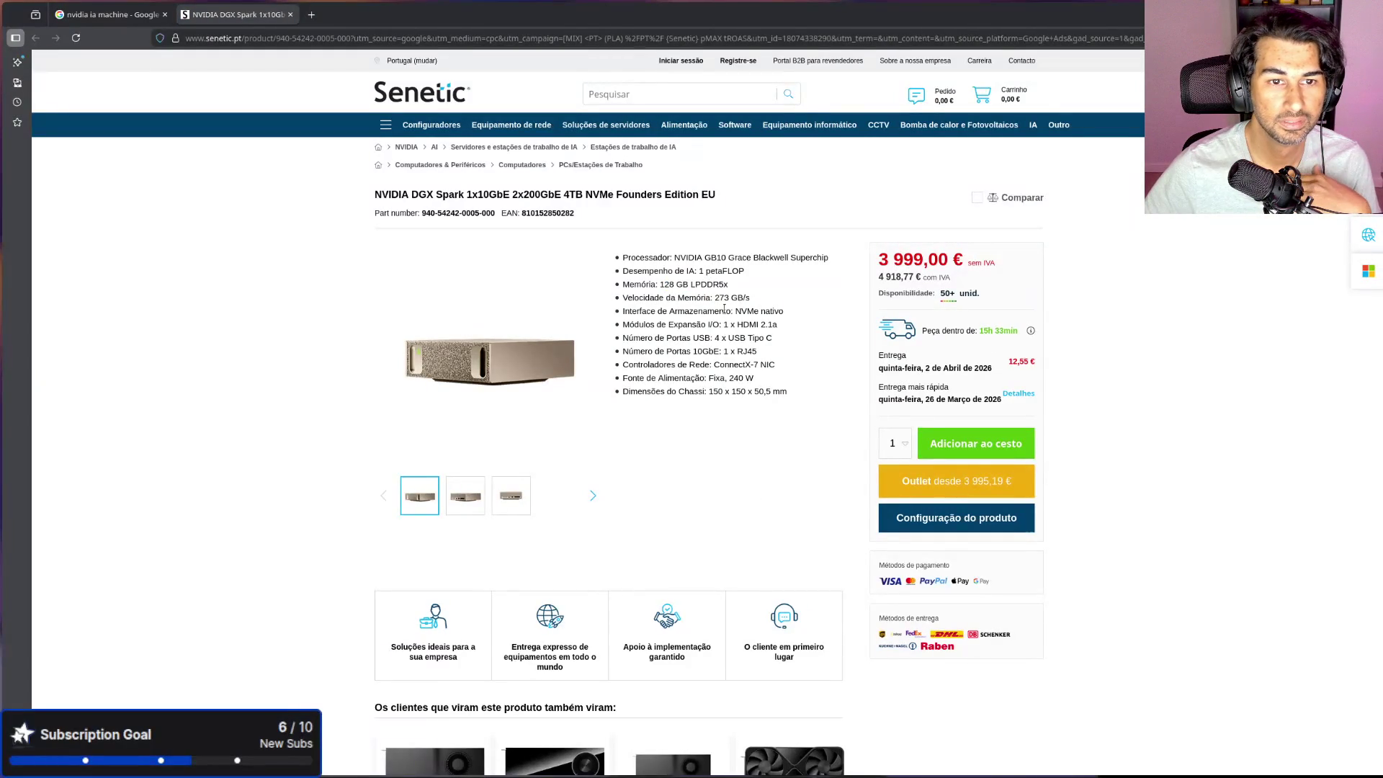
key("ctrl+plus")
key("ctrl+plus")
key("ctrl+plus")
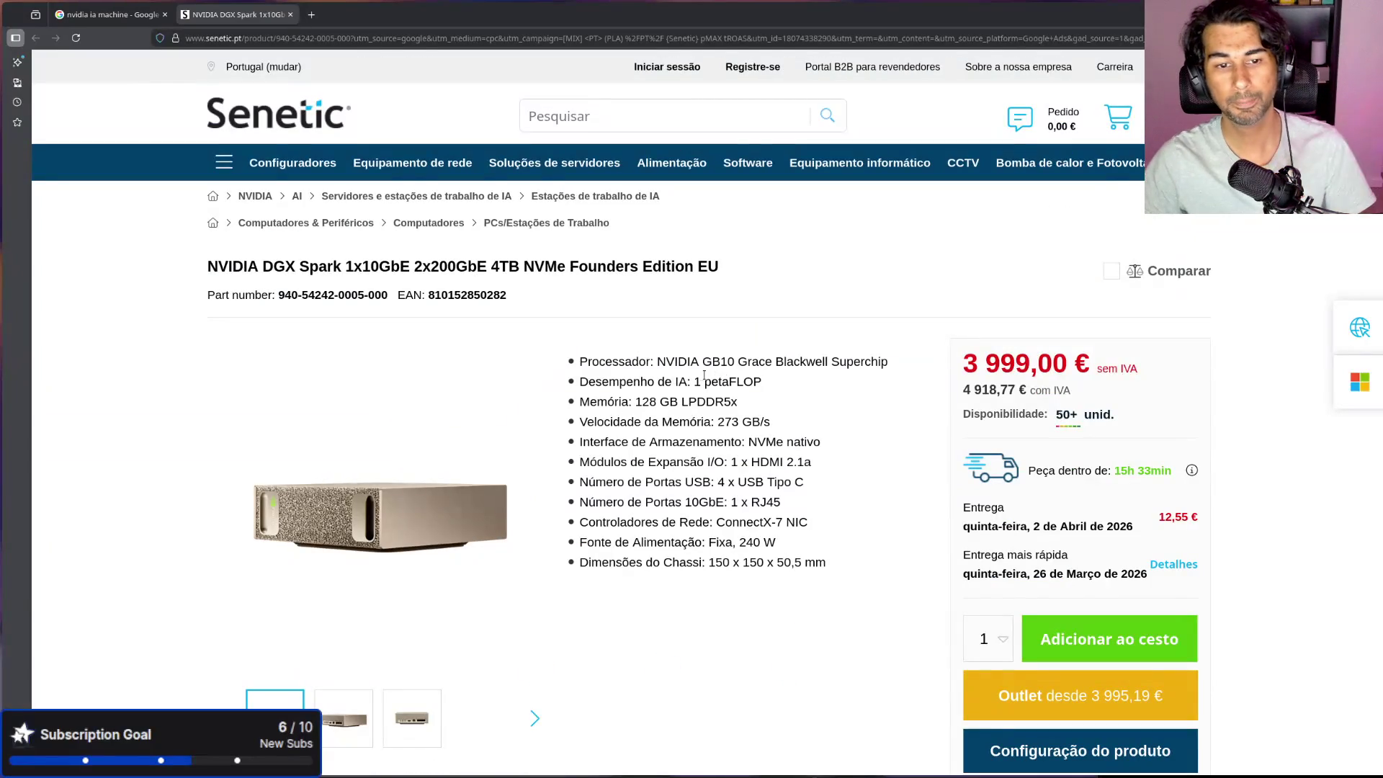
scroll(712, 397, "down", 1)
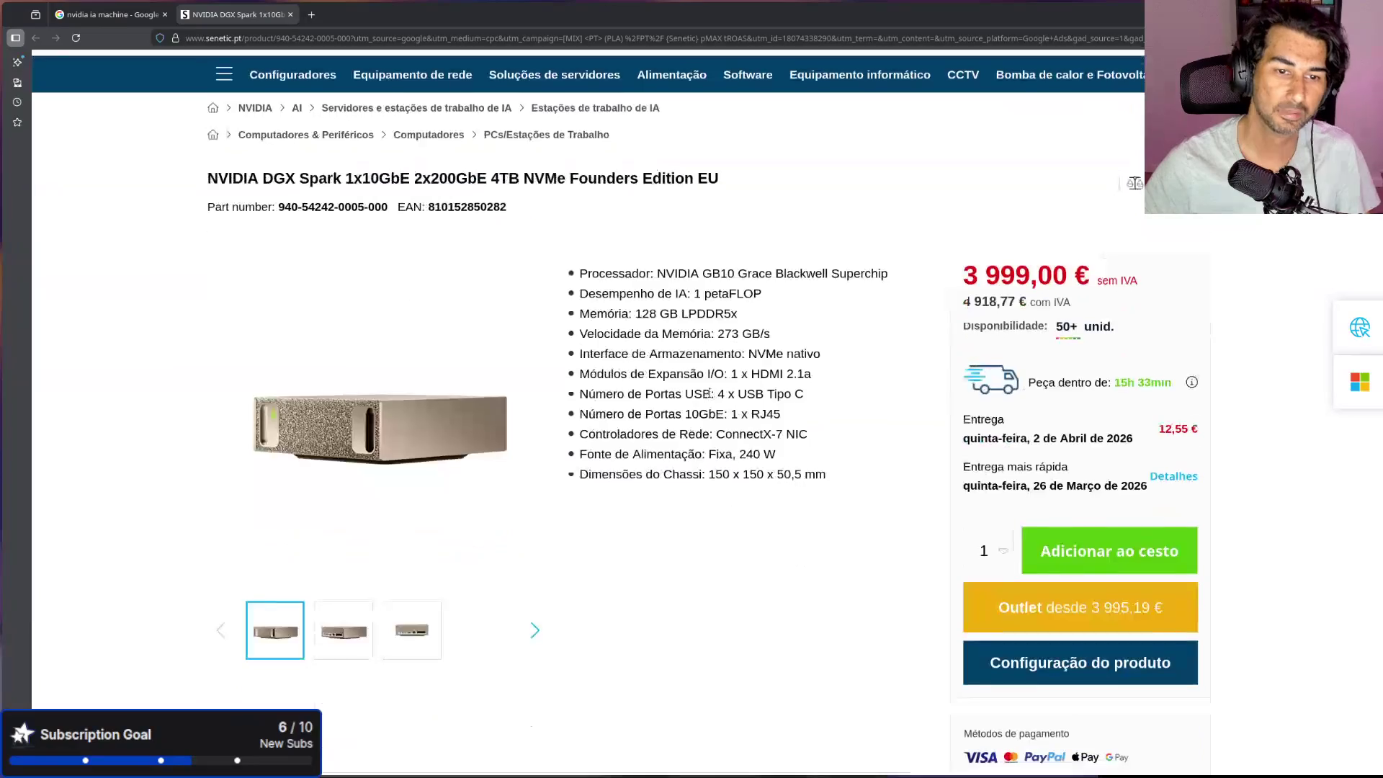
scroll(615, 603, "down", 6)
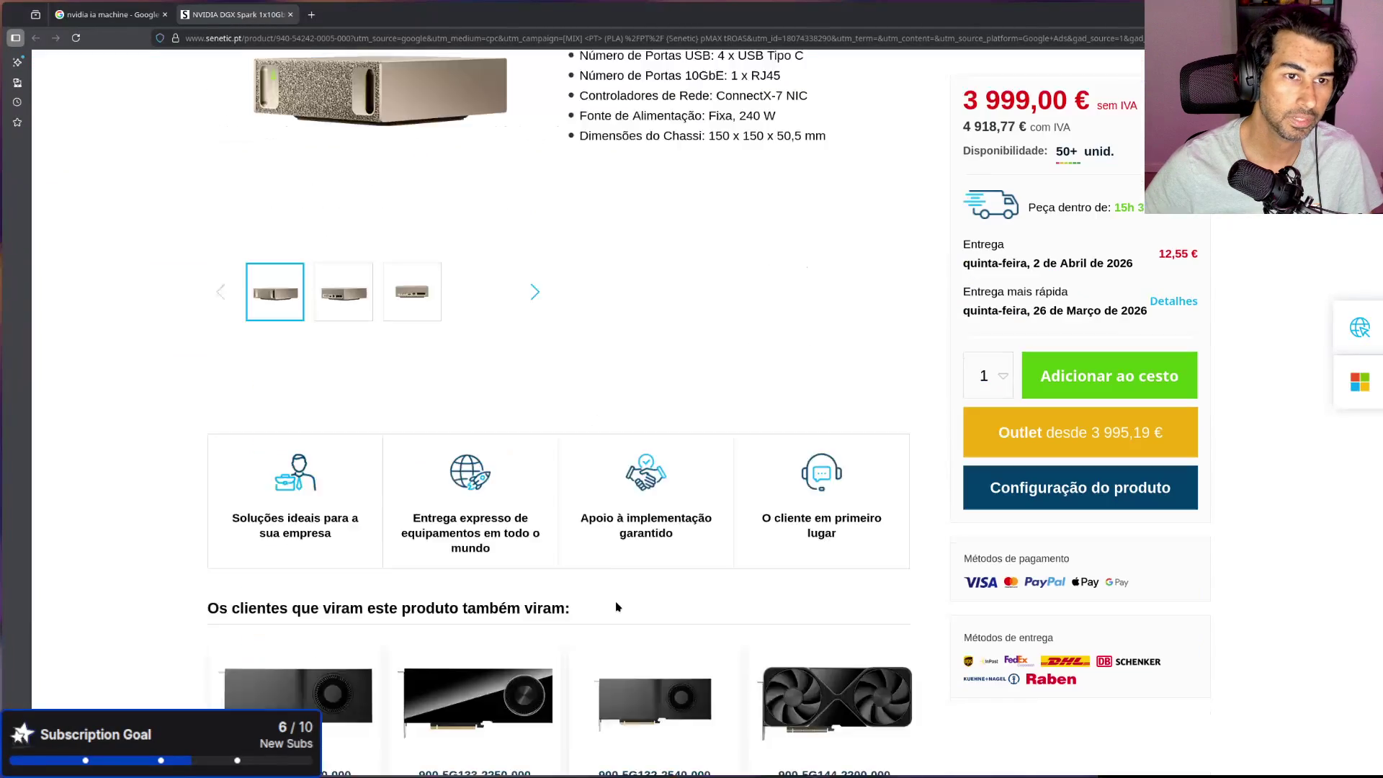
scroll(616, 607, "up", 3)
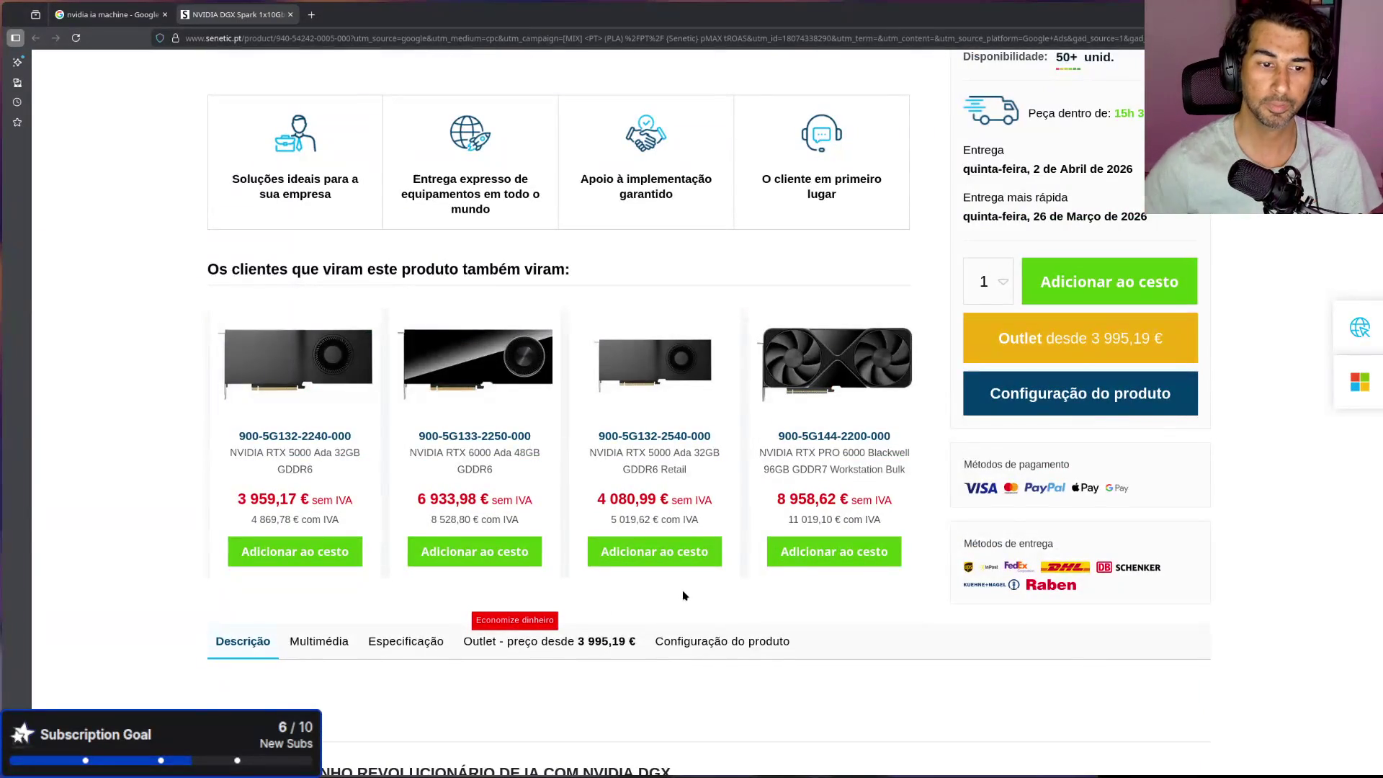
scroll(682, 594, "down", 2)
scroll(683, 594, "up", 3)
scroll(682, 593, "up", 8)
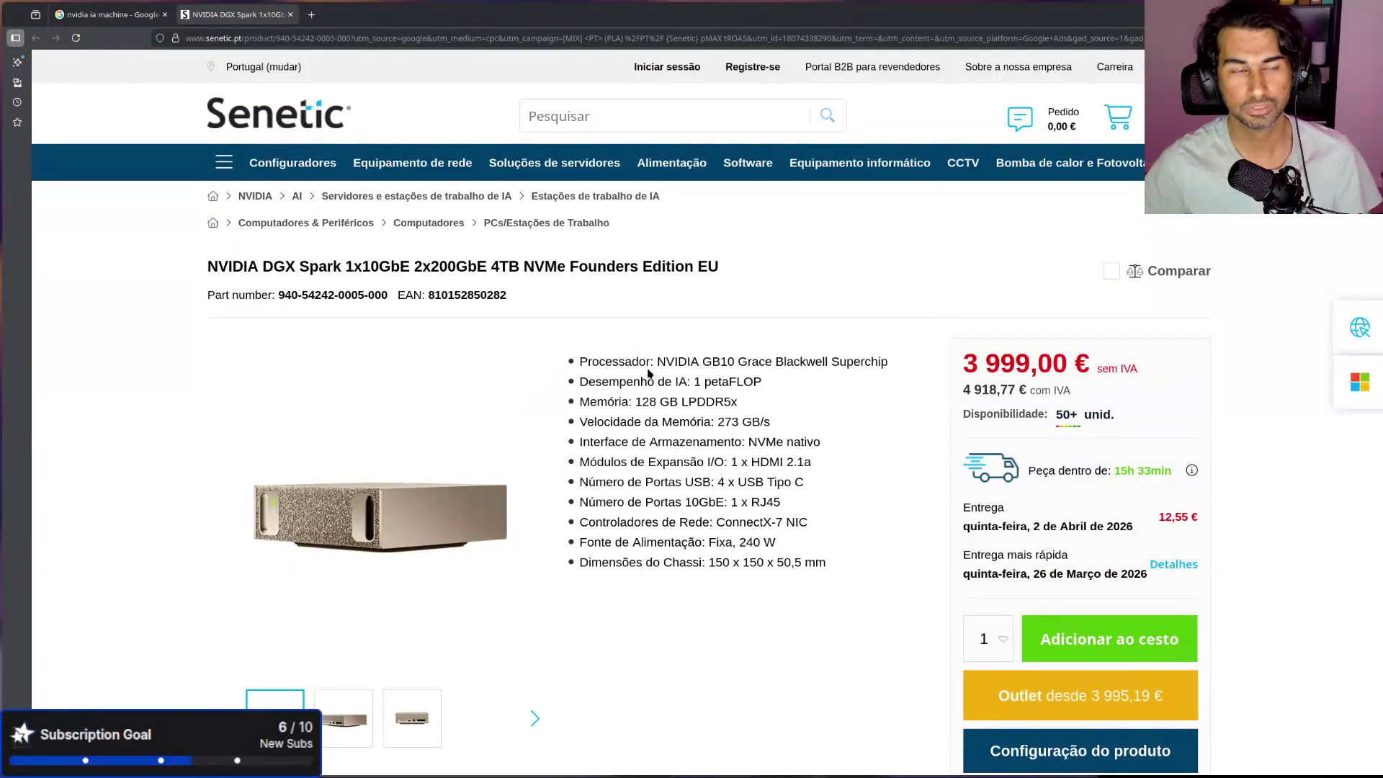
left_click(311, 14)
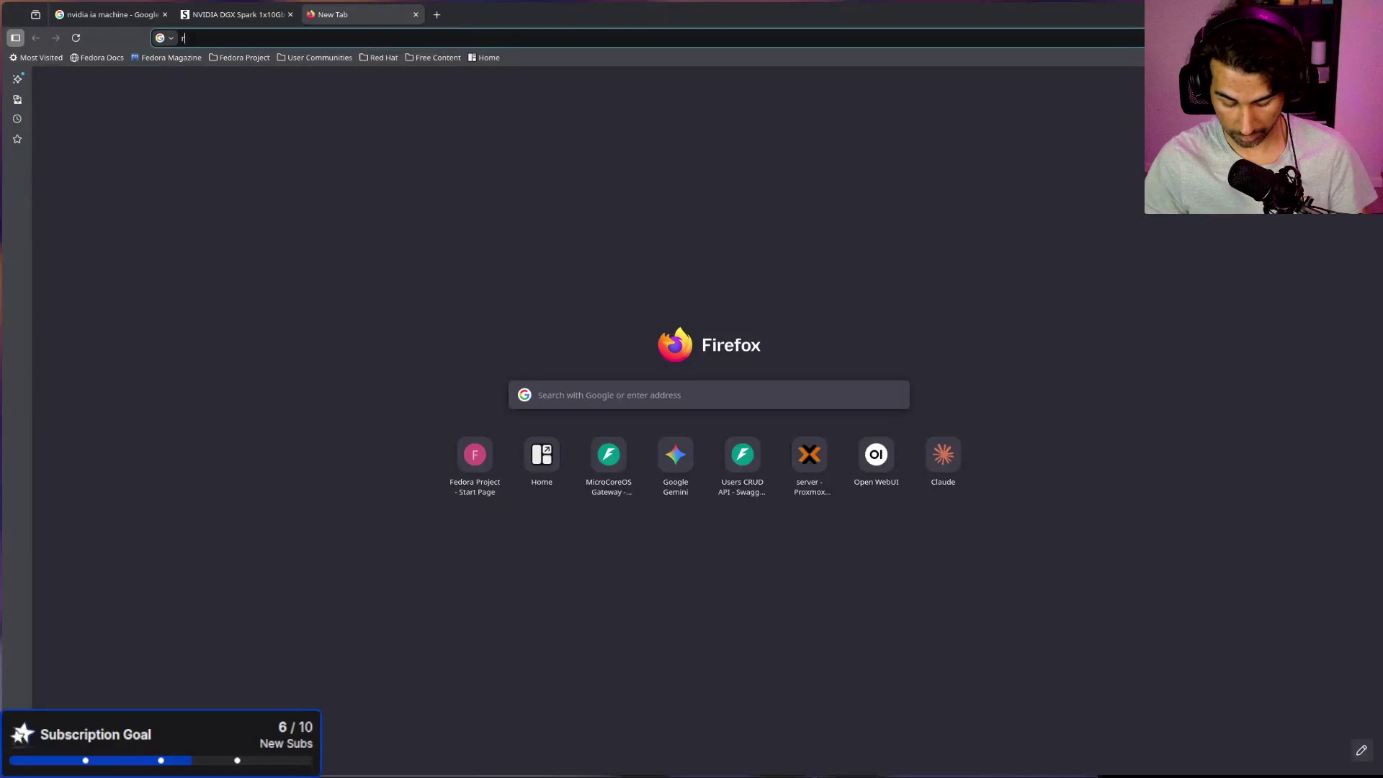
Step: Search Google for 'runpod.ia' and browse Runpod's GPU cloud results before returning to DGX Spark
type("runpod.ia")
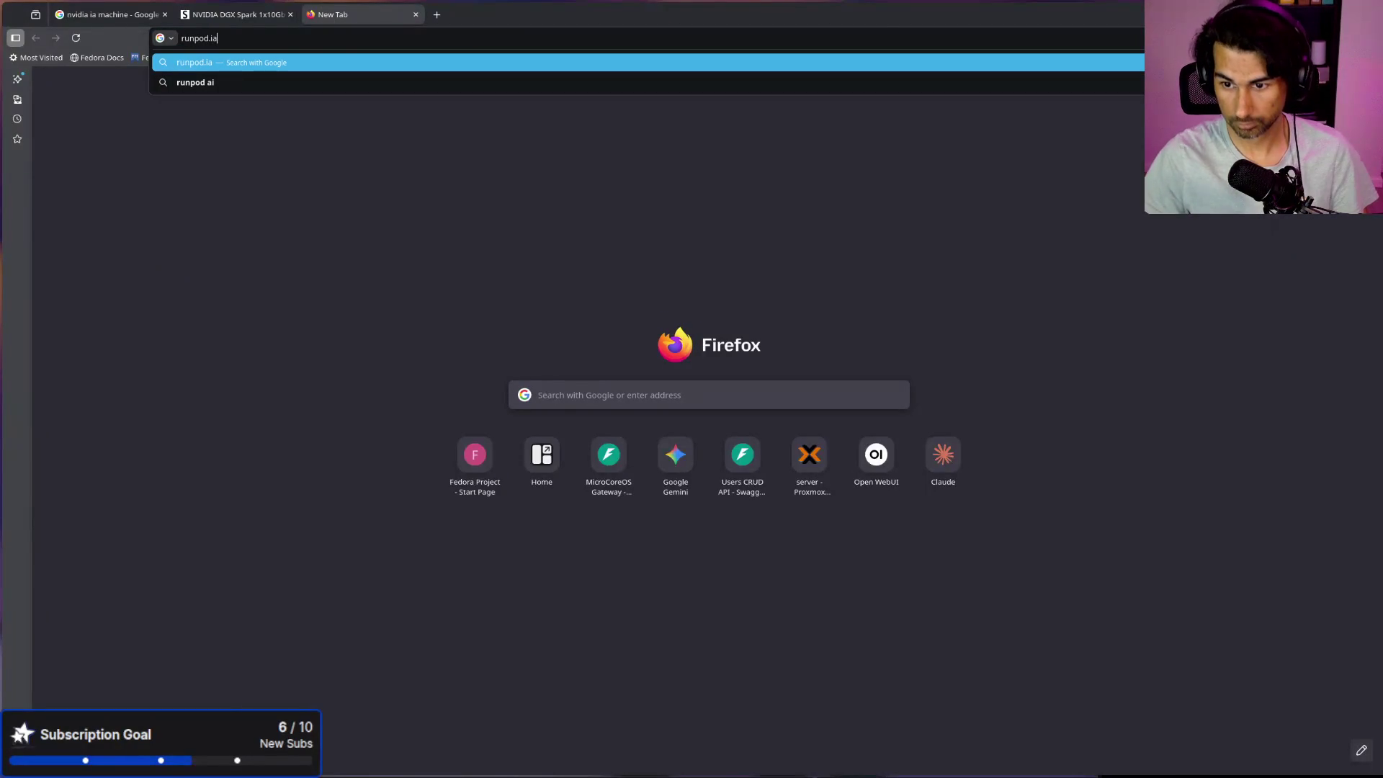
left_click(286, 63)
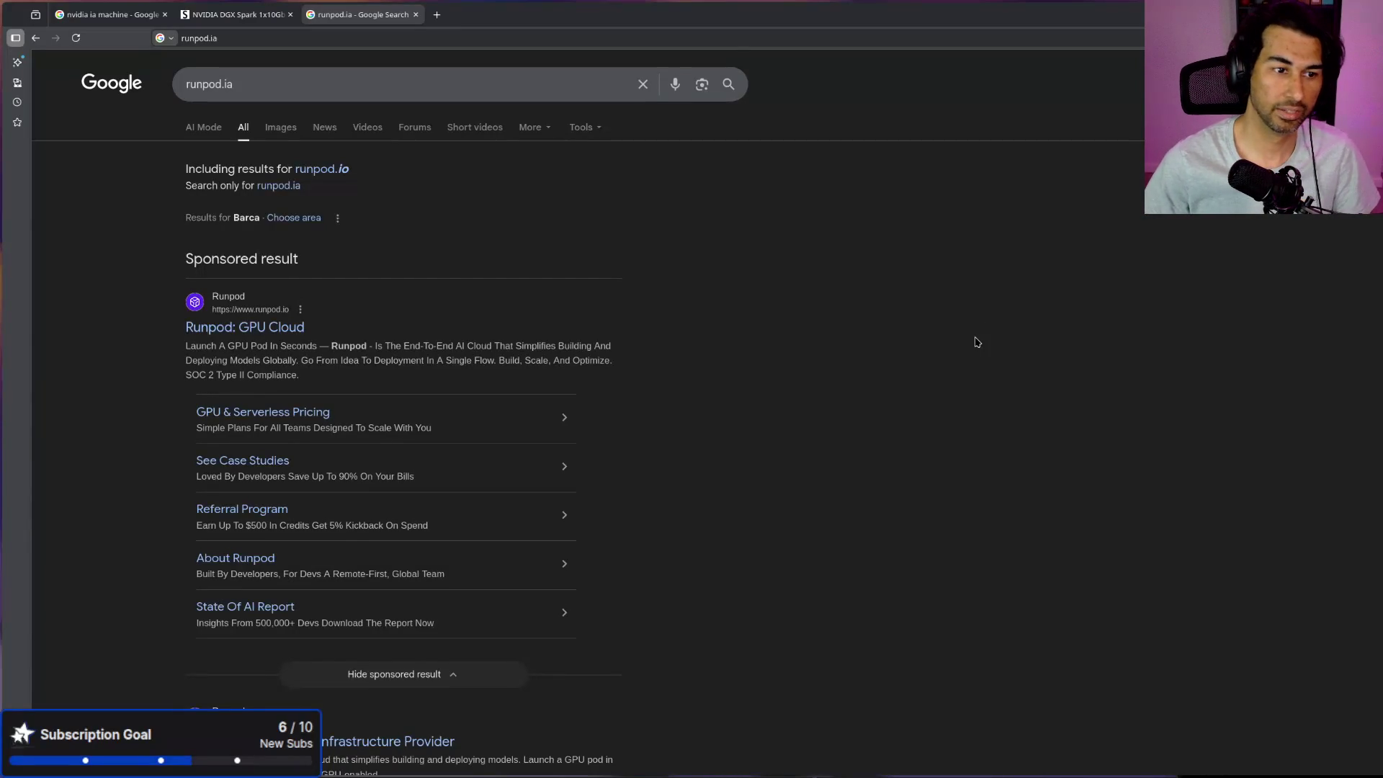
scroll(607, 486, "down", 3)
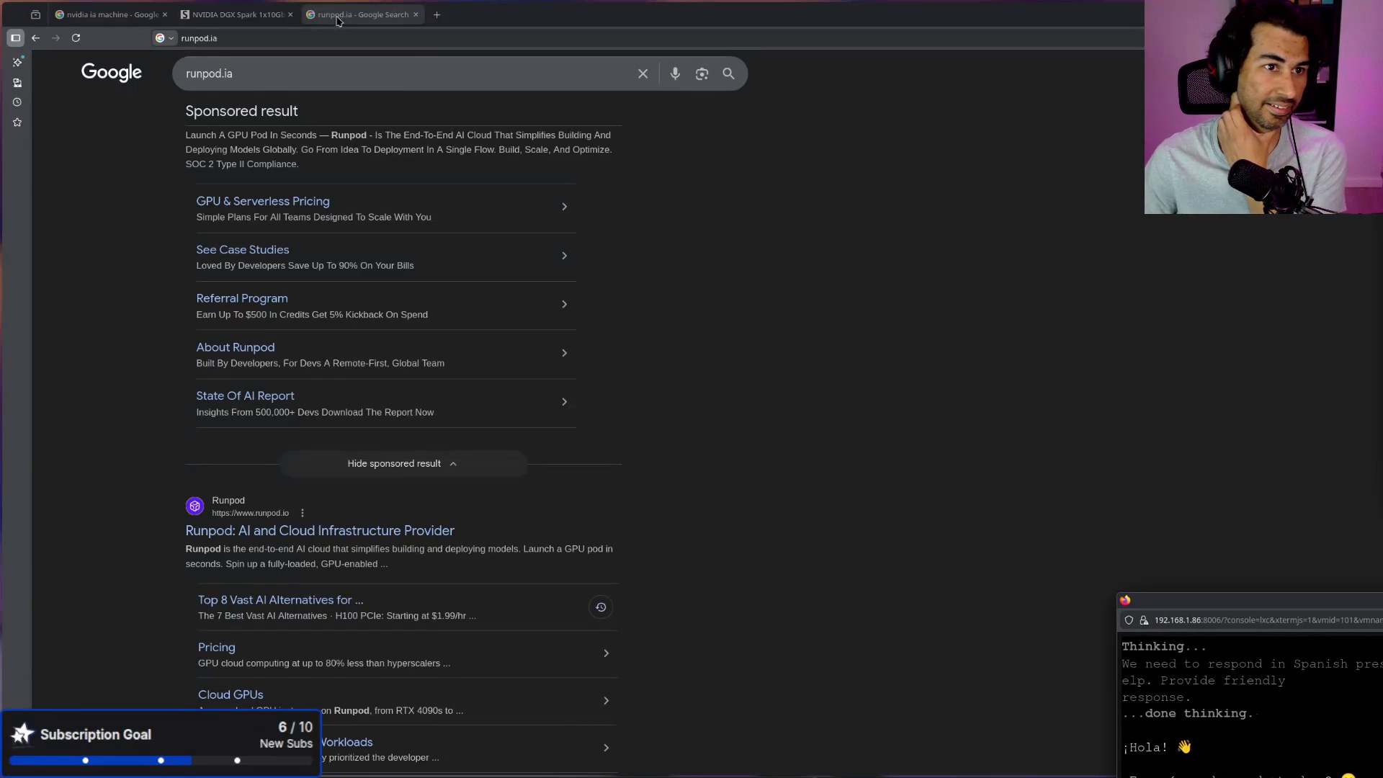
left_click(260, 16)
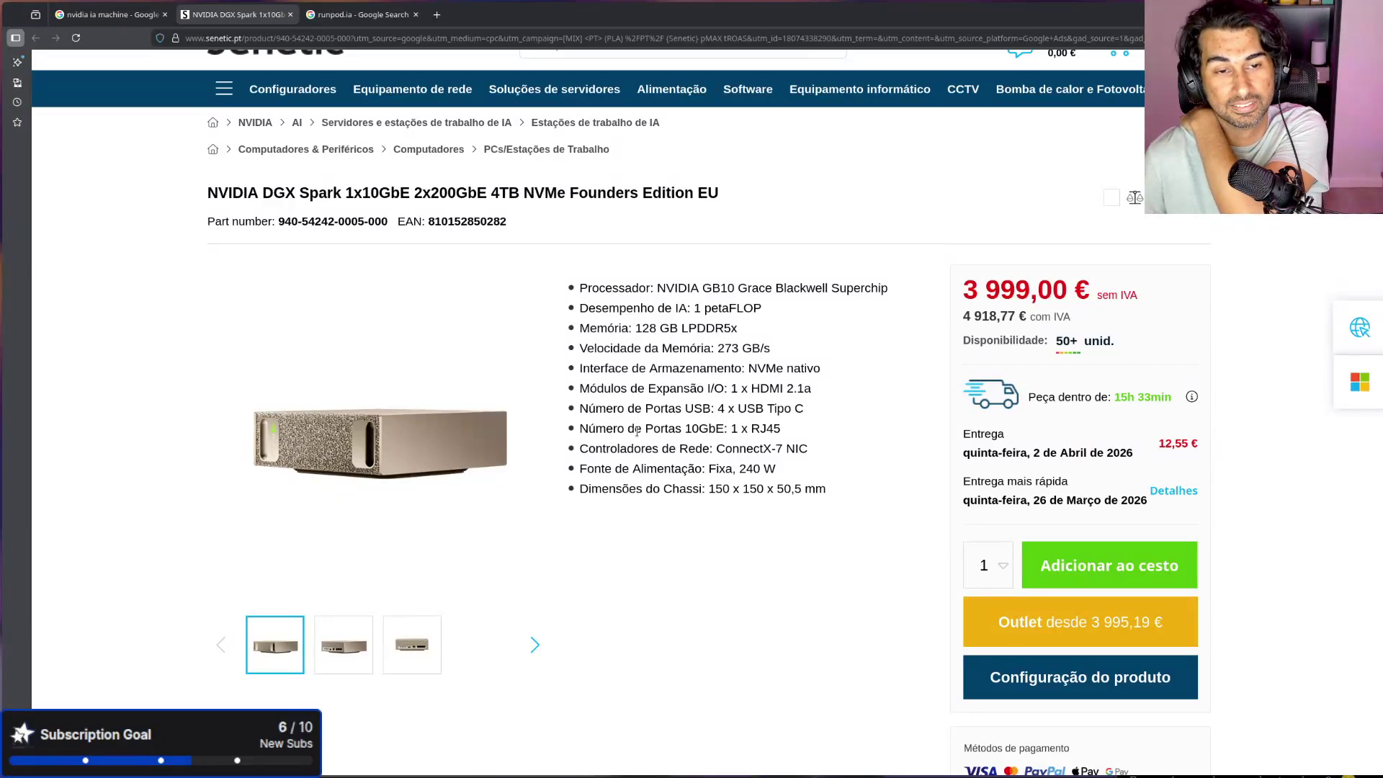
Step: Highlight the 128 GB memory figure on the DGX Spark page and scroll through the specs
left_click_drag(629, 327, 678, 329)
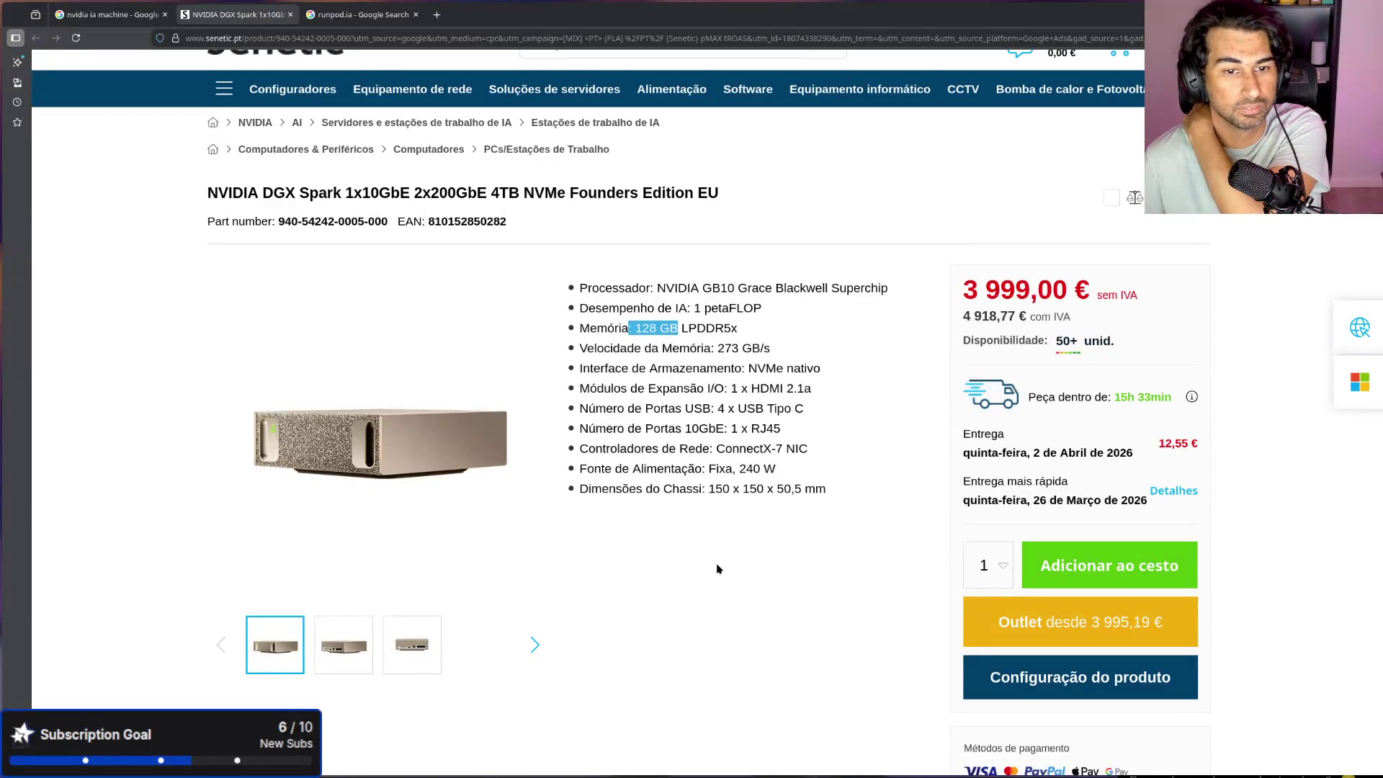
scroll(705, 544, "down", 15)
scroll(717, 568, "down", 5)
scroll(694, 436, "up", 20)
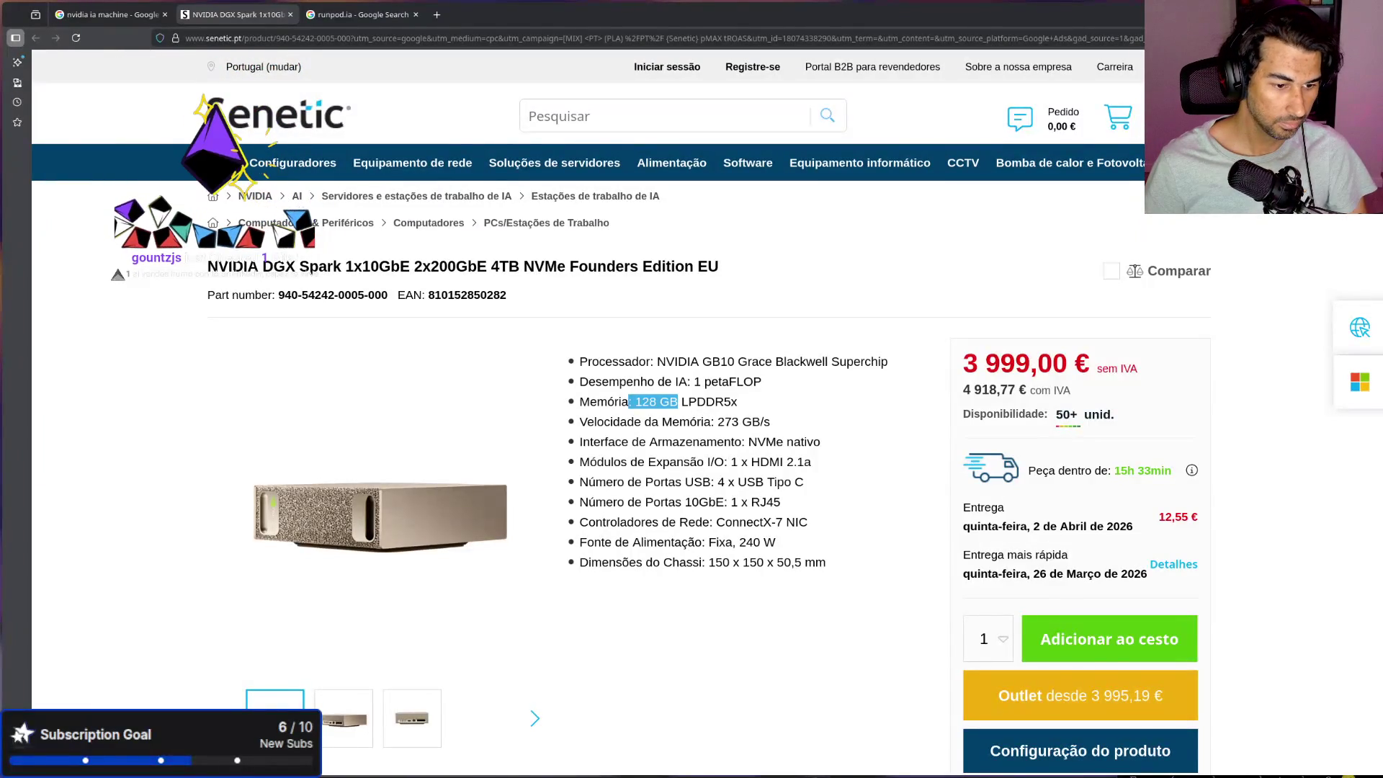
Step: Reposition the OBS Twitch source properties window and close it with OK
key("alt+Tab")
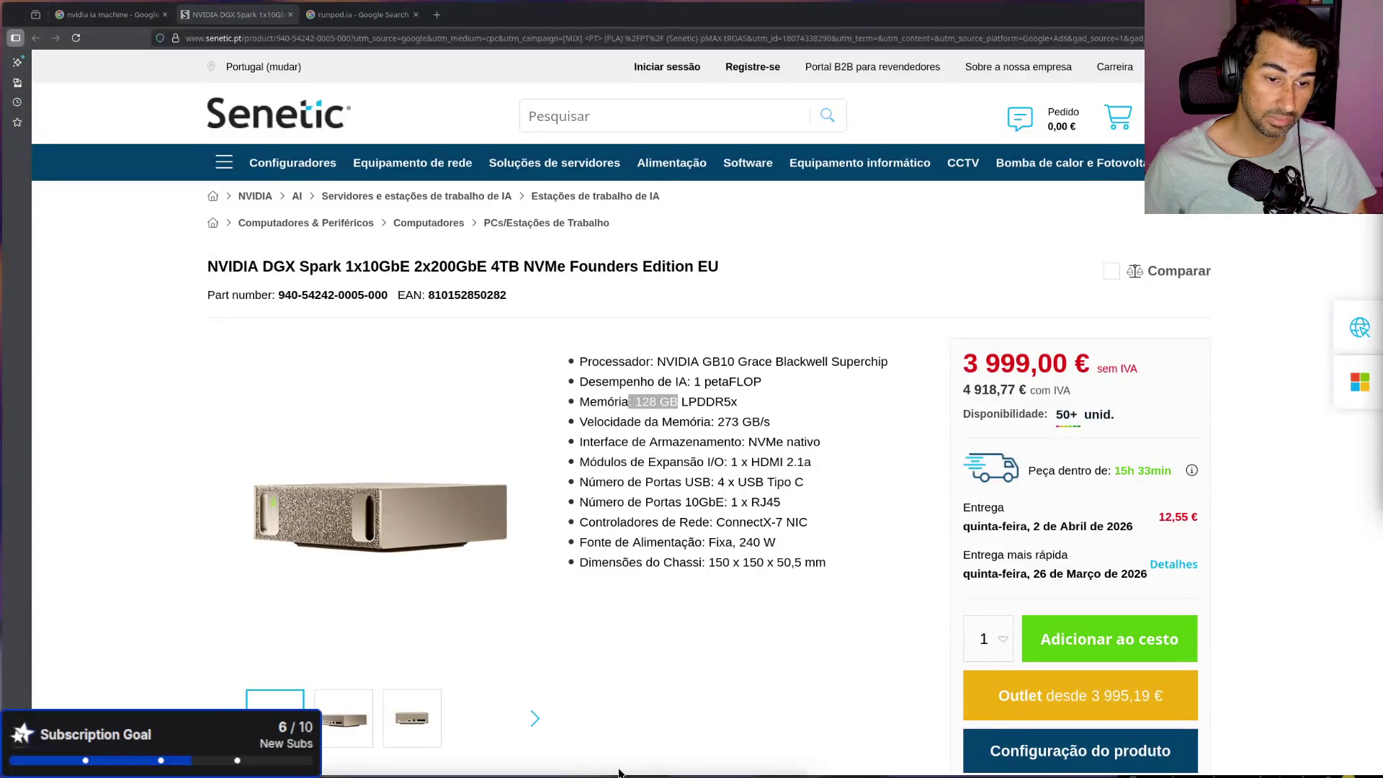
mouse_move(622, 753)
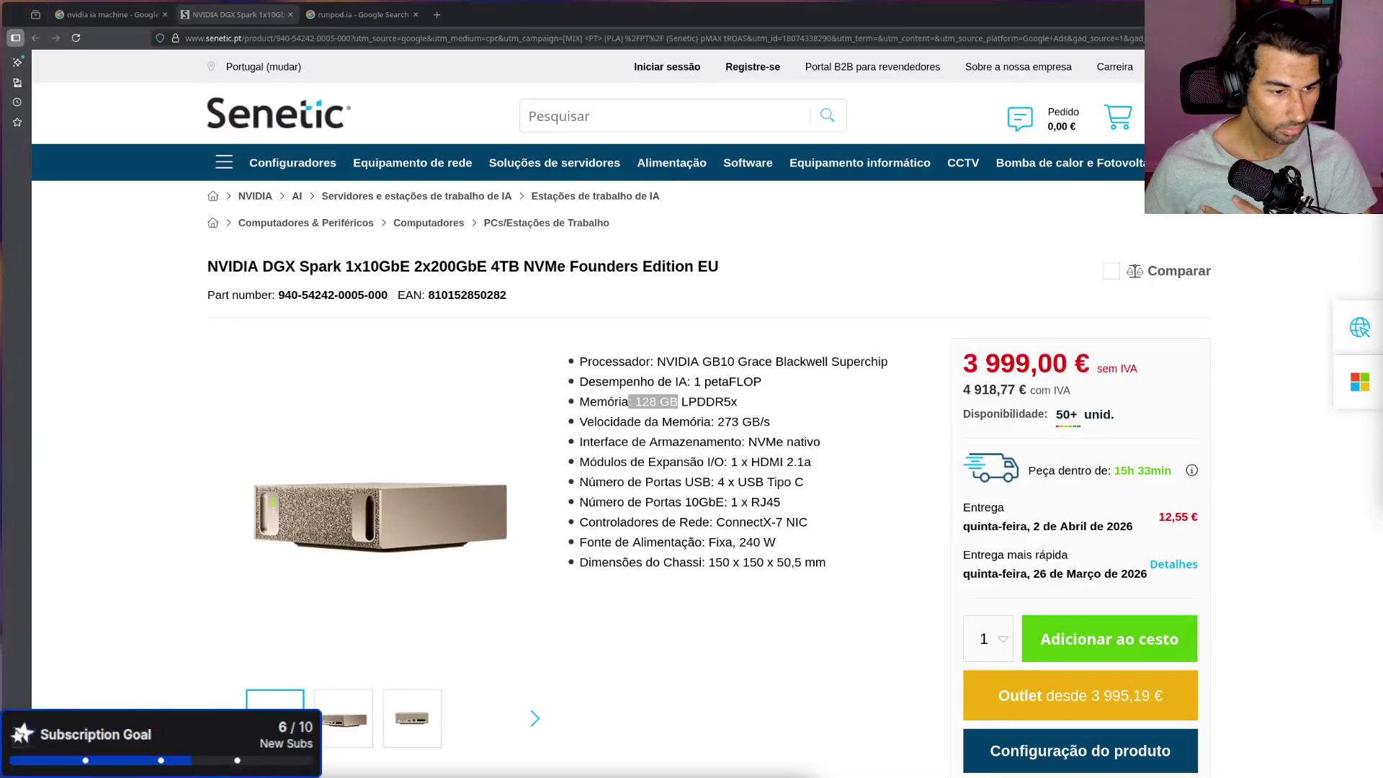
mouse_move(358, 659)
left_mouse_down()
mouse_move(461, 490)
mouse_move(553, 250)
left_mouse_up()
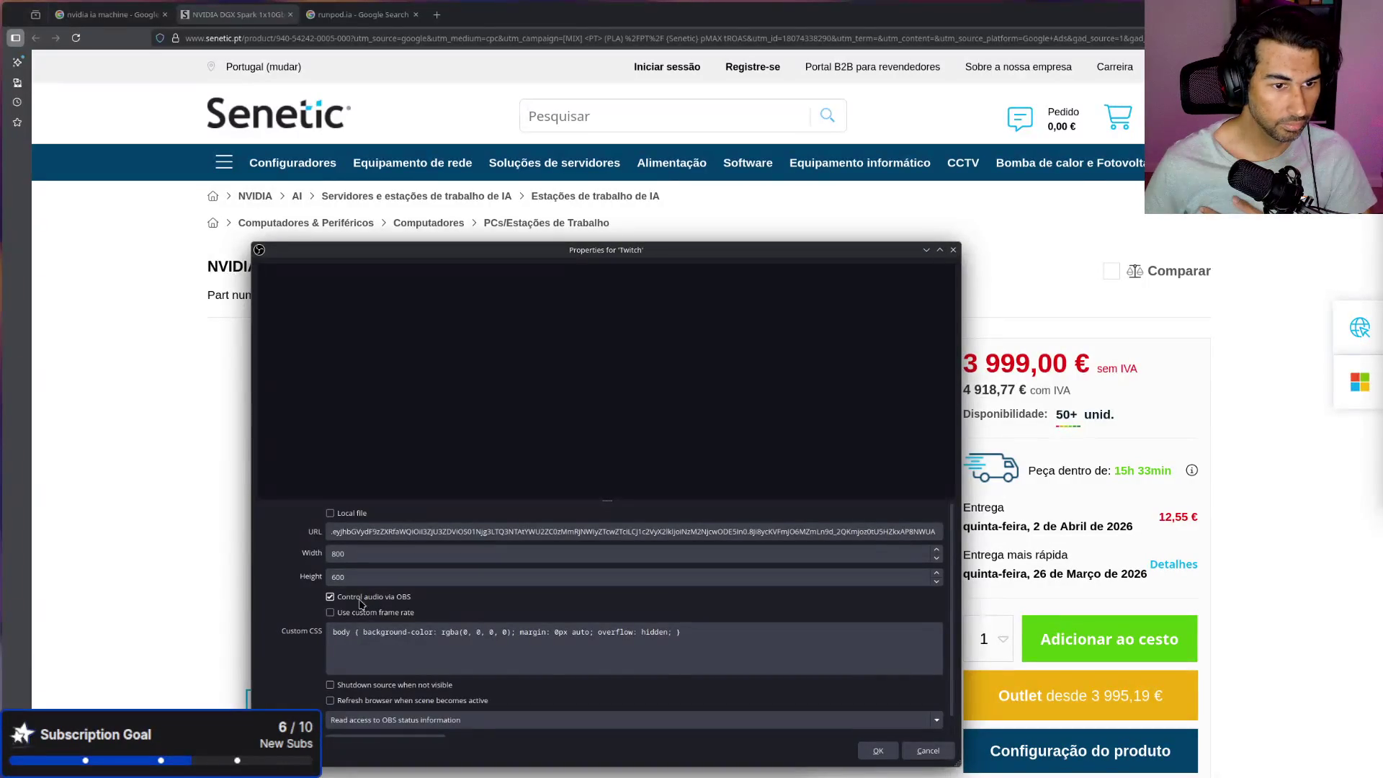
left_click(877, 749)
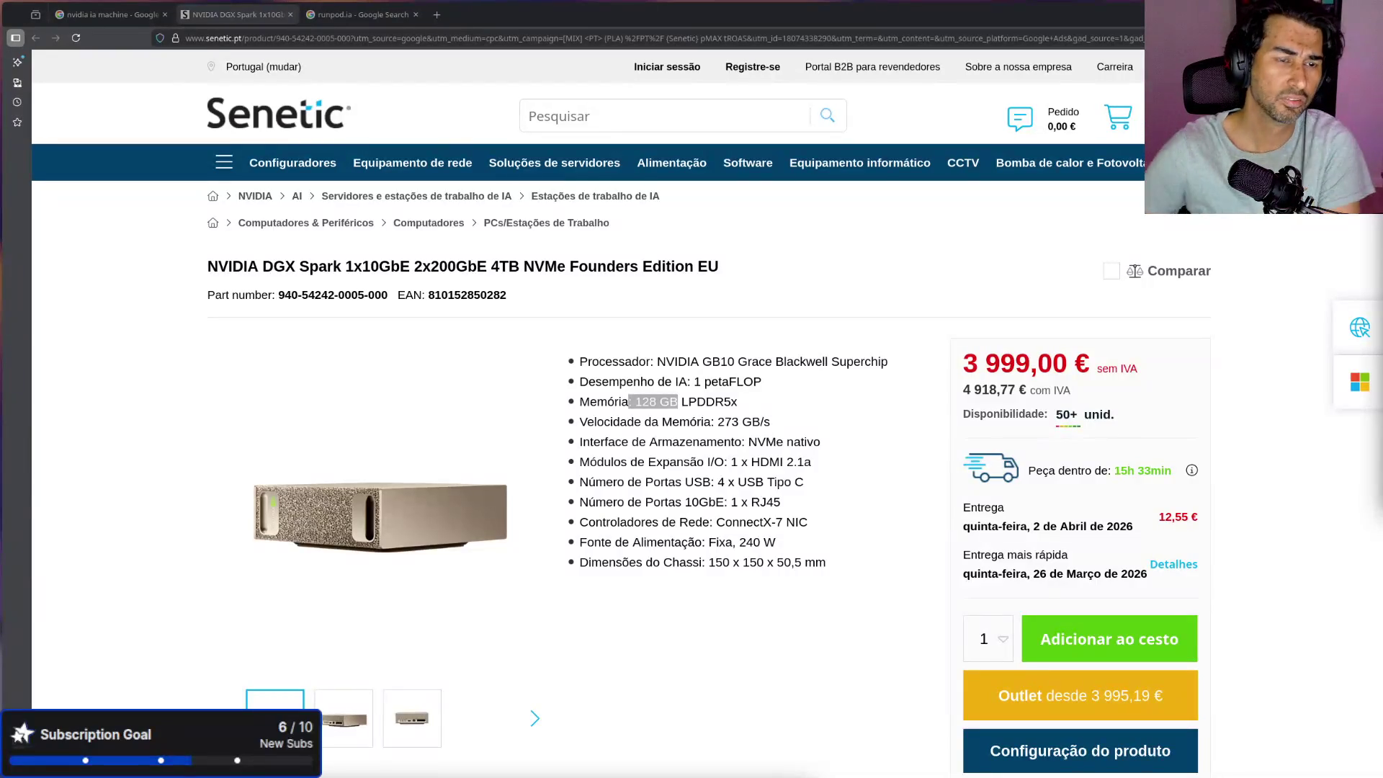
Step: Compare the 3 999,00 € price against the 128 GB LPDDR5x memory spec, then open a blank tab
left_click(661, 389)
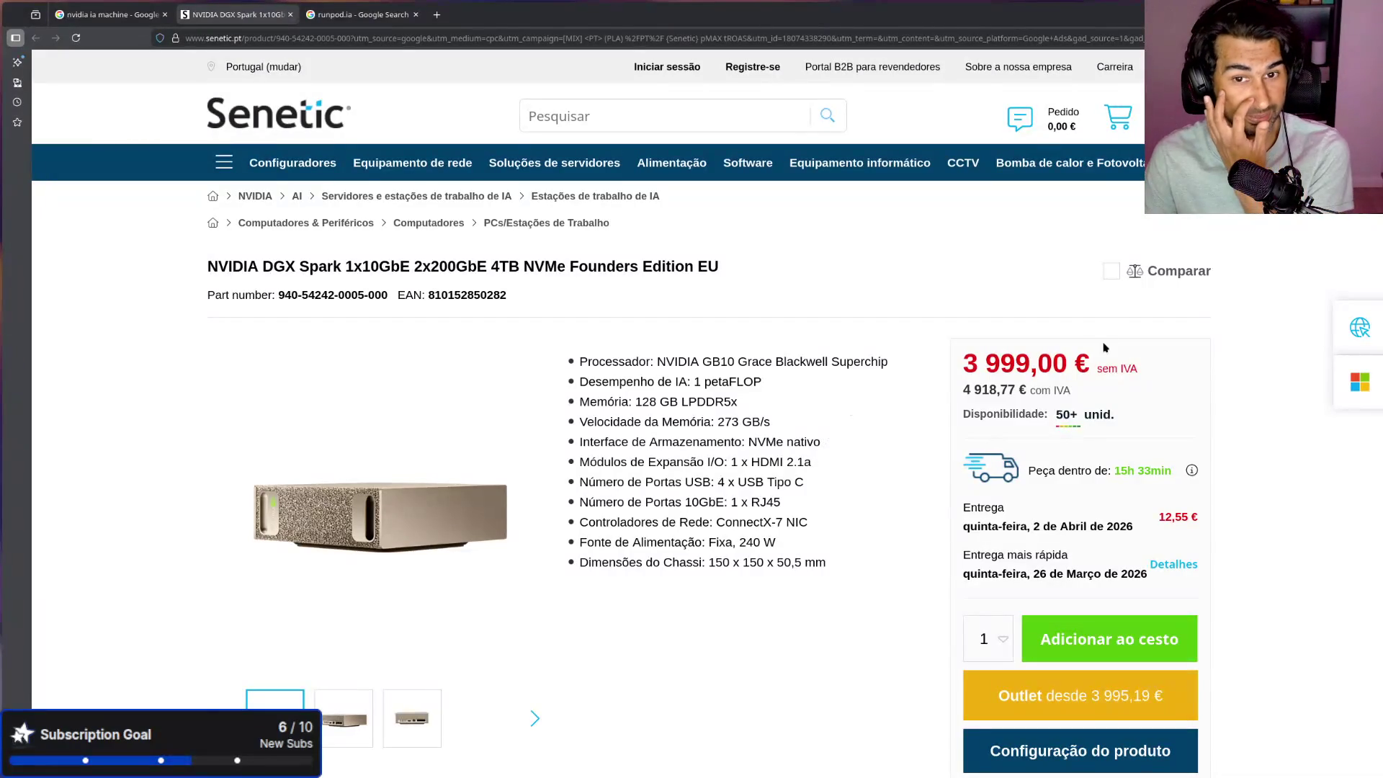
left_click_drag(1098, 367, 973, 365)
left_click_drag(747, 403, 637, 398)
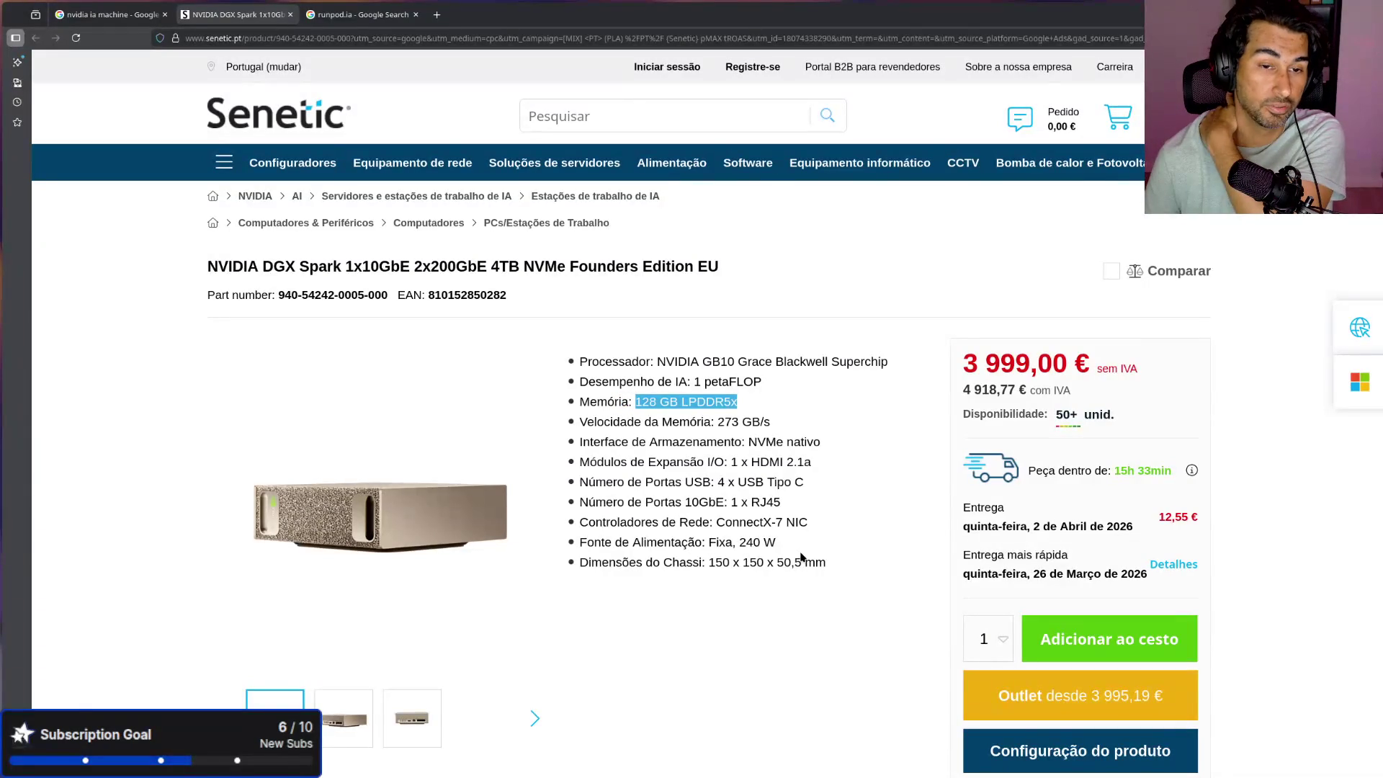
left_click_drag(772, 400, 639, 397)
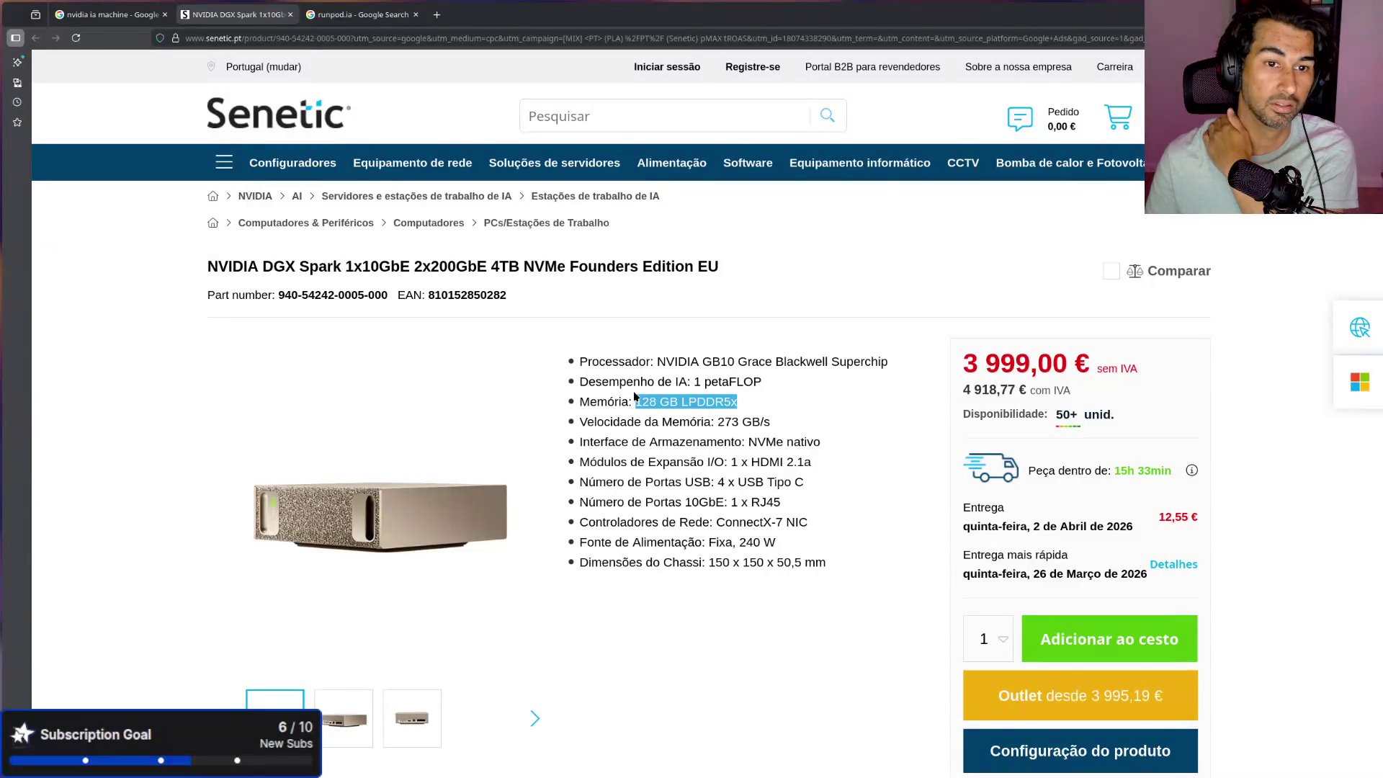
left_click(866, 439)
left_click_drag(1072, 357, 978, 362)
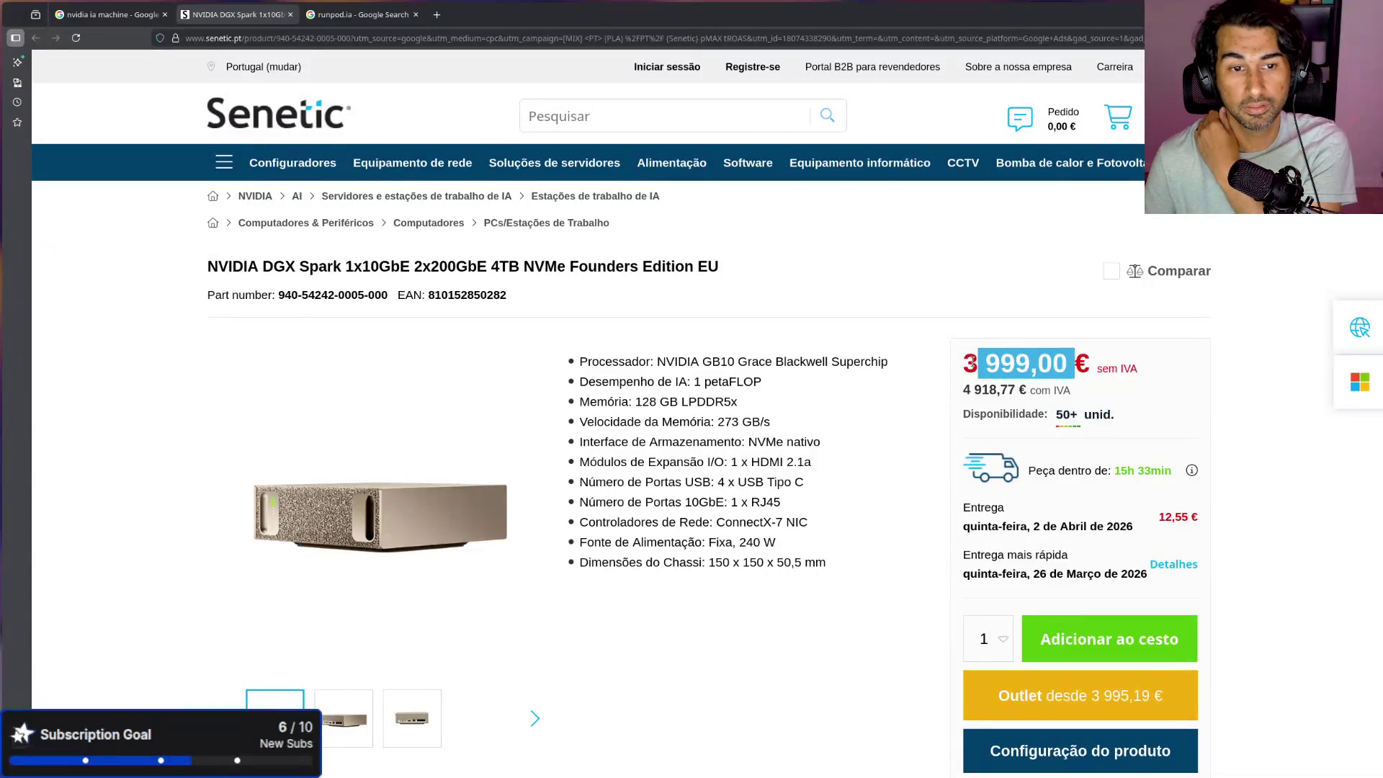
left_click_drag(630, 402, 738, 402)
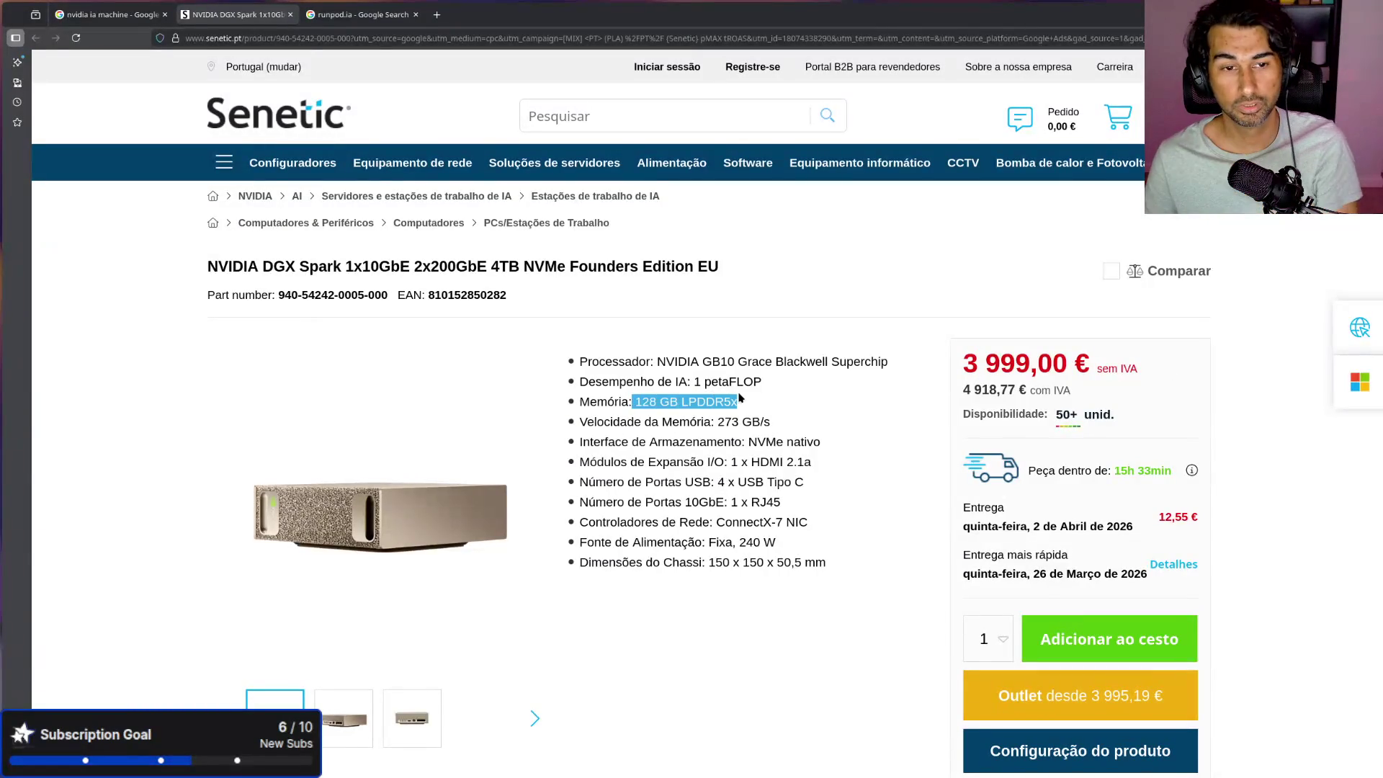
left_click(437, 15)
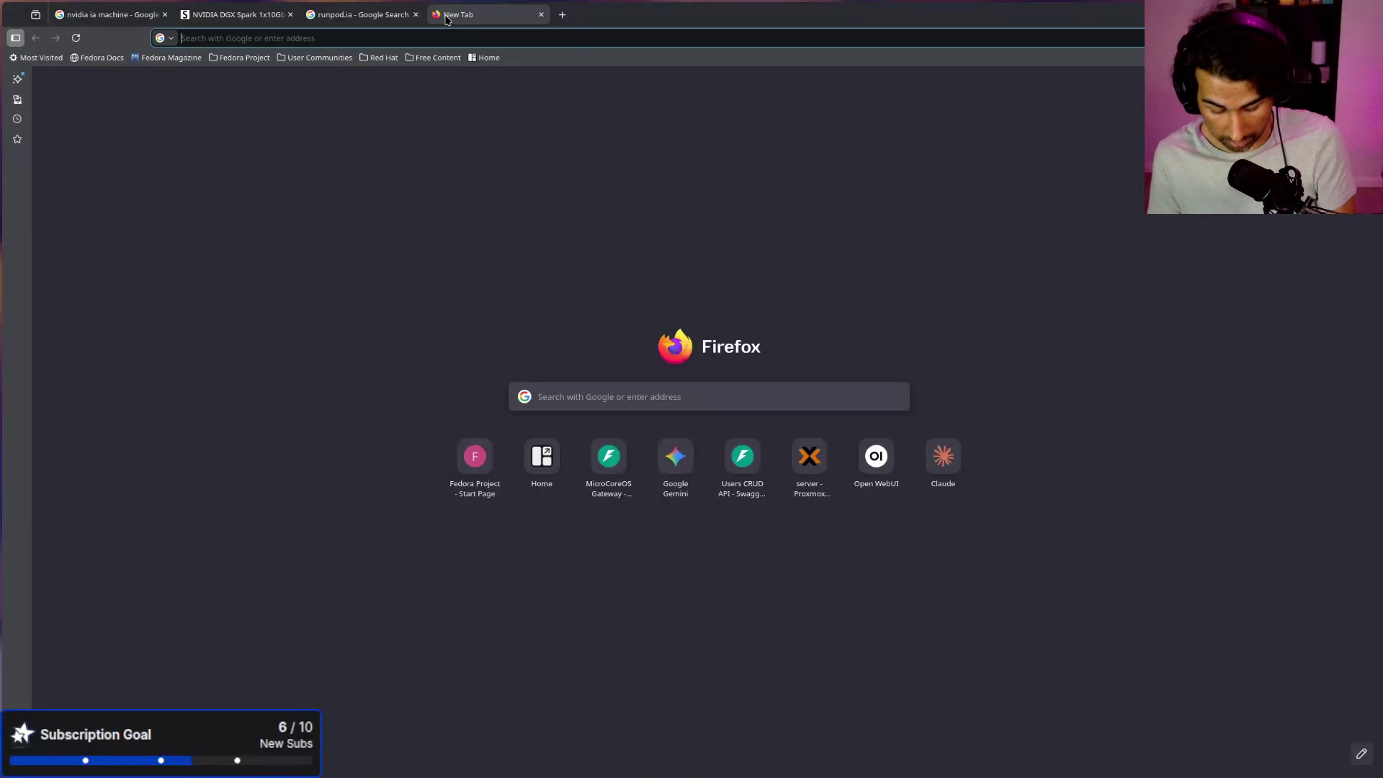
Step: Search Google for '5090' and open CHIP7's ZOTAC GeForce RTX 5090 Solid OC 32GB listing
type("55")
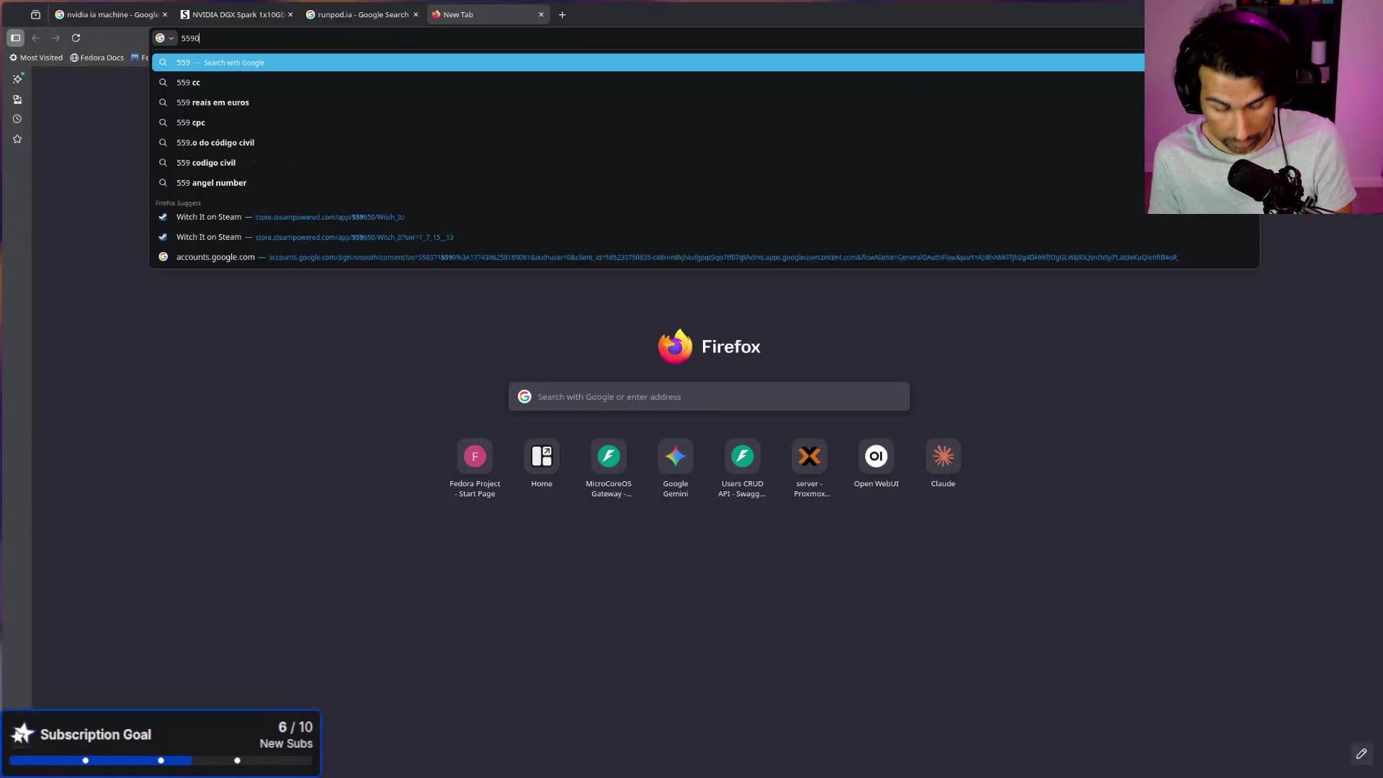
key("BackSpace")
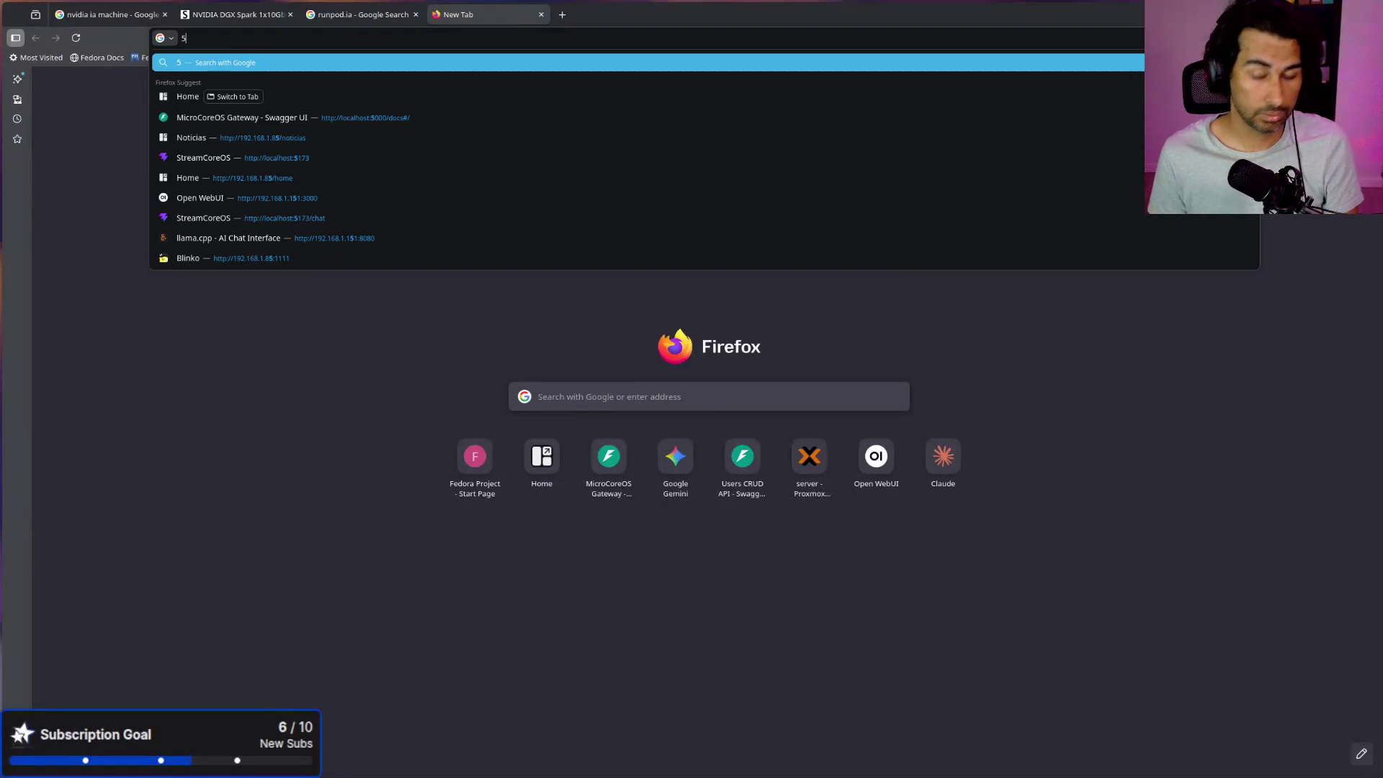
type("090")
key("Return")
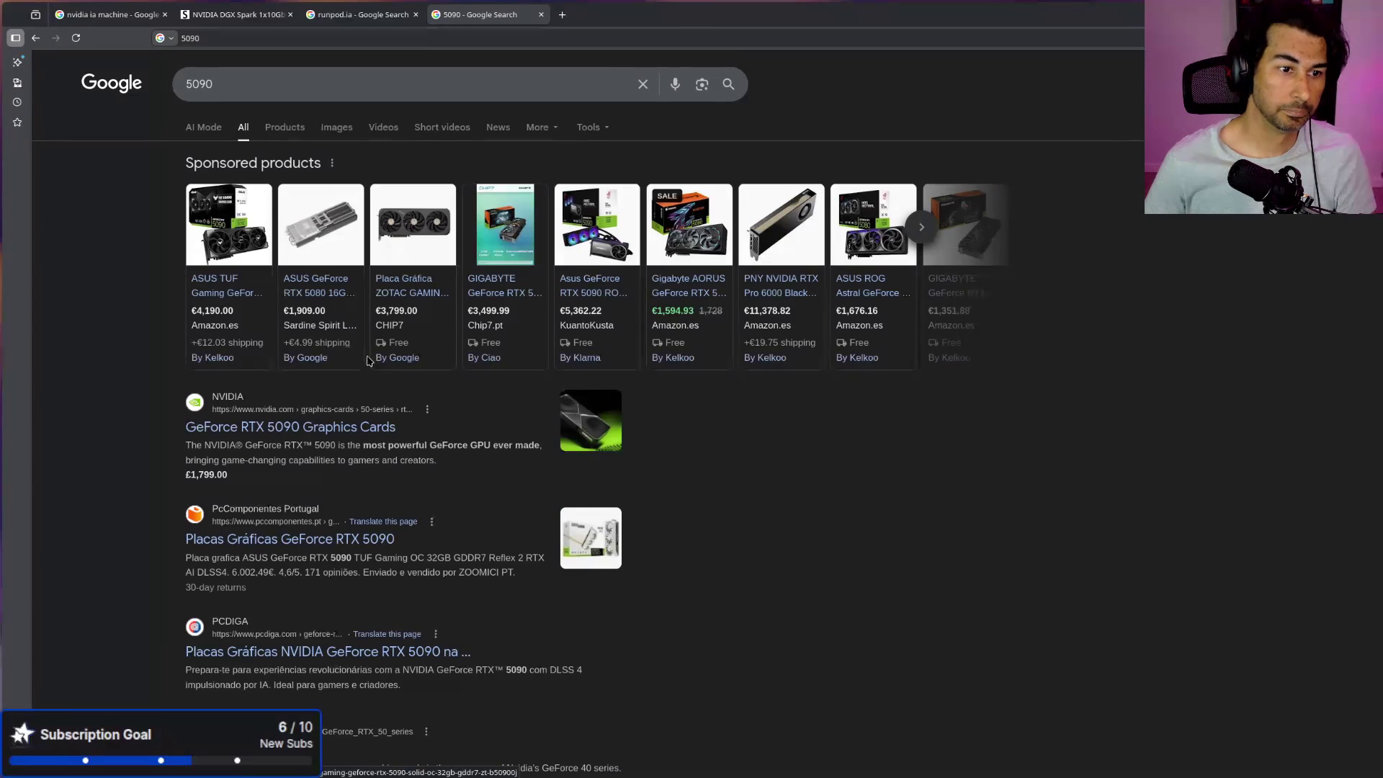
mouse_move(363, 292)
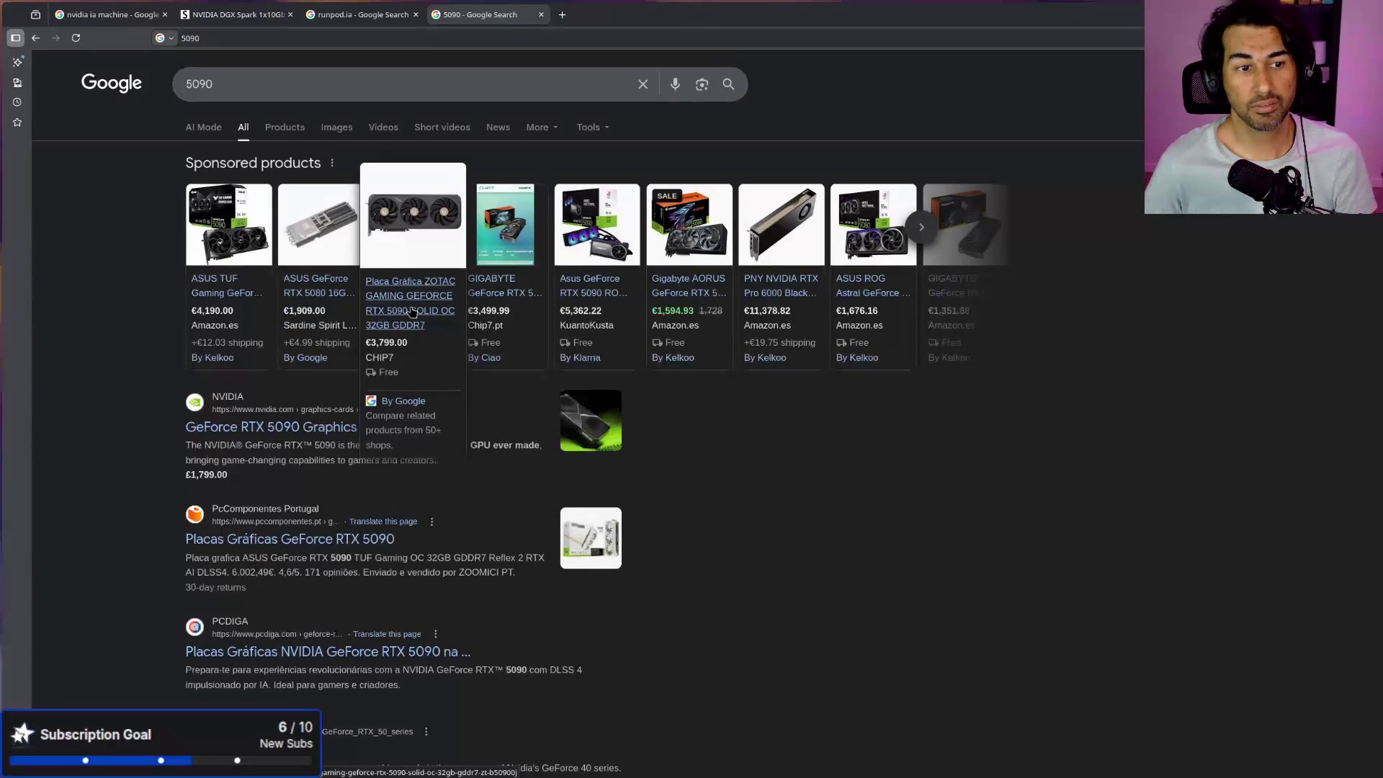
left_click(408, 320)
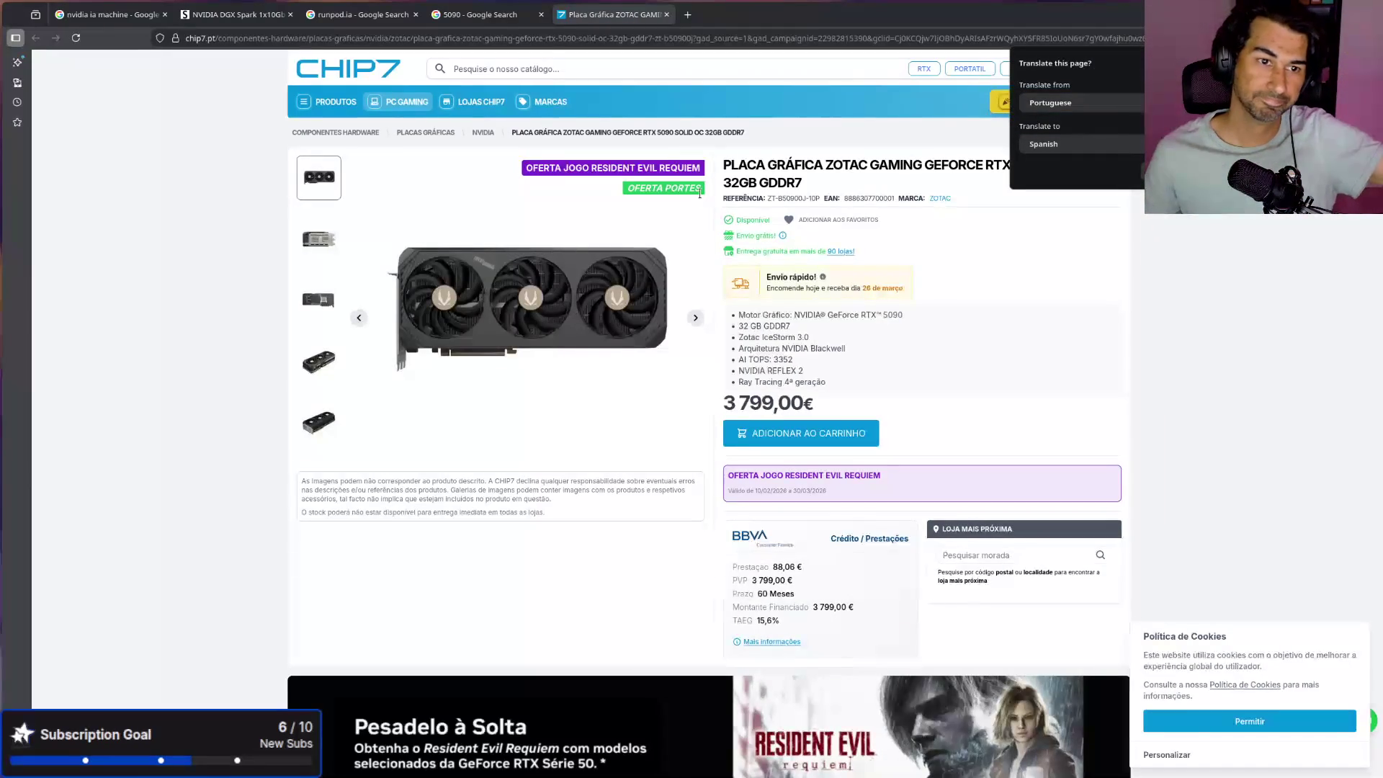
Step: Close the CHIP7 ZOTAC RTX 5090 tab to get back to the '5090' results
middle_click(609, 18)
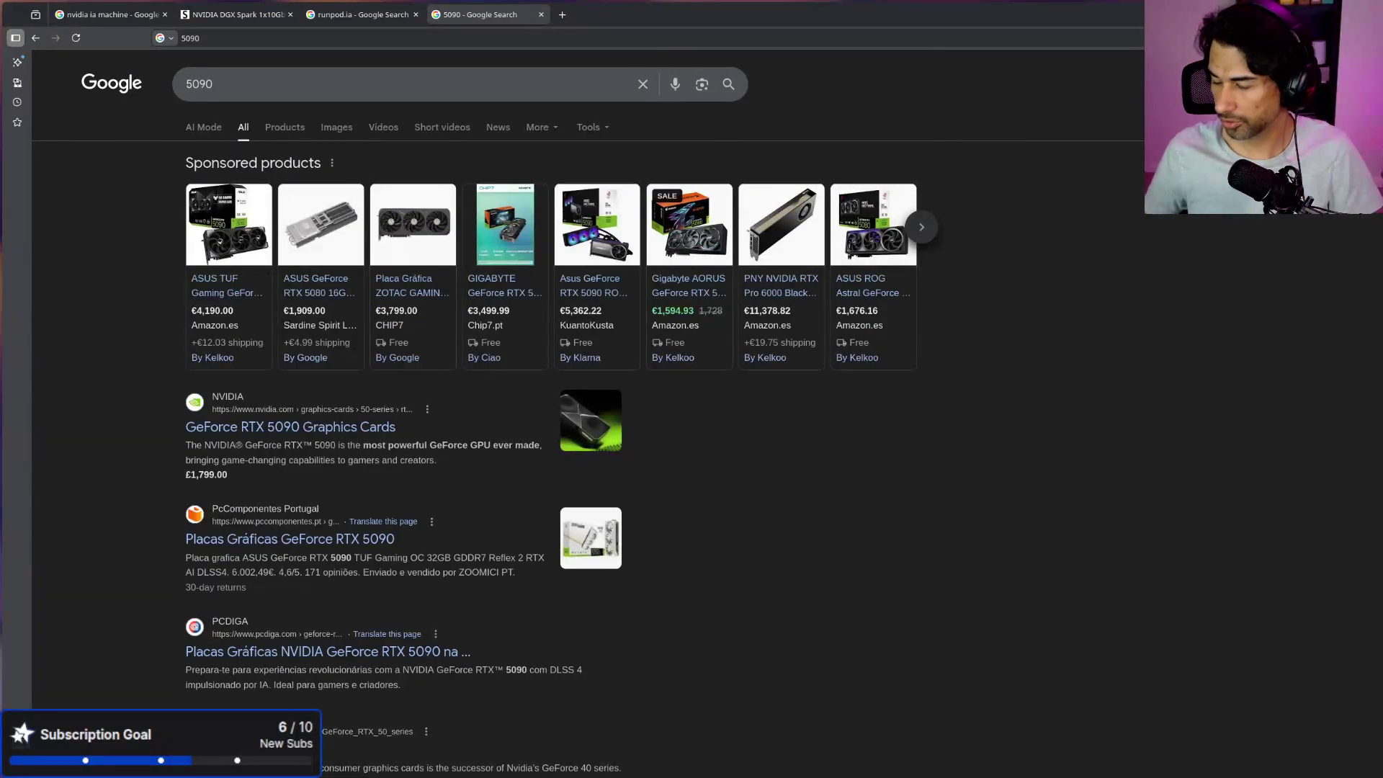
Step: Move the Proxmox console over the results and run 'ls' at its root prompt
mouse_move(1382, 504)
left_mouse_down()
mouse_move(1382, 461)
mouse_move(839, 88)
mouse_move(832, 98)
left_mouse_up()
type("ls")
key("Return")
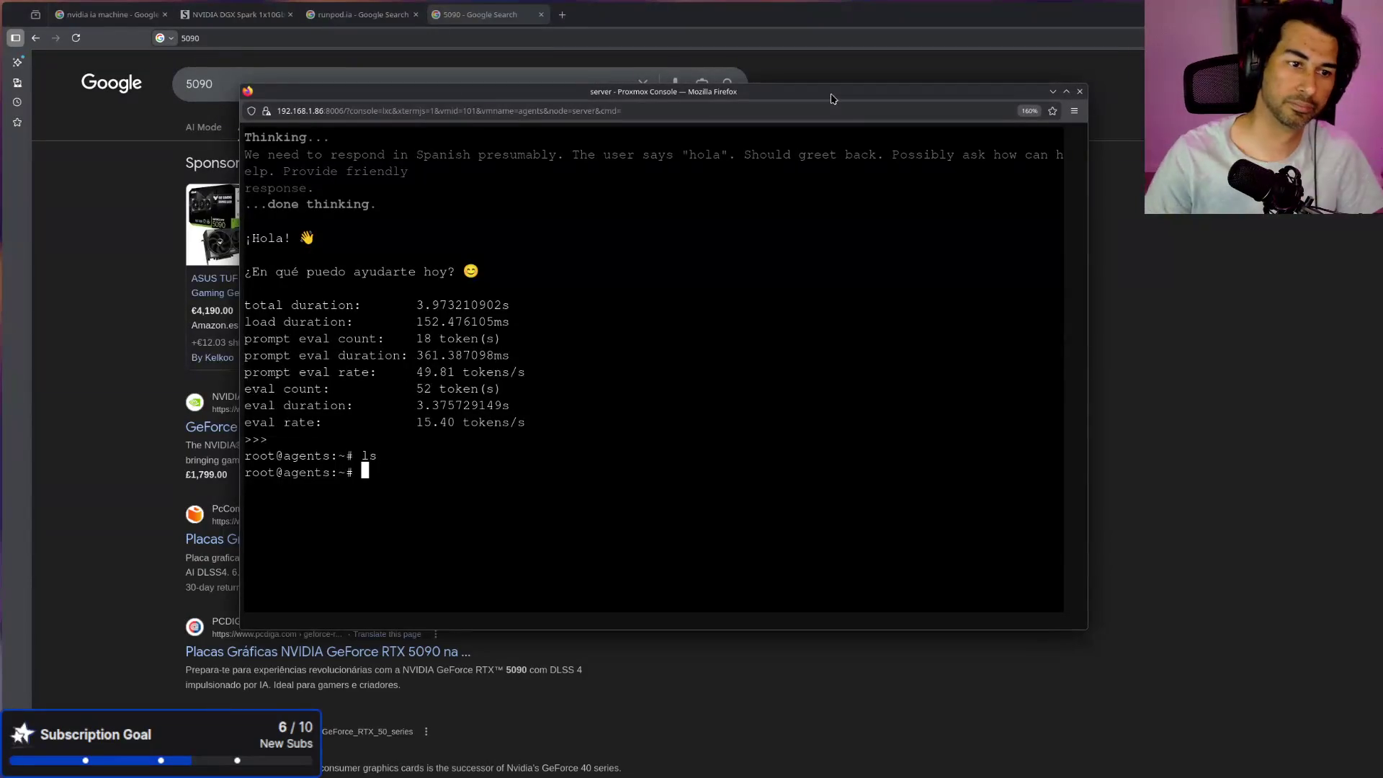
Step: Close the Proxmox server console, leaving the page, and open the Runpod: GPU Cloud homepage
left_click(1080, 92)
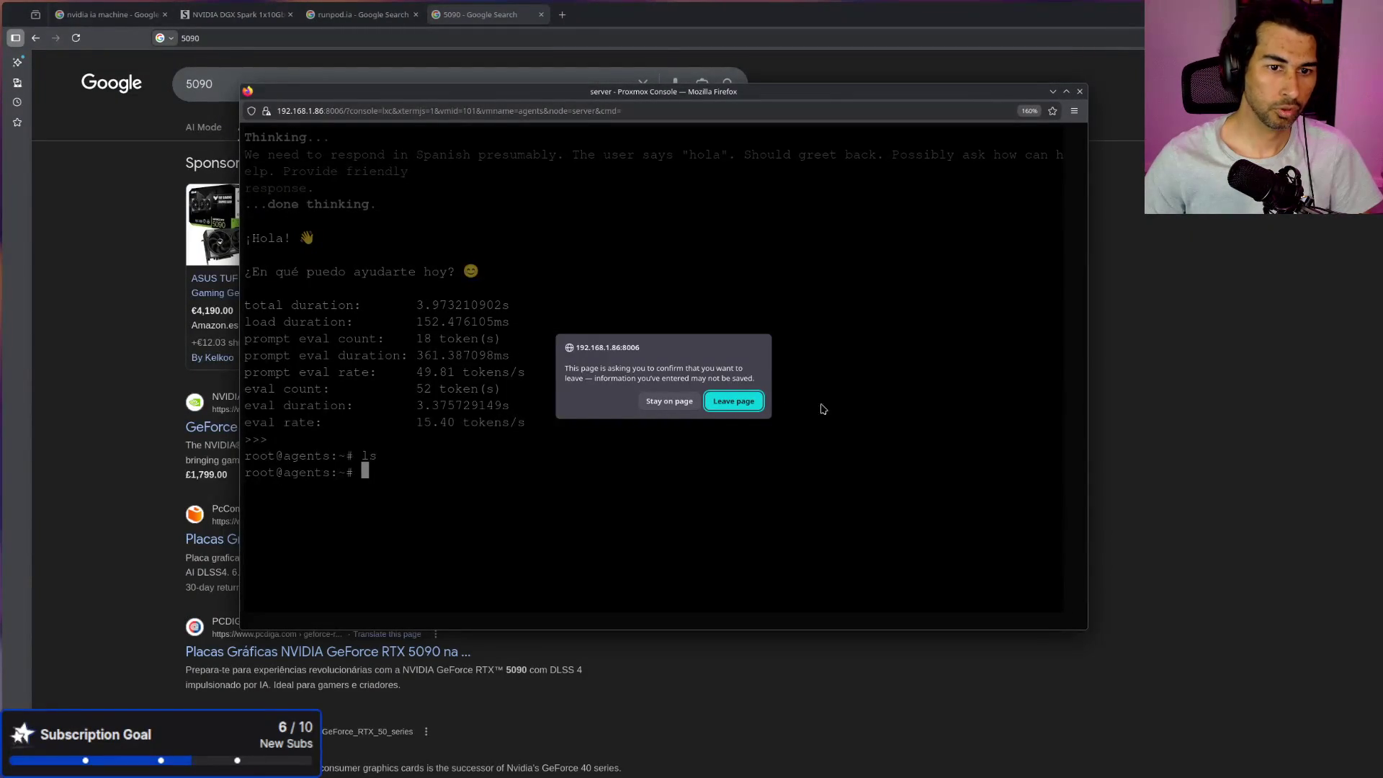
left_click(1079, 91)
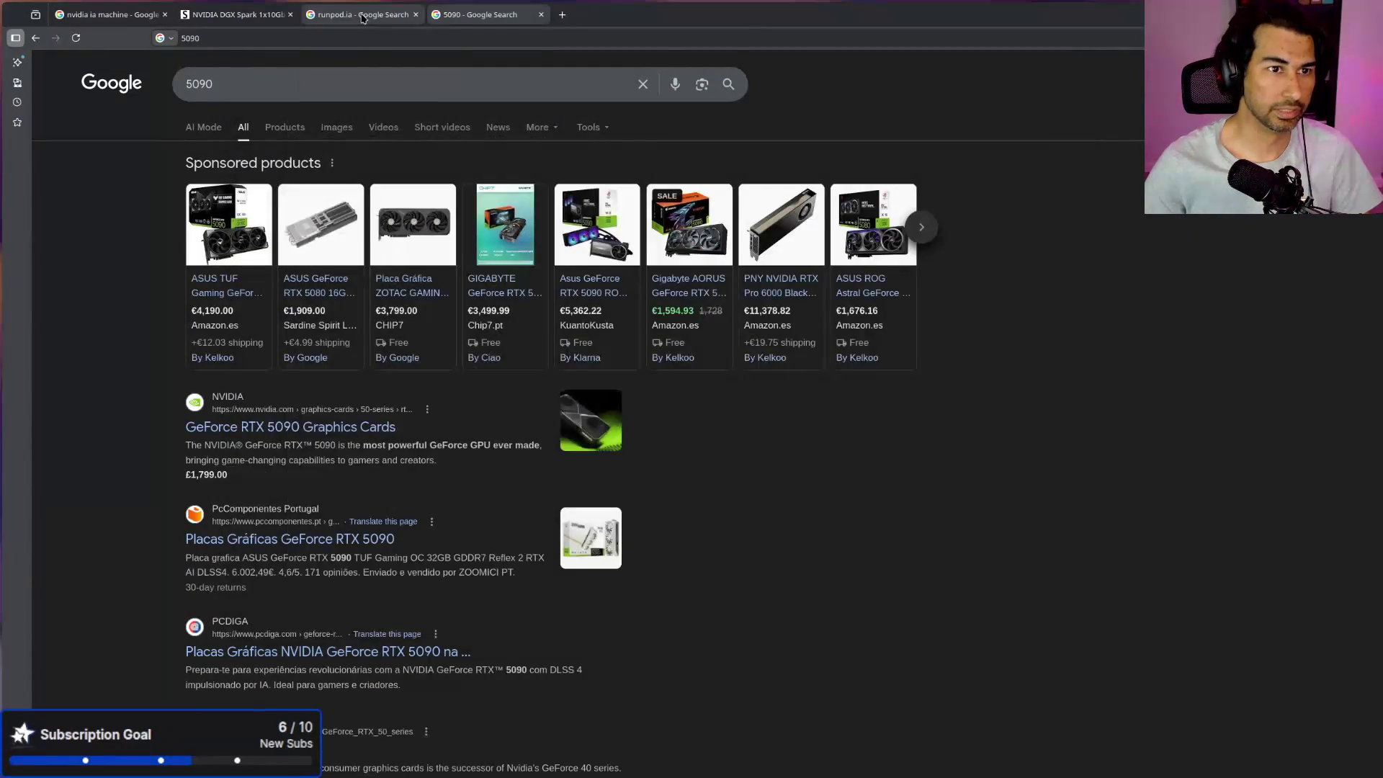
left_click(362, 15)
scroll(403, 432, "up", 3)
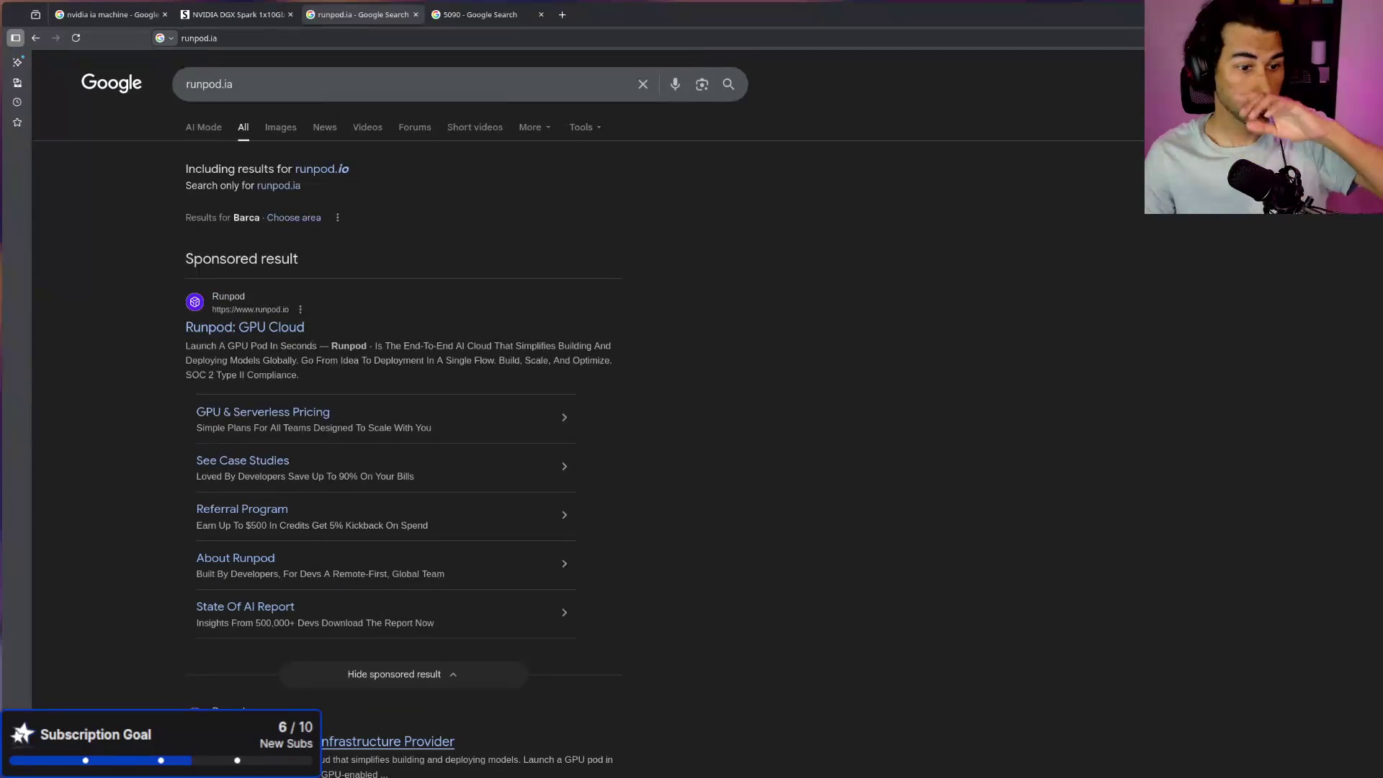
left_click(245, 327)
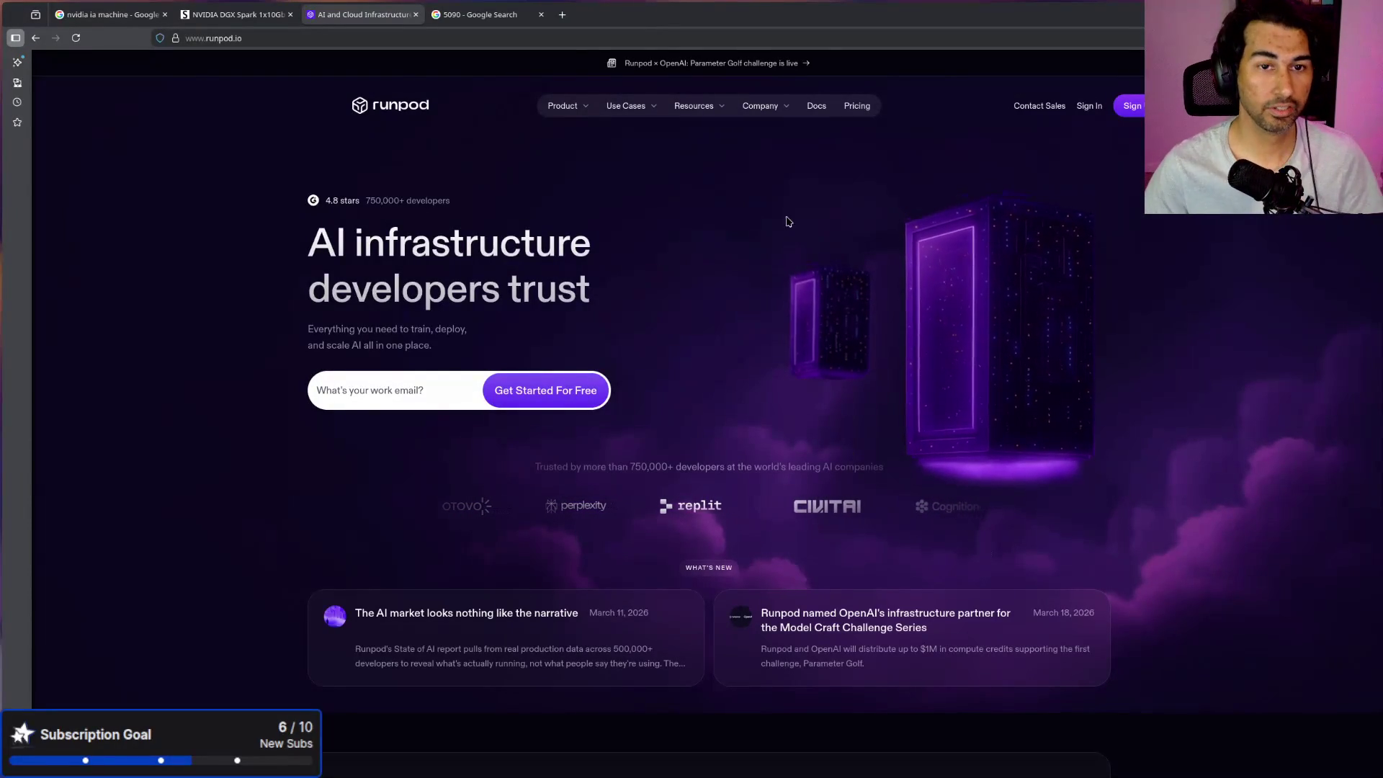
Step: Close the 5090 search and Senetic DGX Spark tabs, then open Runpod's Pricing page
middle_click(458, 20)
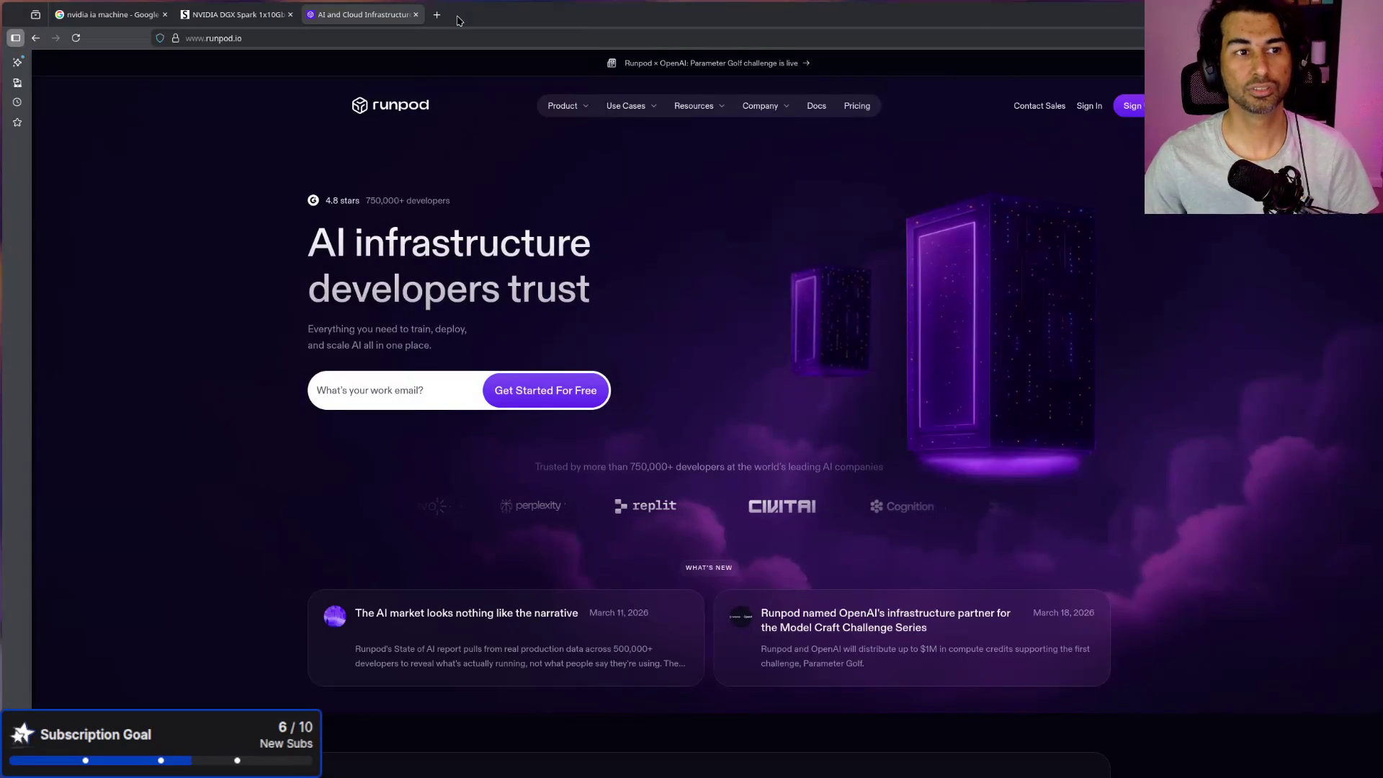
left_click(285, 12)
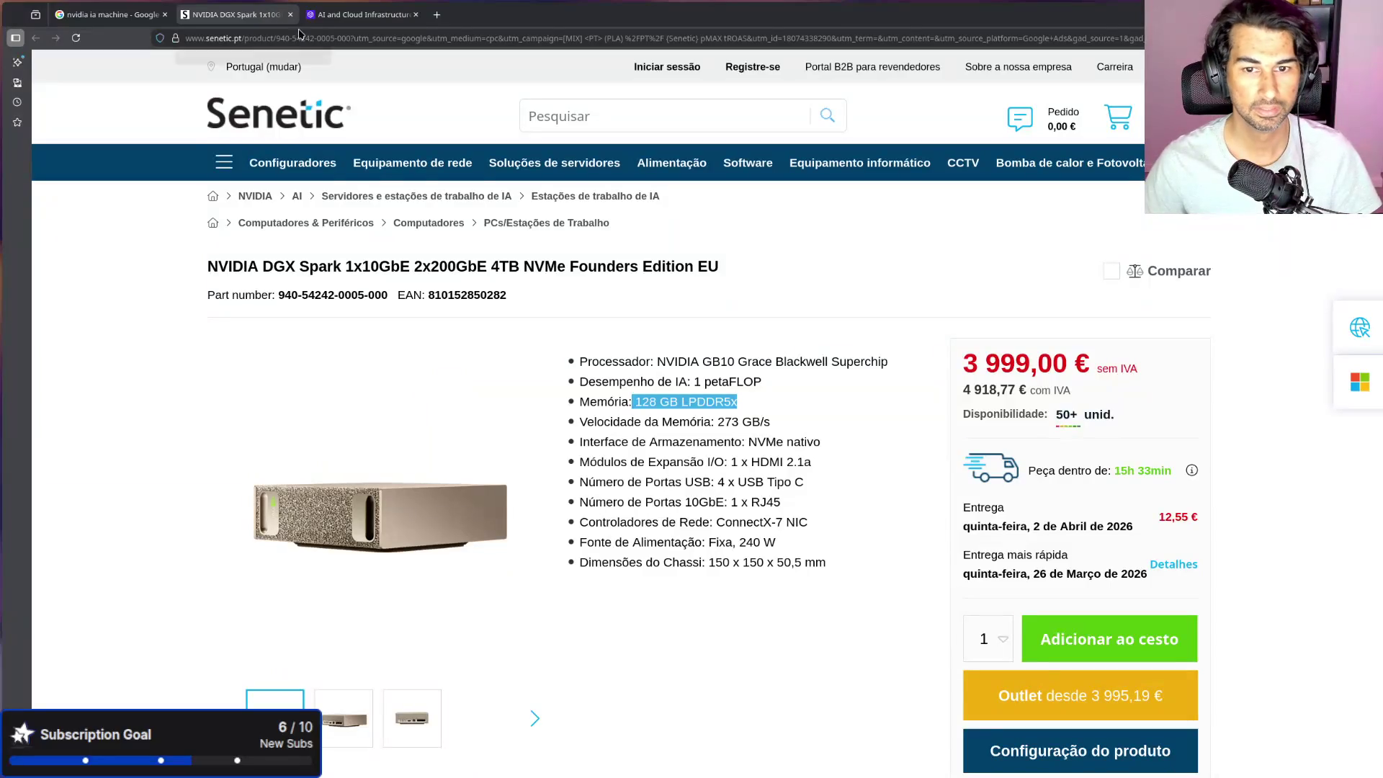
left_click(289, 13)
left_click(137, 16)
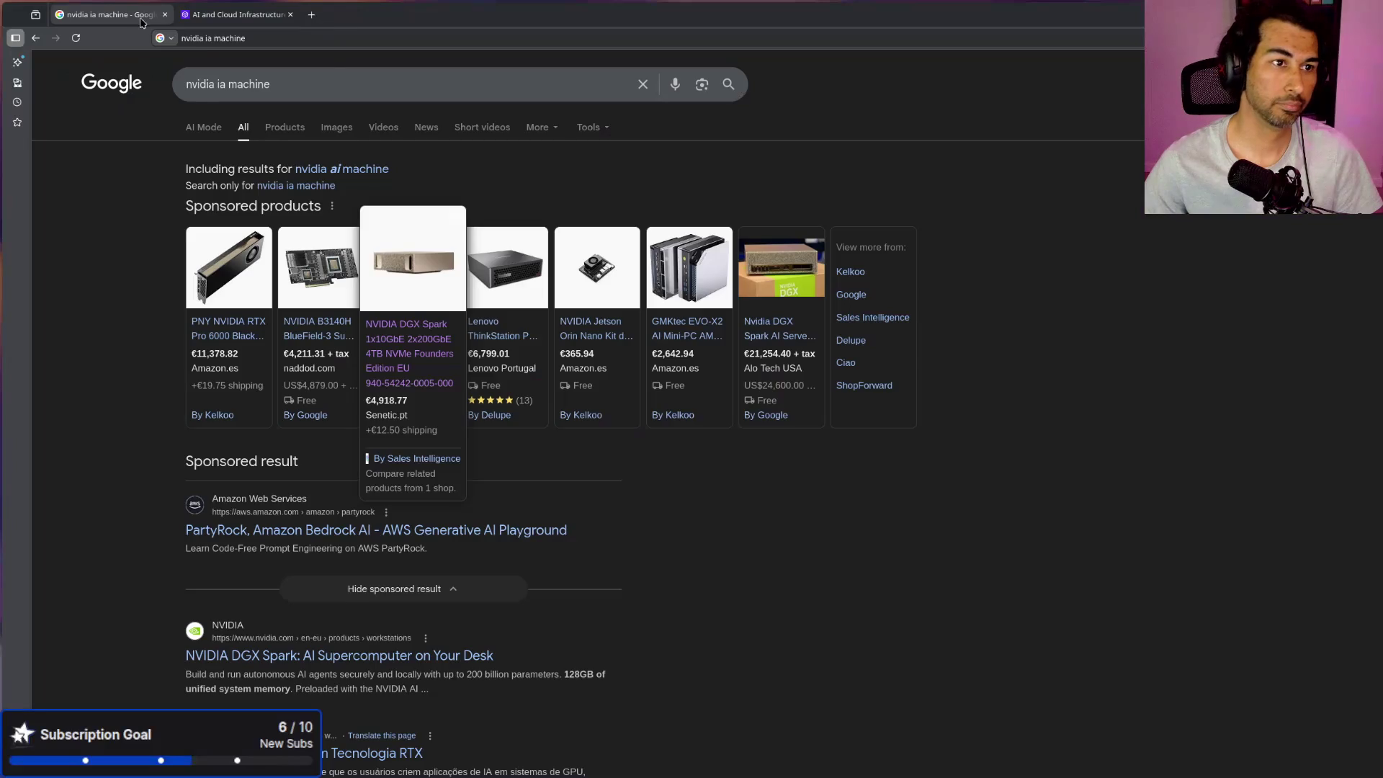
left_click(238, 14)
mouse_move(577, 107)
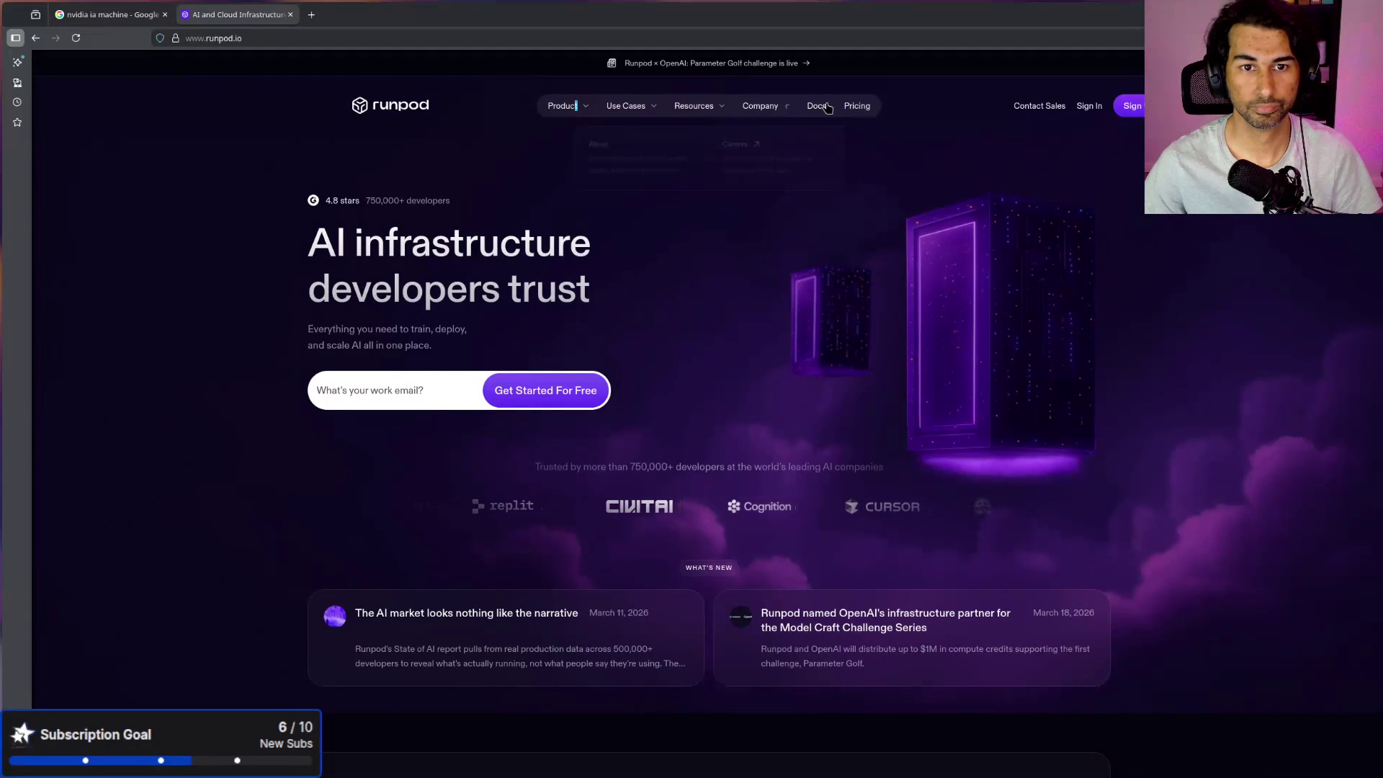
left_click(858, 106)
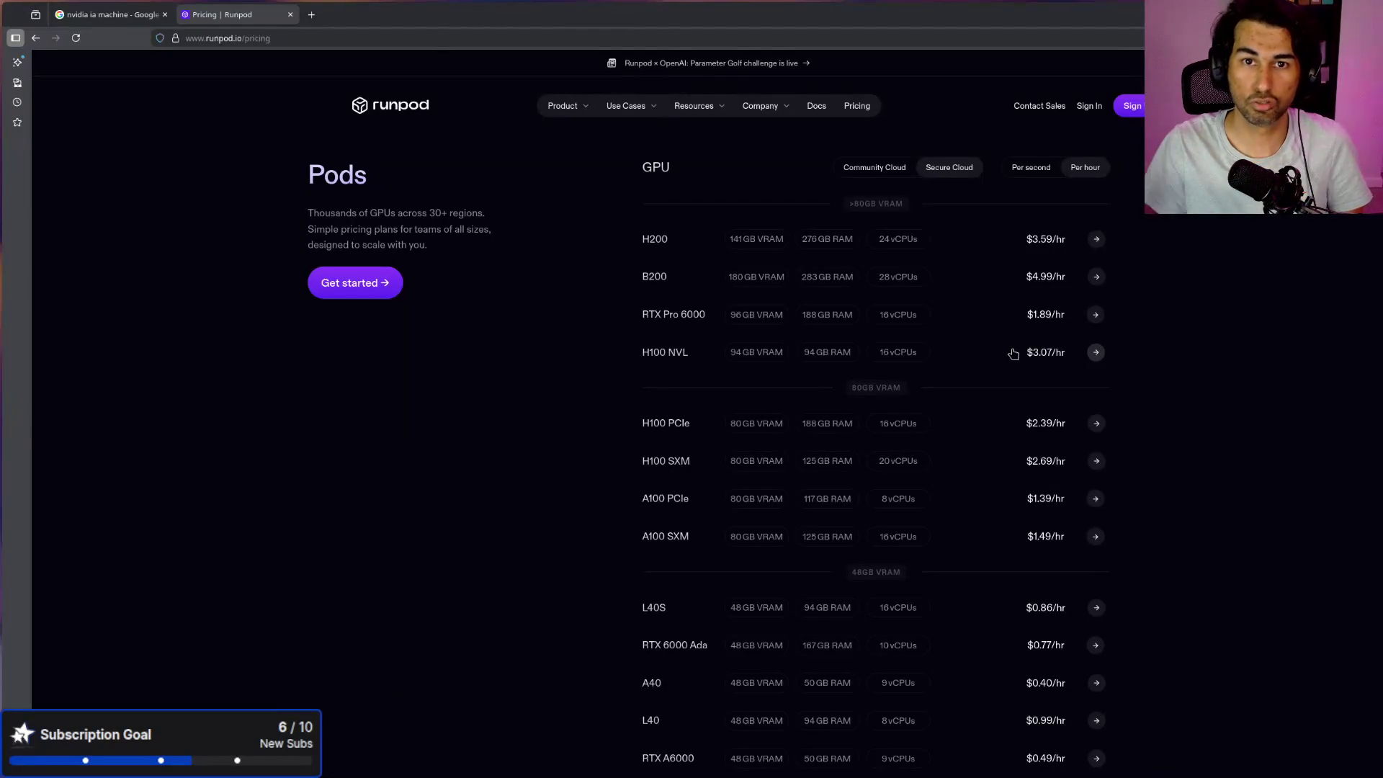
Step: Review the Pods hourly GPU rates, such as H200 at $3.59/hr, and bring up the Kalk calculator
scroll(1013, 353, "up", 4)
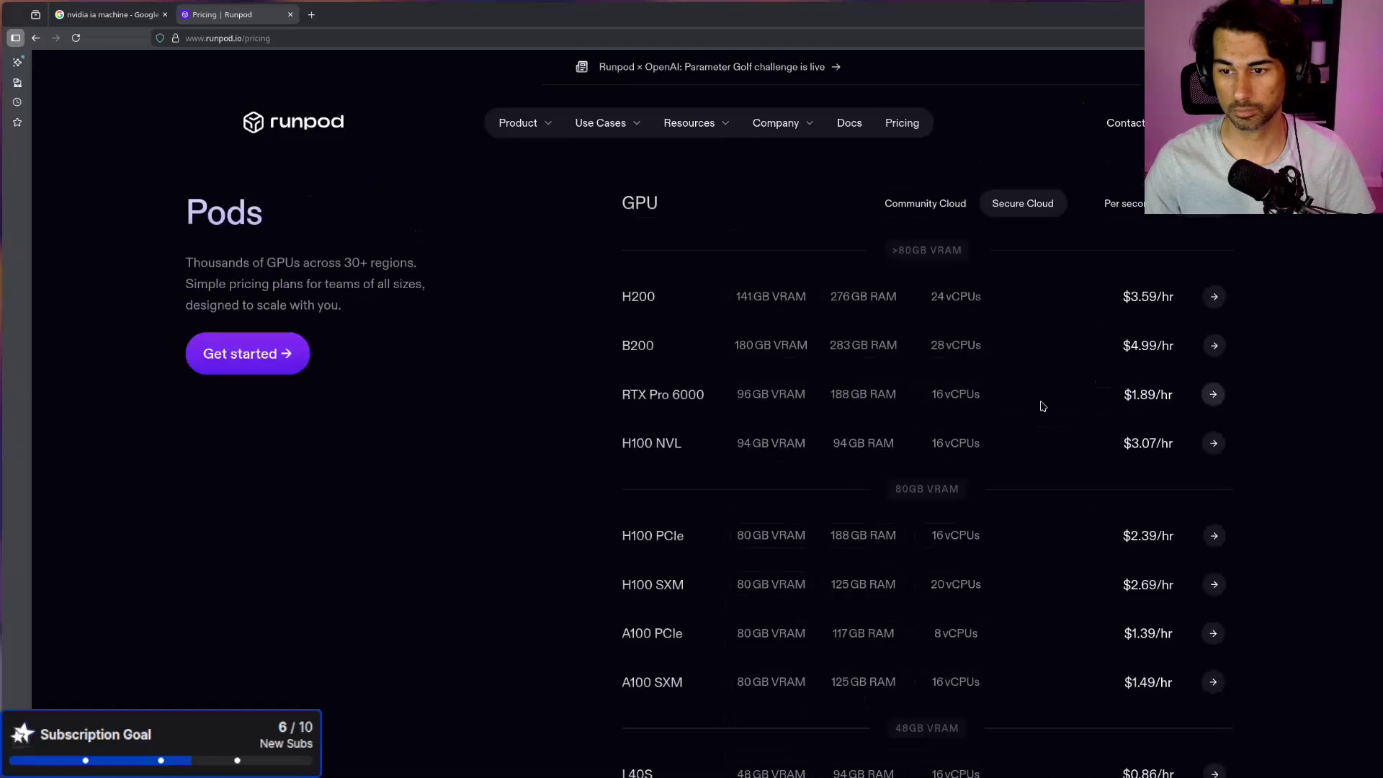
scroll(1036, 401, "down", 2)
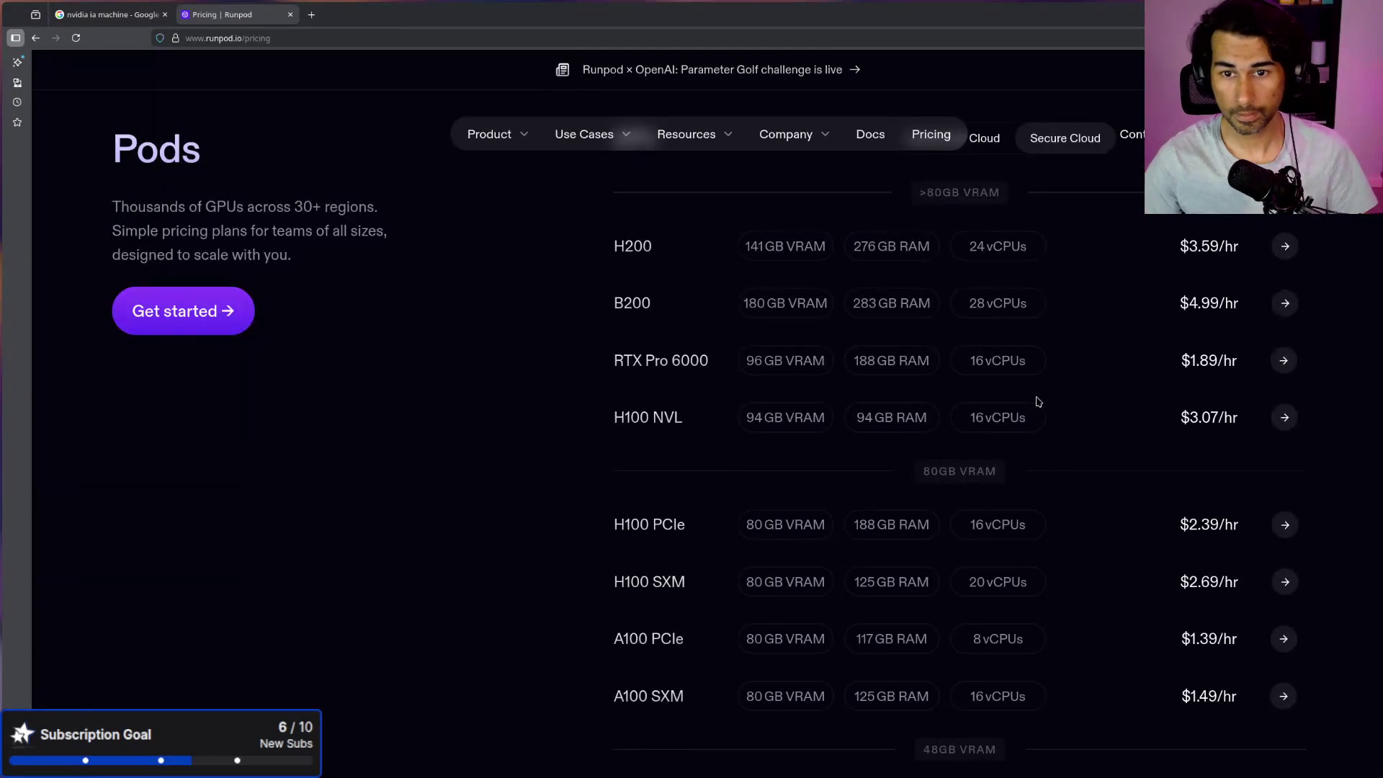
scroll(1037, 401, "up", 2)
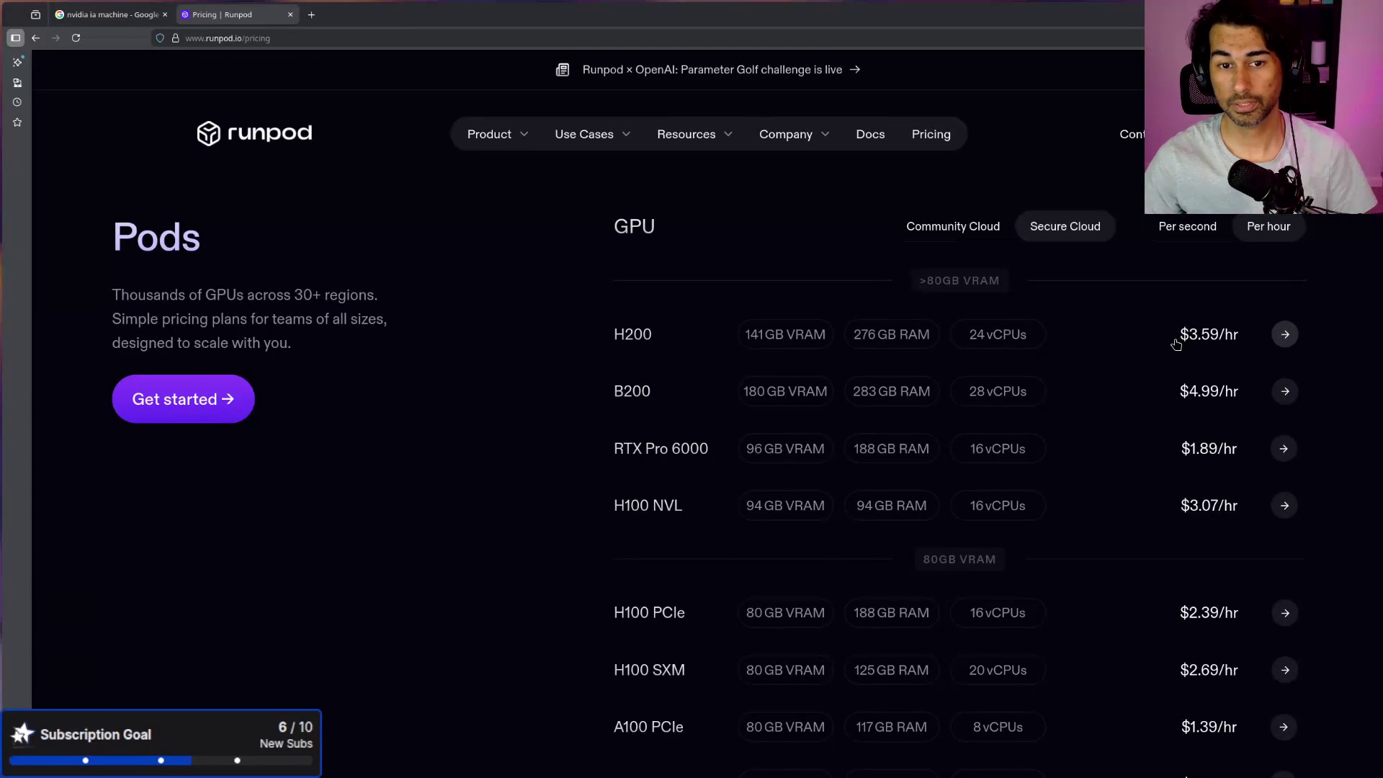
key("XF86Calculator")
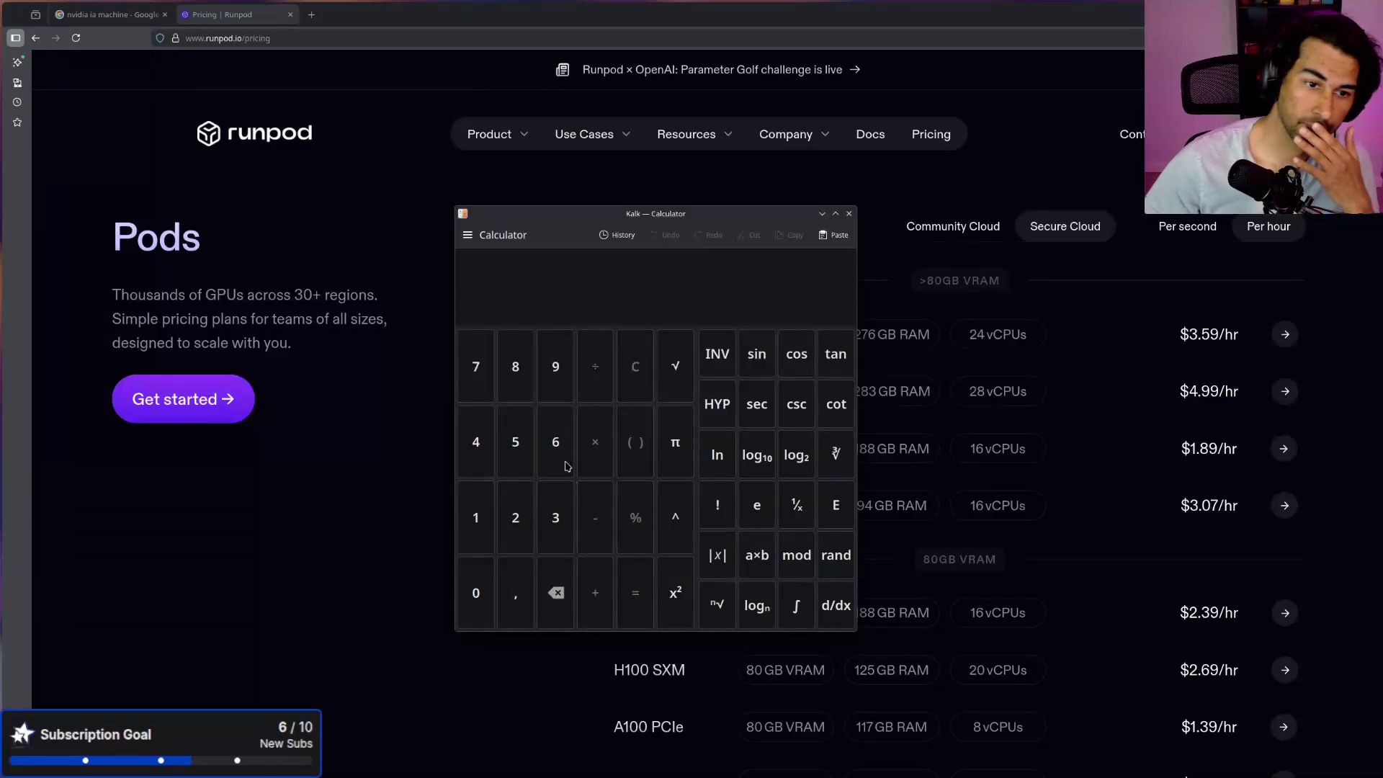
Step: Calculate 5 000 ÷ 3,59 ÷ 24 ≈ 58,03 days in Kalk, then close the calculator
left_click(524, 455)
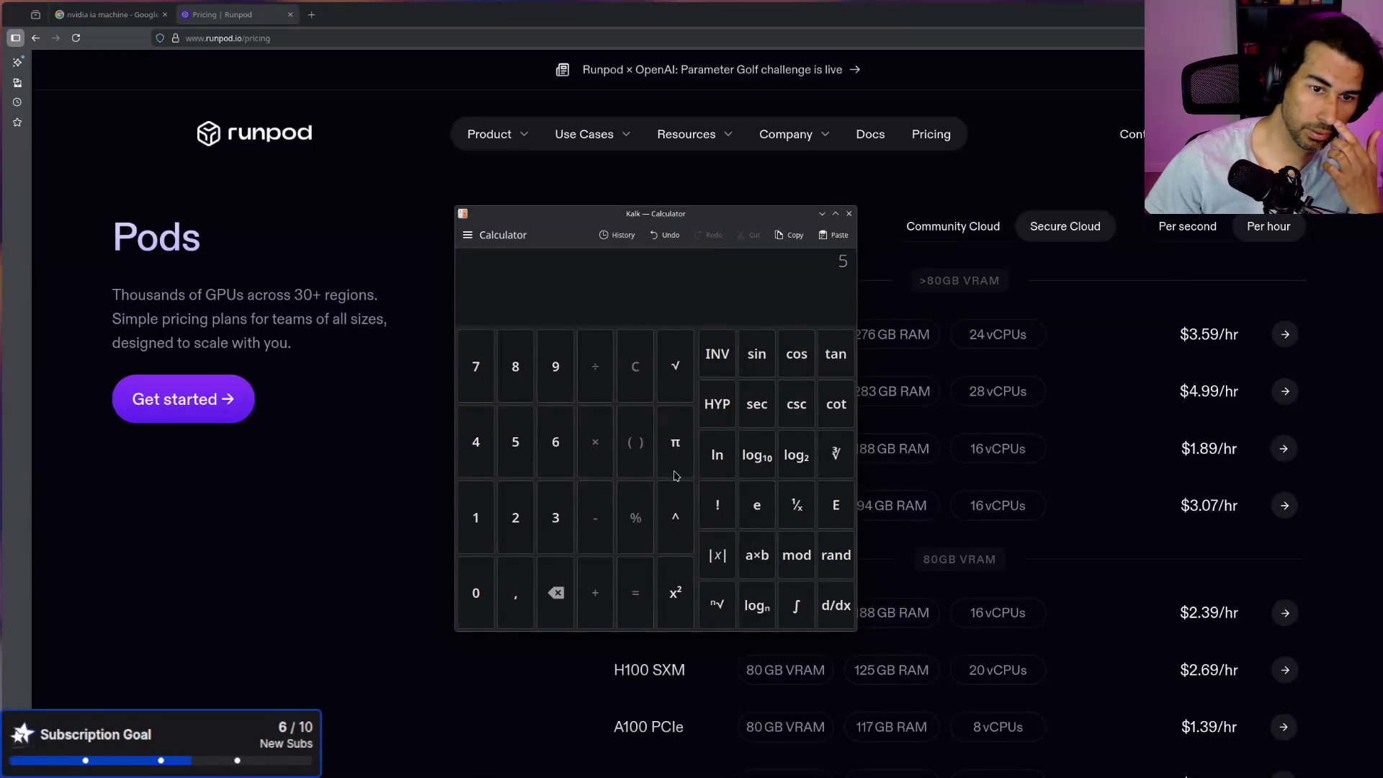
double_click(475, 594)
left_click(475, 598)
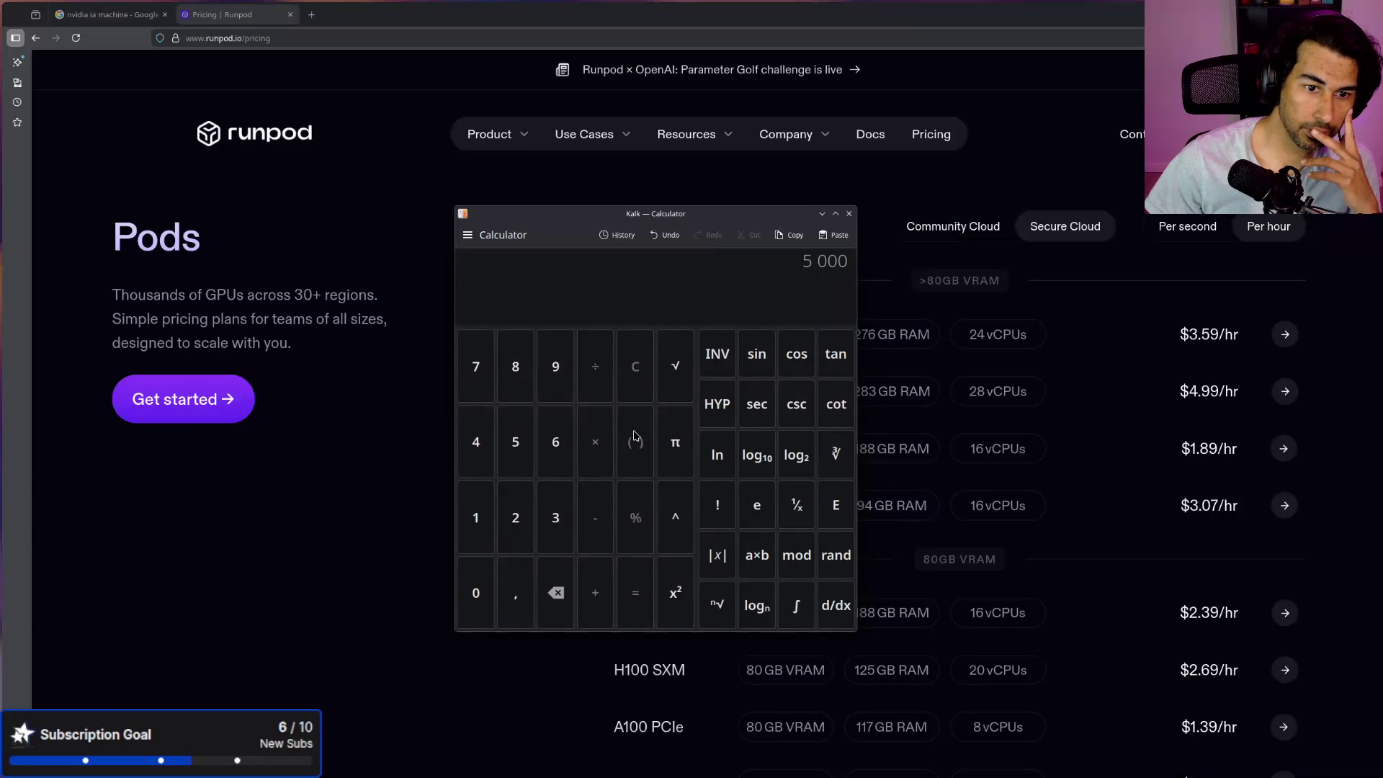
left_click(597, 368)
left_click(550, 530)
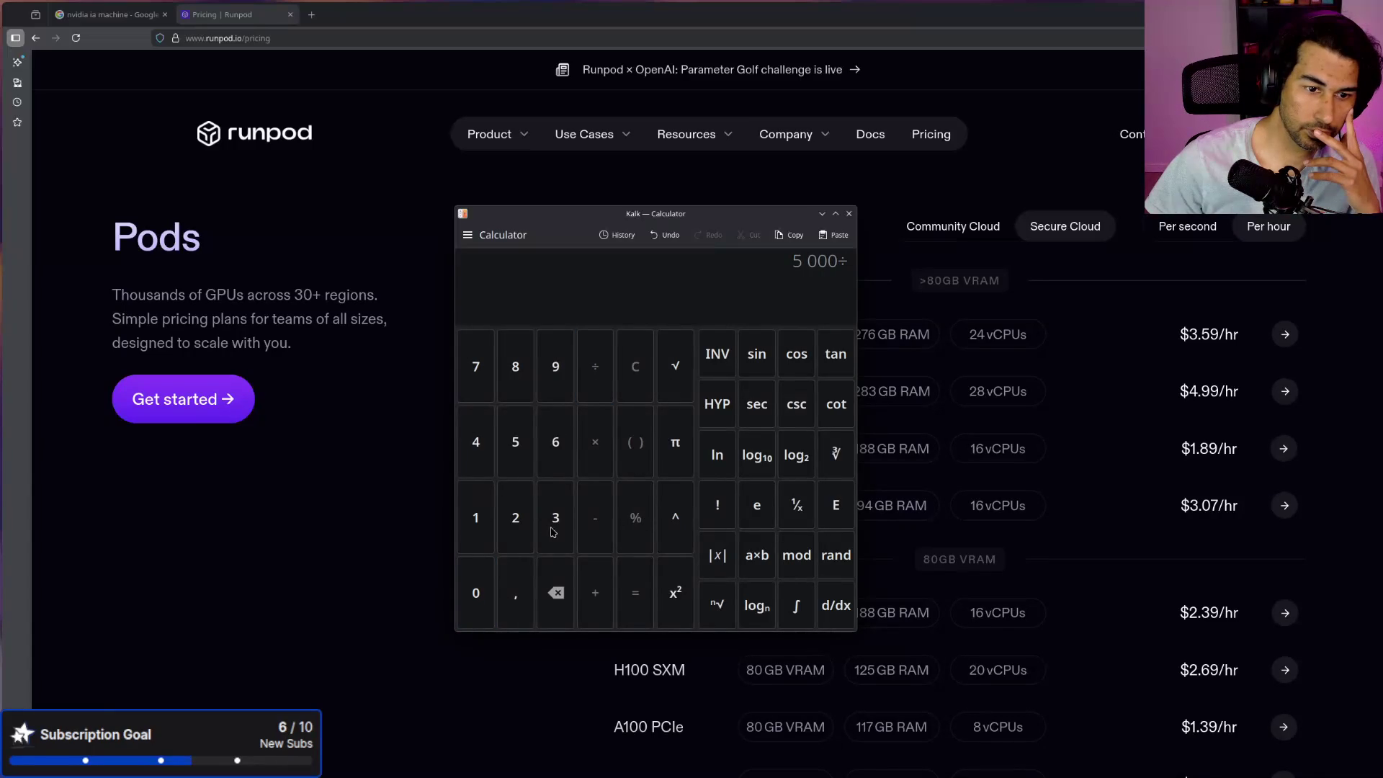
left_click(525, 588)
left_click(520, 450)
left_click(555, 368)
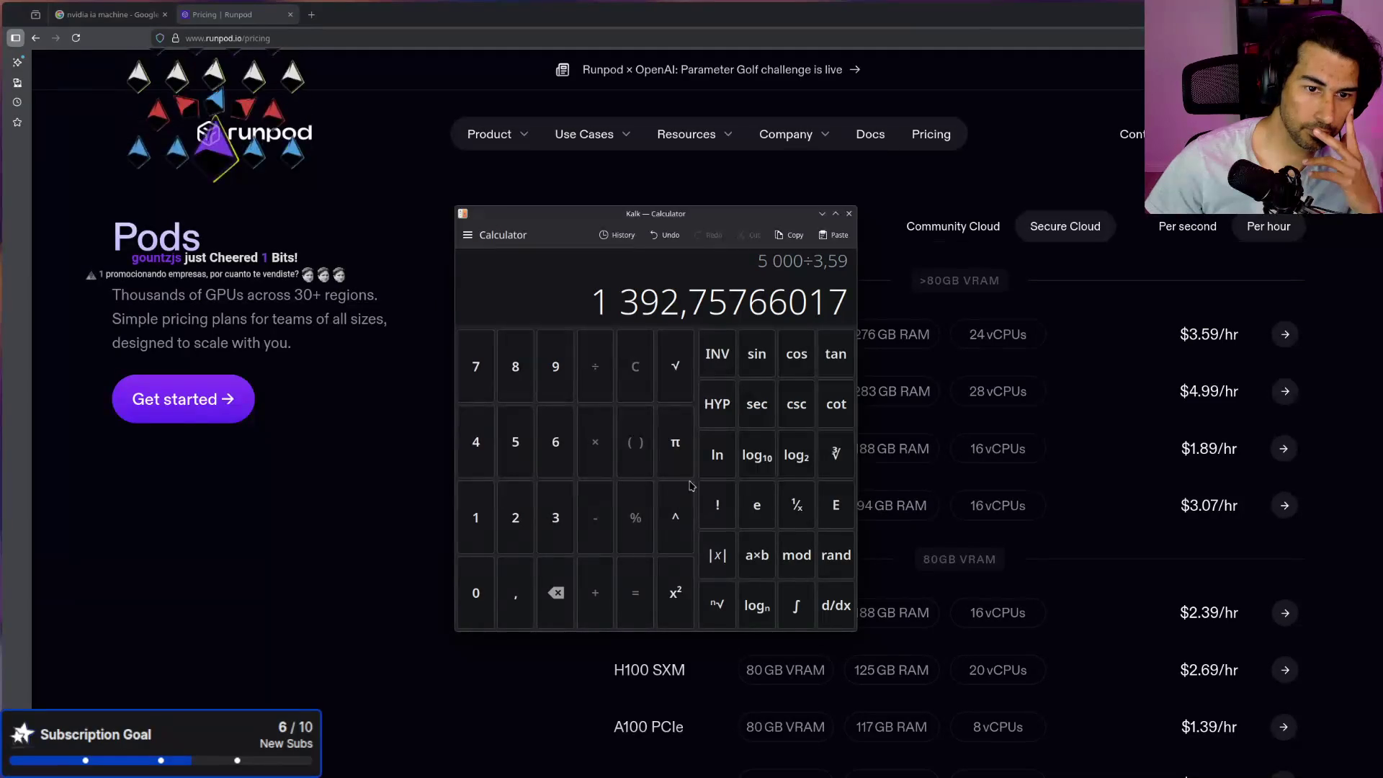
left_click(595, 366)
left_click(516, 517)
left_click(474, 446)
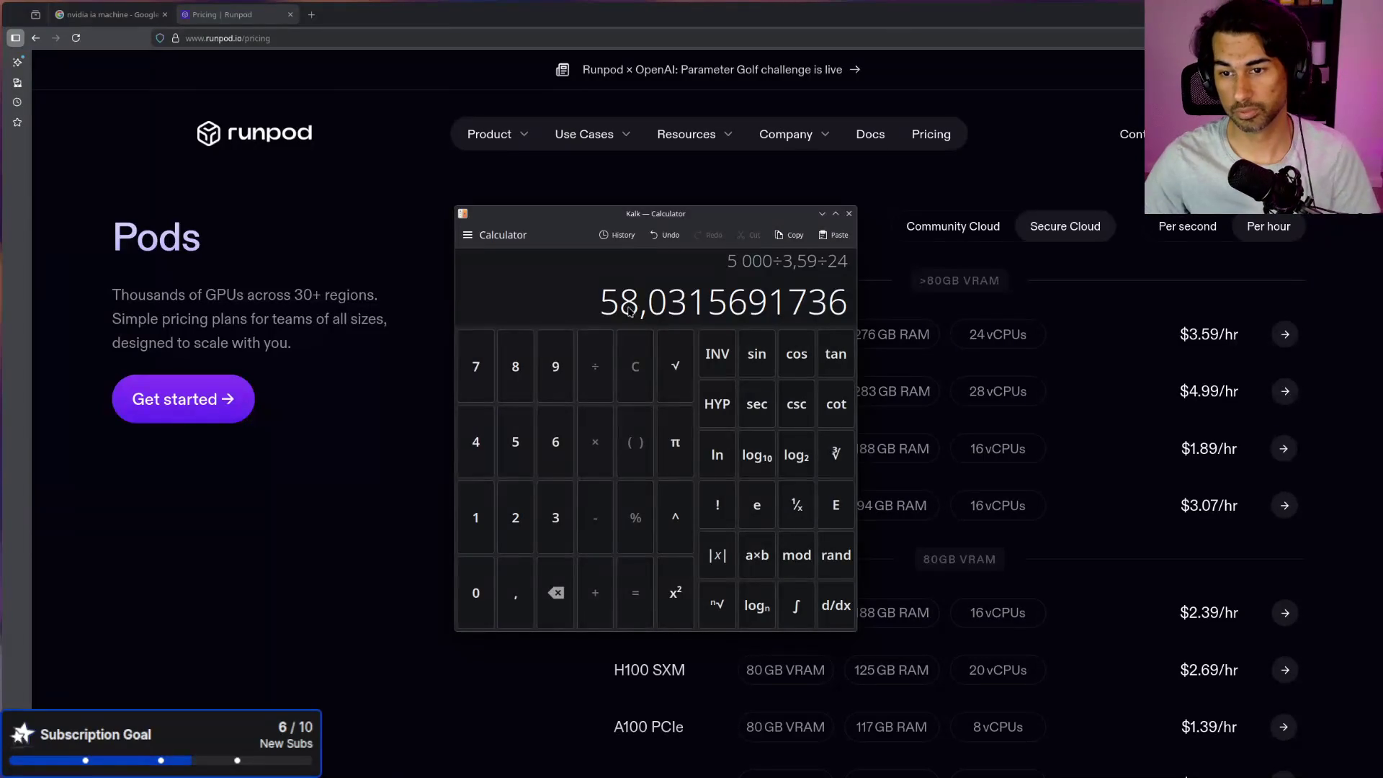
left_click(849, 214)
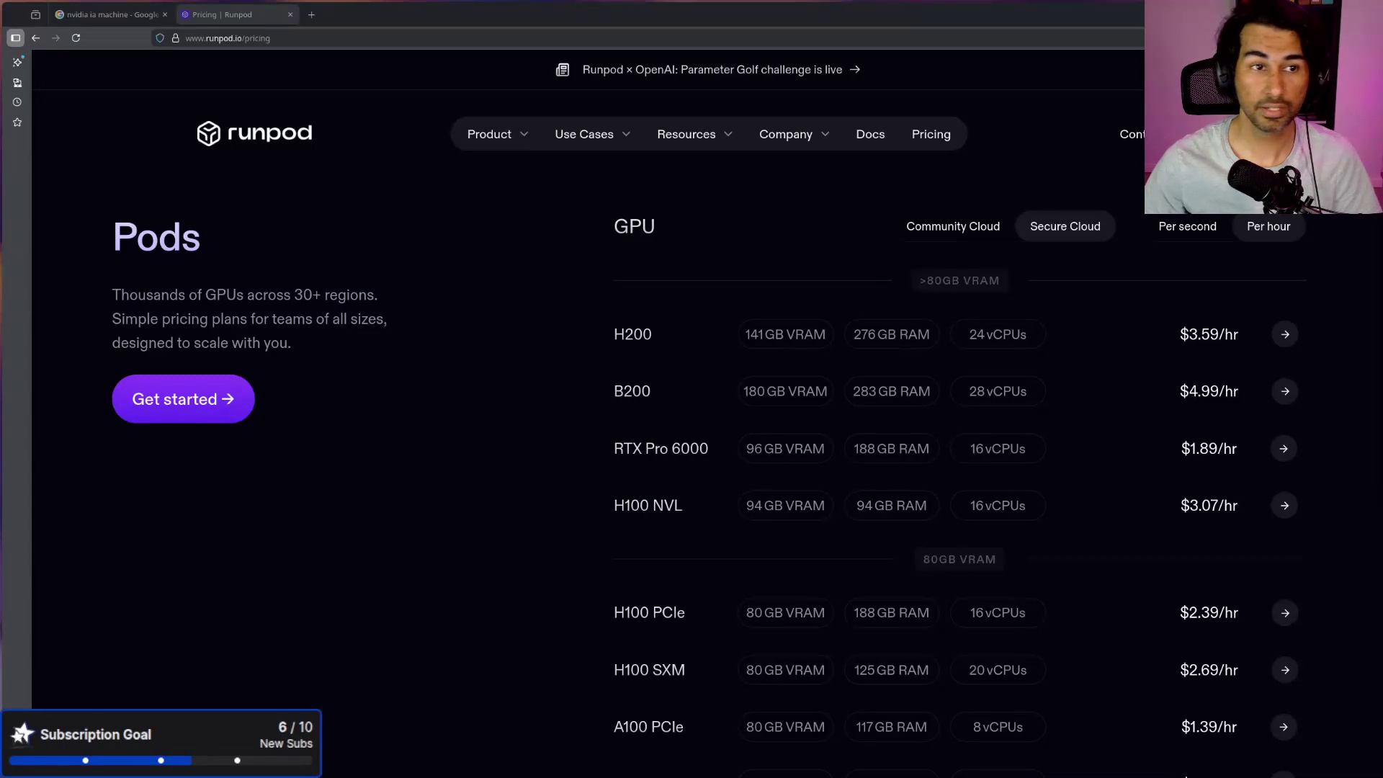
Step: Close the Runpod pricing tab and open Hetzner's Server Auction page
middle_click(254, 16)
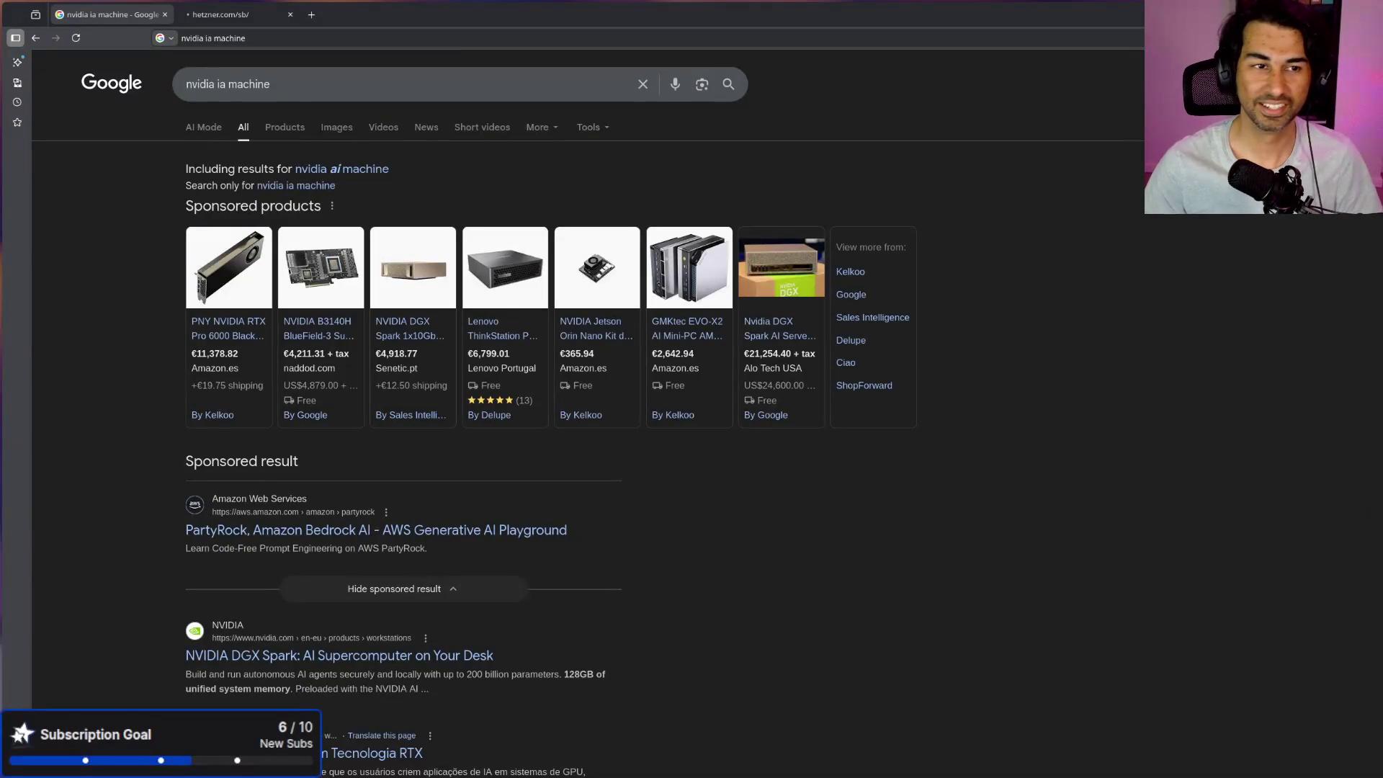
left_click(257, 19)
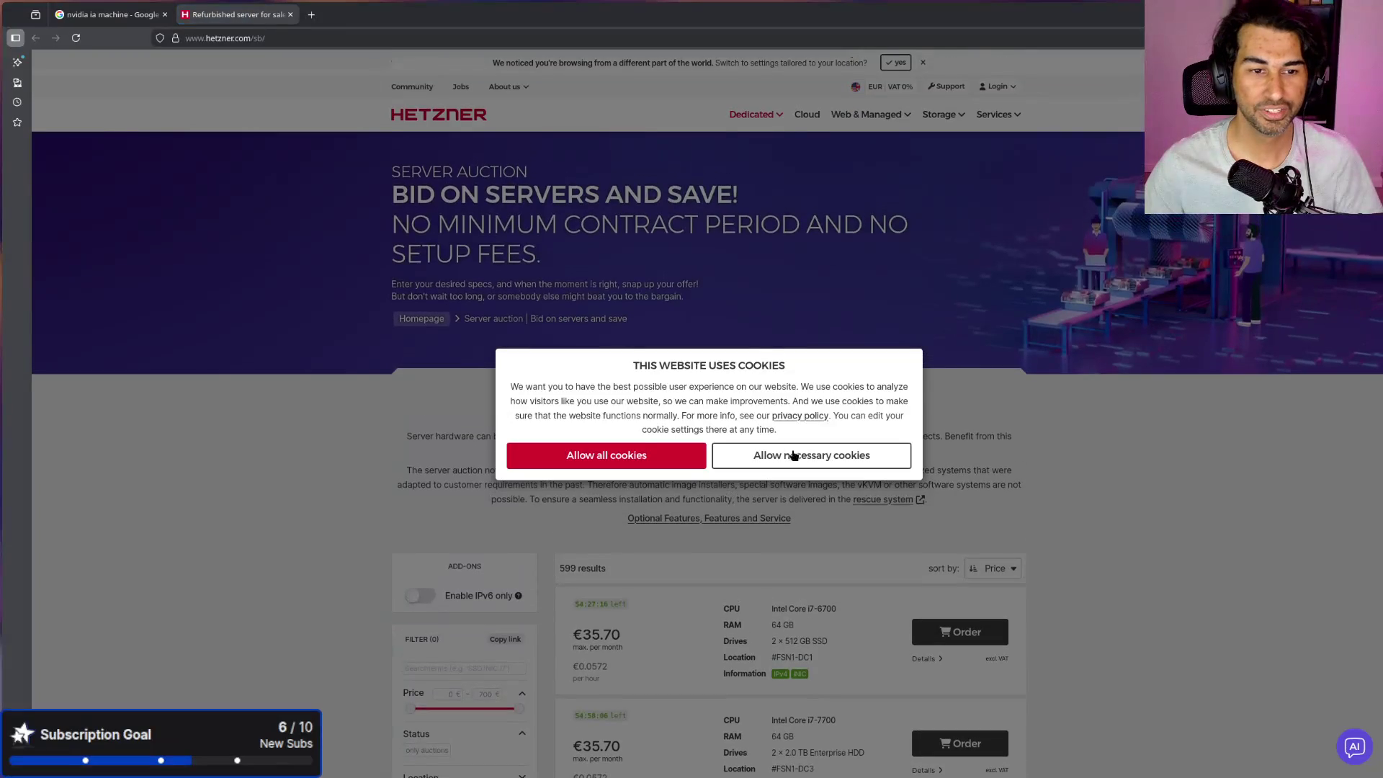
Step: Dismiss Hetzner's cookie notice, browse the 599-server auction list, then close that tab
left_click(646, 452)
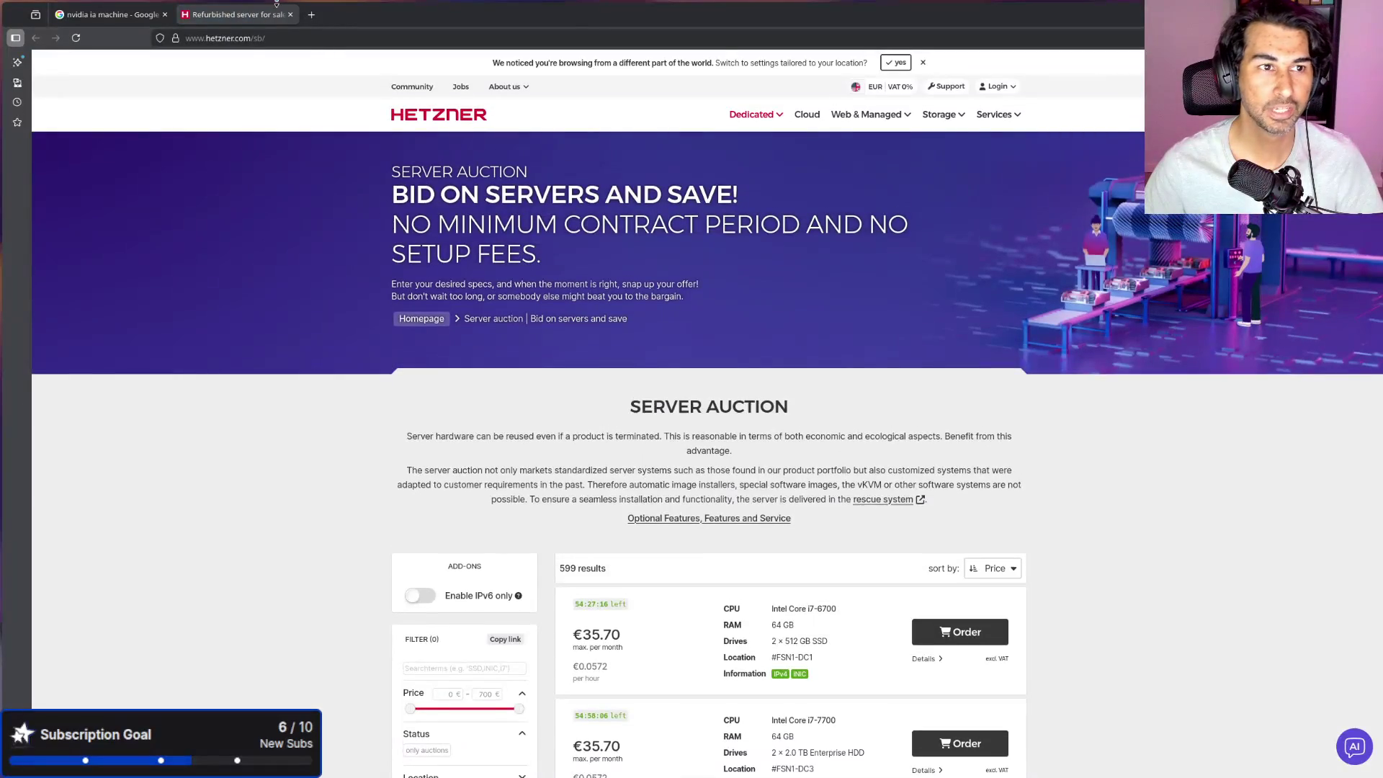
scroll(827, 533, "down", 1)
scroll(827, 533, "down", 1)
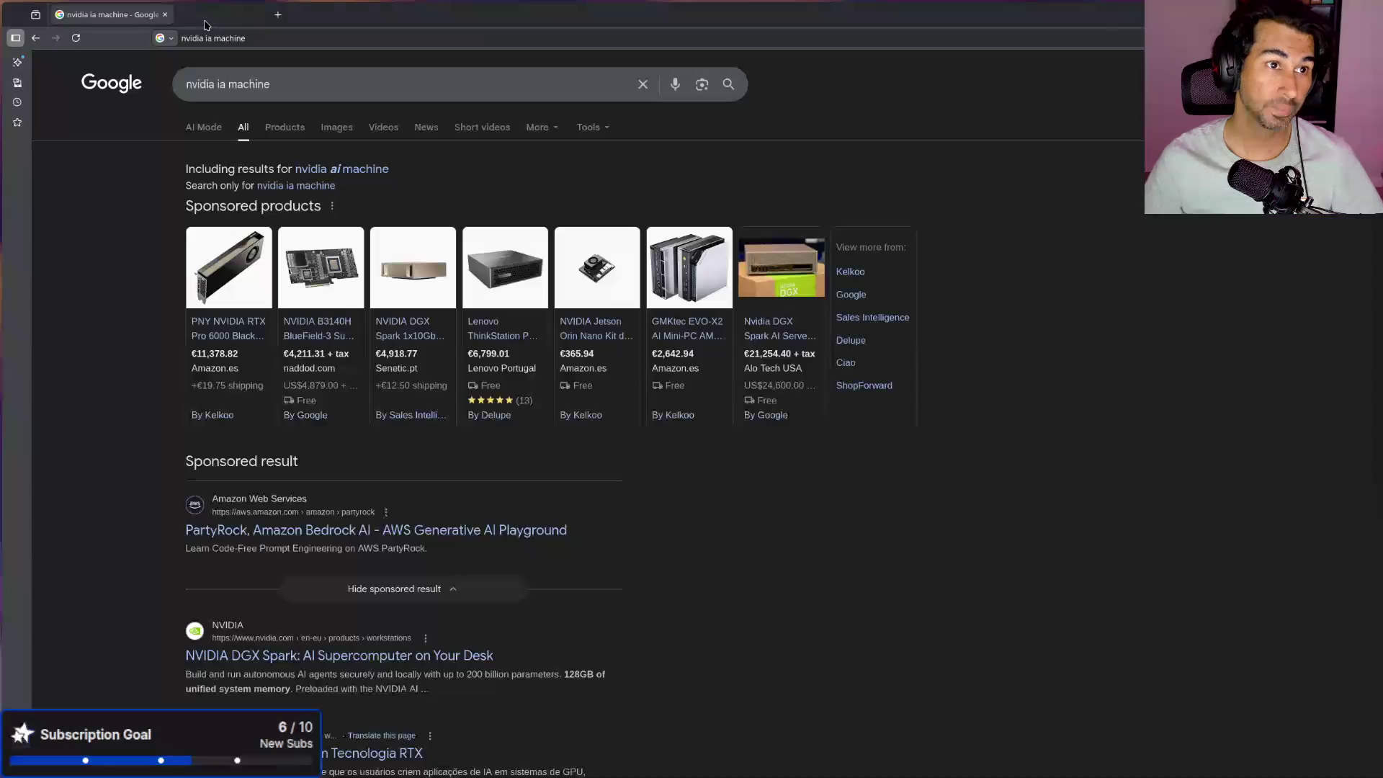
middle_click(206, 18)
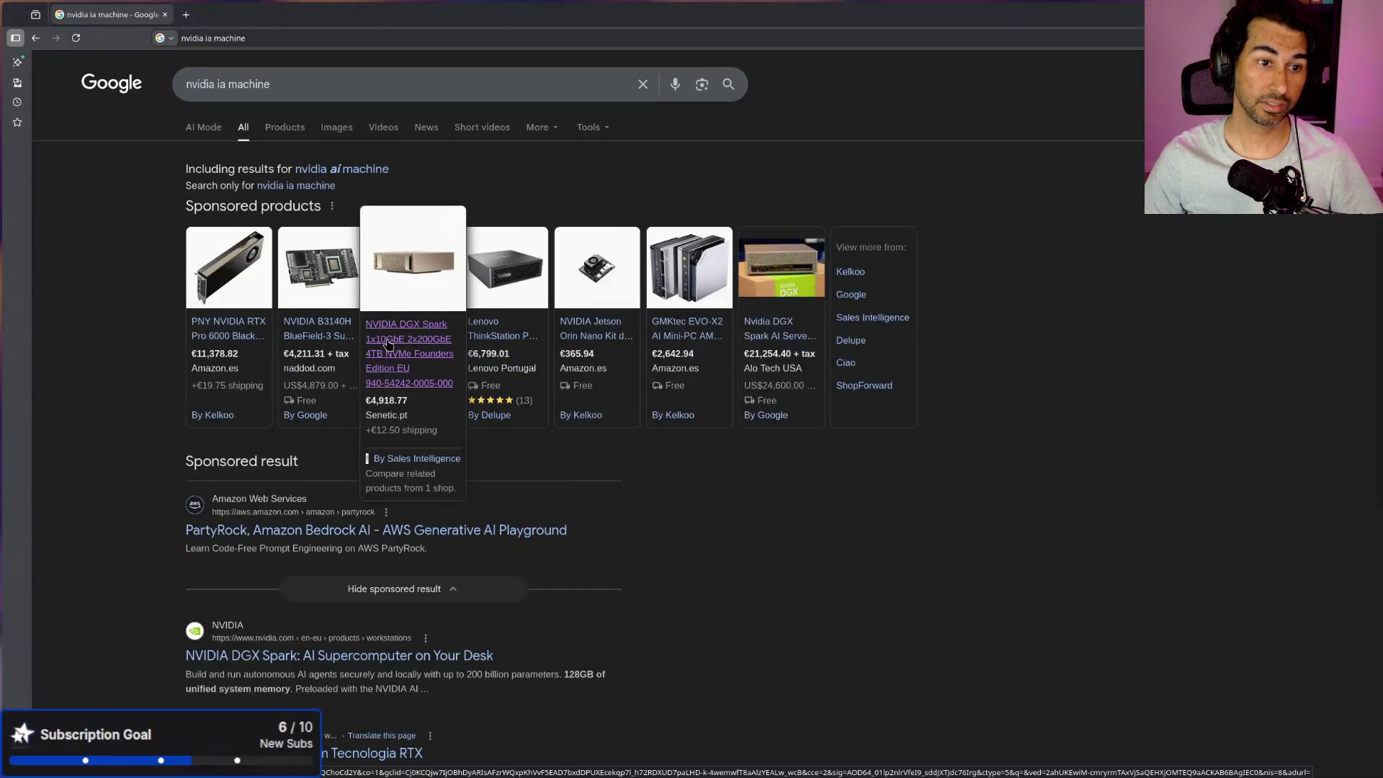
Step: Open the sponsored NVIDIA DGX Spark listing from the 'nvidia ia machine' results, then close it
left_click(389, 344)
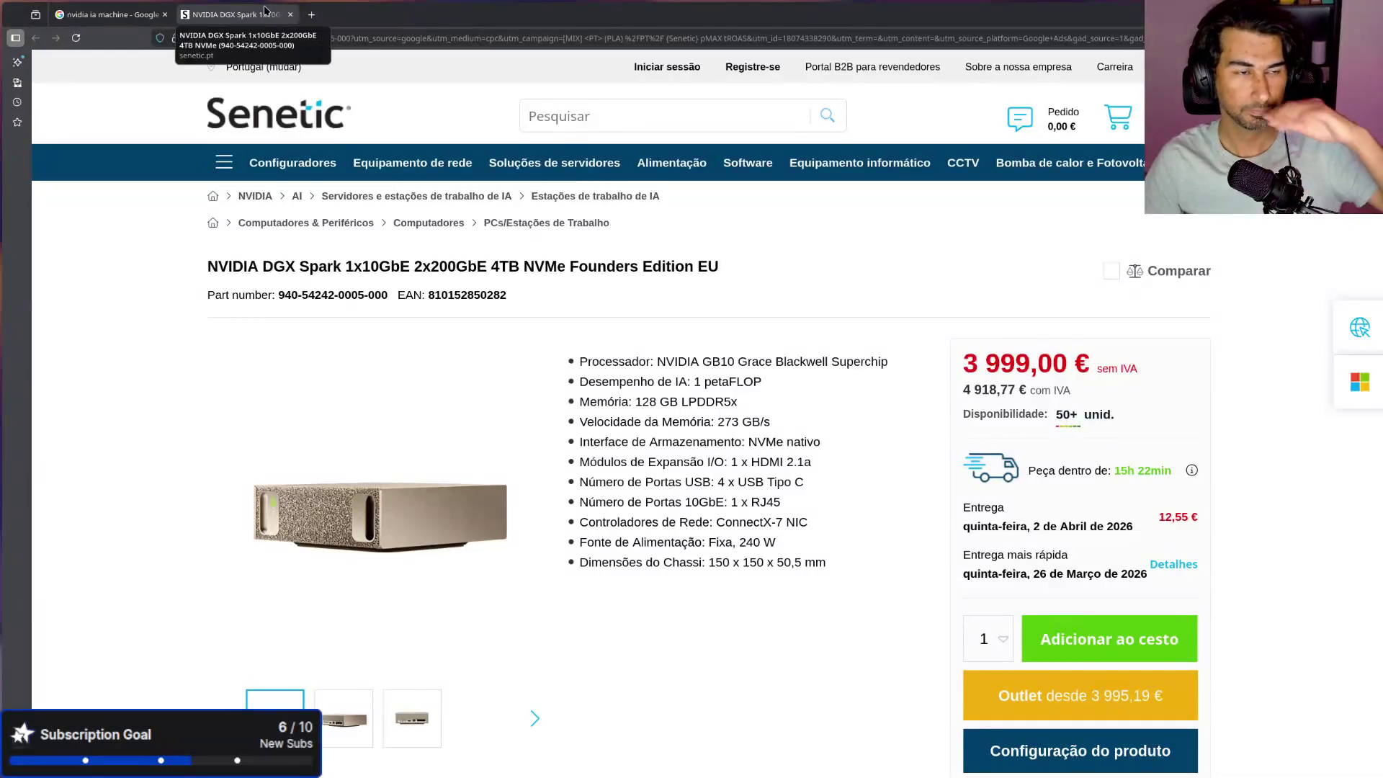
left_click(290, 15)
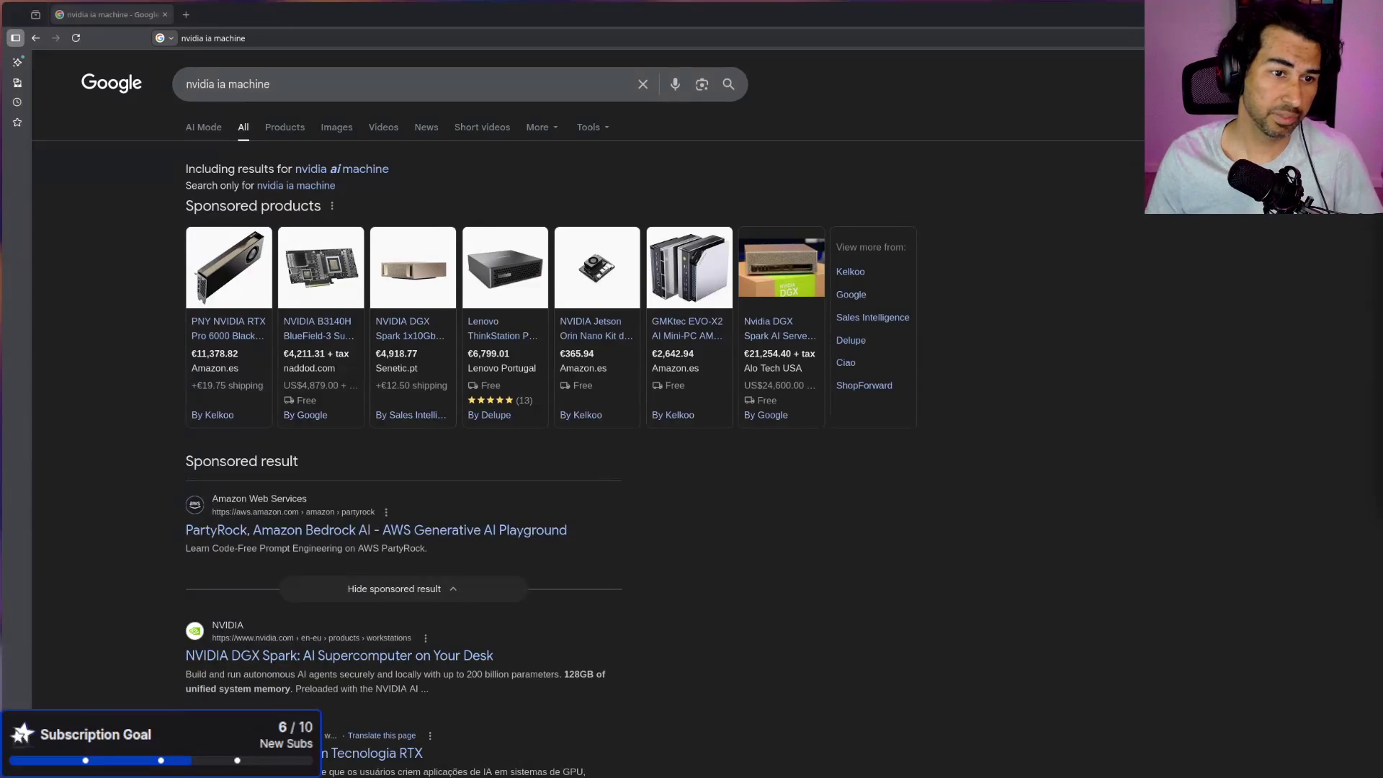
Step: Open Senetic's DGX Spark page in a new tab and scroll down to its Especificação tables
middle_click(407, 331)
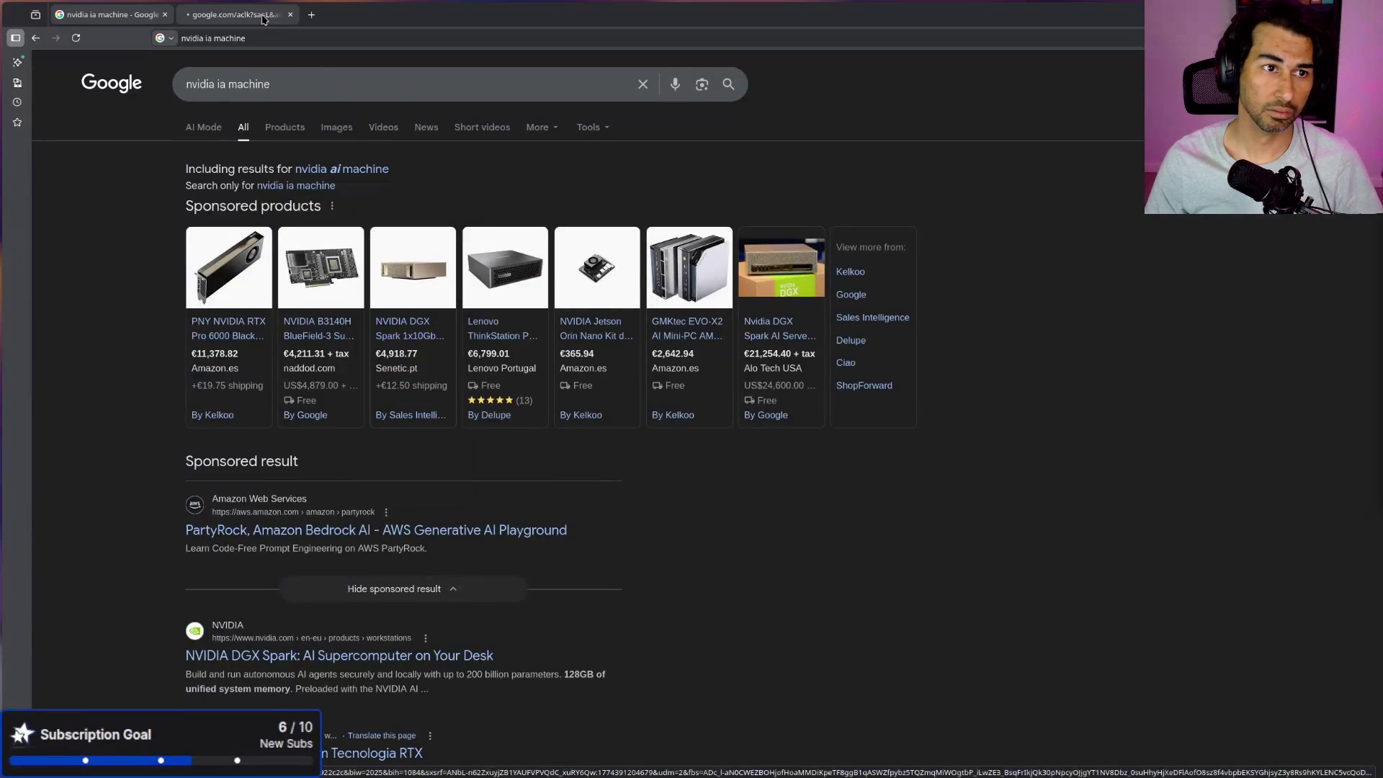
left_click(264, 21)
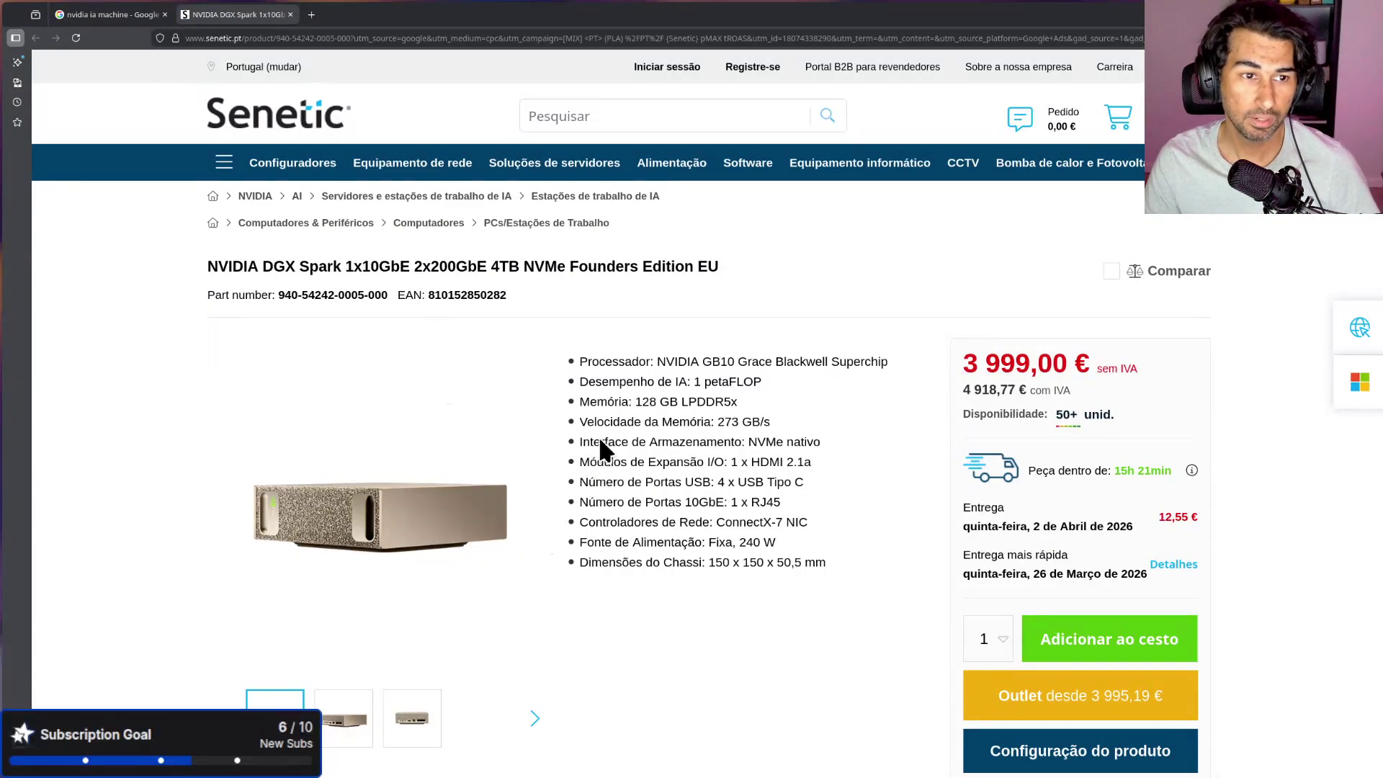
scroll(584, 488, "down", 7)
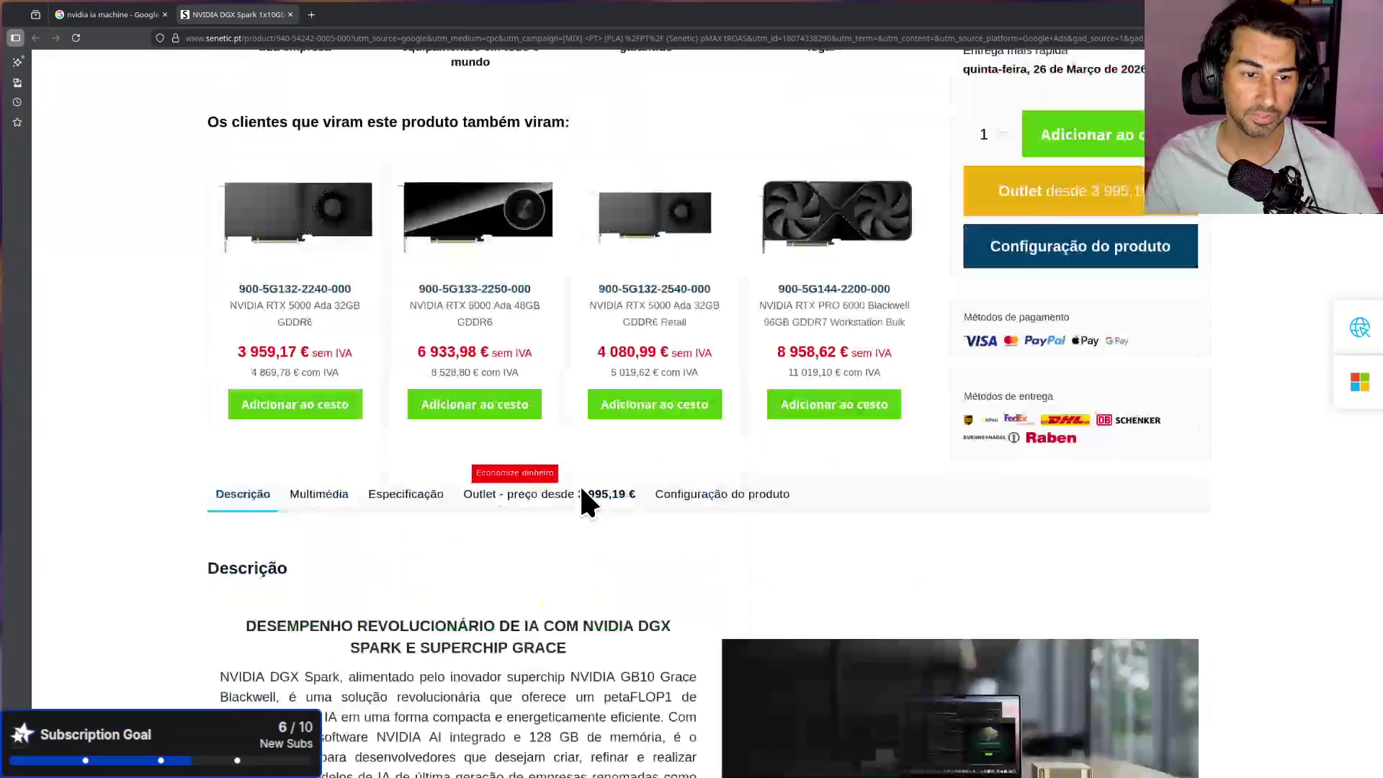
scroll(583, 490, "down", 6)
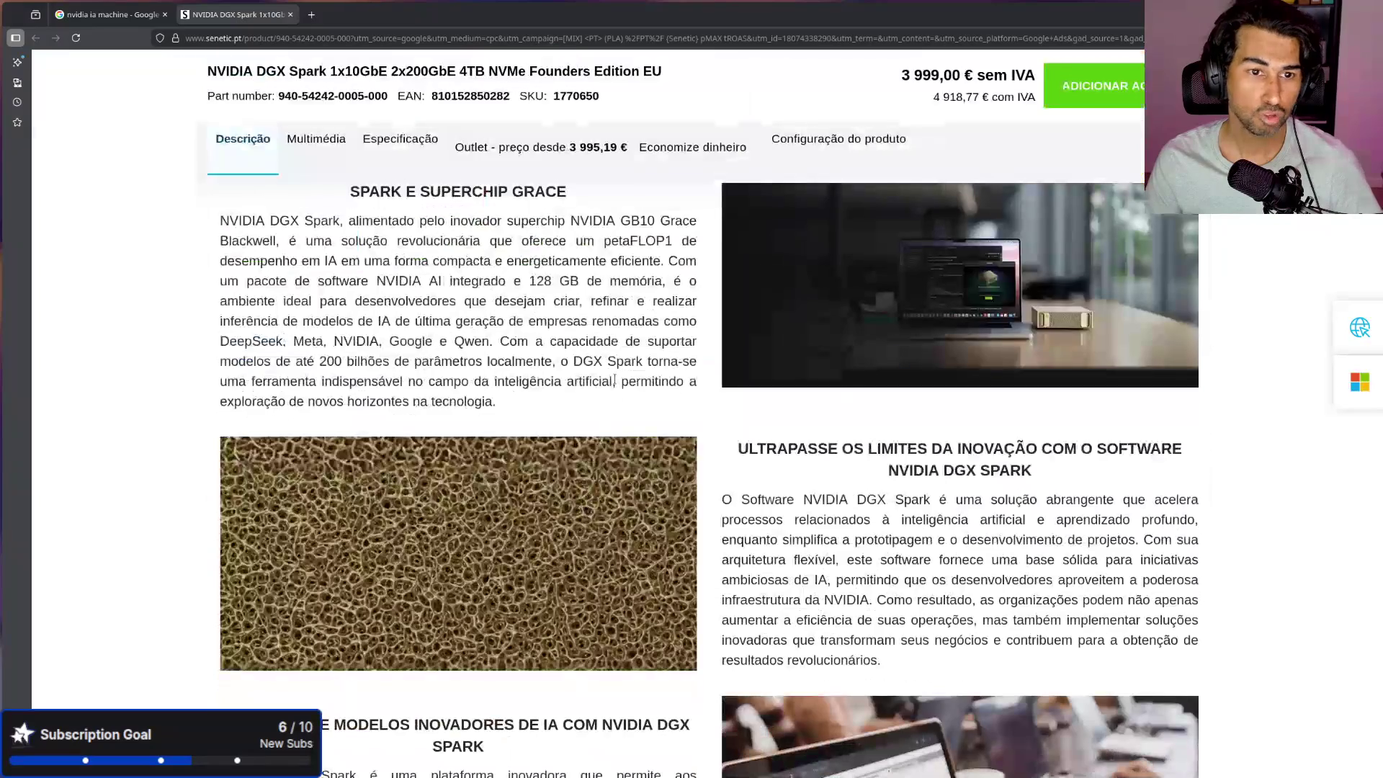
scroll(620, 338, "down", 5)
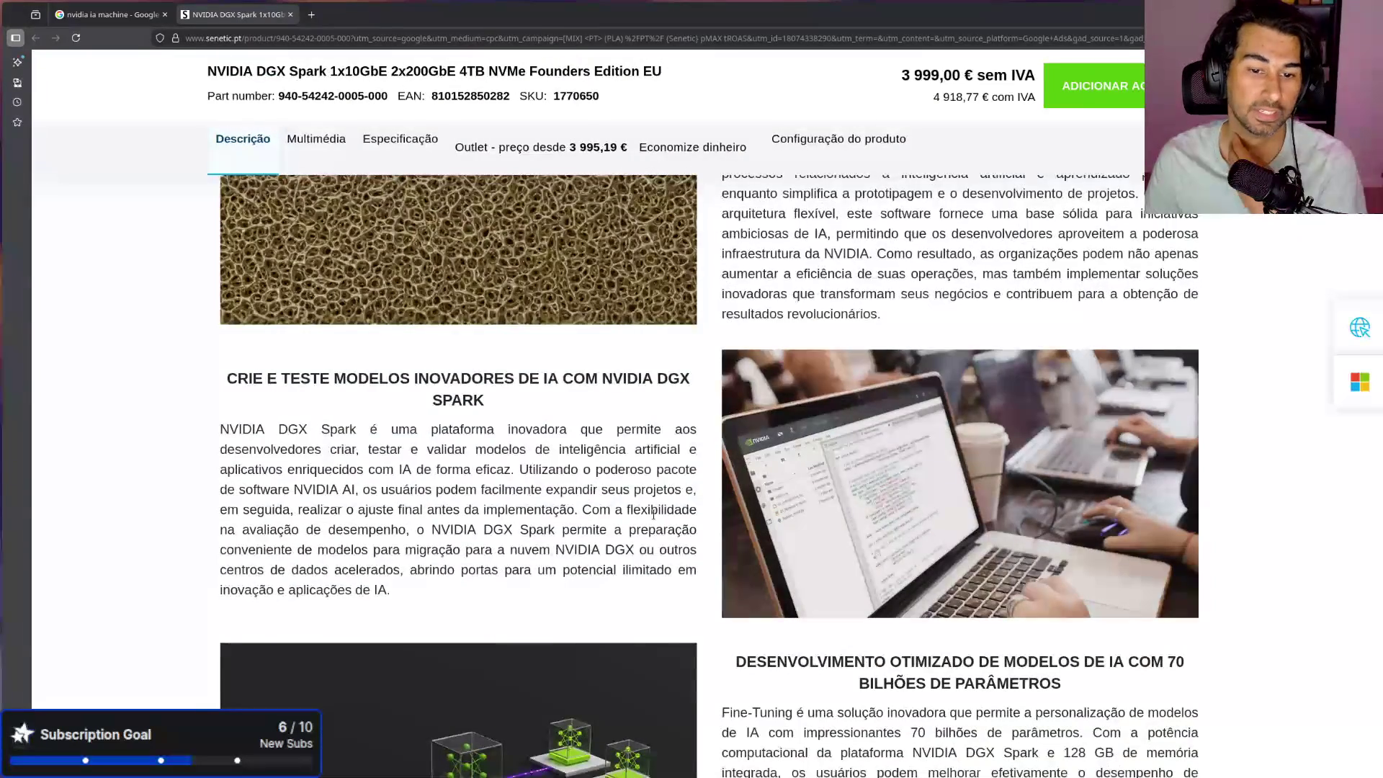
scroll(620, 360, "down", 4)
scroll(656, 540, "down", 5)
scroll(658, 544, "down", 10)
scroll(660, 549, "down", 7)
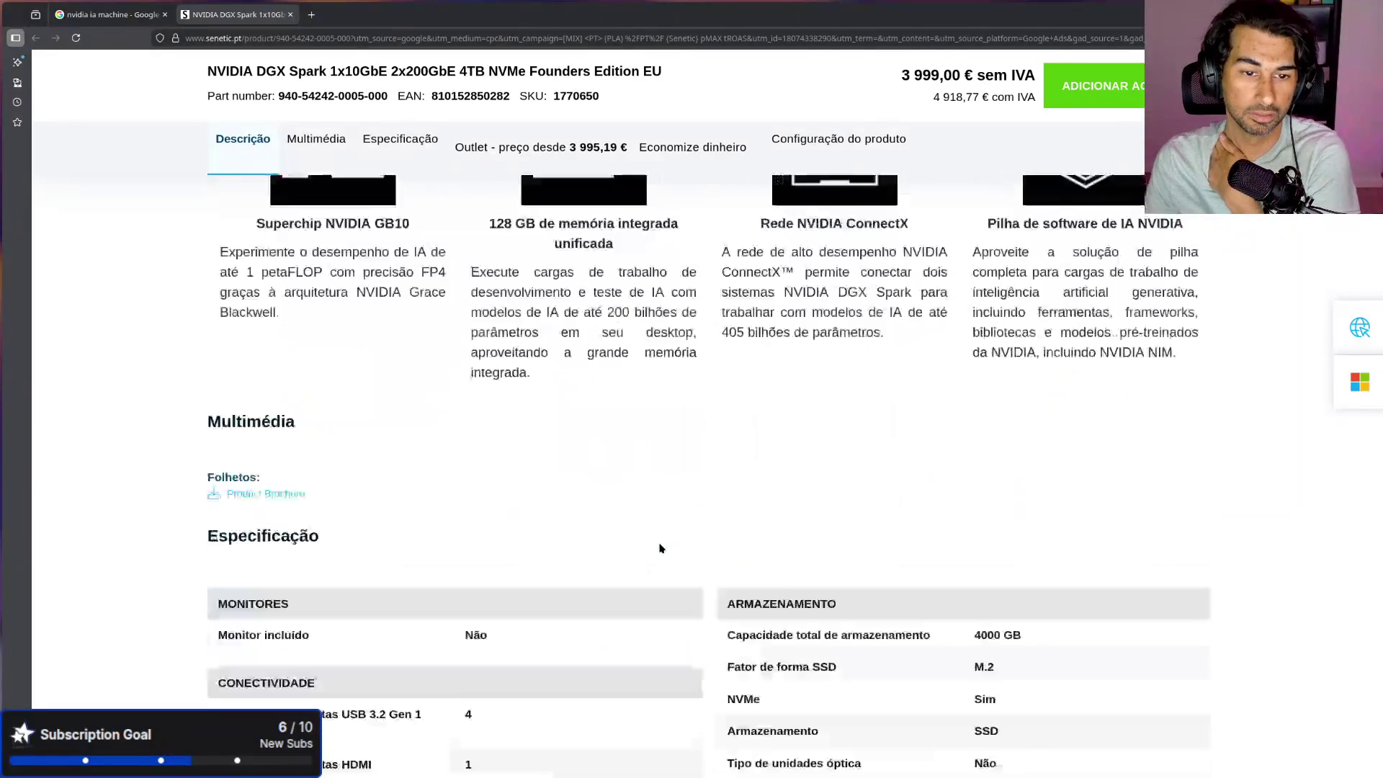
scroll(660, 550, "down", 4)
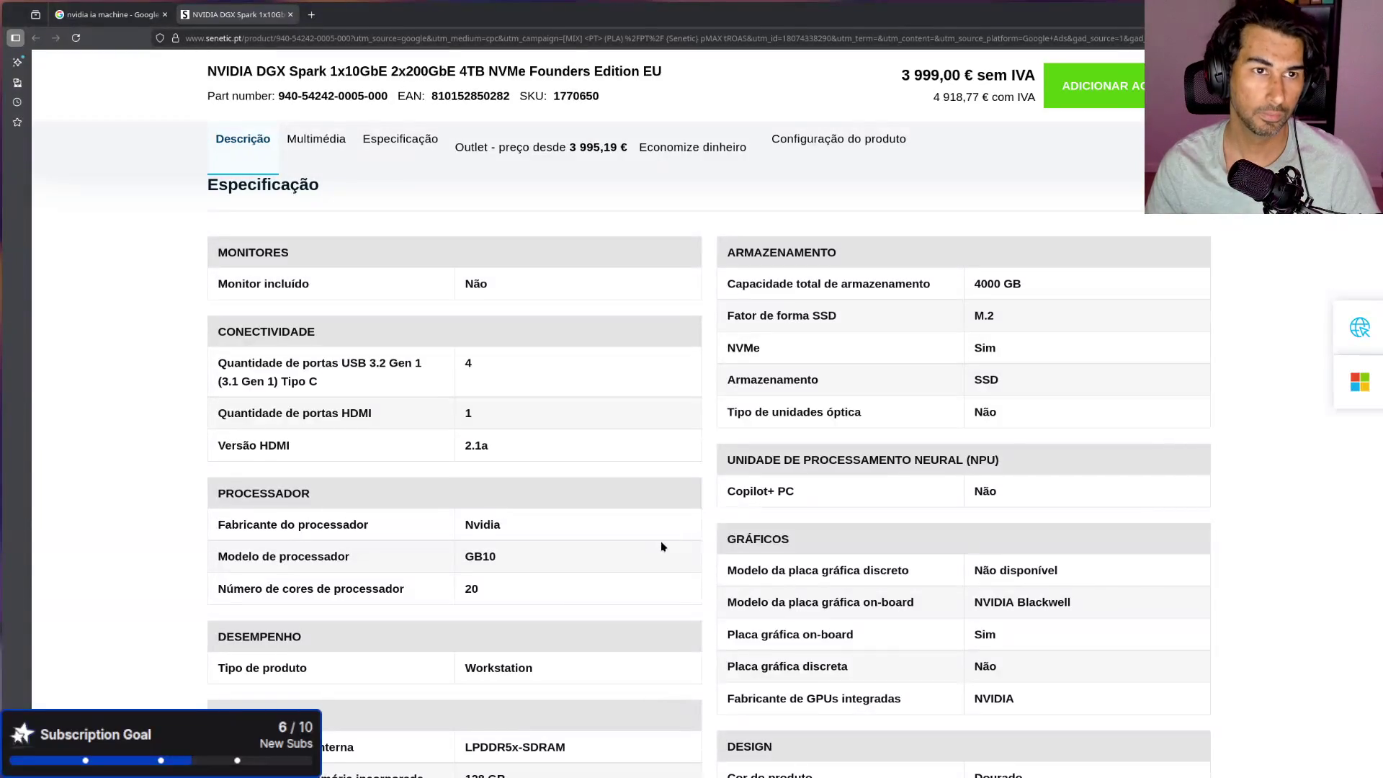
left_click(311, 15)
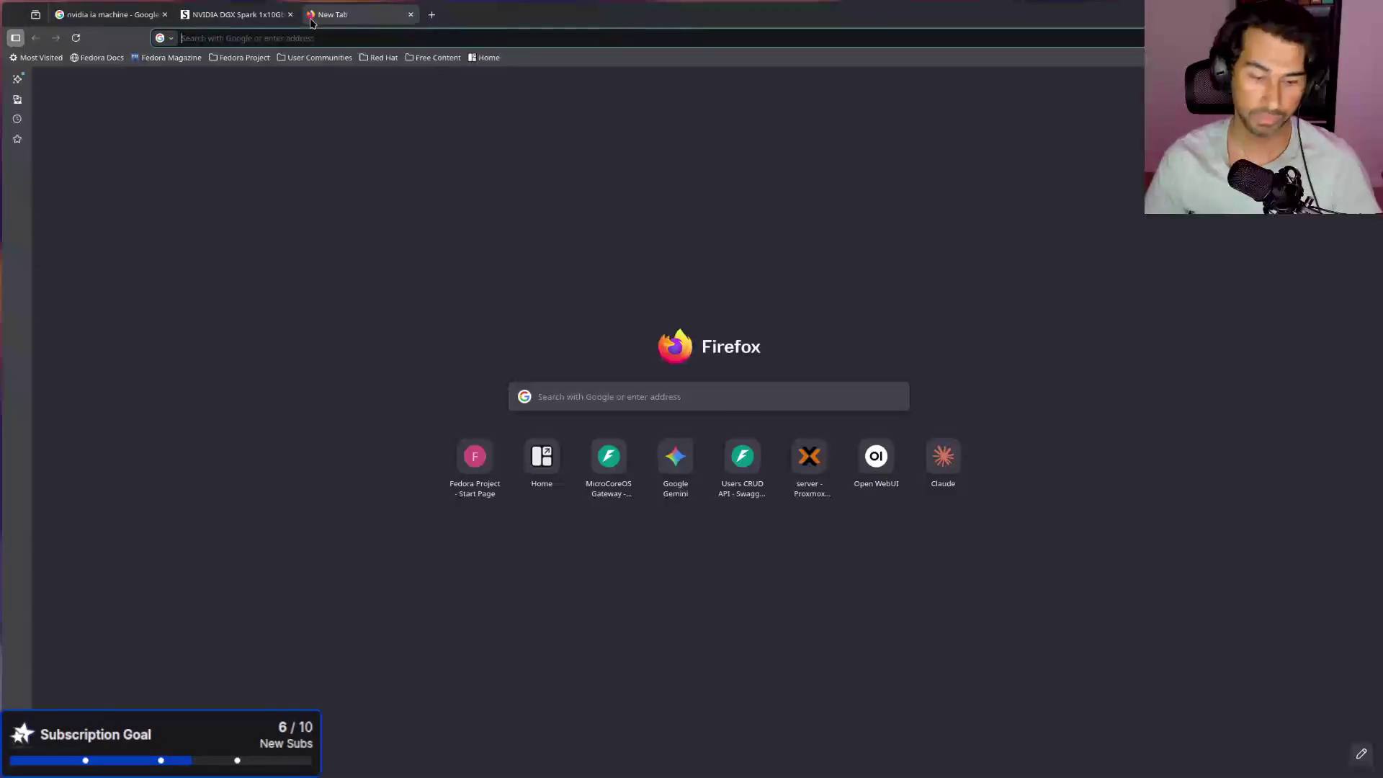
Step: Search Google for 'vllm', fixing the 'cvllm' typo, and open the vllm-project/vllm GitHub repository
type("cvllm")
key("Return")
left_click(193, 87)
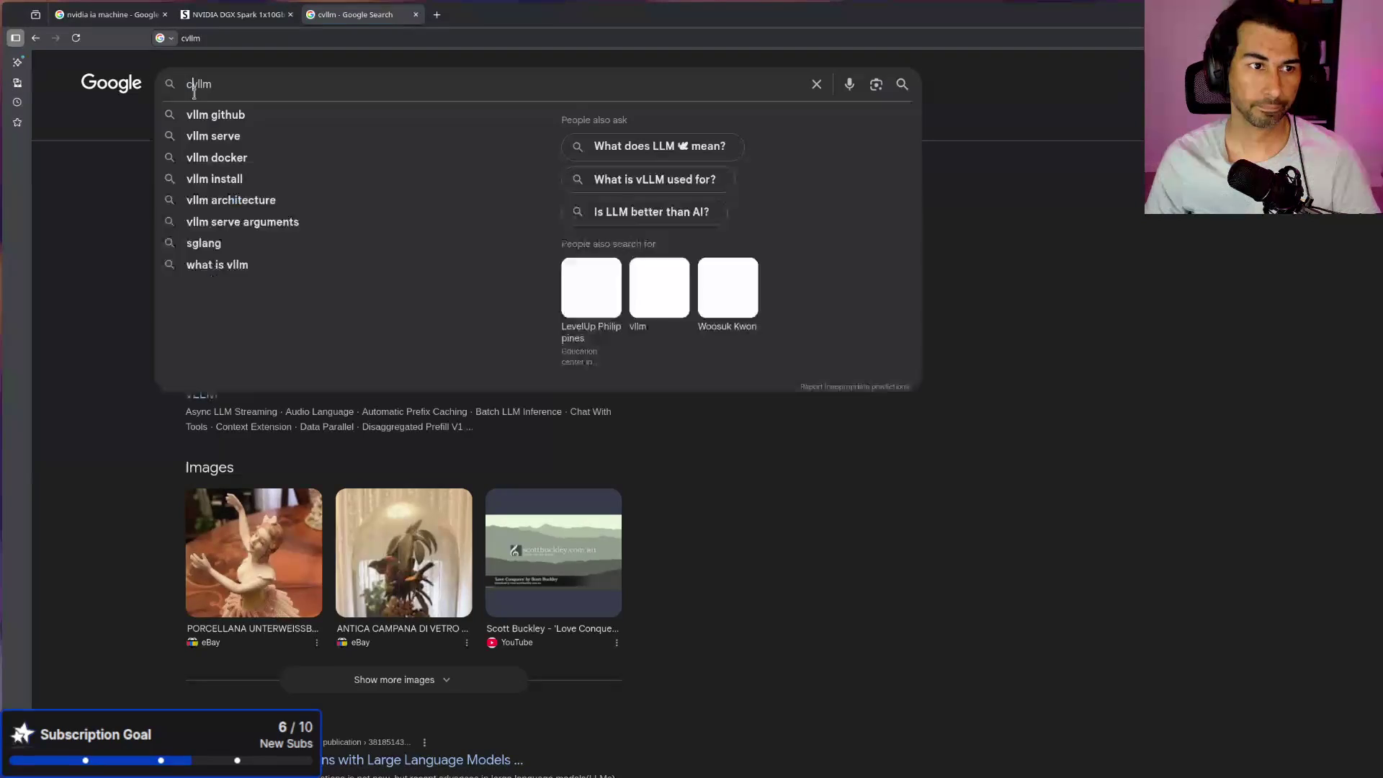
key("BackSpace")
key("Return")
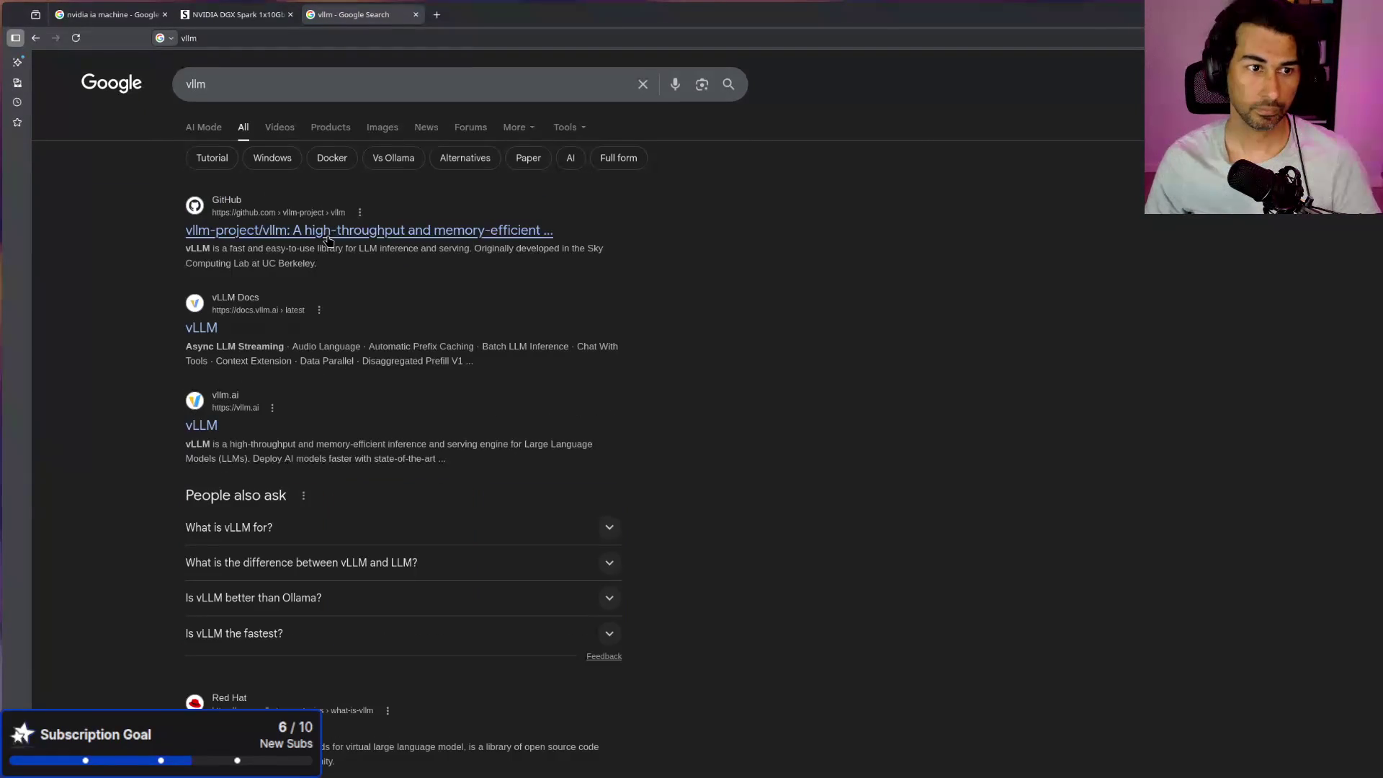
left_click(329, 234)
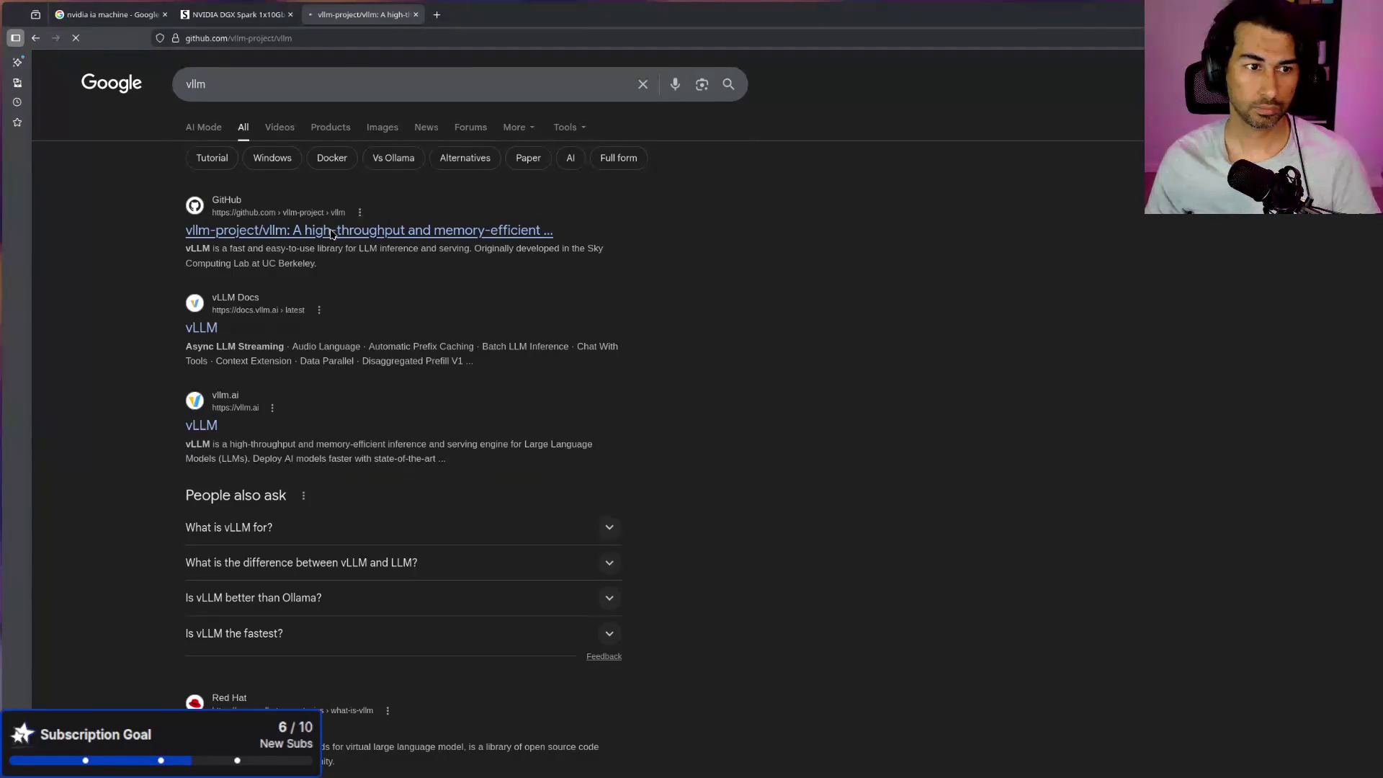
Step: Read through the vllm README, then search Google for 'vllm' again
scroll(594, 371, "down", 10)
scroll(594, 371, "down", 5)
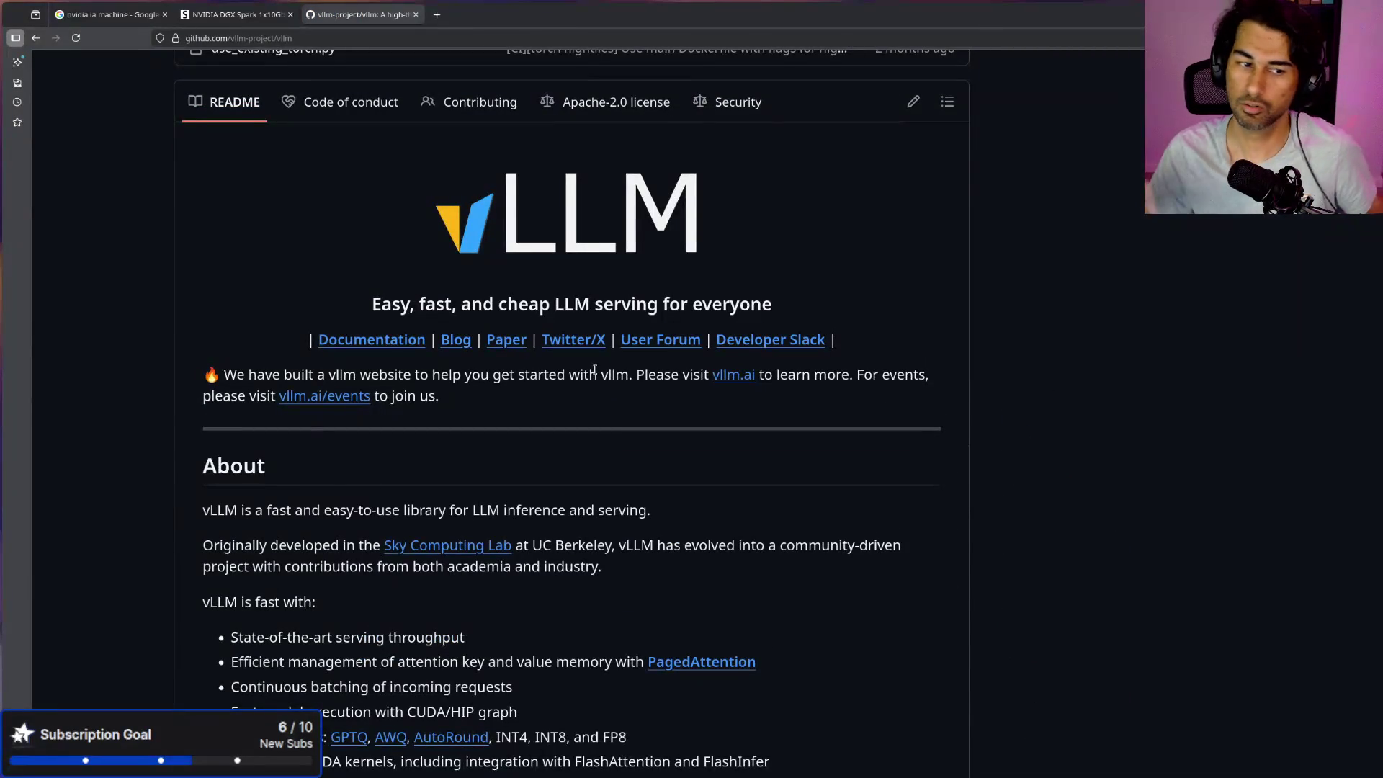
scroll(576, 369, "down", 8)
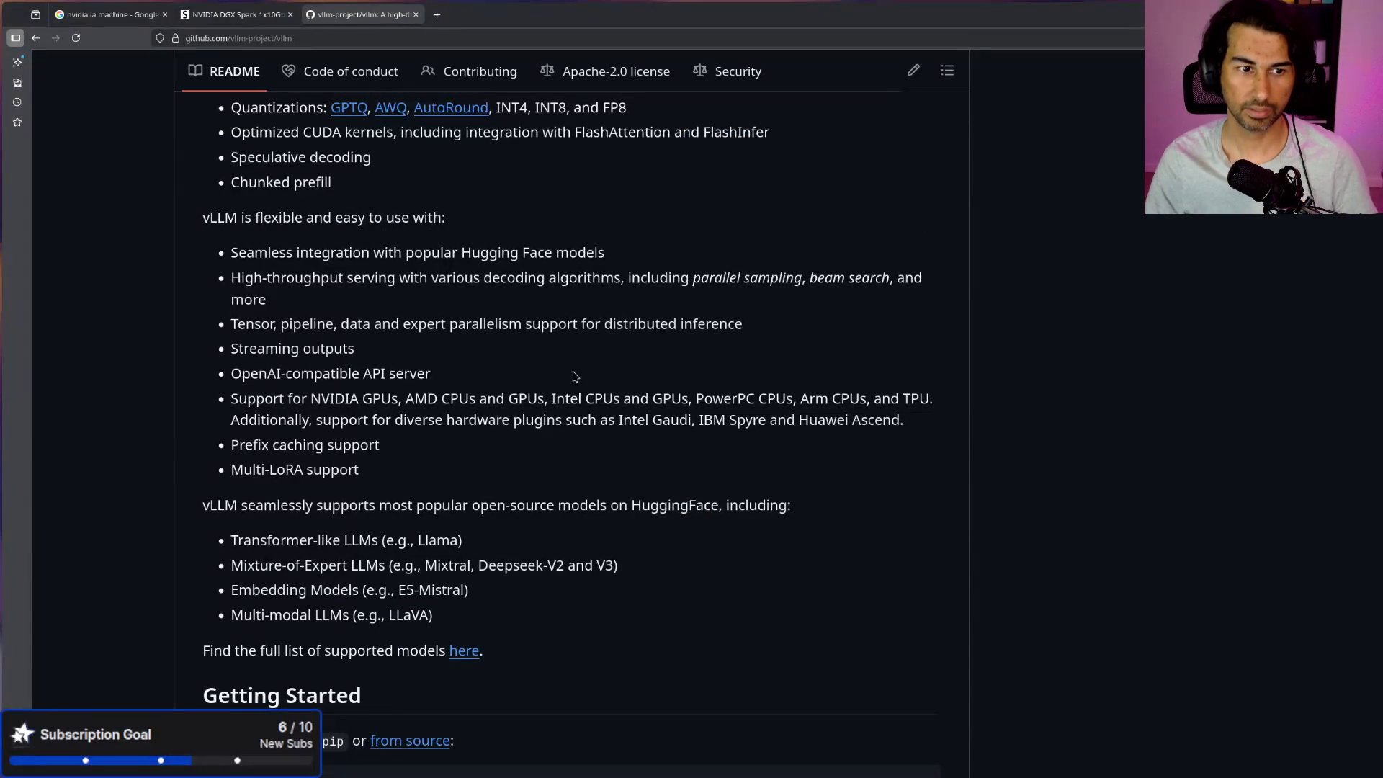
scroll(572, 371, "down", 2)
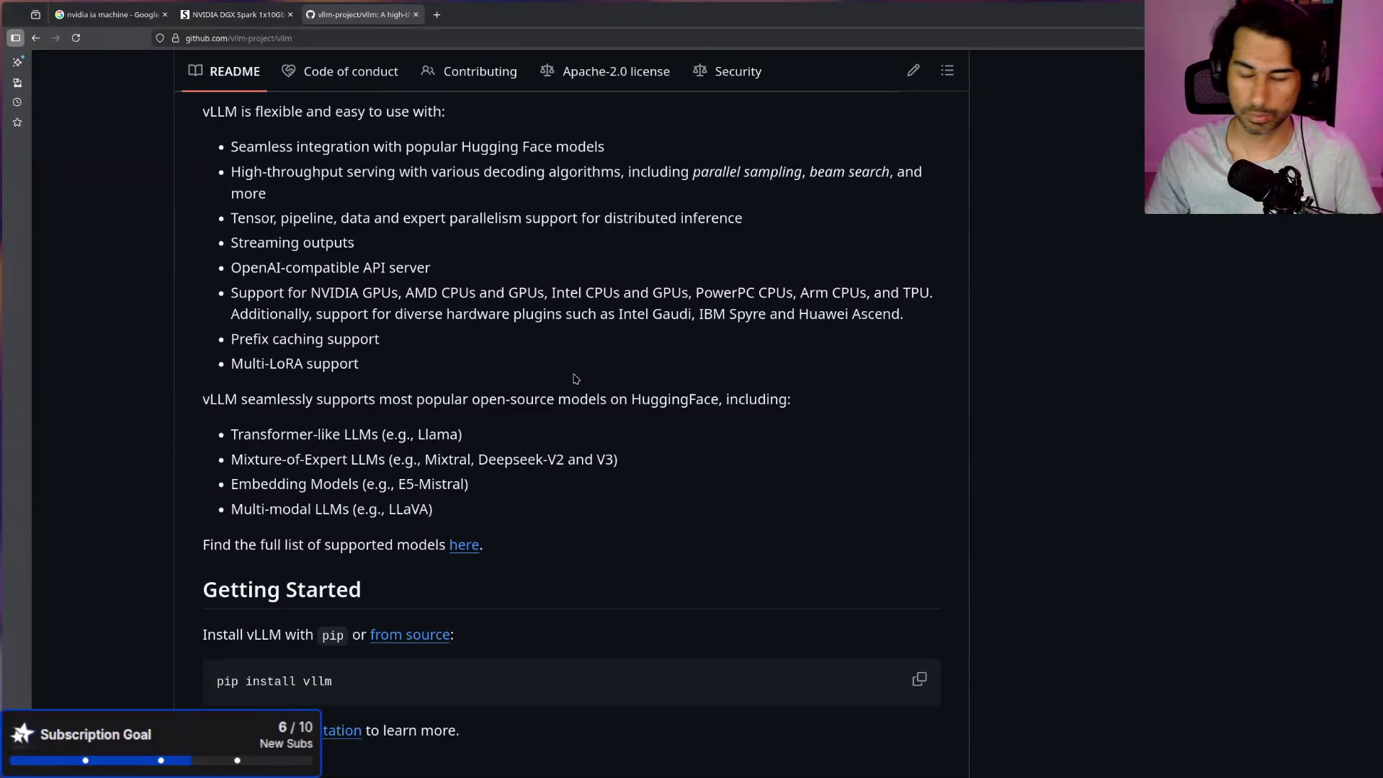
scroll(602, 425, "down", 5)
left_click(329, 45)
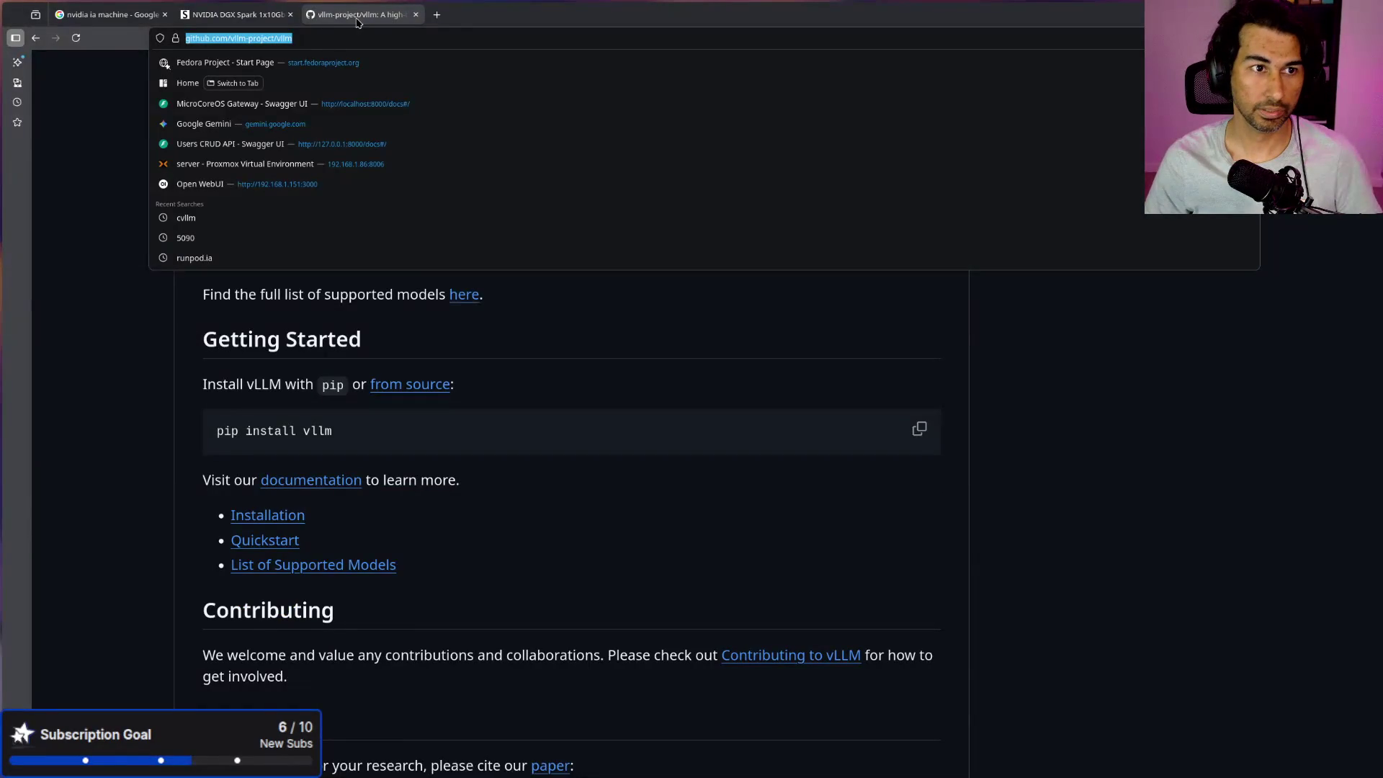
type("vllm")
key("Return")
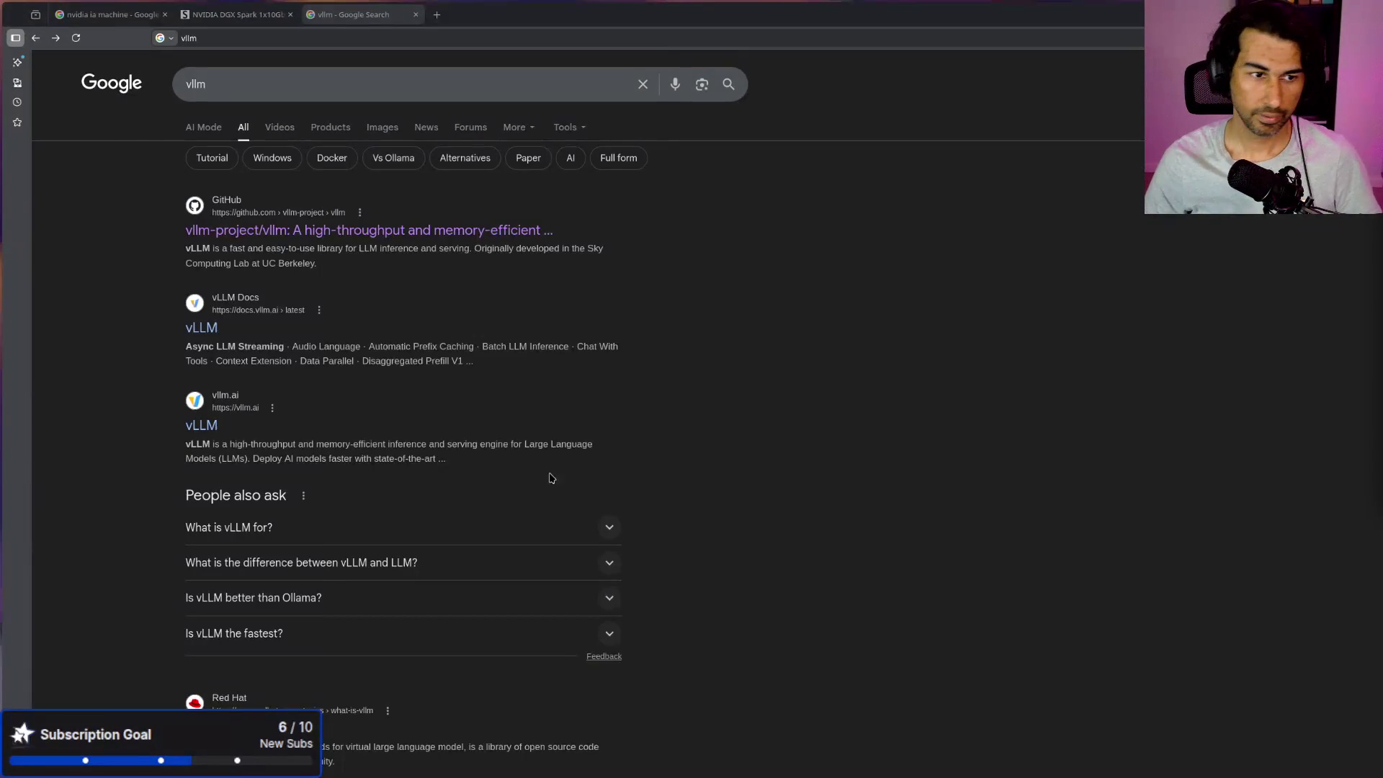
Step: Open the official vllm.ai site from the search results
left_click(201, 426)
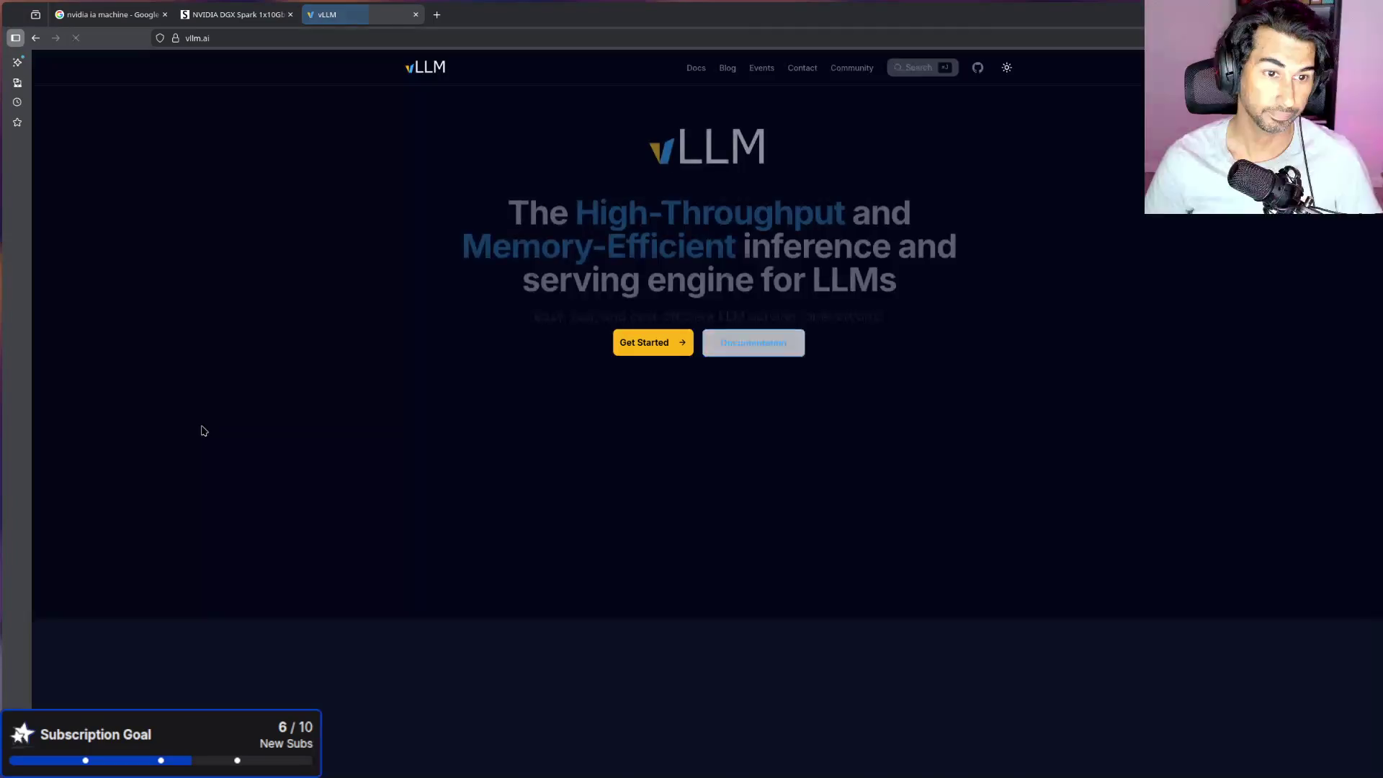
left_click(586, 37)
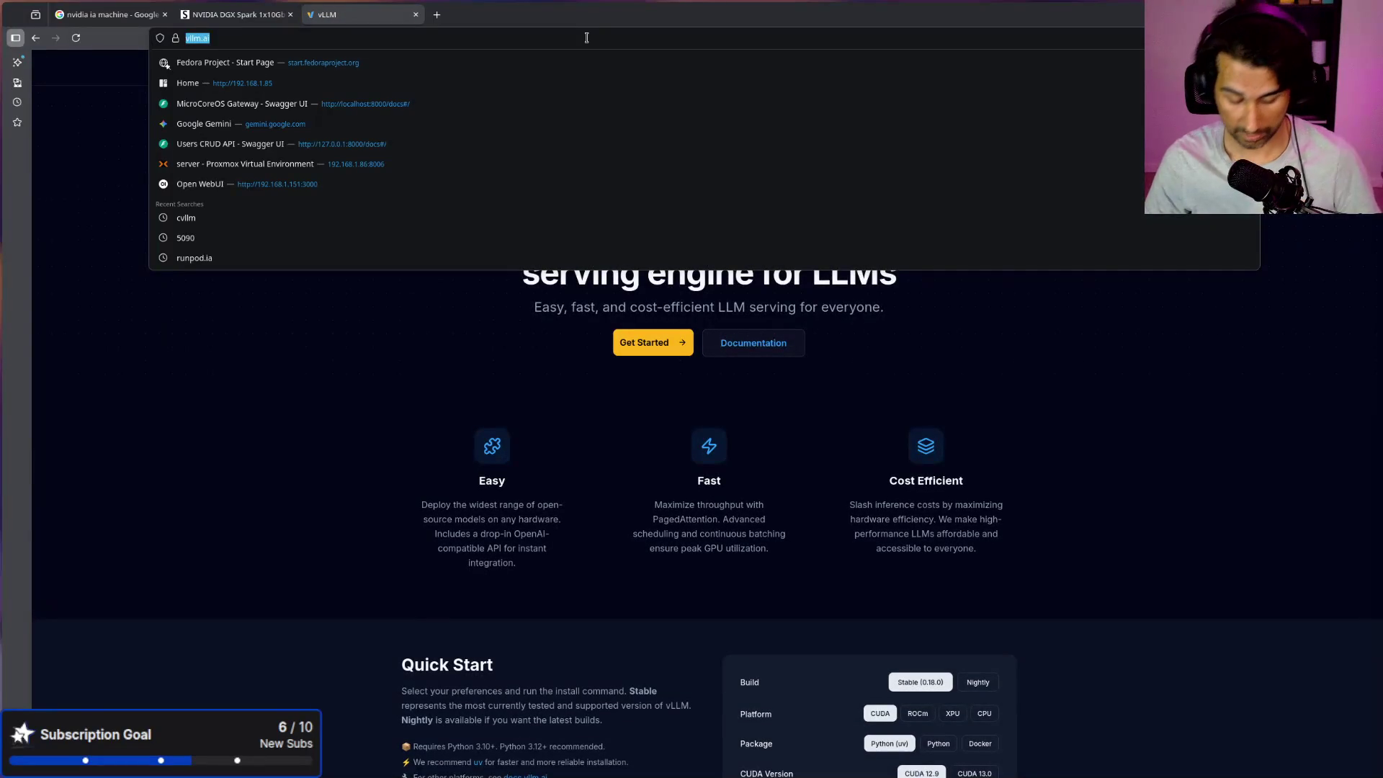
key("Escape")
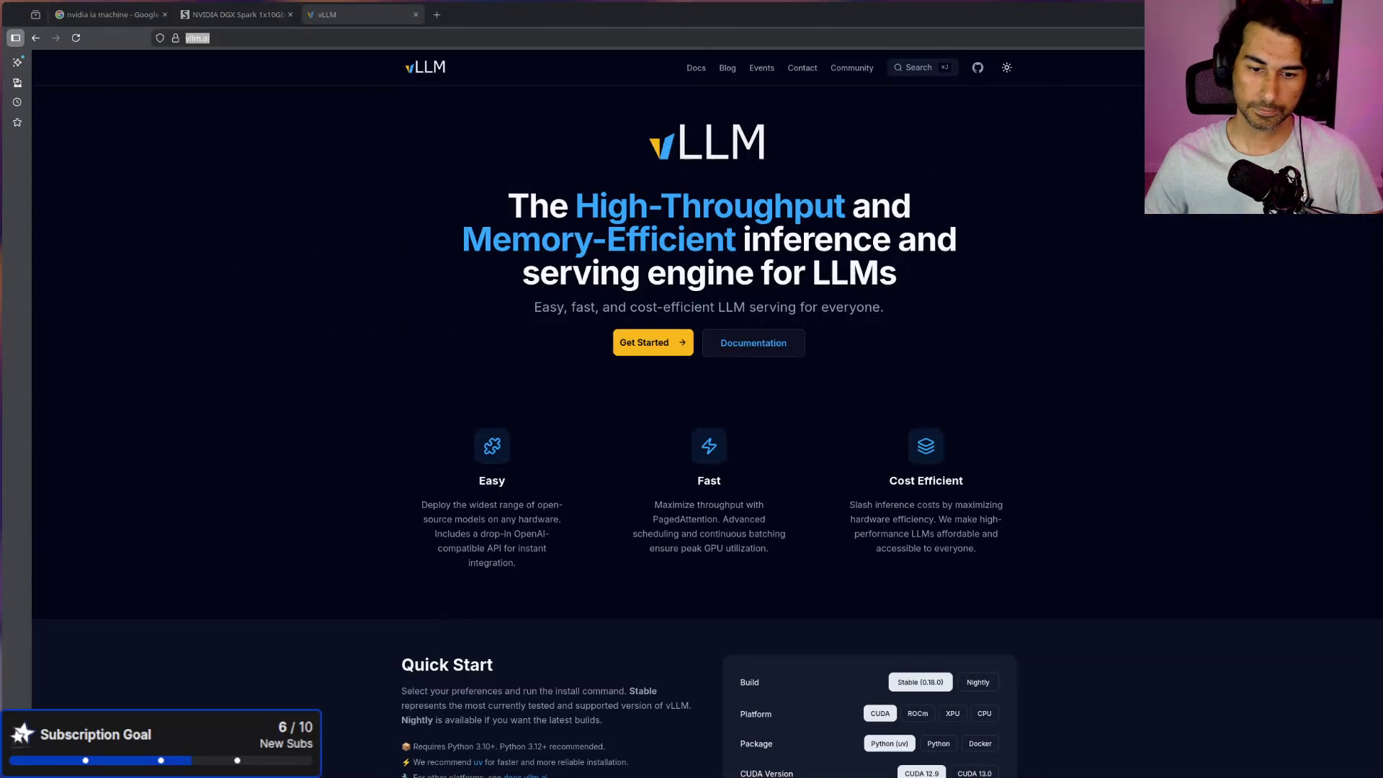
Step: Scroll the vLLM home page and select its high-throughput inference engine heading
scroll(980, 566, "down", 2)
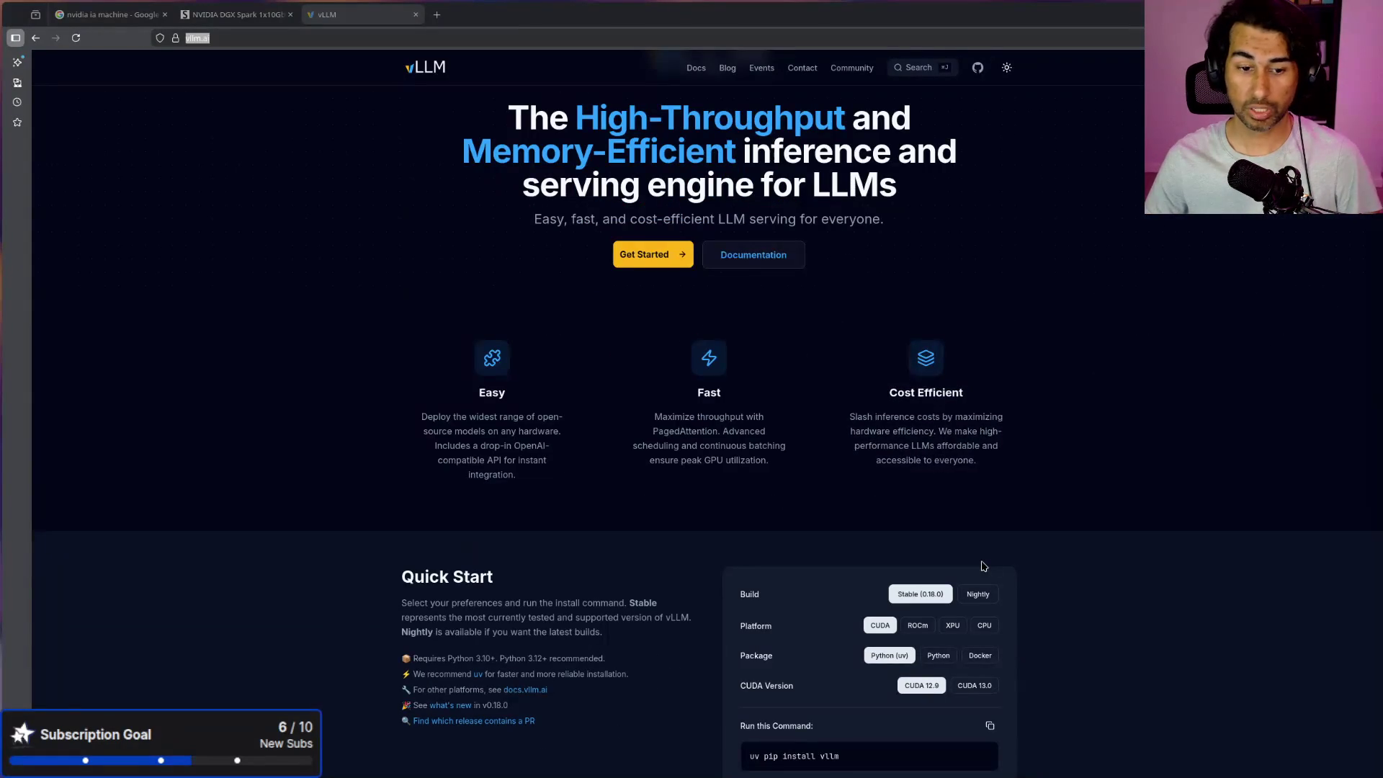
scroll(1034, 624, "down", 2)
scroll(1040, 633, "up", 5)
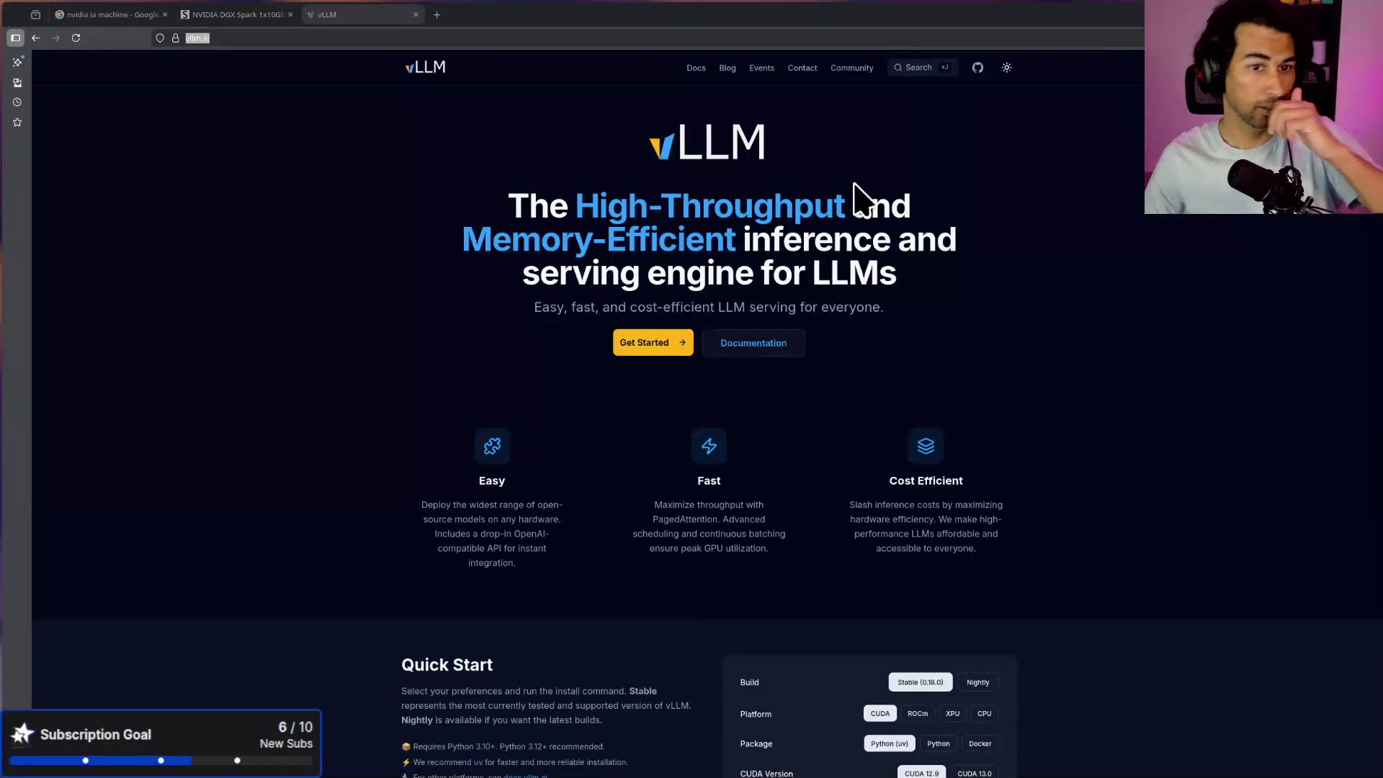
scroll(994, 247, "down", 1)
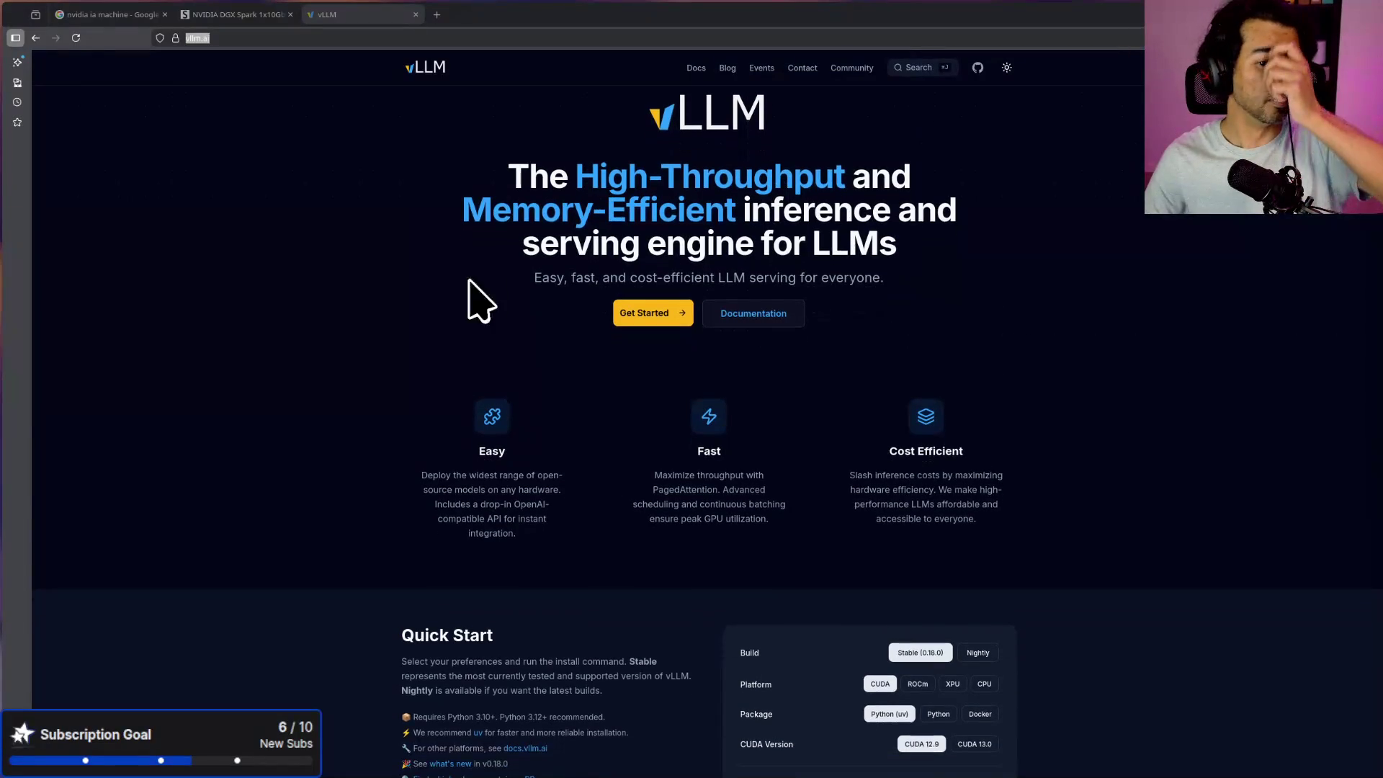
double_click(550, 278)
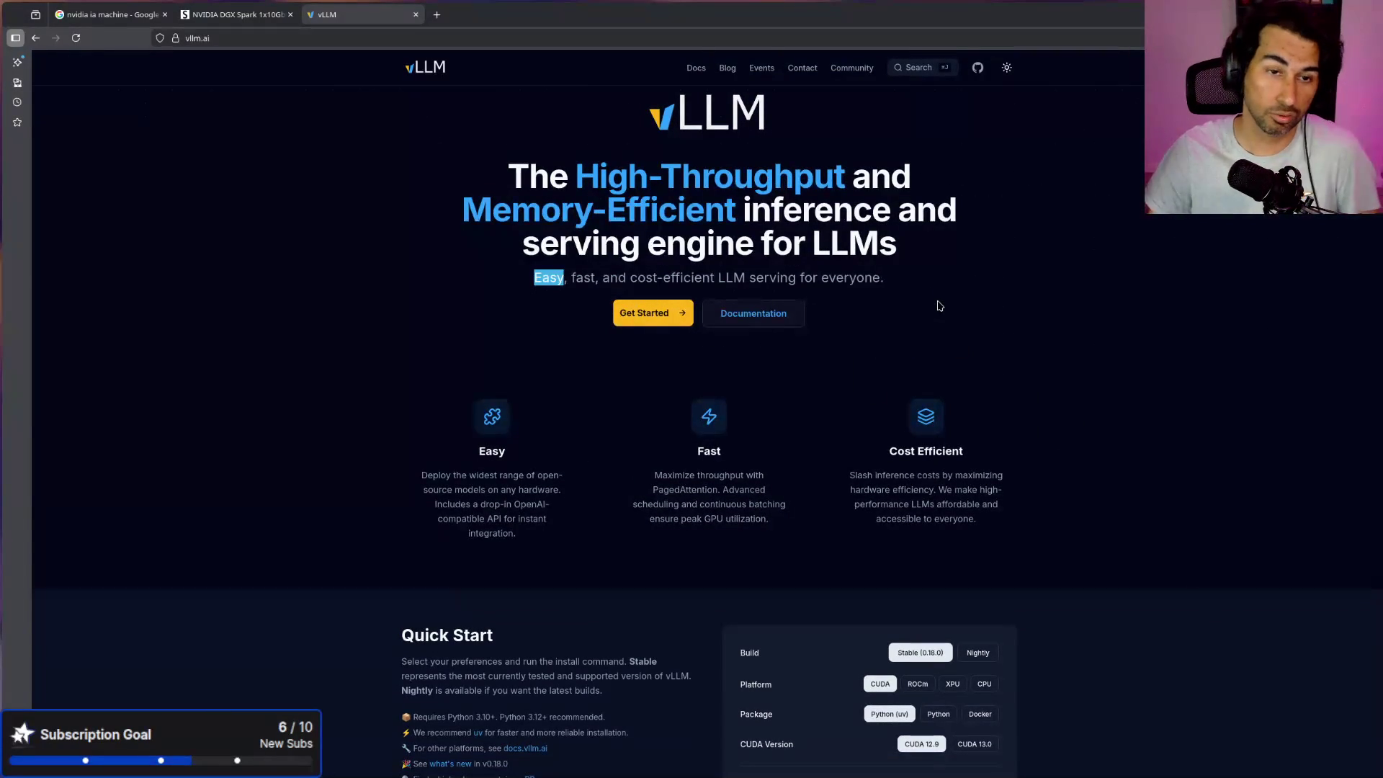
left_click_drag(1009, 296, 514, 166)
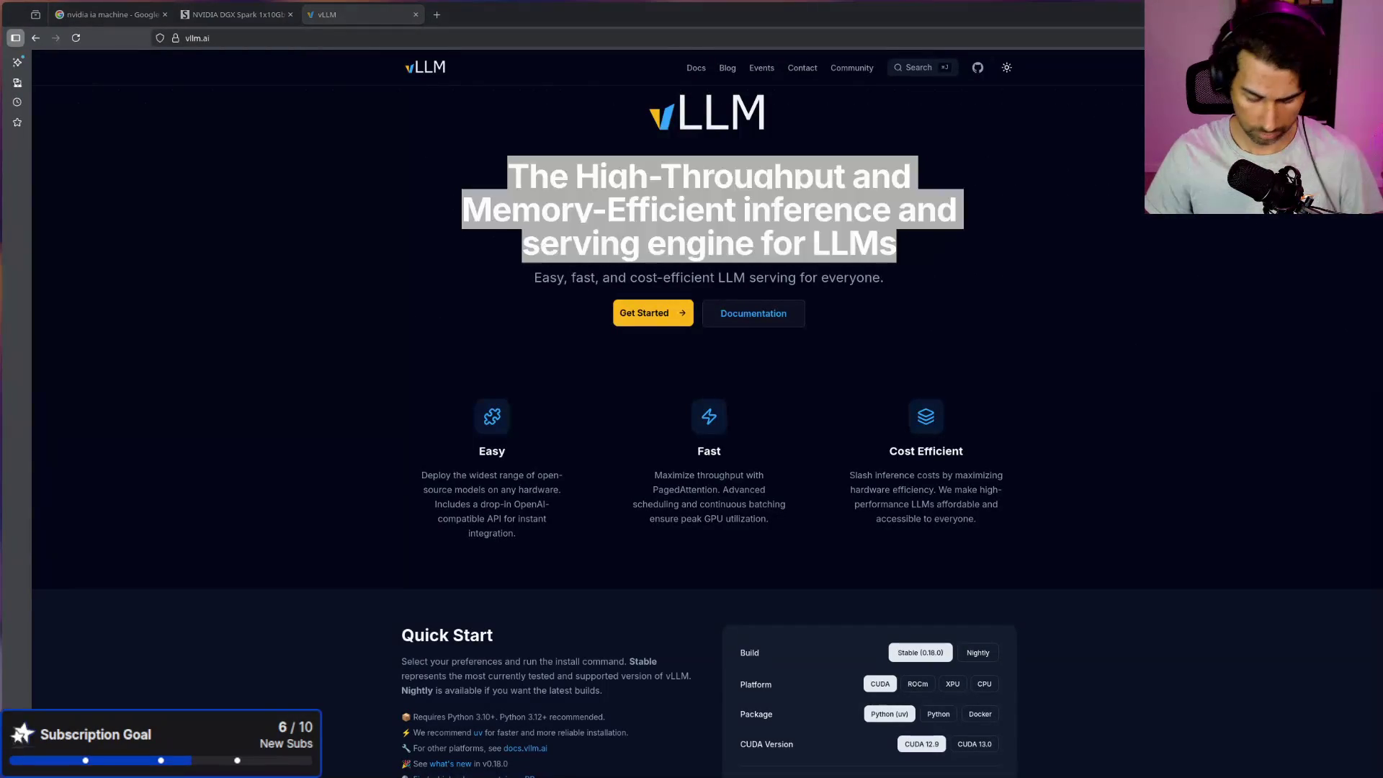
key("alt+Tab")
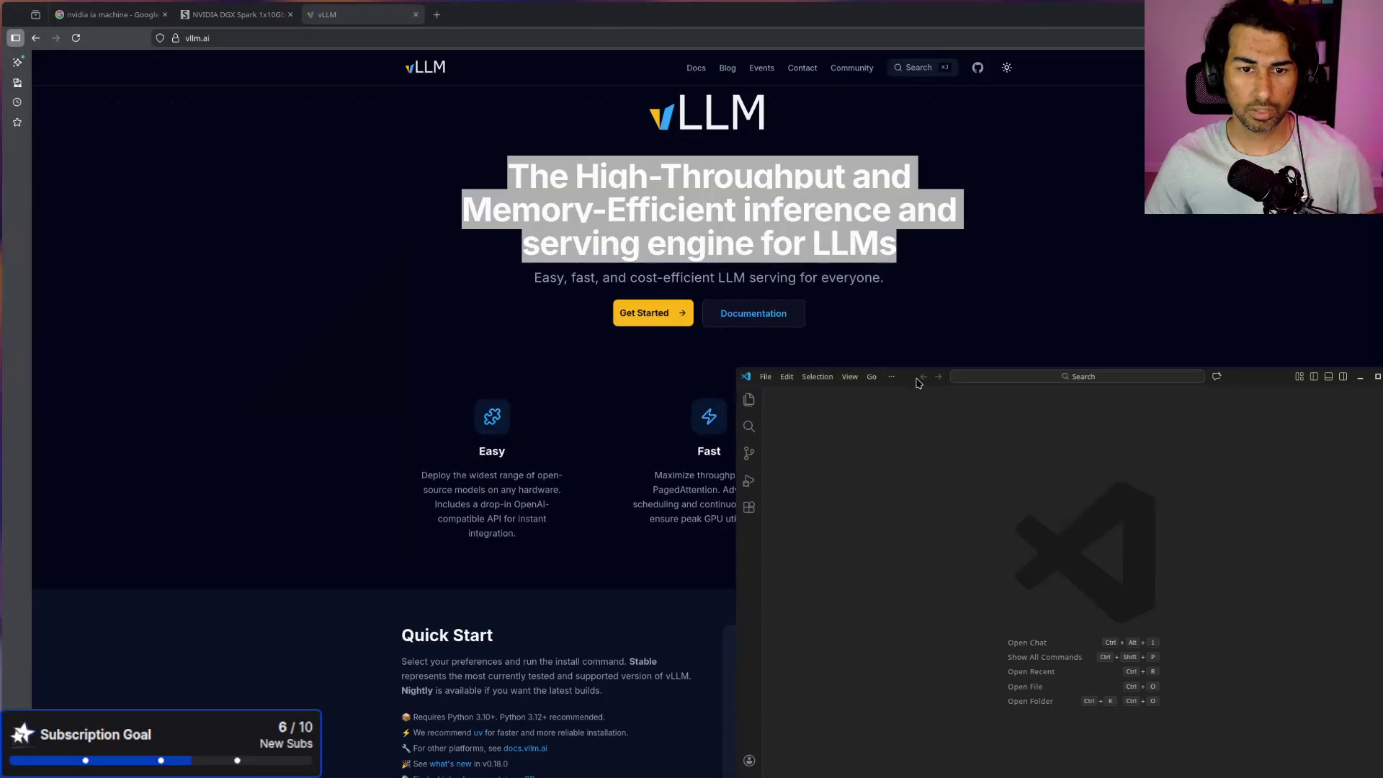
Step: Maximize VS Code, view the Kilo Code extension's marketplace details, then return to the vLLM page
left_click_drag(902, 380, 565, 207)
double_click(565, 207)
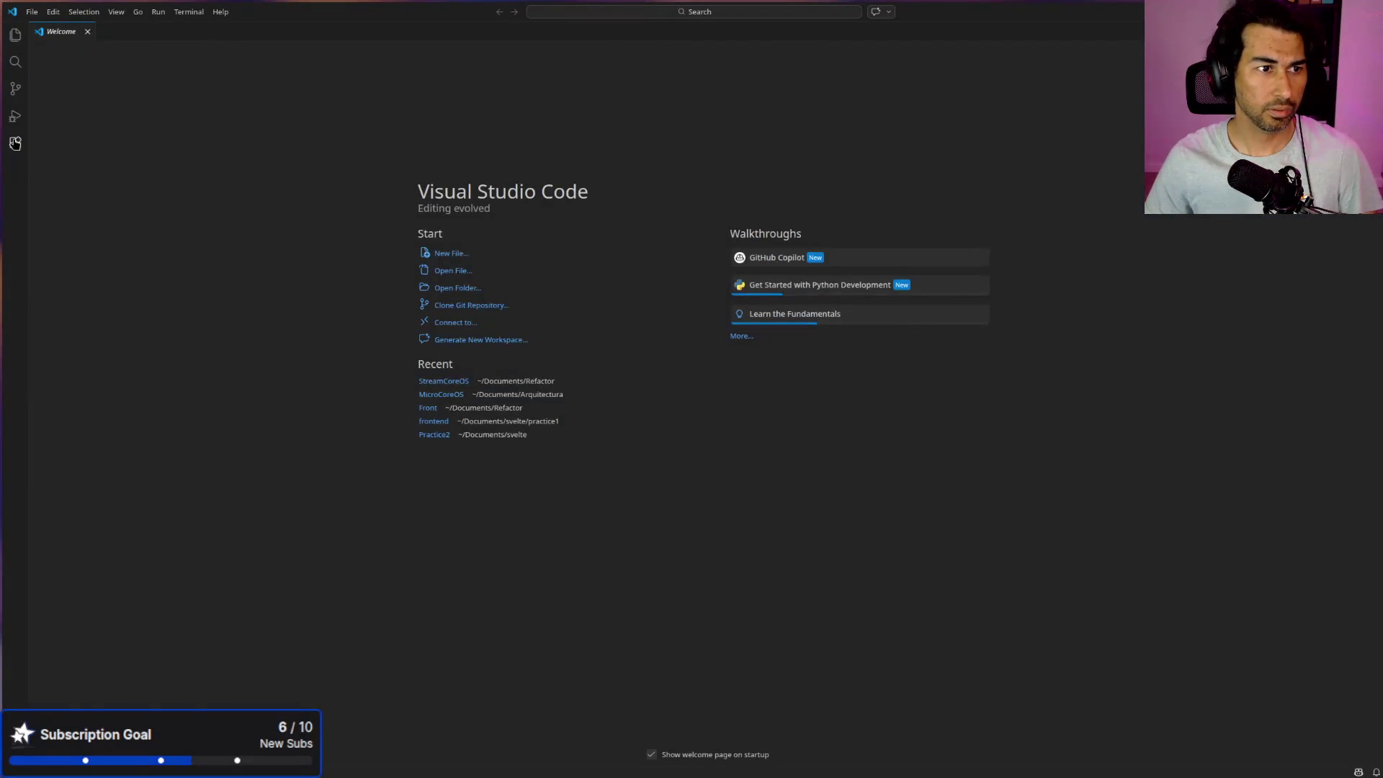
left_click(15, 141)
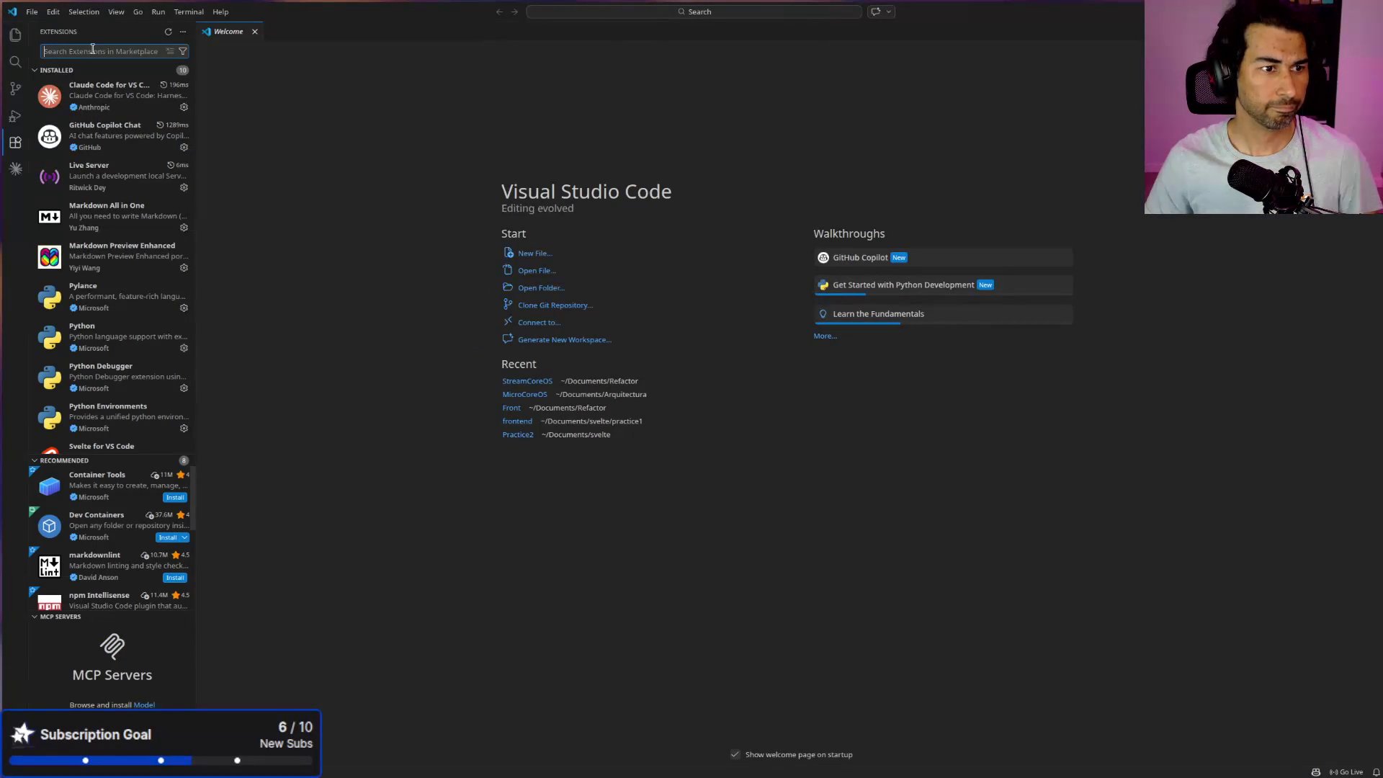
type("kilo")
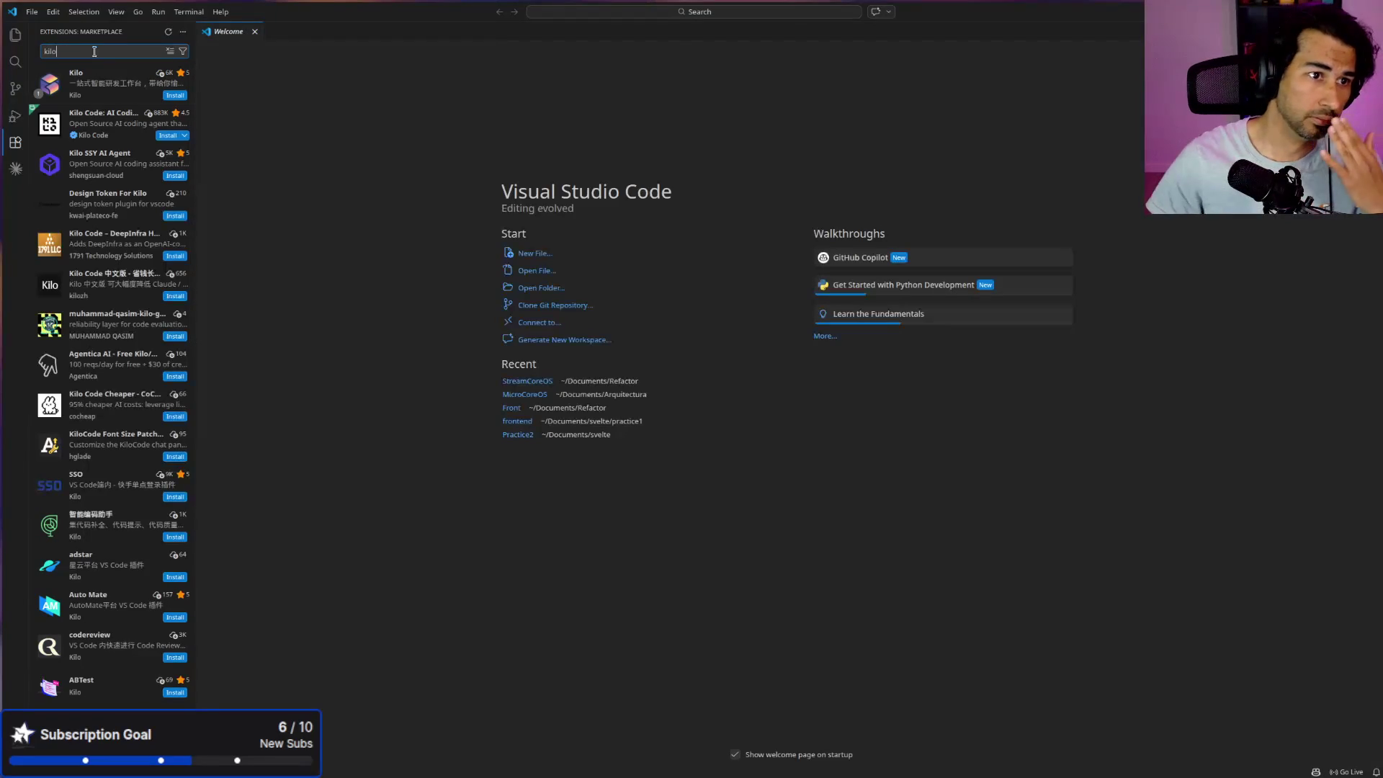
left_click(108, 126)
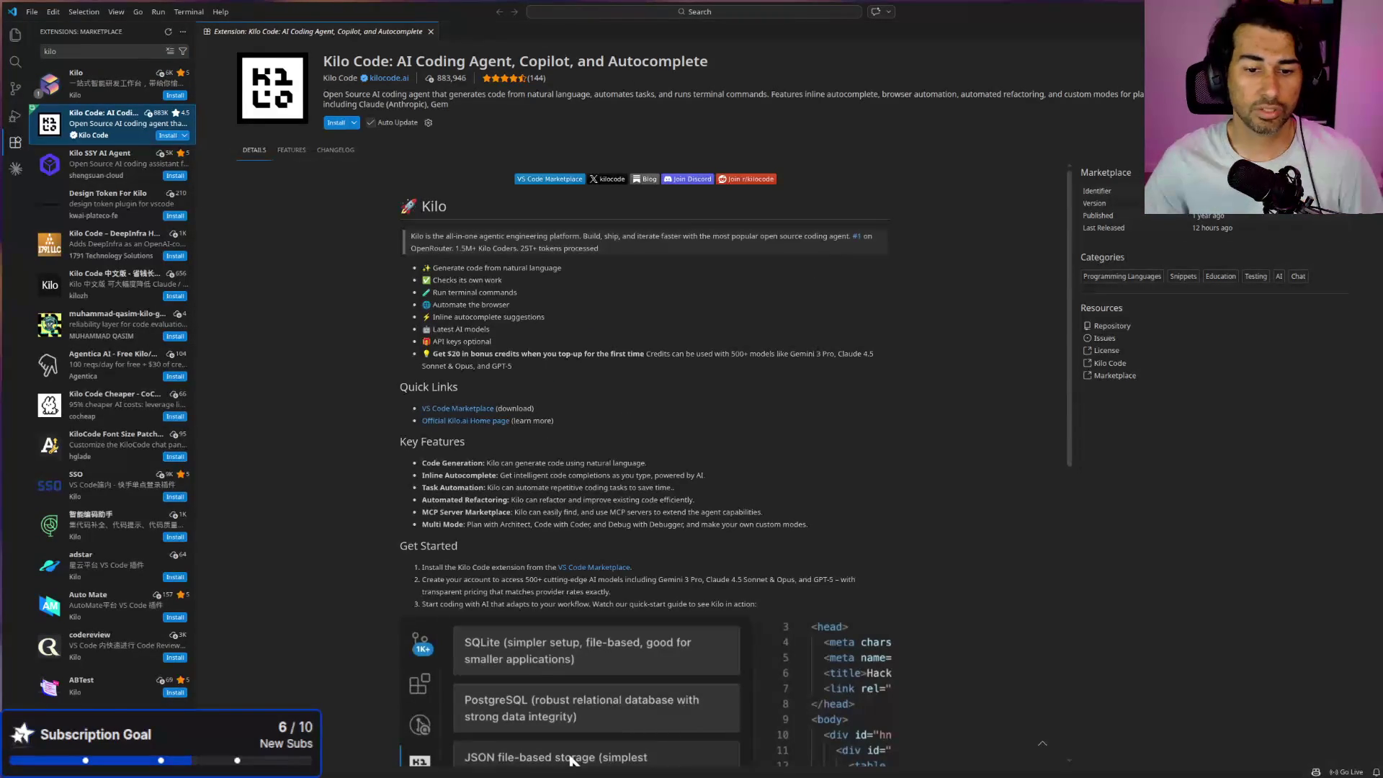
key("alt+Tab")
left_click(1119, 309)
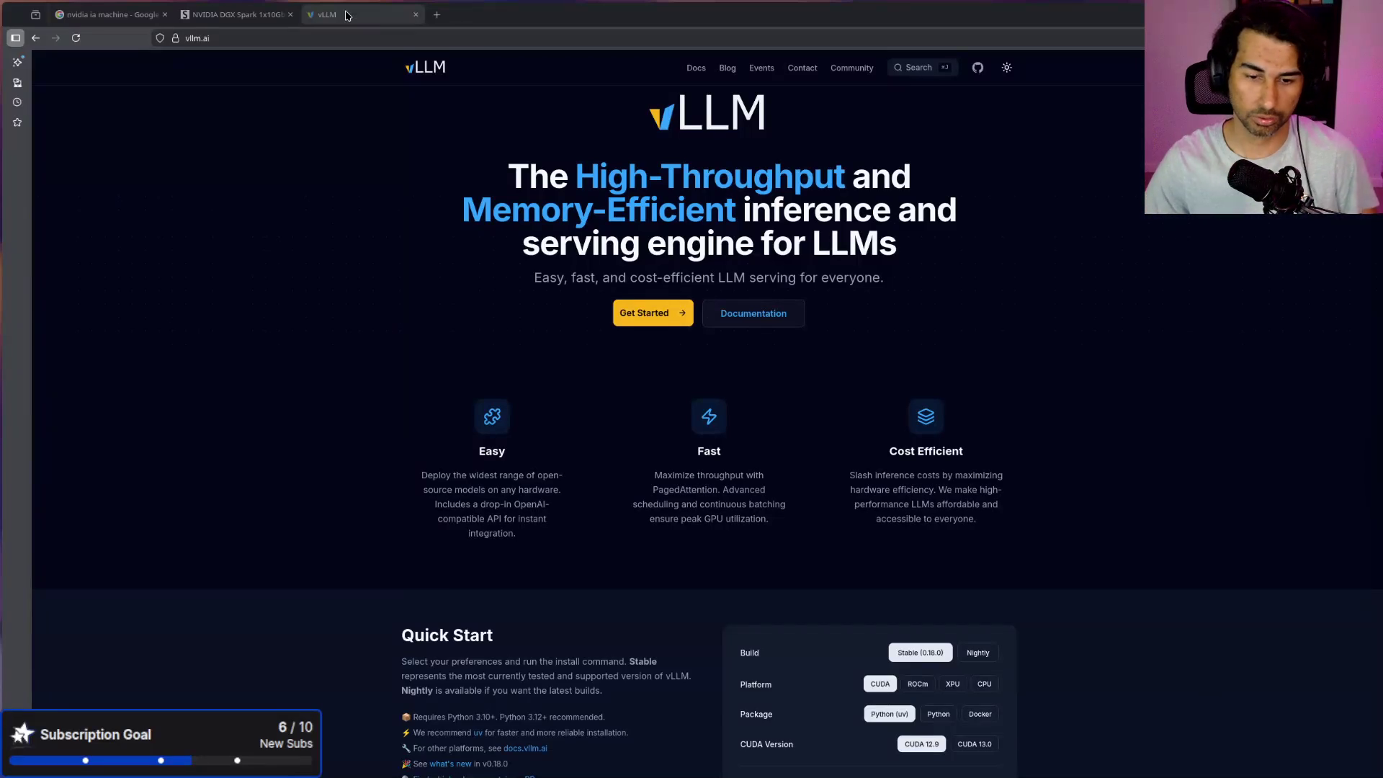
Step: Close the vLLM and NVIDIA DGX Spark tabs in Firefox
middle_click(370, 13)
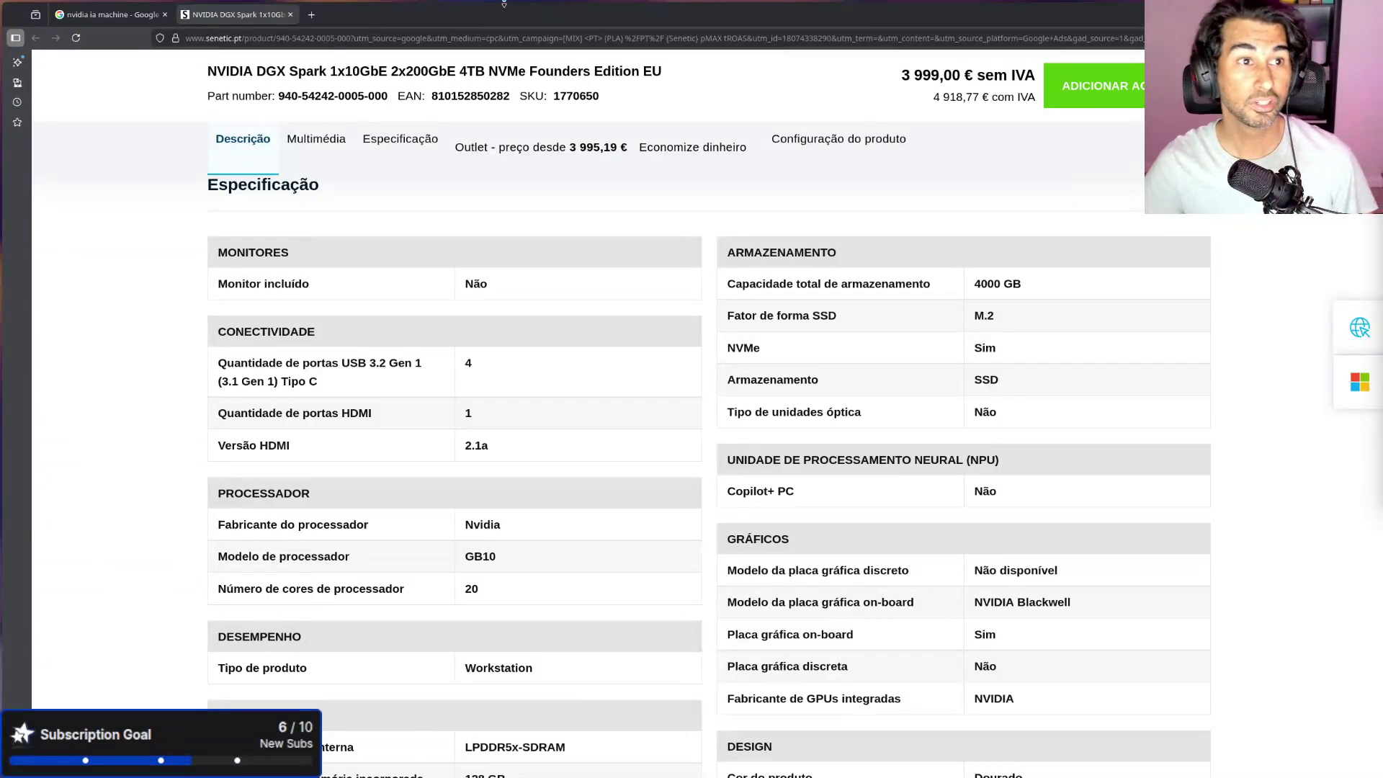
middle_click(229, 14)
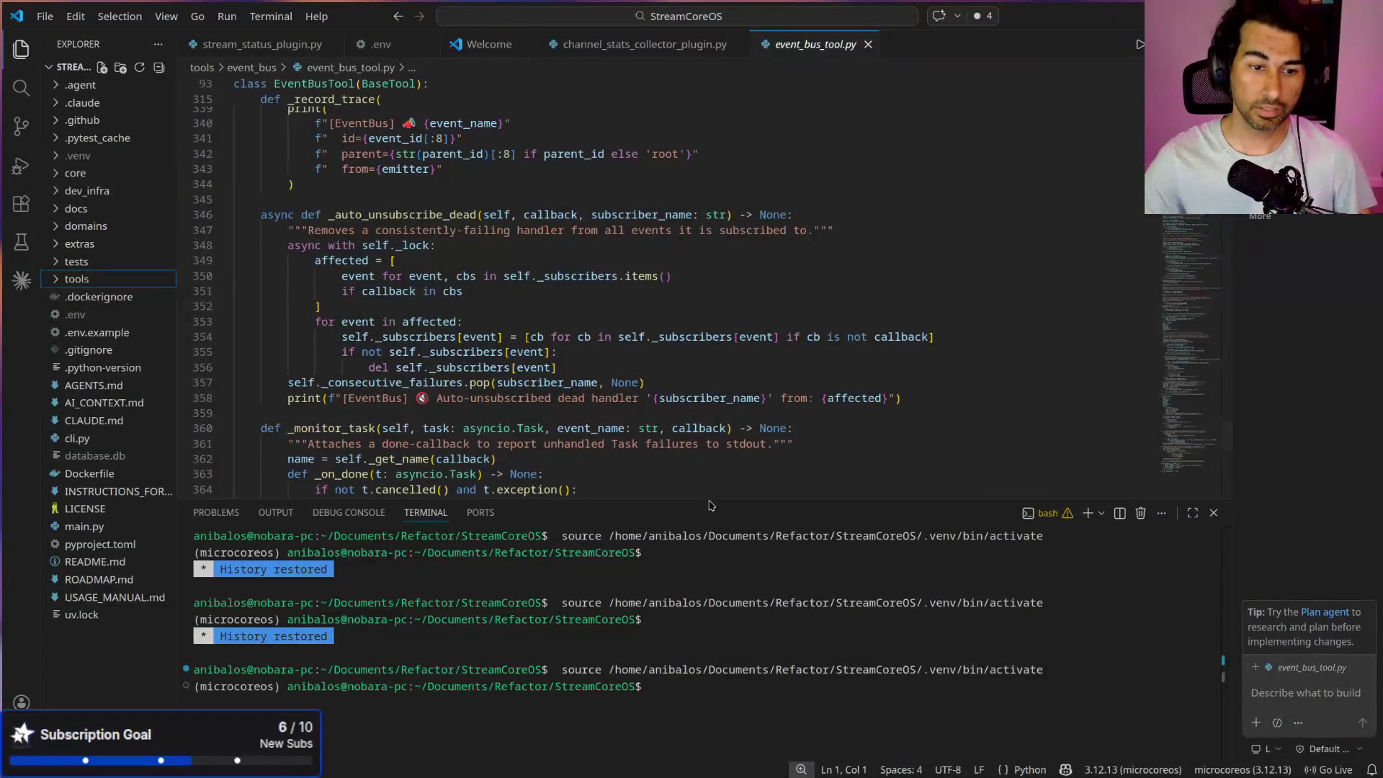
Step: Shrink the terminal panel so event_bus_tool.py gets more editor space, and scroll its code
left_click_drag(709, 505, 709, 610)
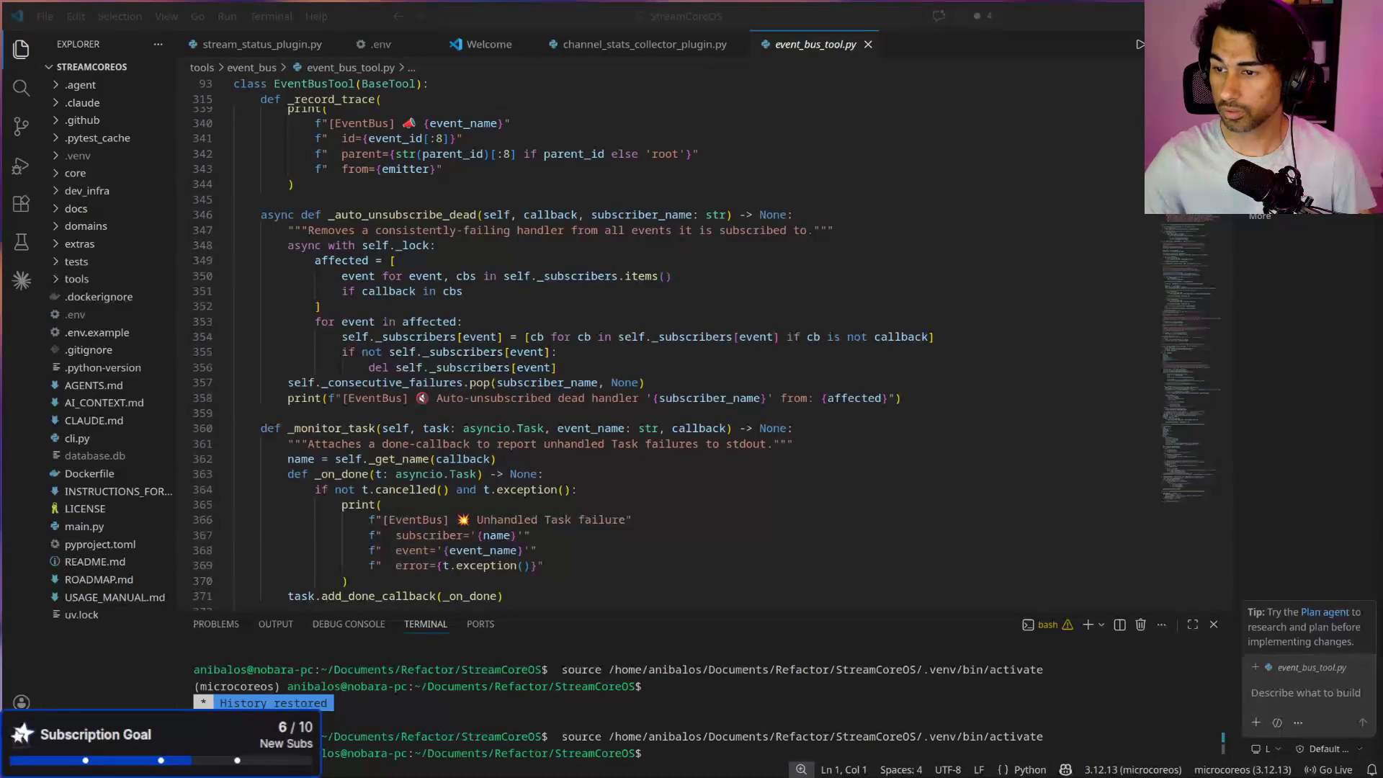
scroll(614, 213, "up", 3)
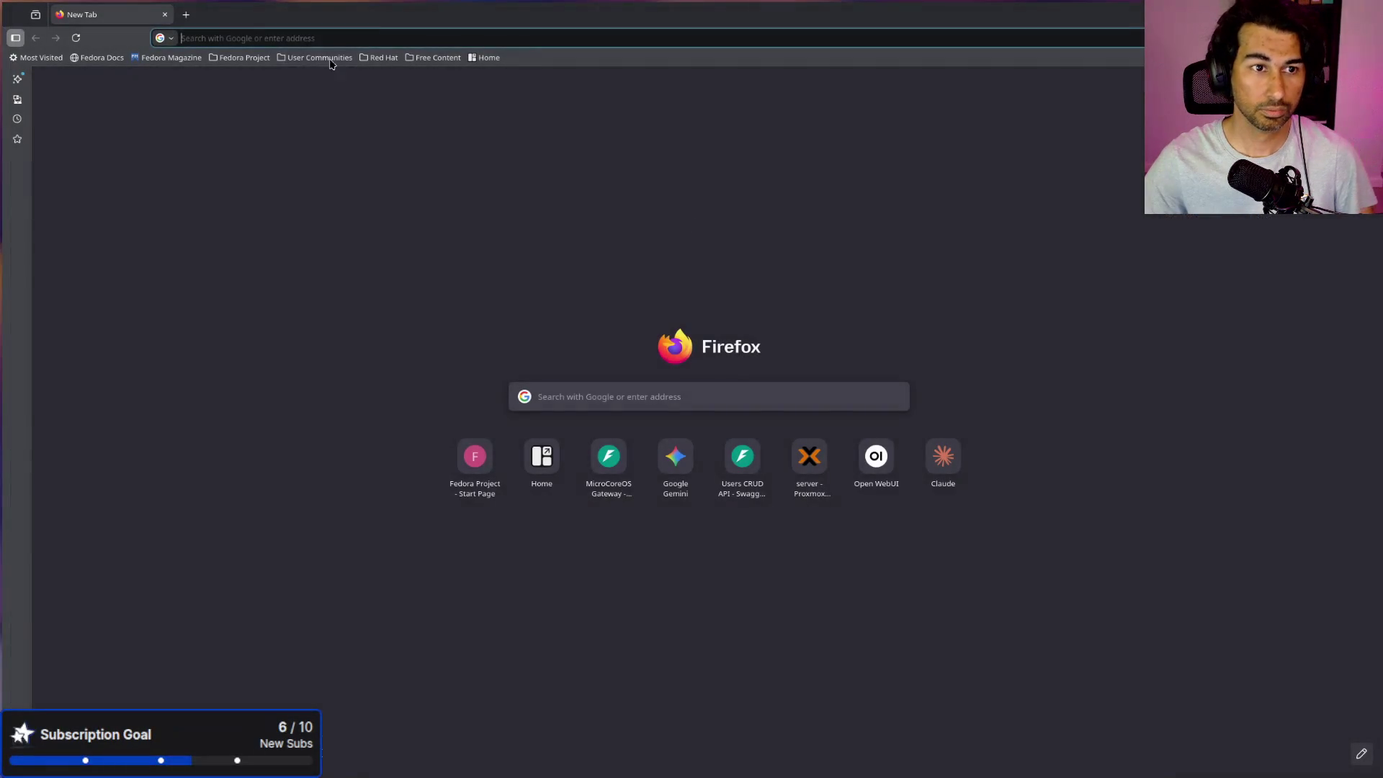
Step: Go to github.com from the new tab's address bar
left_click(350, 37)
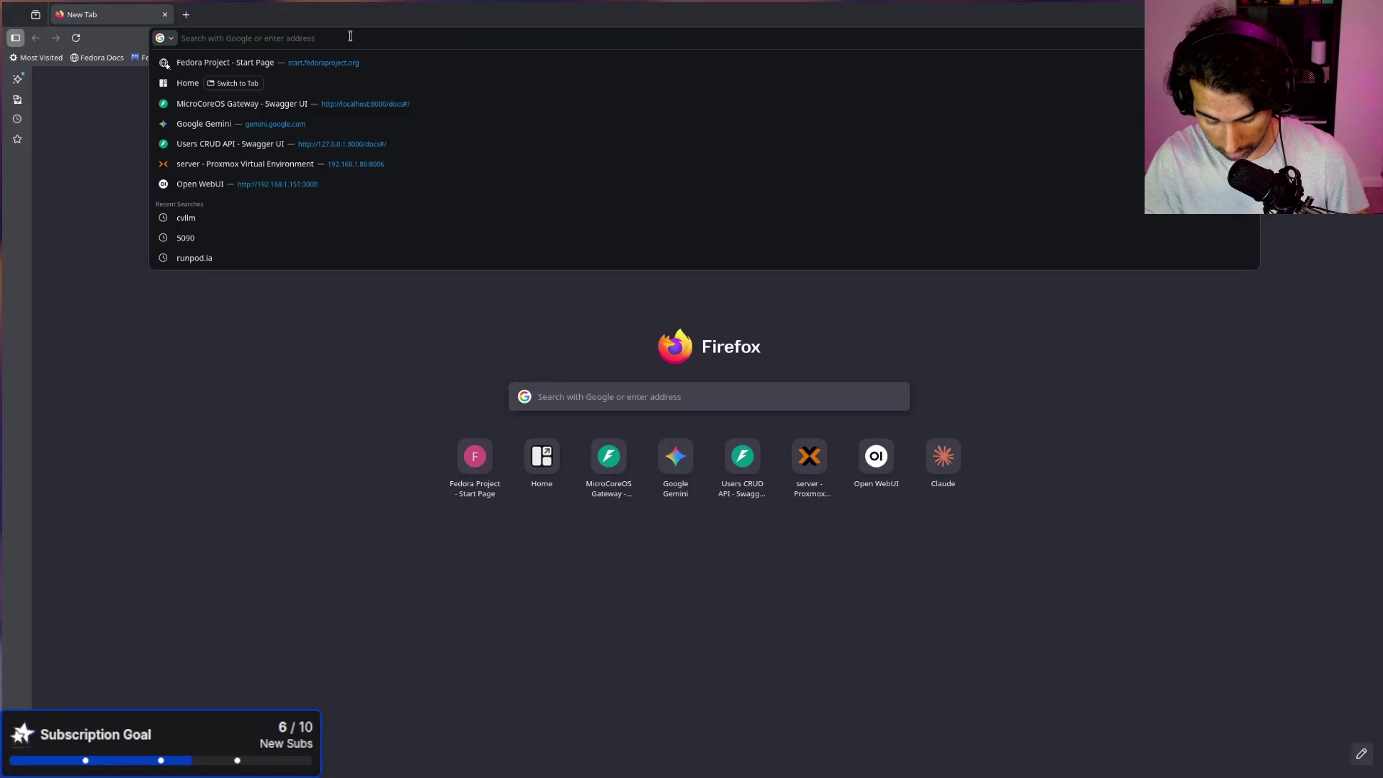
type("streamcore")
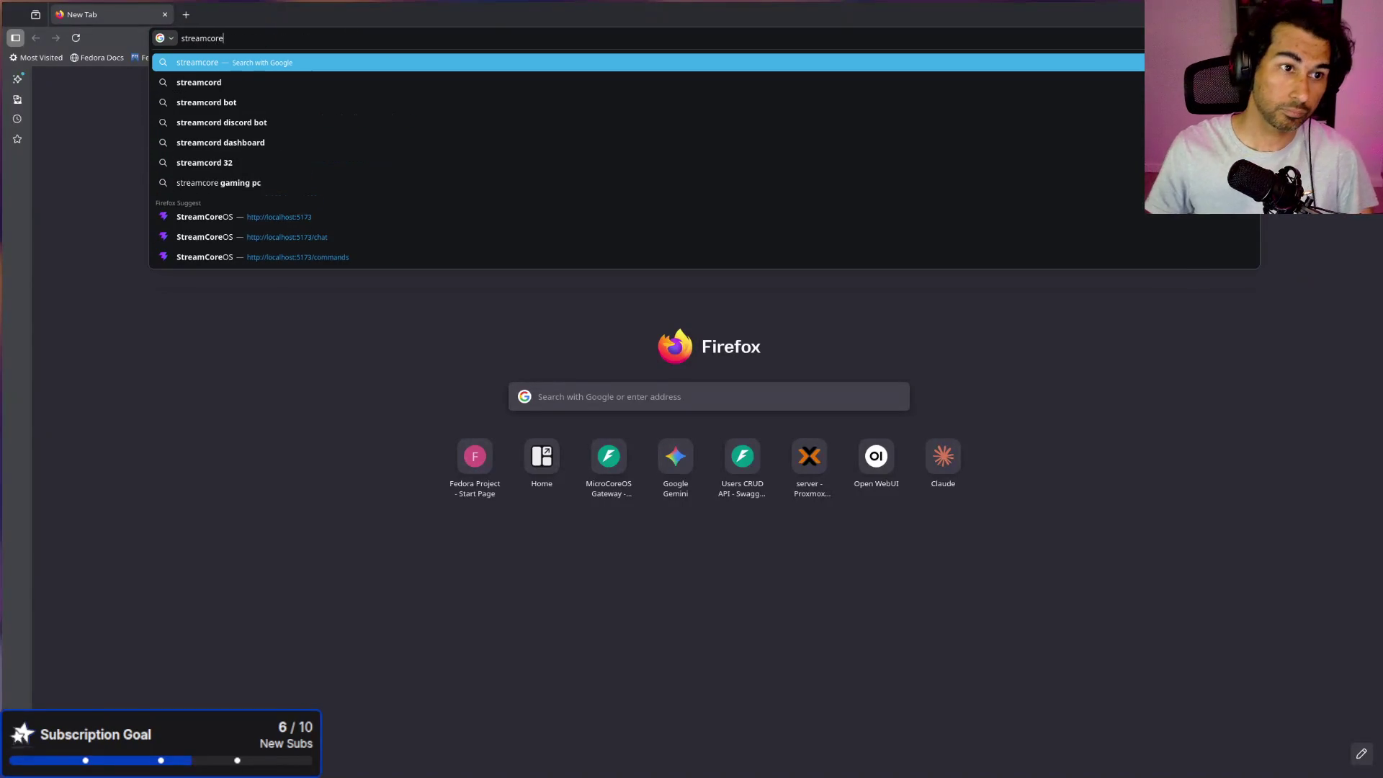
key("Down")
key("Up")
key("BackSpace")
key("BackSpace")
key("BackSpace")
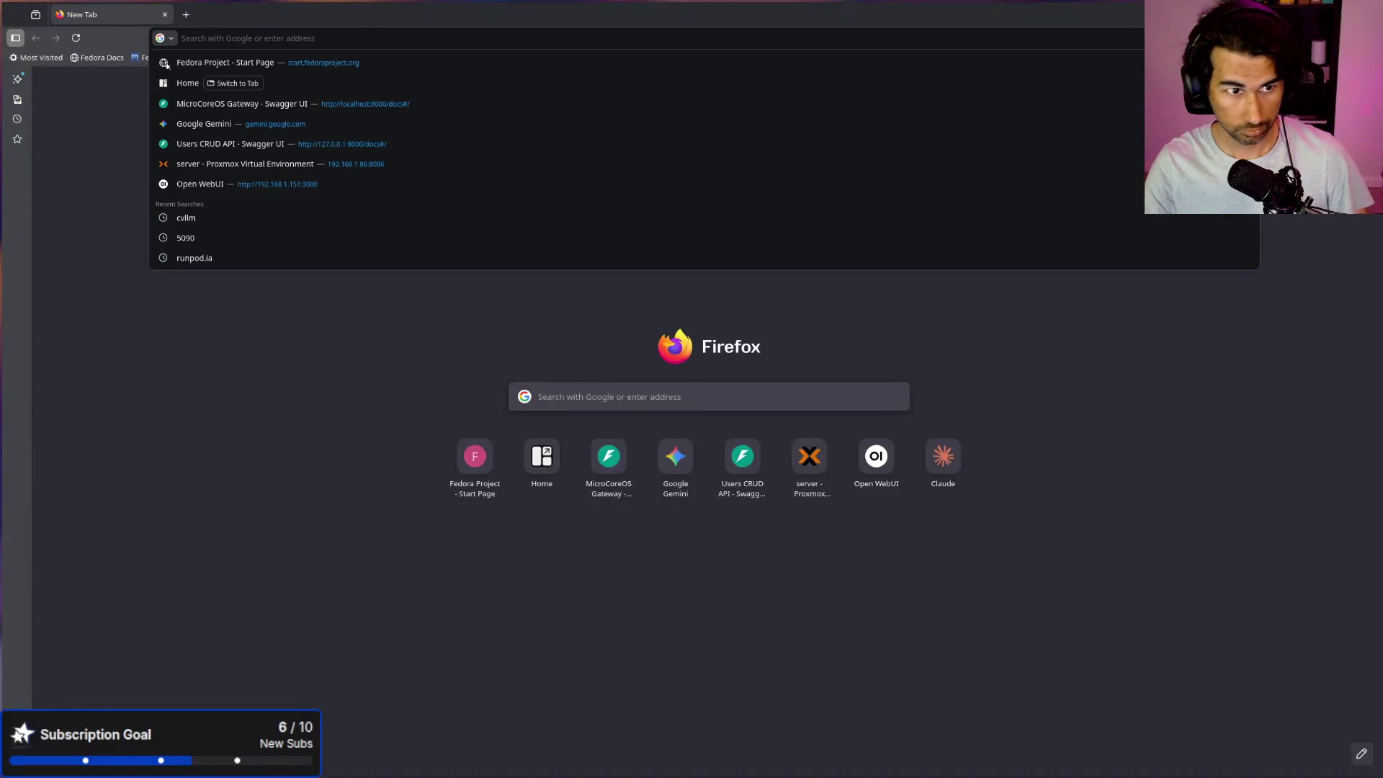
type("git")
key("Return")
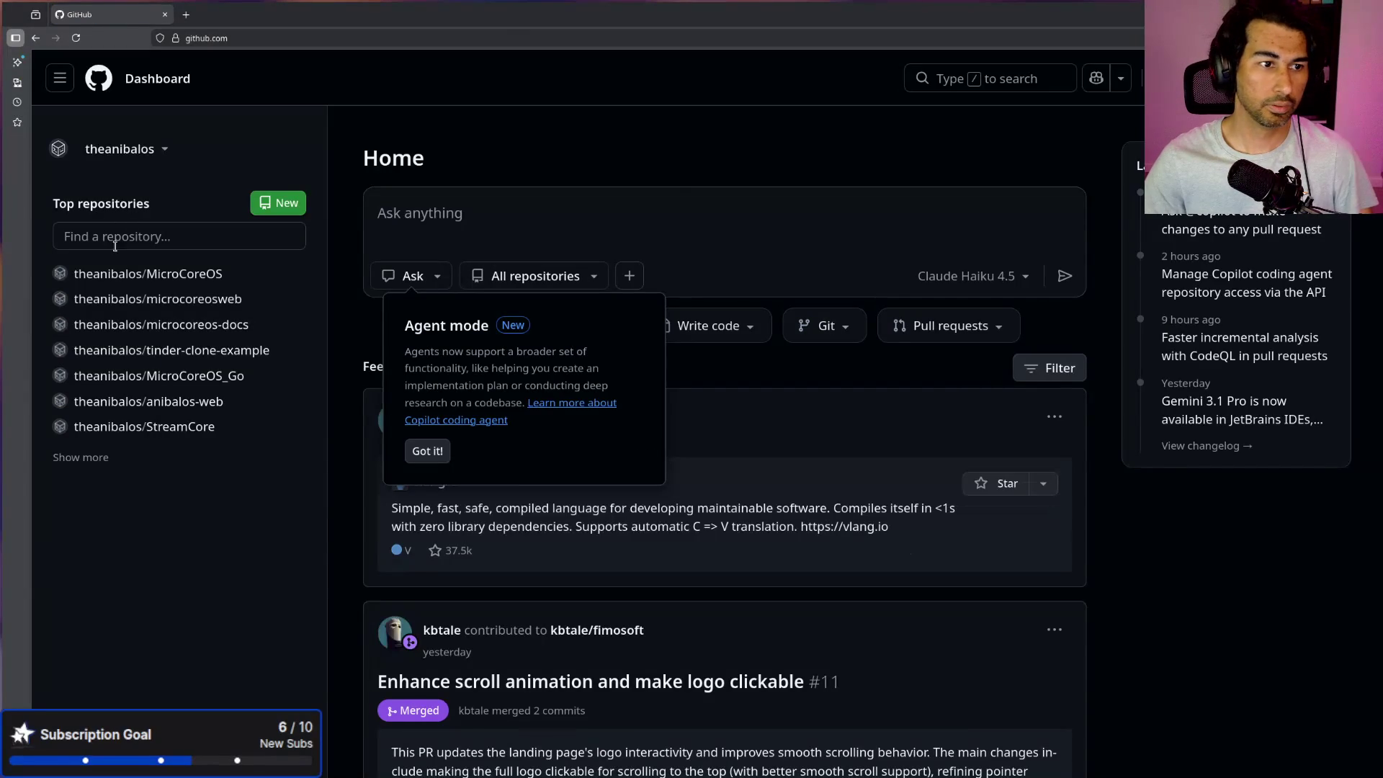
Step: Open the StreamCore repository's workers folder and its example_alert_worker.py file
left_click(165, 430)
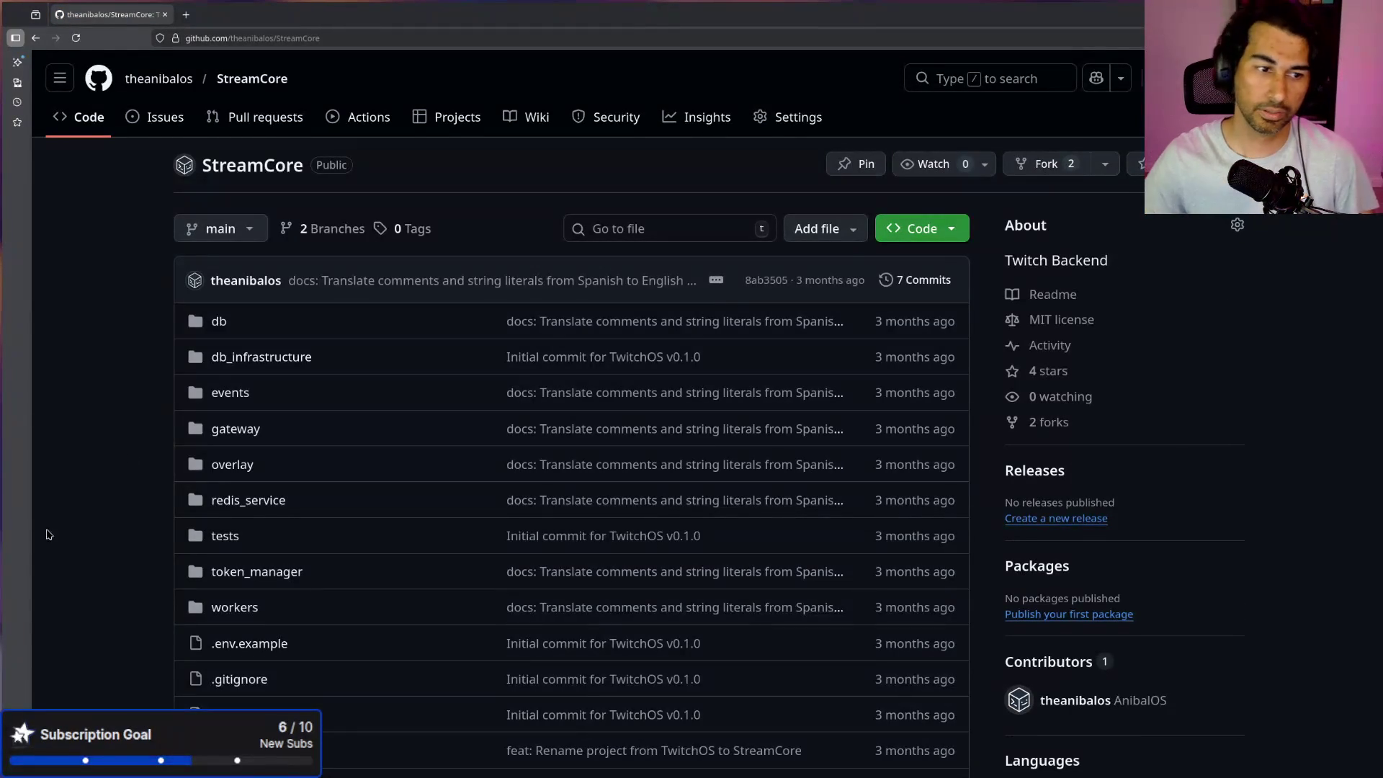
left_click(229, 609)
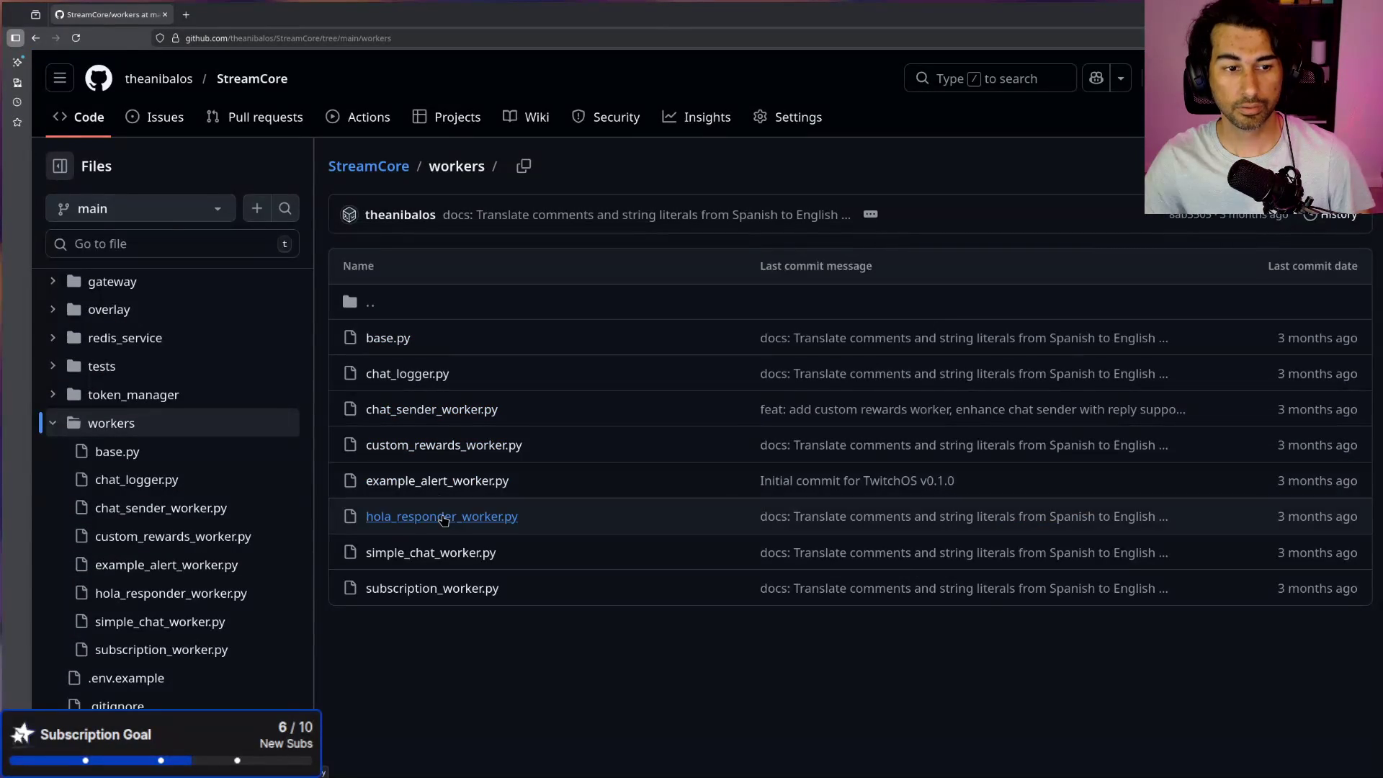
left_click(453, 486)
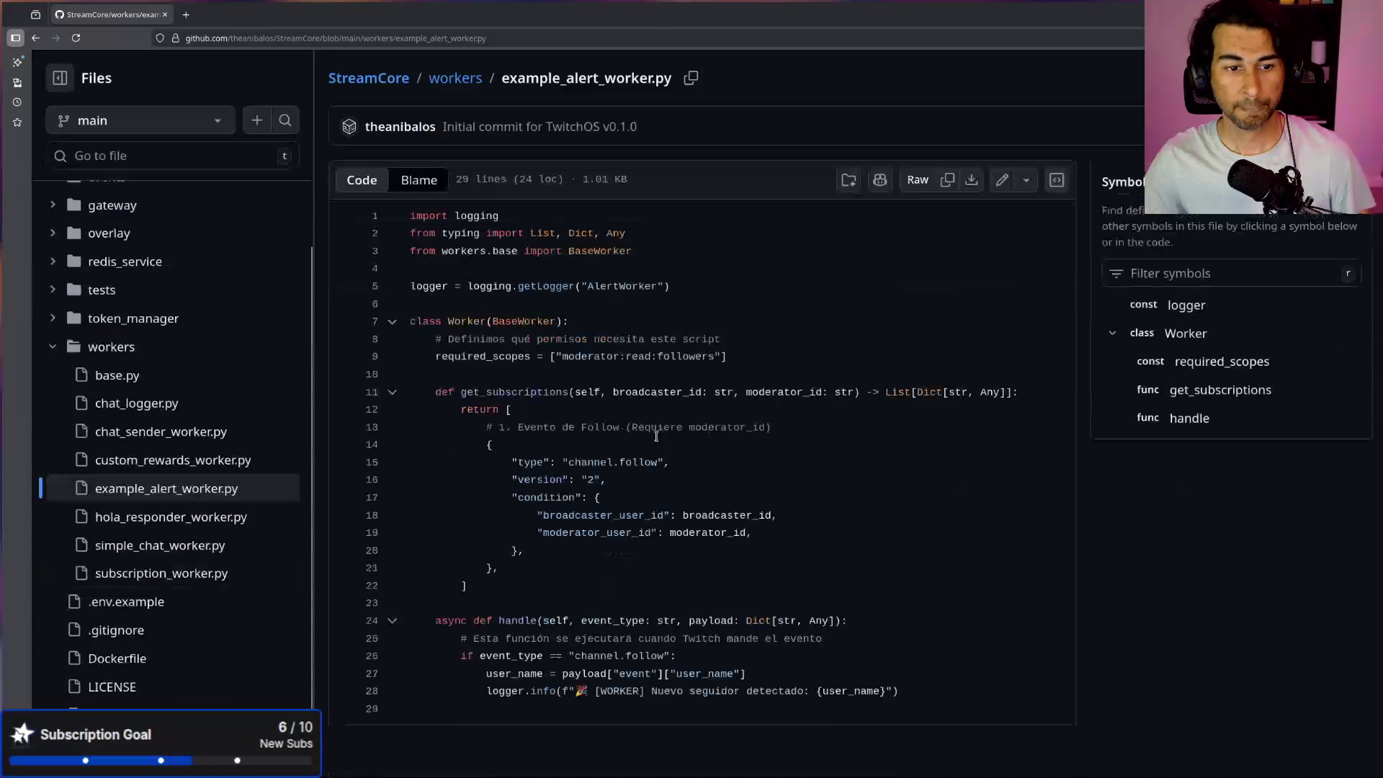
Step: Enlarge example_alert_worker.py's text and highlight the channel.follow subscription list, lines 12–22
scroll(722, 240, "down", 2)
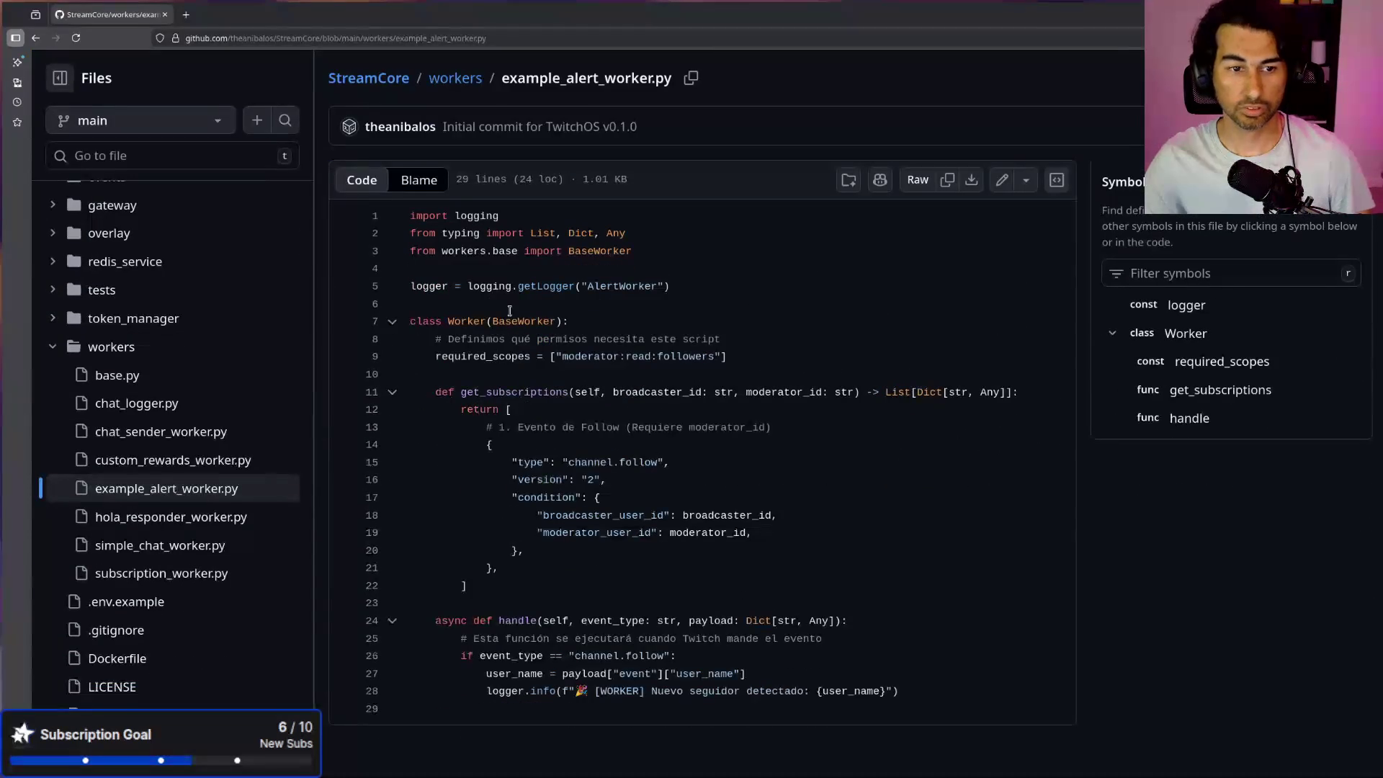
key("ctrl+a")
mouse_move(409, 427)
left_mouse_down()
mouse_move(469, 691)
mouse_move(525, 550)
left_mouse_up()
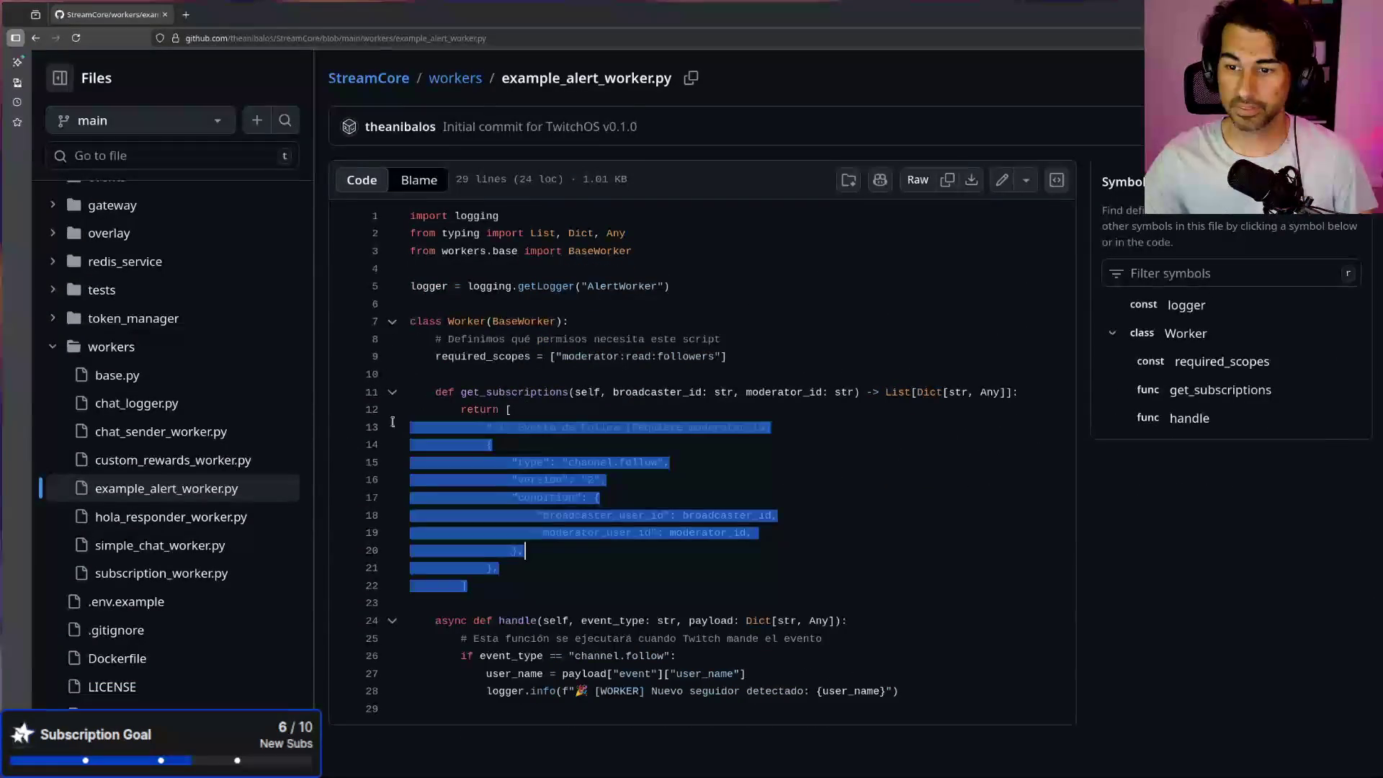
left_click_drag(394, 425, 406, 392)
mouse_move(963, 691)
left_mouse_down()
mouse_move(791, 691)
mouse_move(317, 626)
left_mouse_up()
key("ctrl+plus")
key("ctrl+plus")
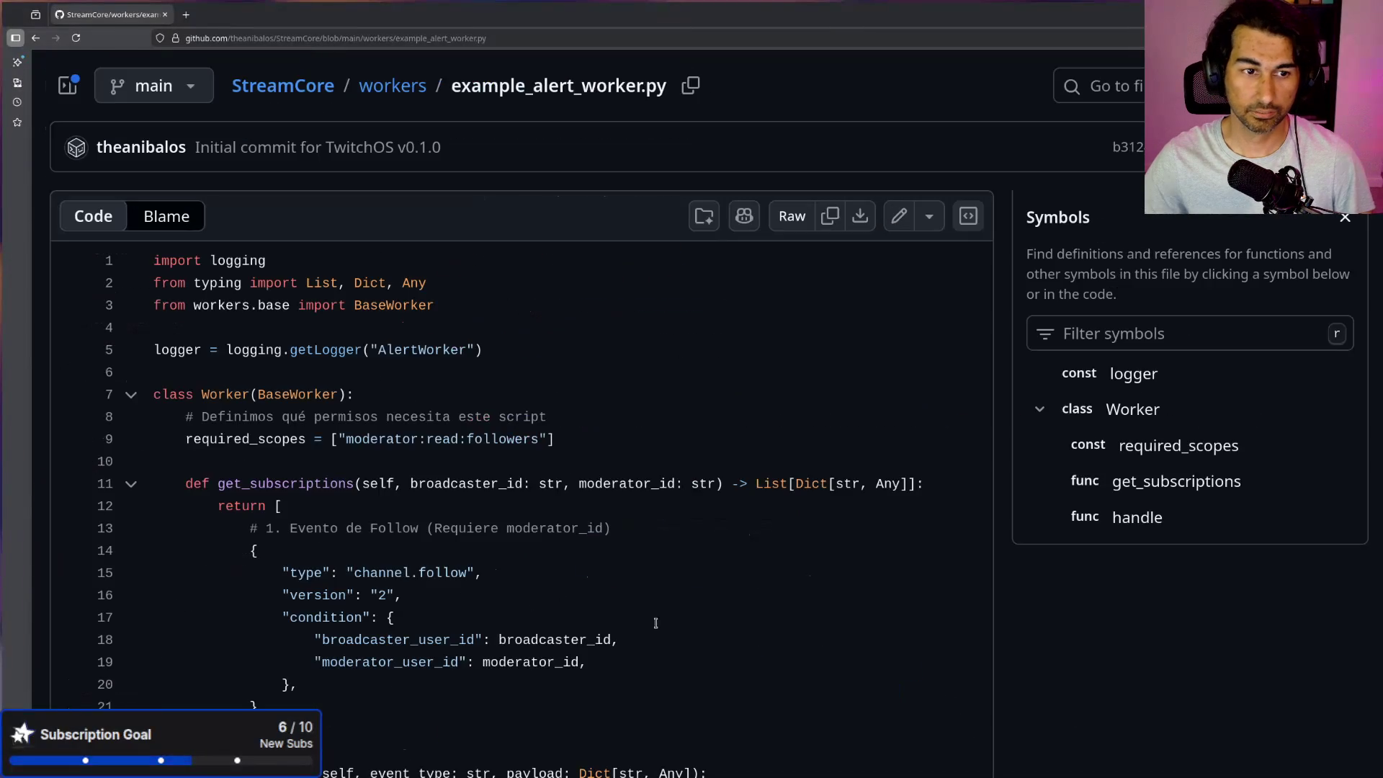
scroll(656, 623, "down", 2)
left_click(526, 373)
scroll(339, 391, "up", 2)
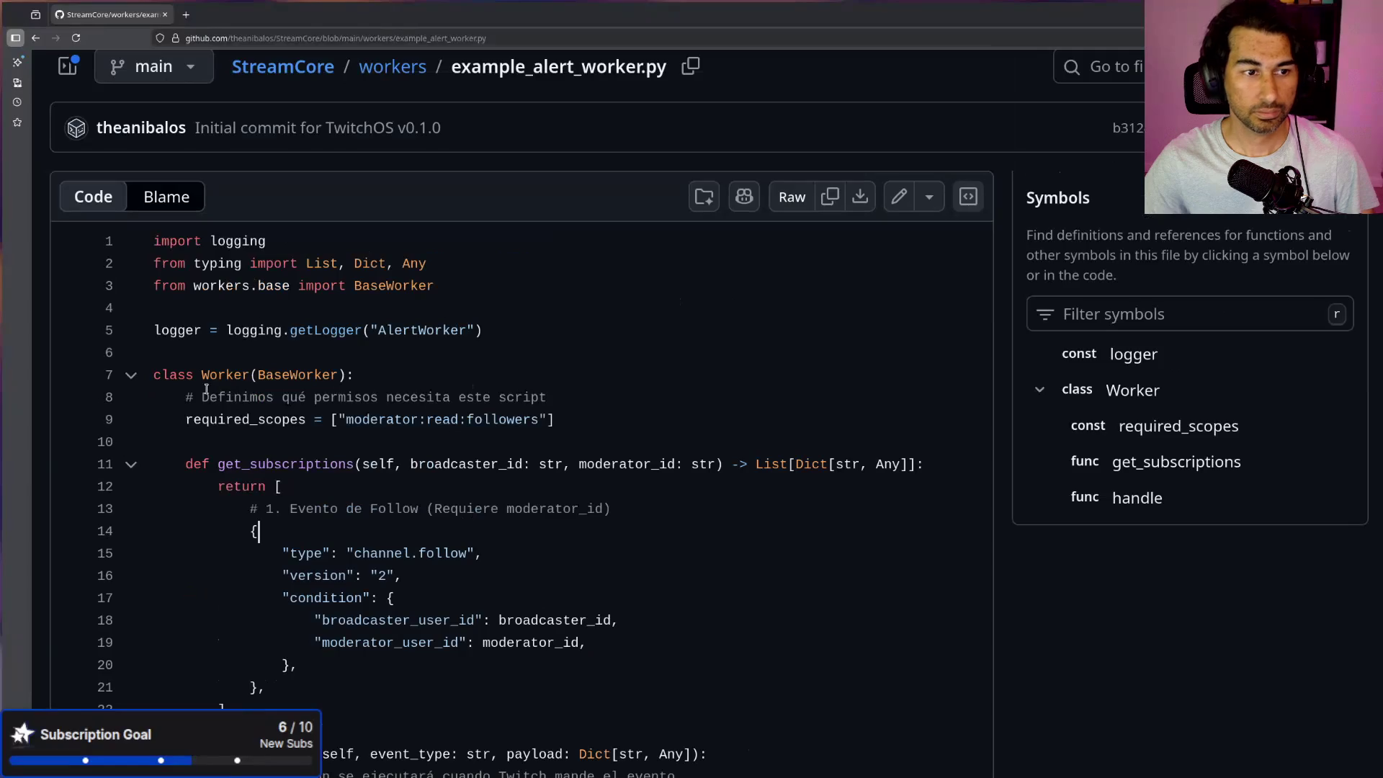
left_click_drag(177, 419, 621, 418)
scroll(447, 549, "down", 2)
left_click_drag(448, 548, 81, 329)
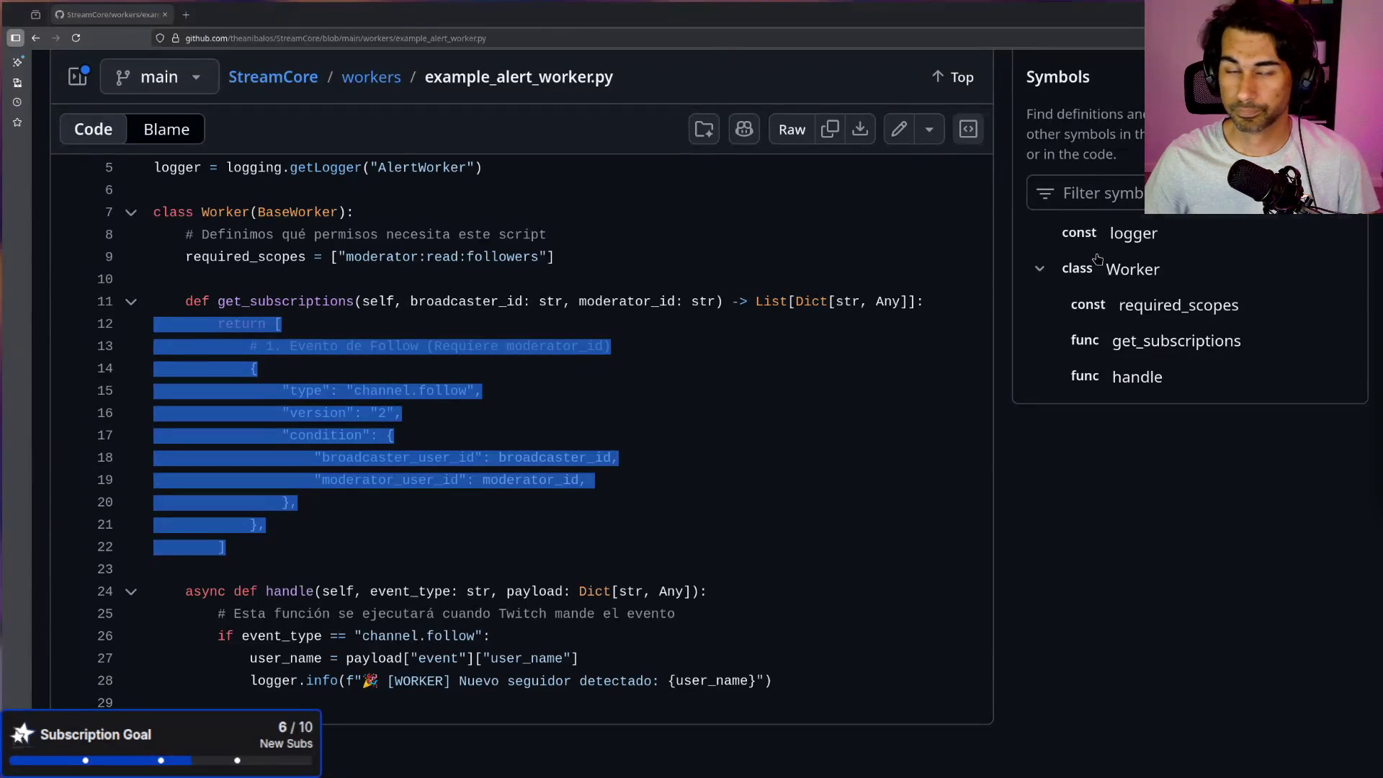
Step: Search Google for YouTube in a new tab, open the site, then the subscribed web-developer channel
left_click(186, 14)
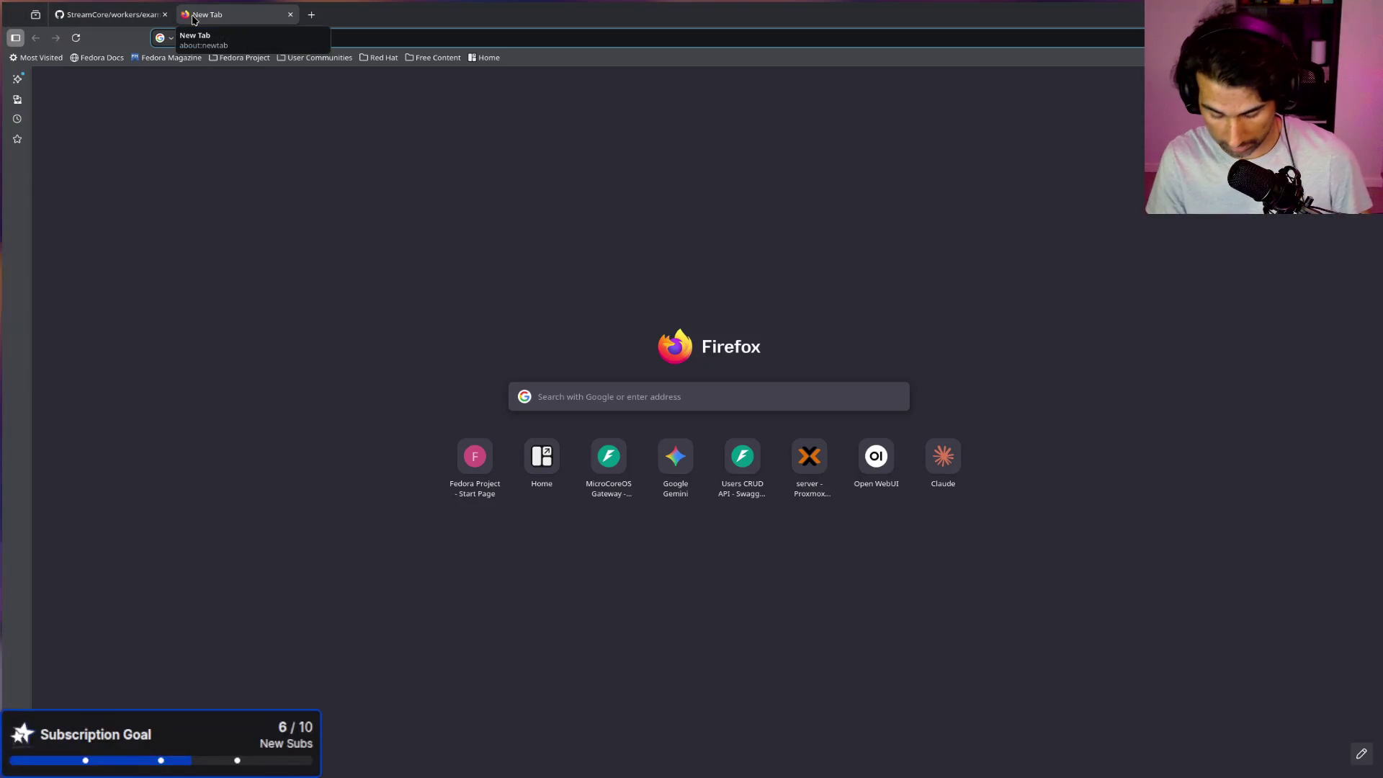
type("yoiyube")
key("Return")
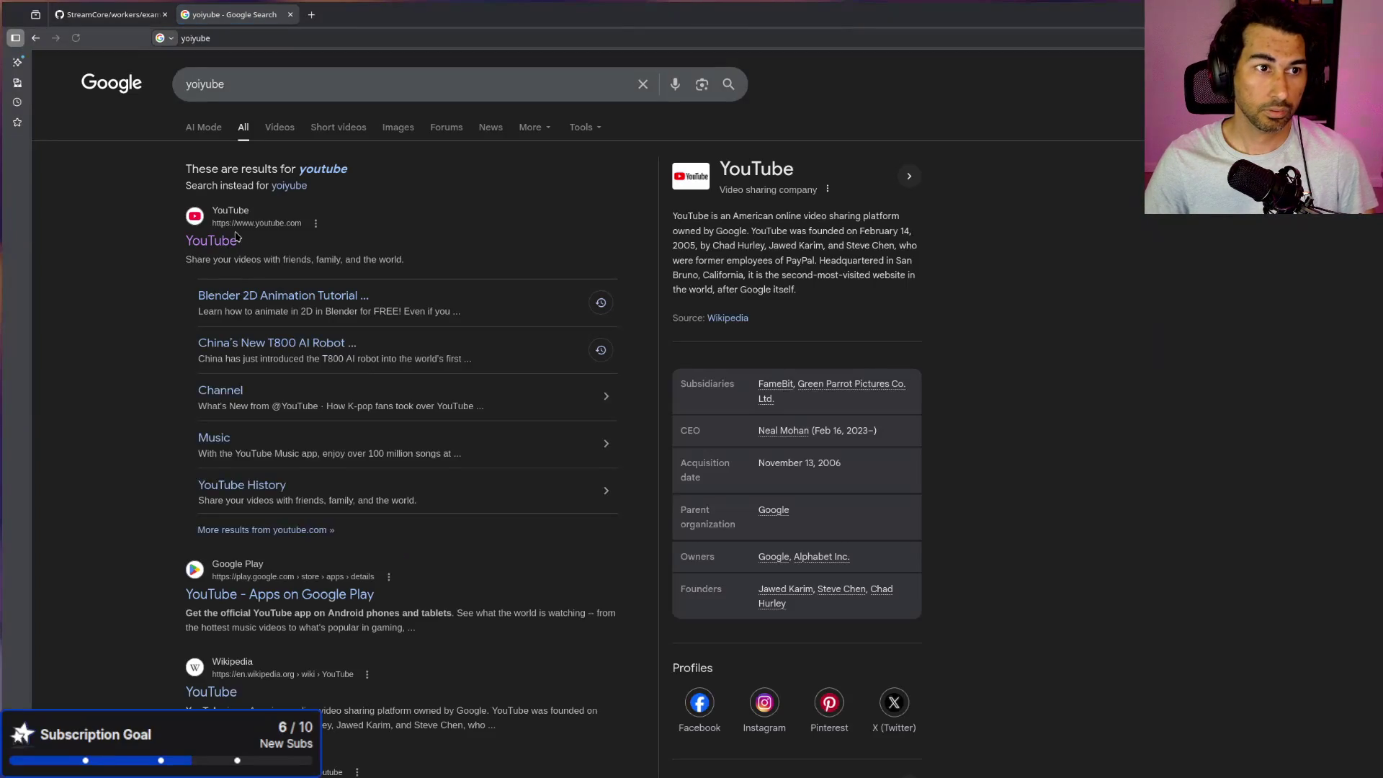
left_click(225, 247)
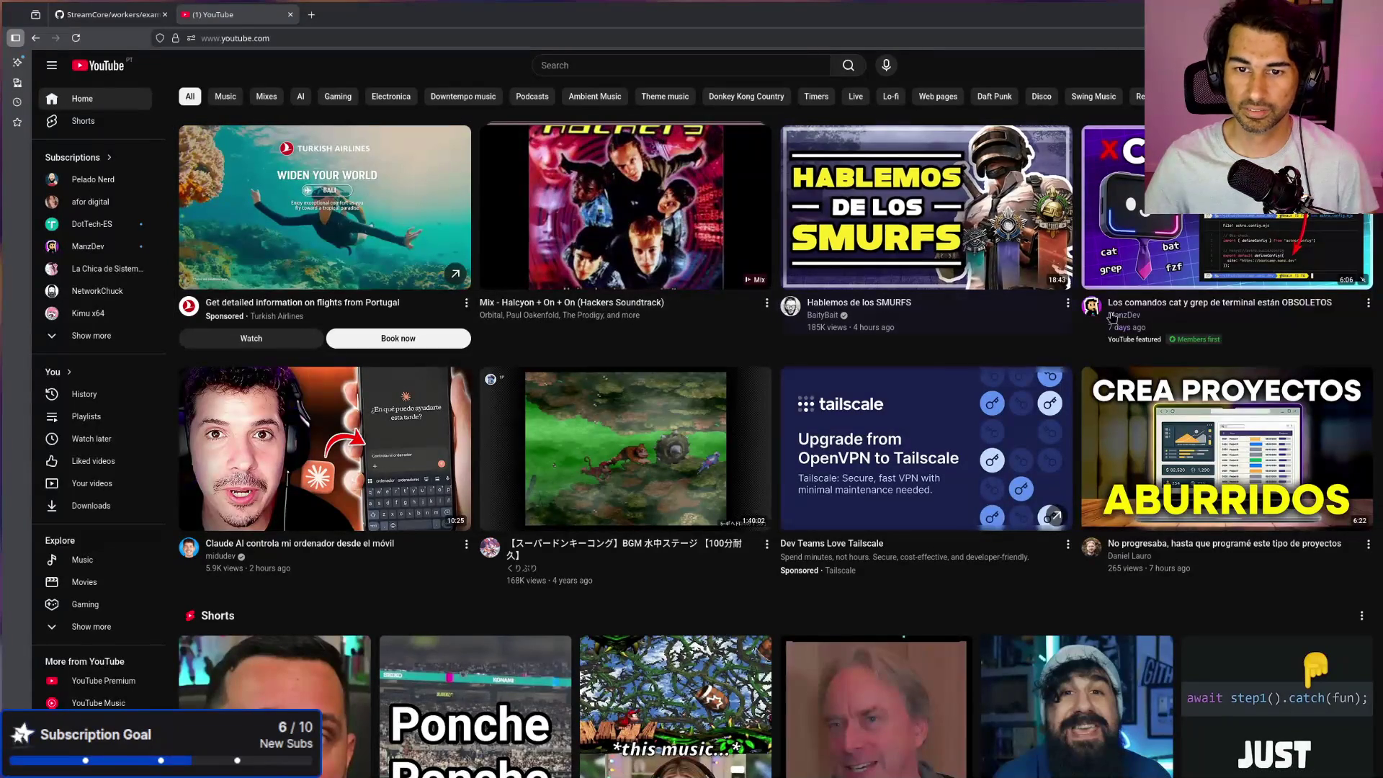
left_click(87, 247)
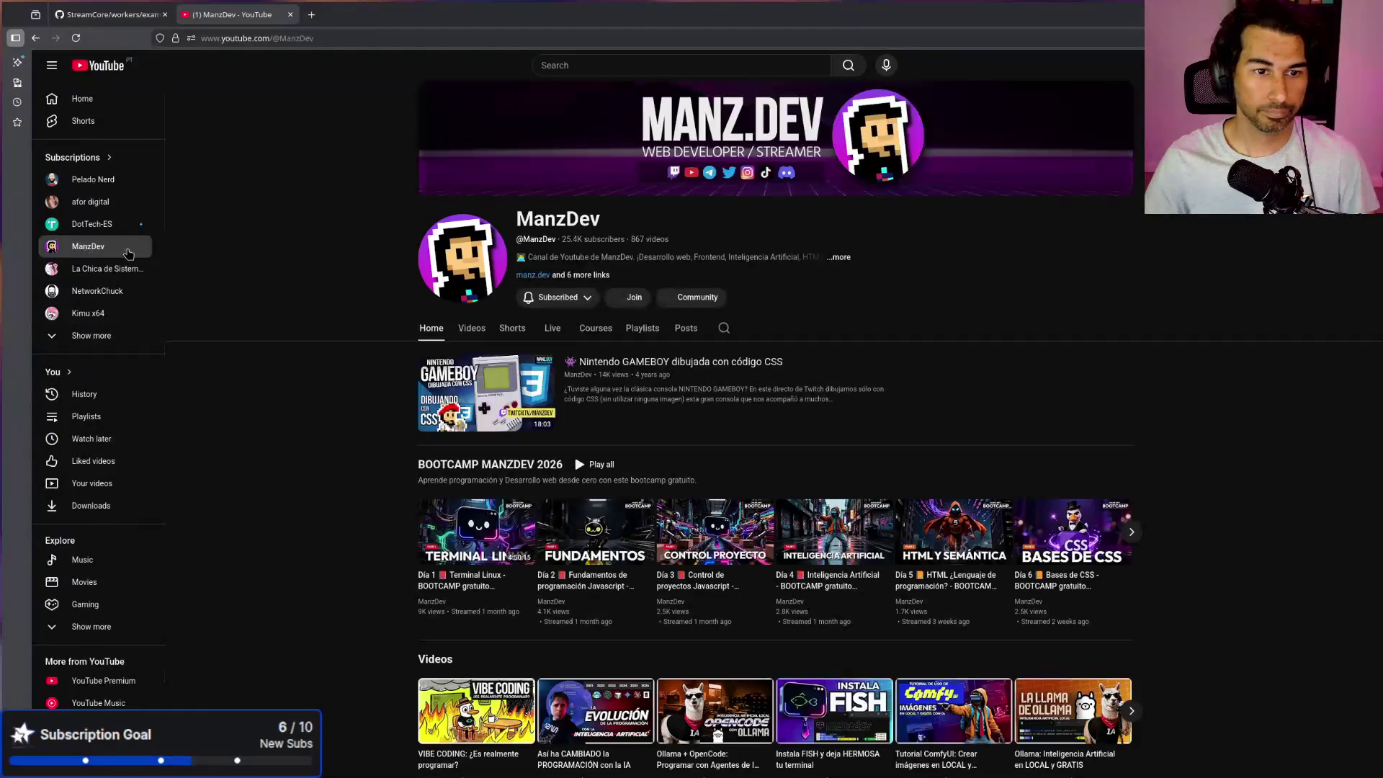
Step: Browse the channel's Videos list, checking the newest video's link options, then return to the top
left_click(476, 328)
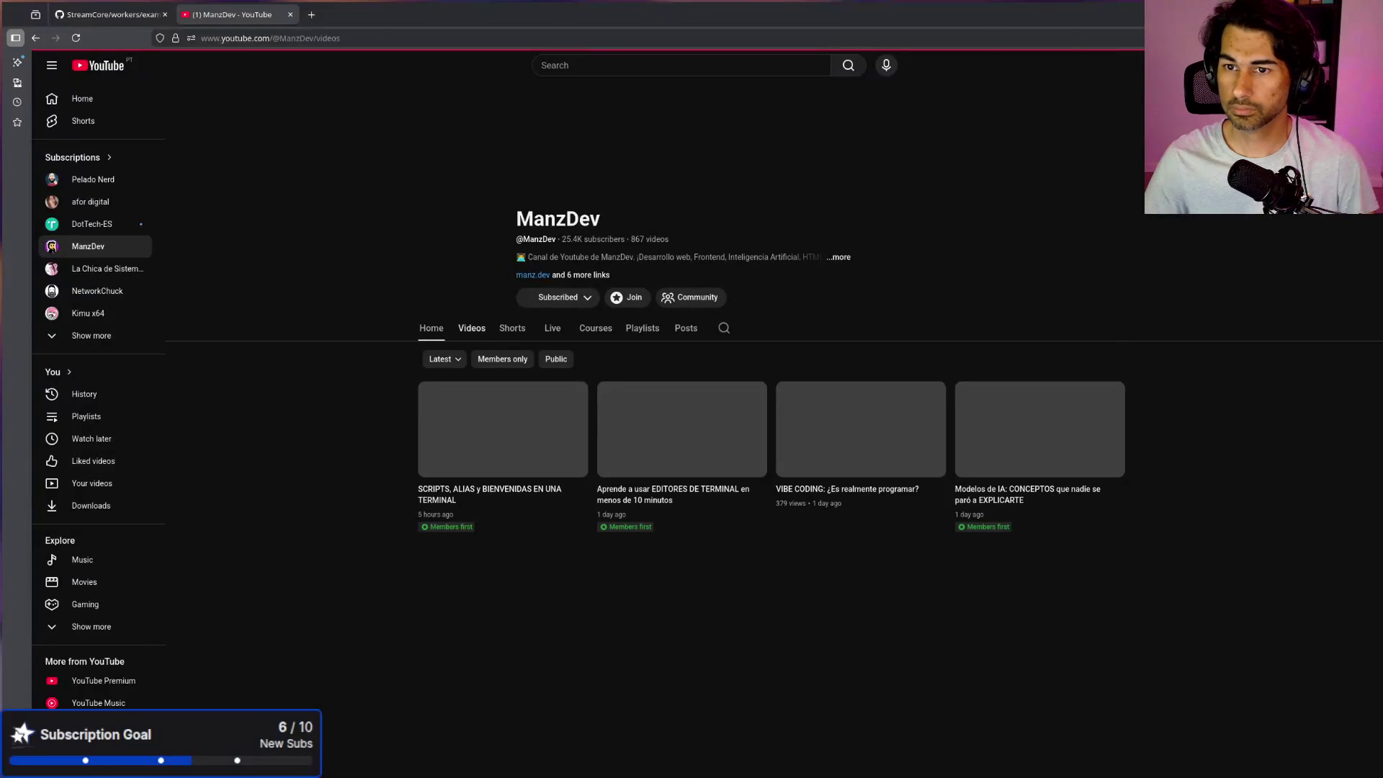
scroll(1094, 400, "down", 4)
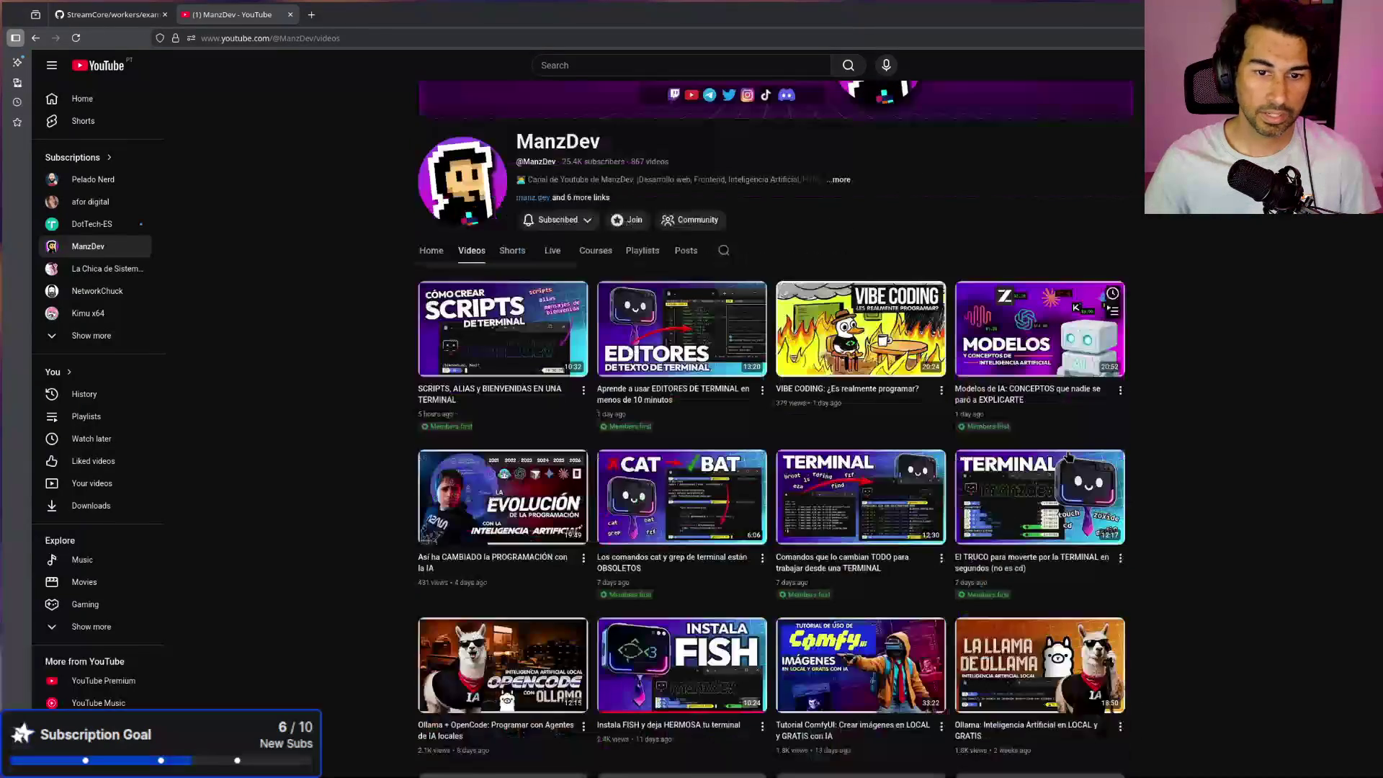
scroll(1090, 398, "down", 7)
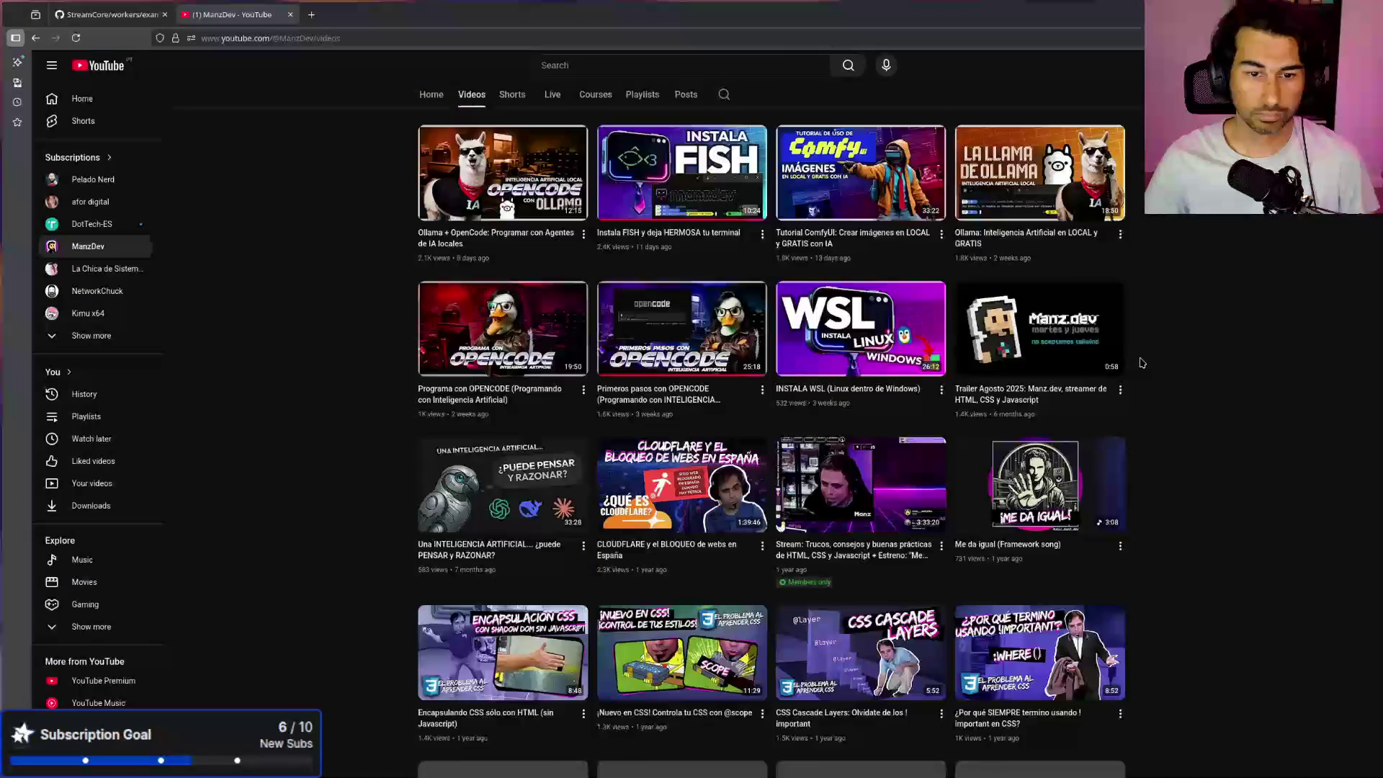
scroll(1140, 362, "up", 9)
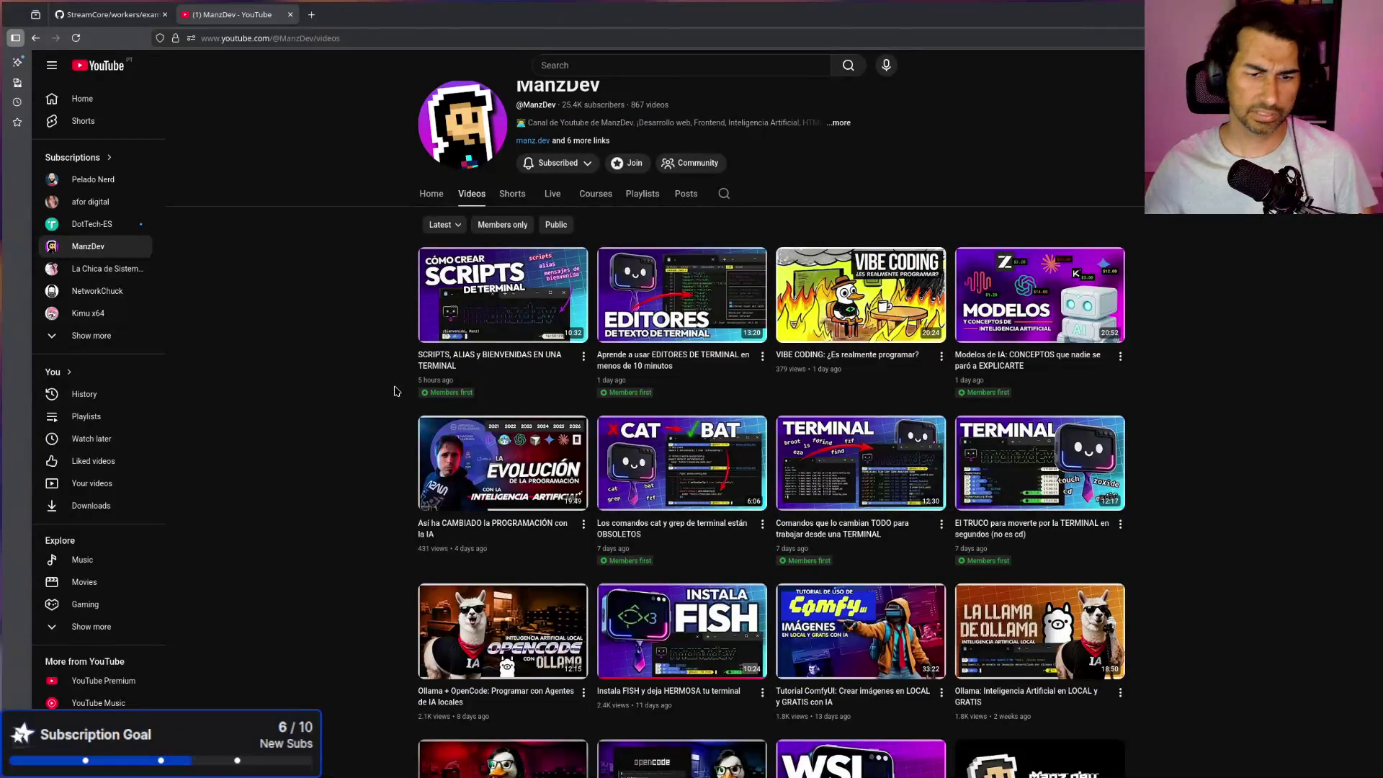
right_click(442, 363)
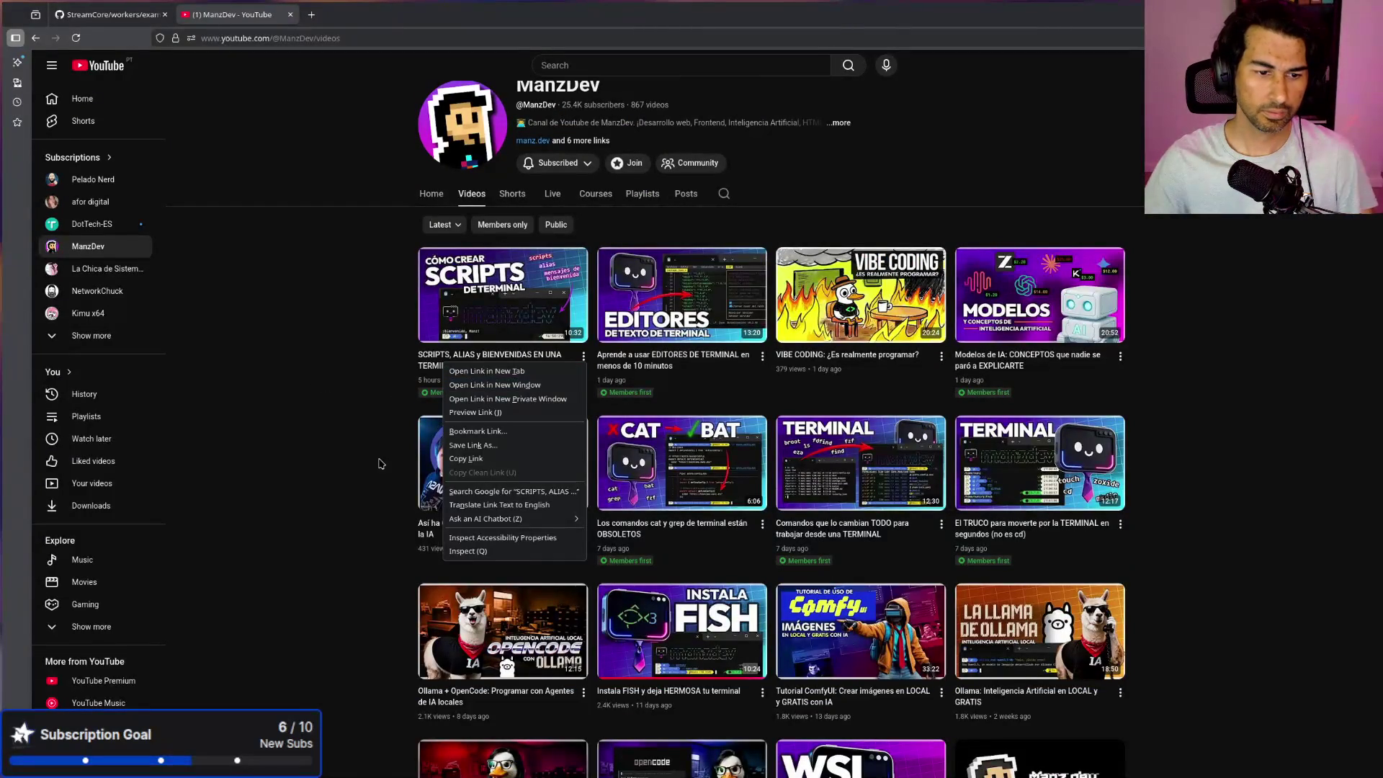
key("Escape")
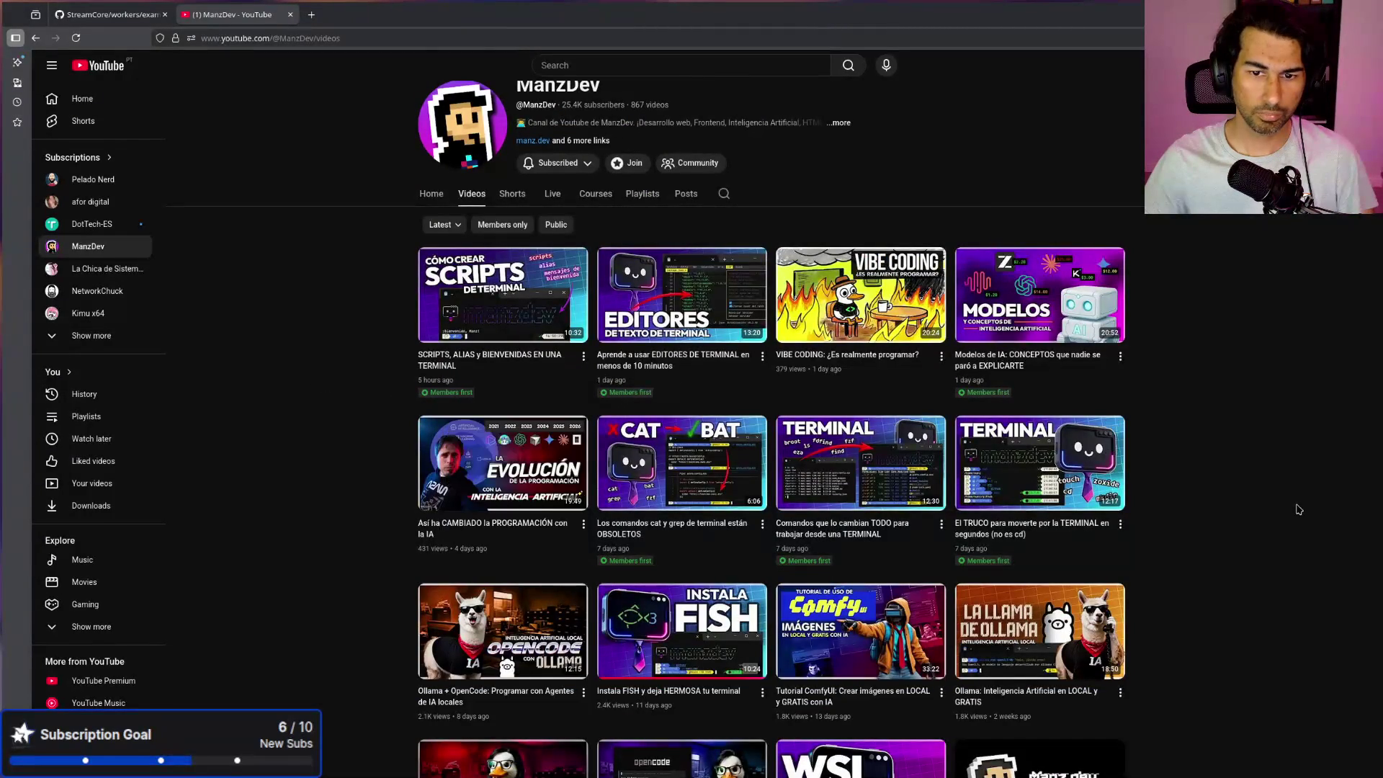
scroll(921, 545, "down", 2)
scroll(921, 546, "down", 4)
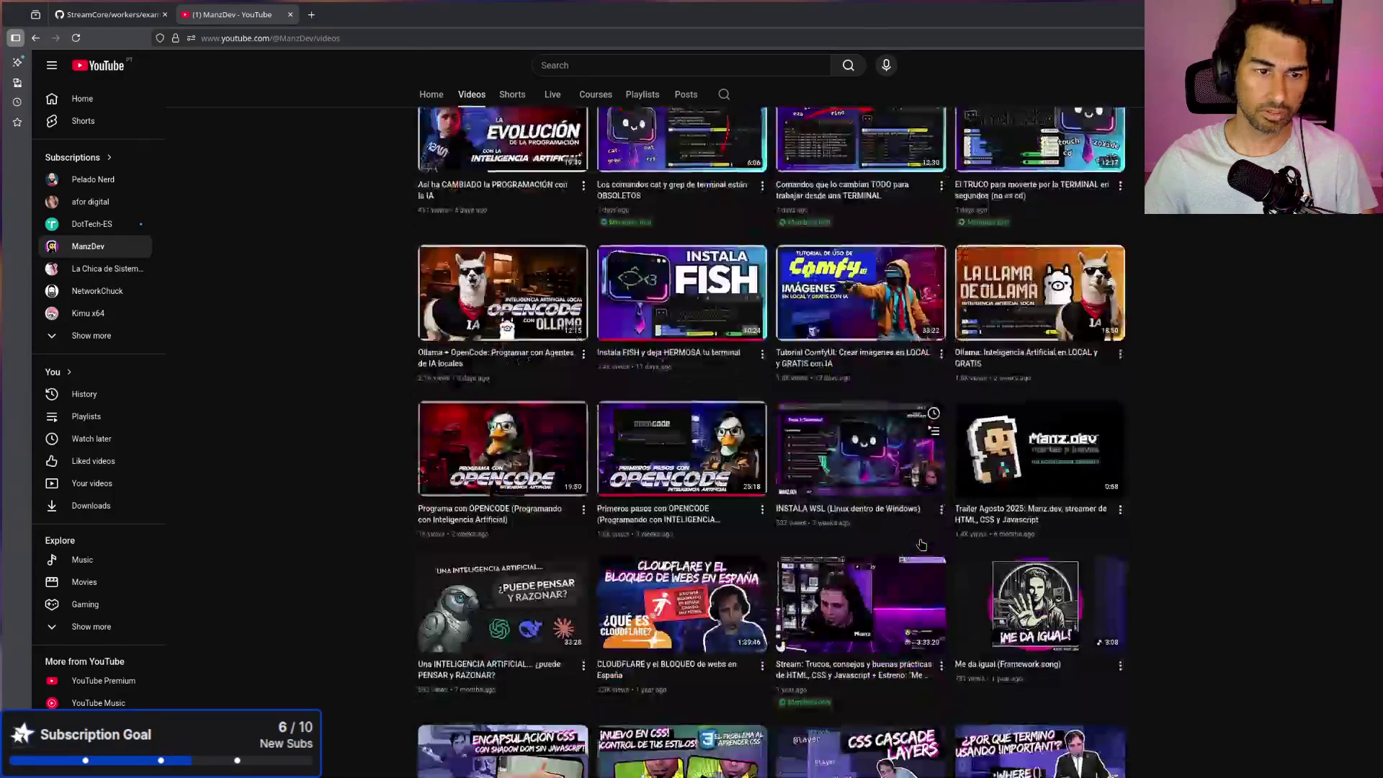
scroll(921, 545, "down", 11)
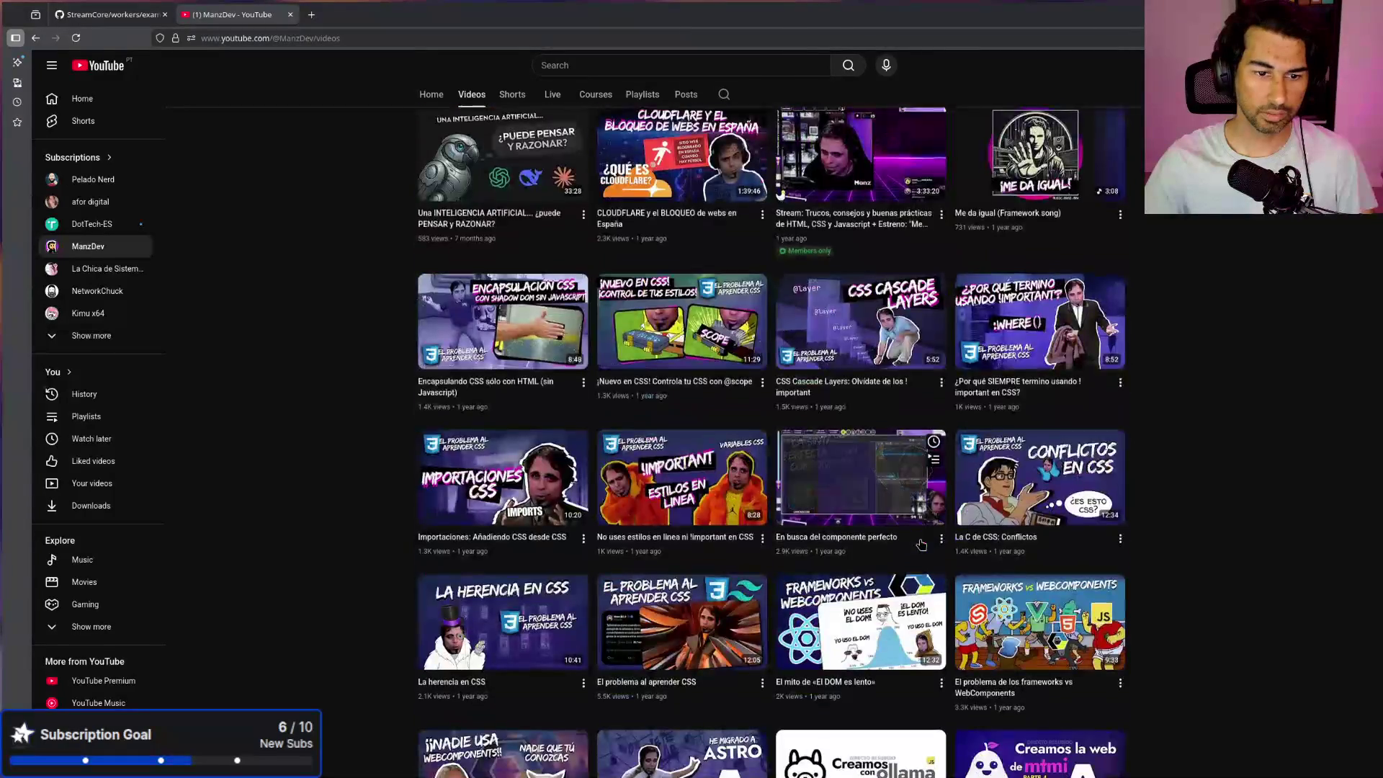
key("Home")
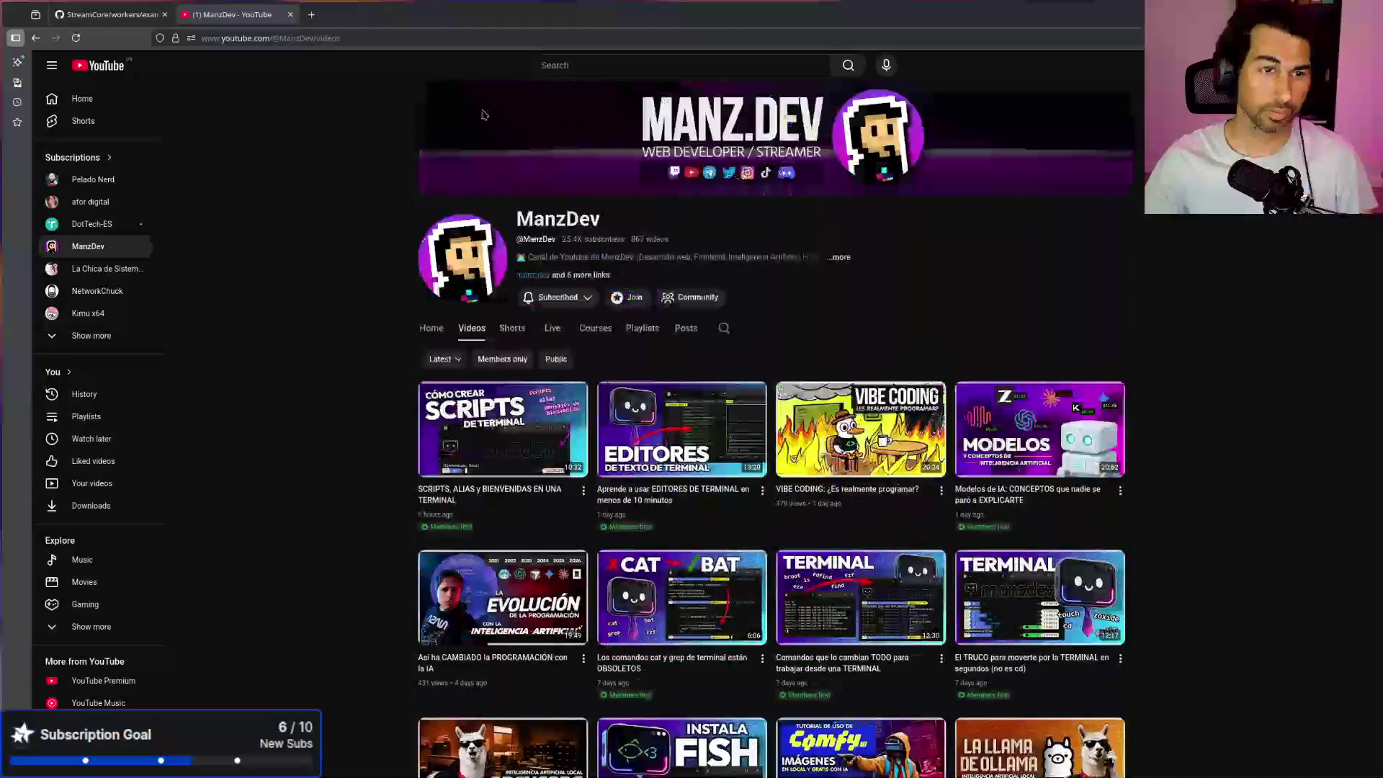
Step: Dismiss the address bar suggestions and show the channel's Playlists section
left_click(372, 42)
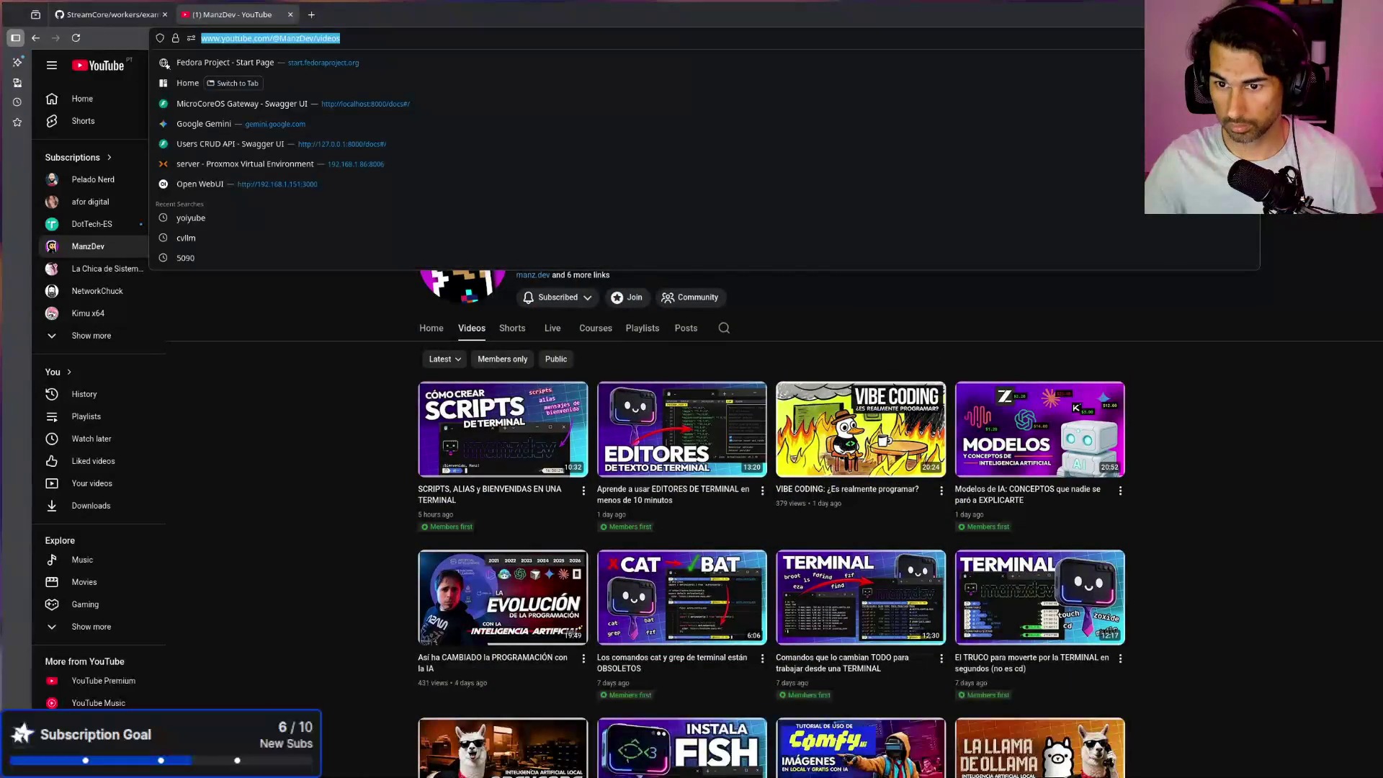
key("Escape")
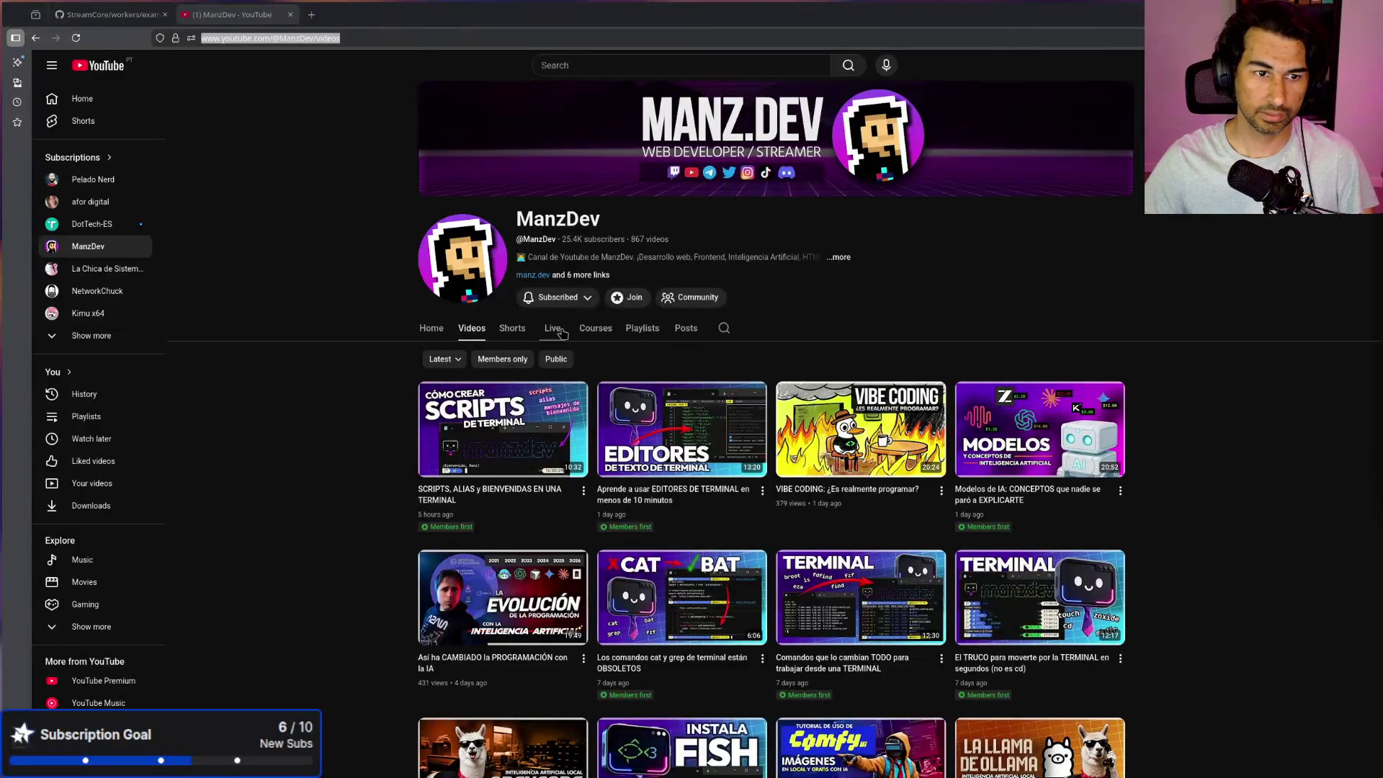
left_click(644, 331)
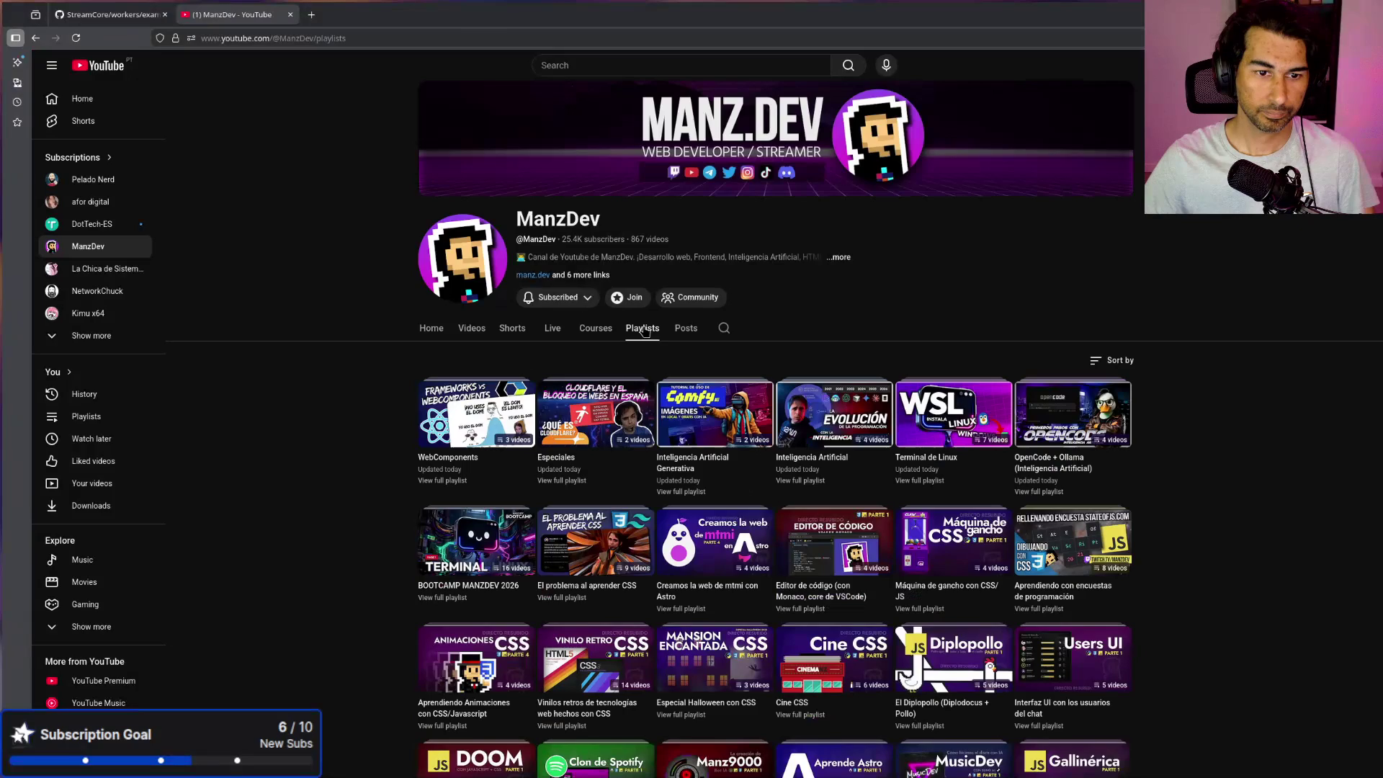
Step: Zoom in and browse the channel's playlists
key("ctrl+plus")
key("ctrl+plus")
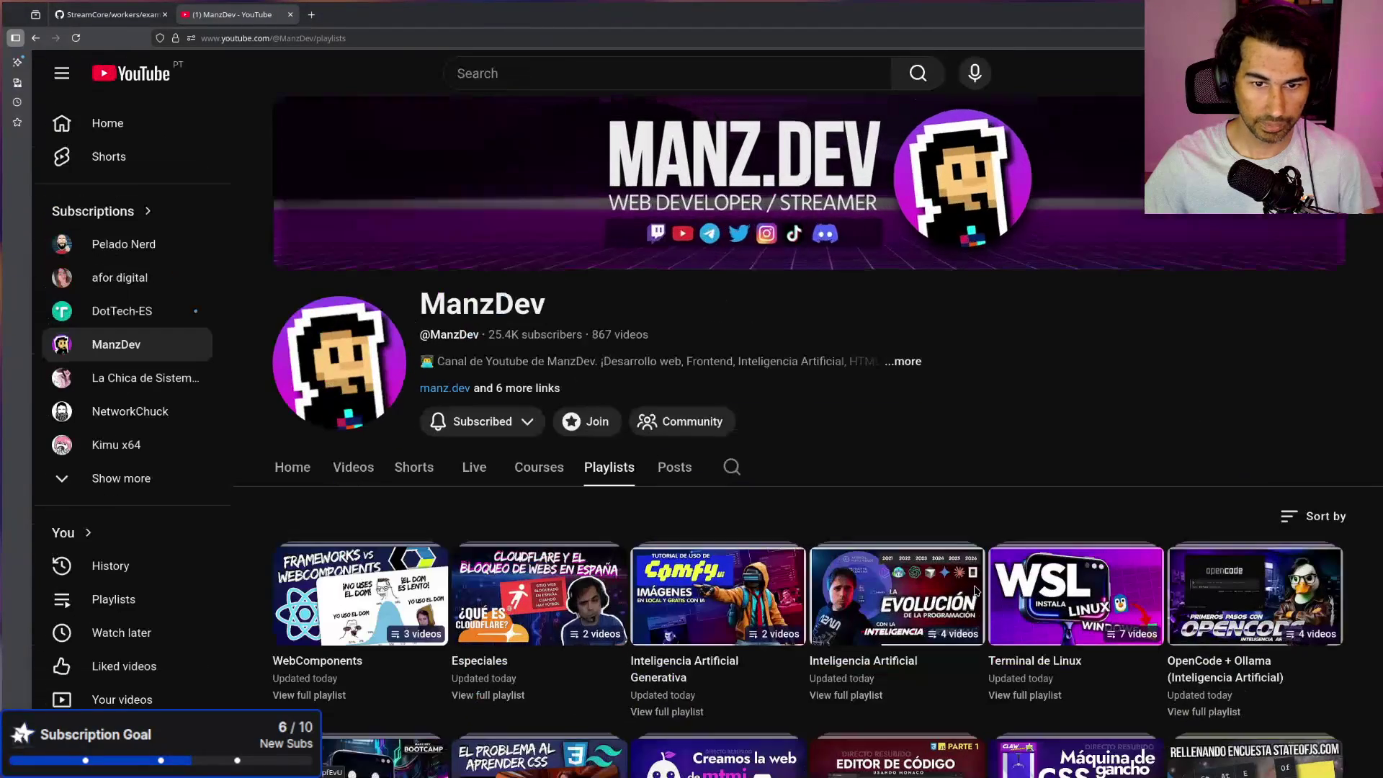
scroll(975, 590, "down", 5)
left_click(413, 38)
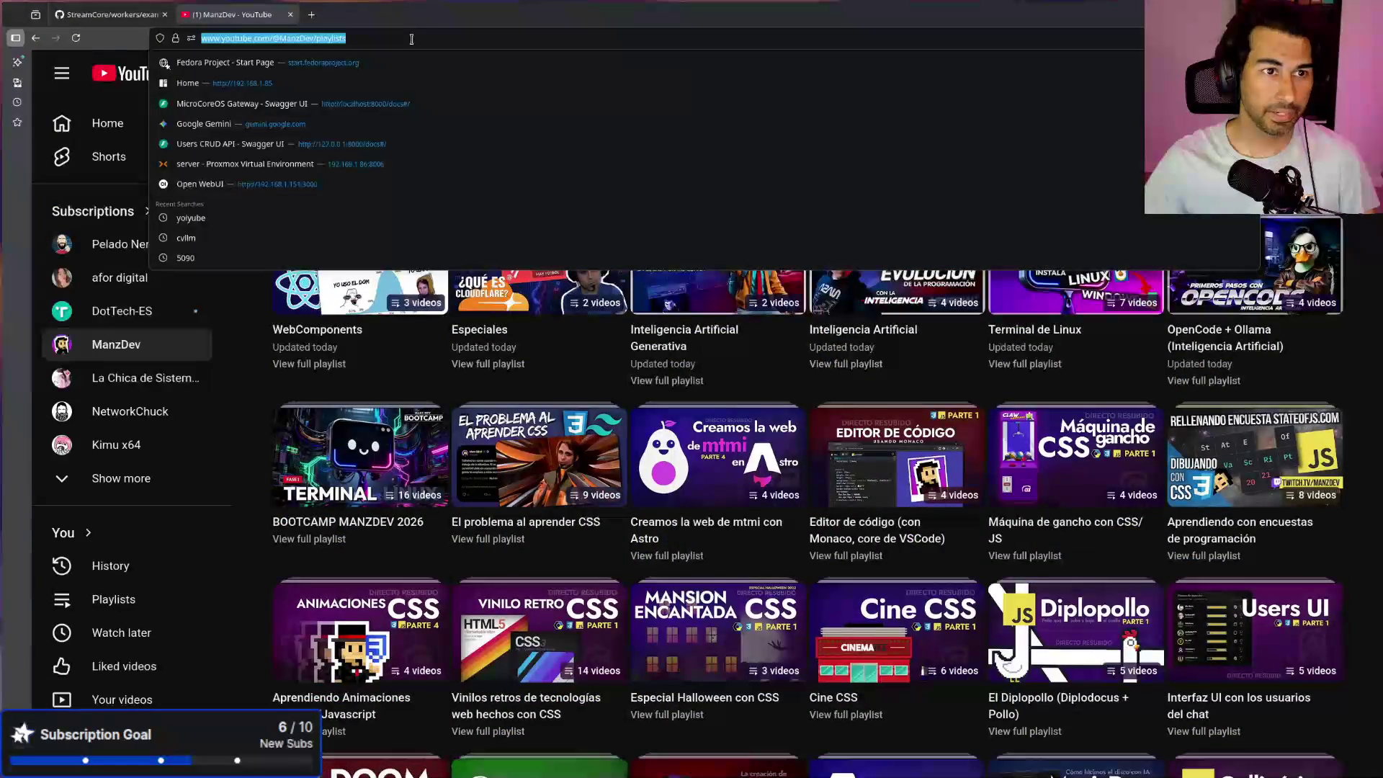
key("Escape")
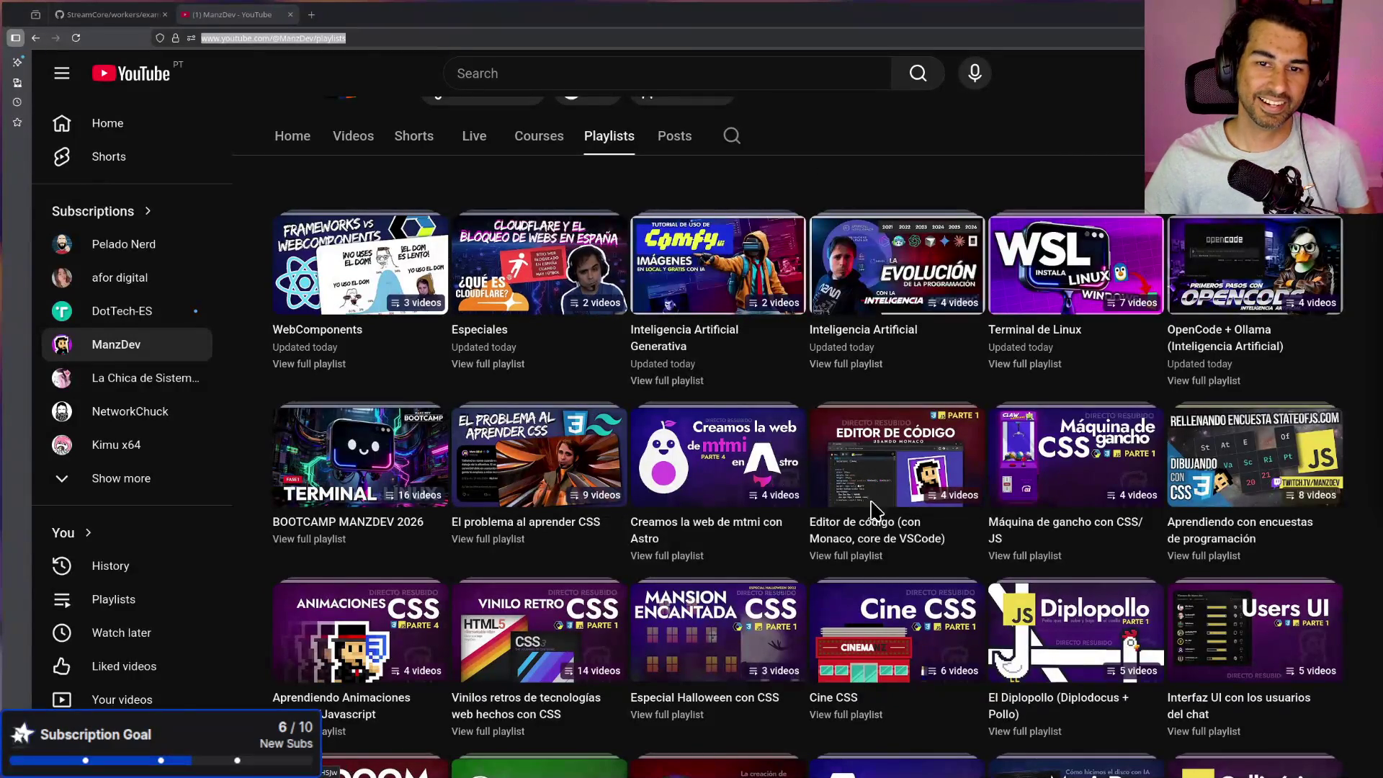
mouse_move(1069, 304)
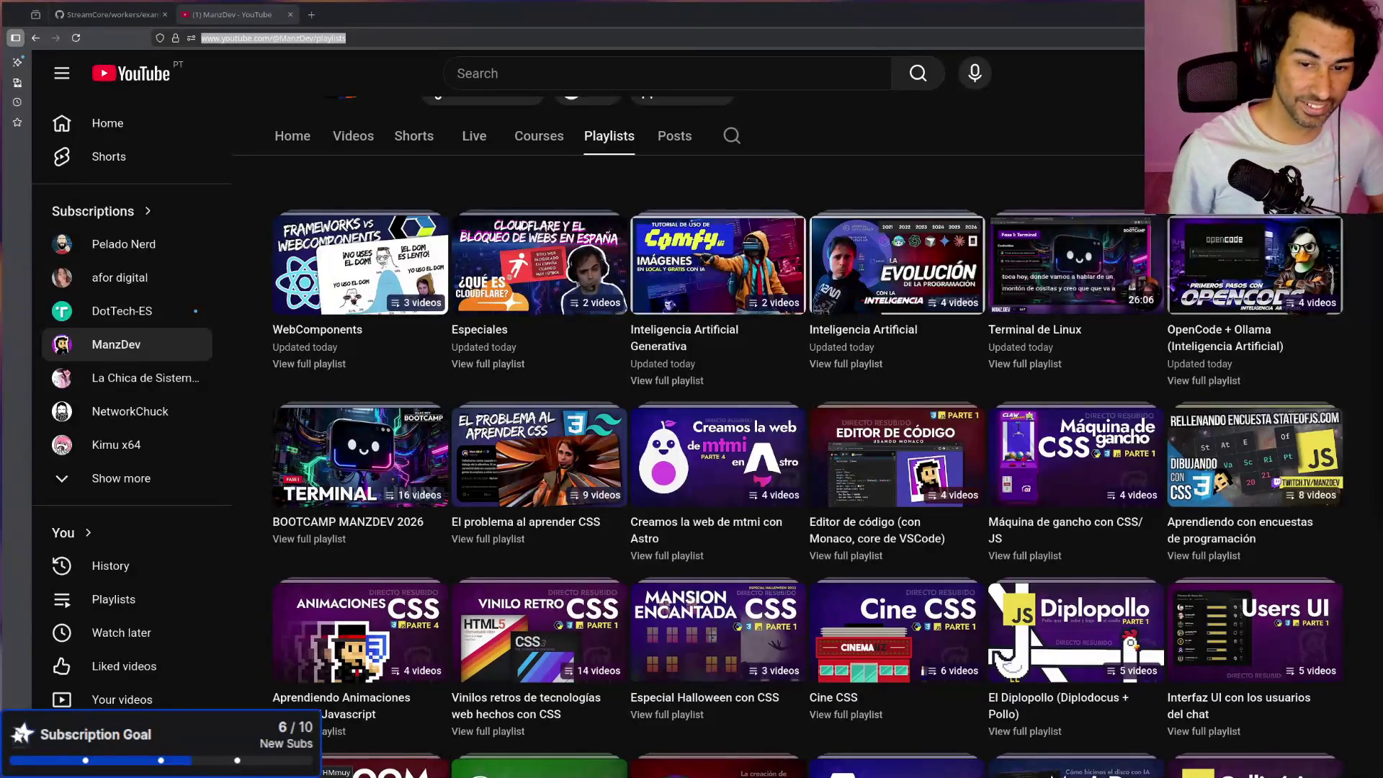
scroll(1084, 422, "down", 3)
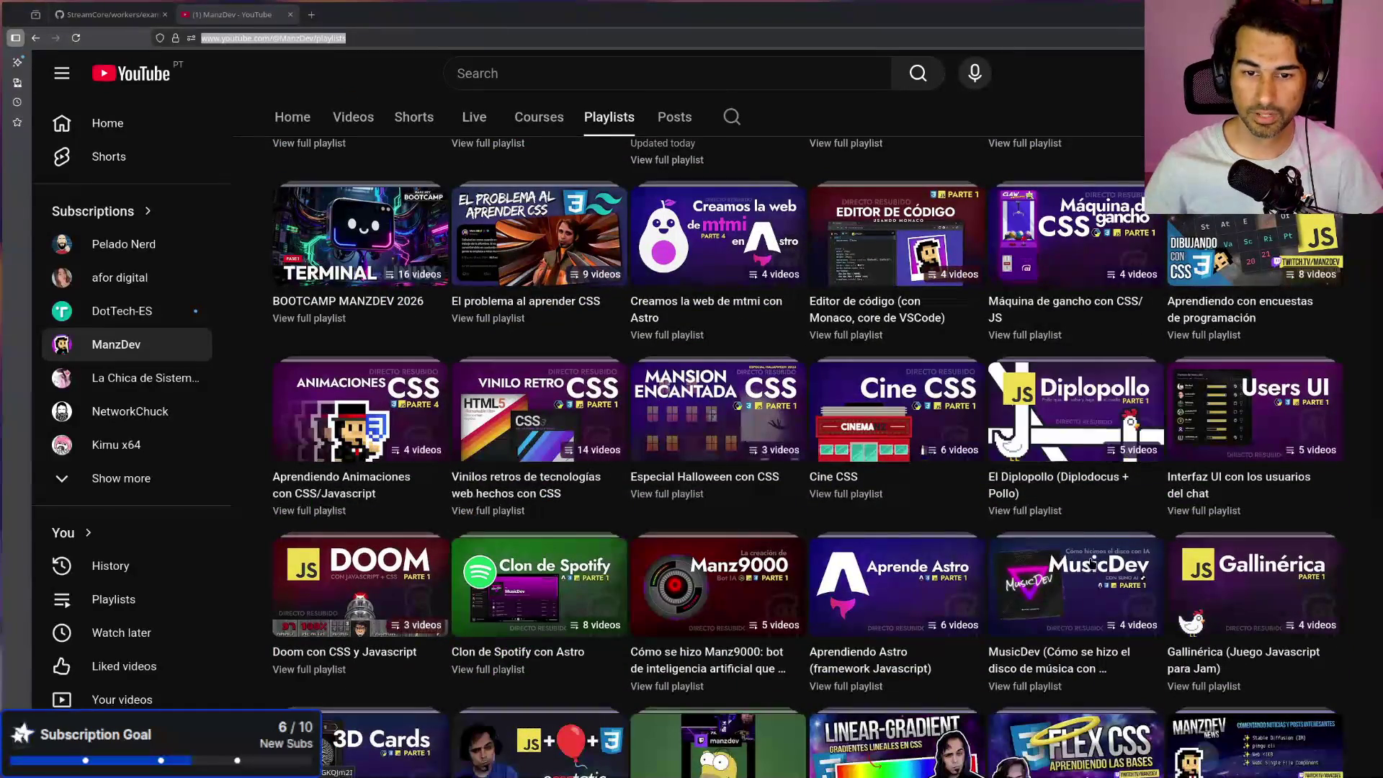
mouse_move(1095, 517)
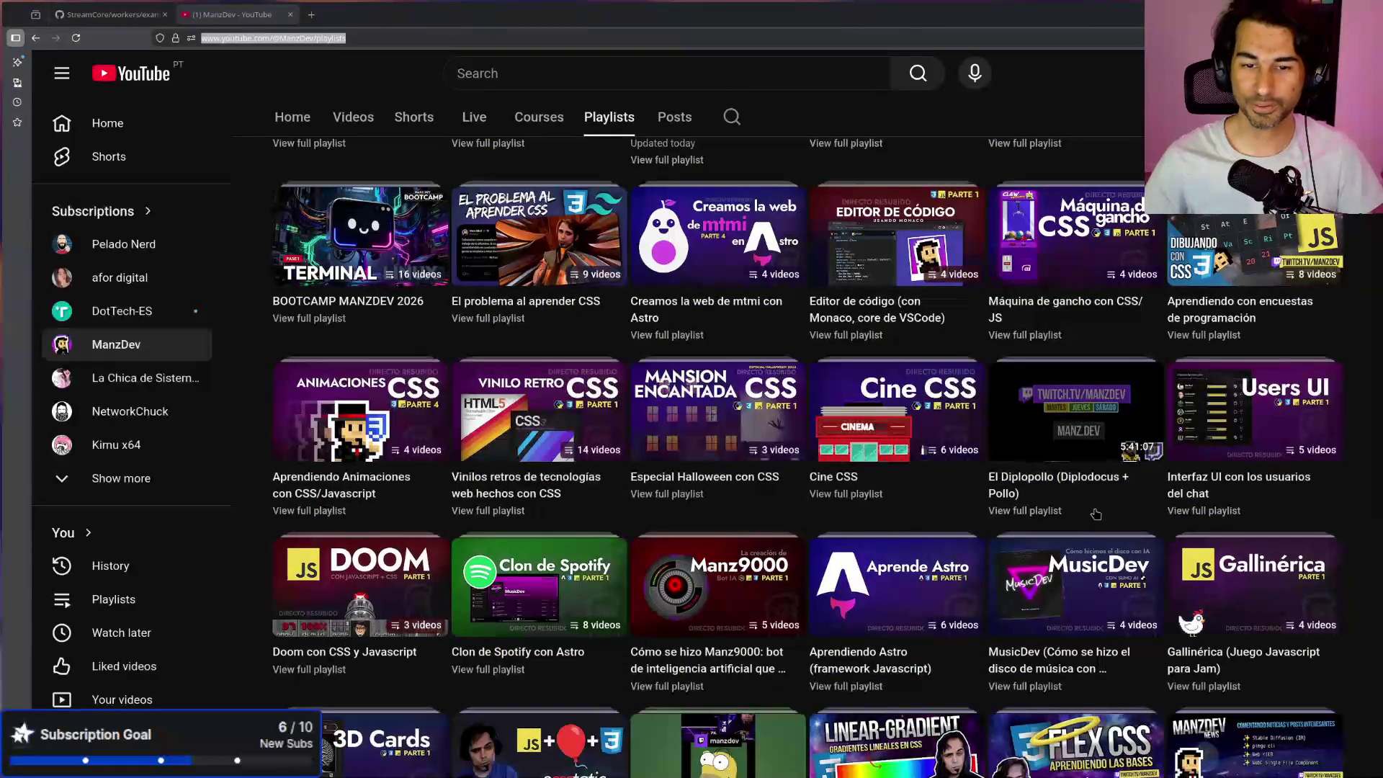
scroll(406, 251, "up", 8)
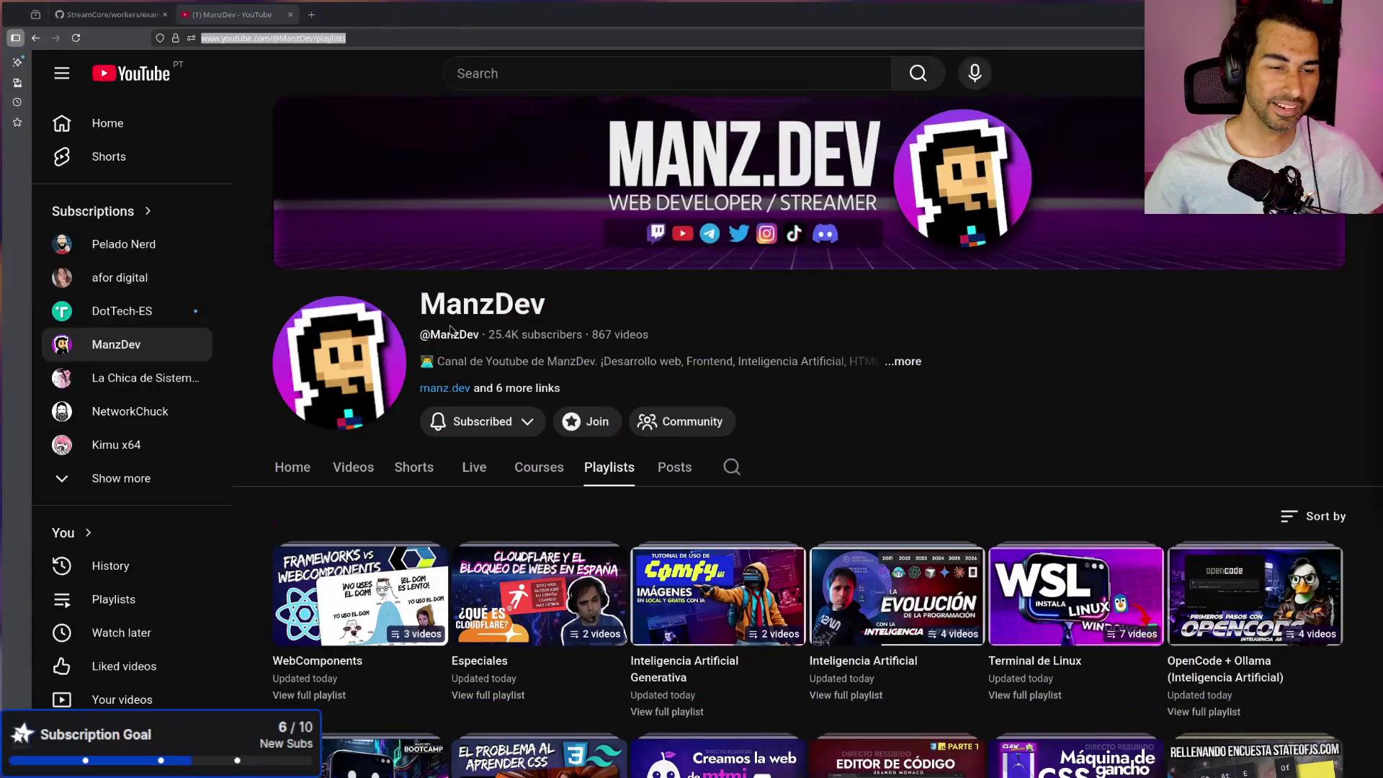
Step: Close the YouTube tab and zoom GitHub's example_alert_worker.py back out to show the whole file
middle_click(245, 21)
left_click(871, 455)
key("ctrl+minus")
key("ctrl+minus")
key("ctrl+minus")
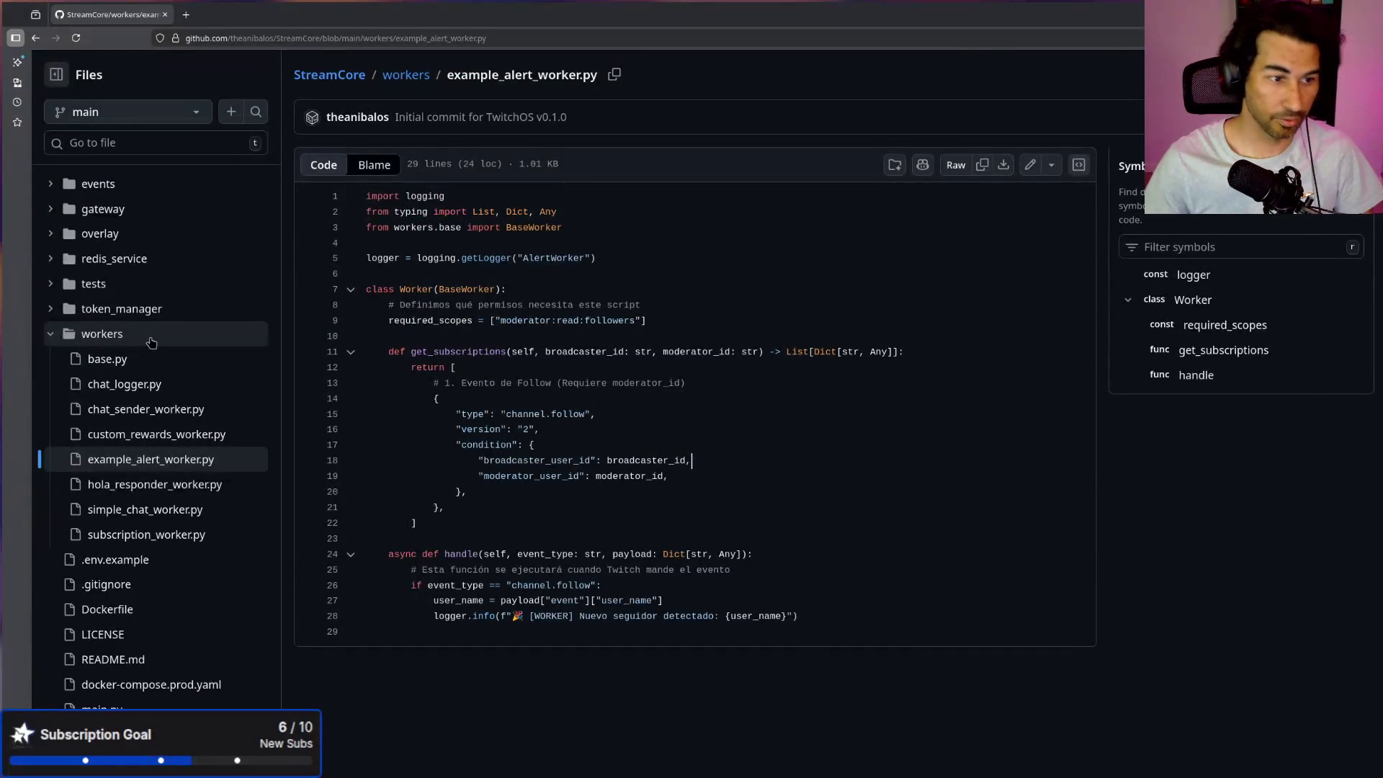
Step: Open simple_chat_worker.py on GitHub, then switch to the StreamCoreOS project in VS Code
left_click(163, 513)
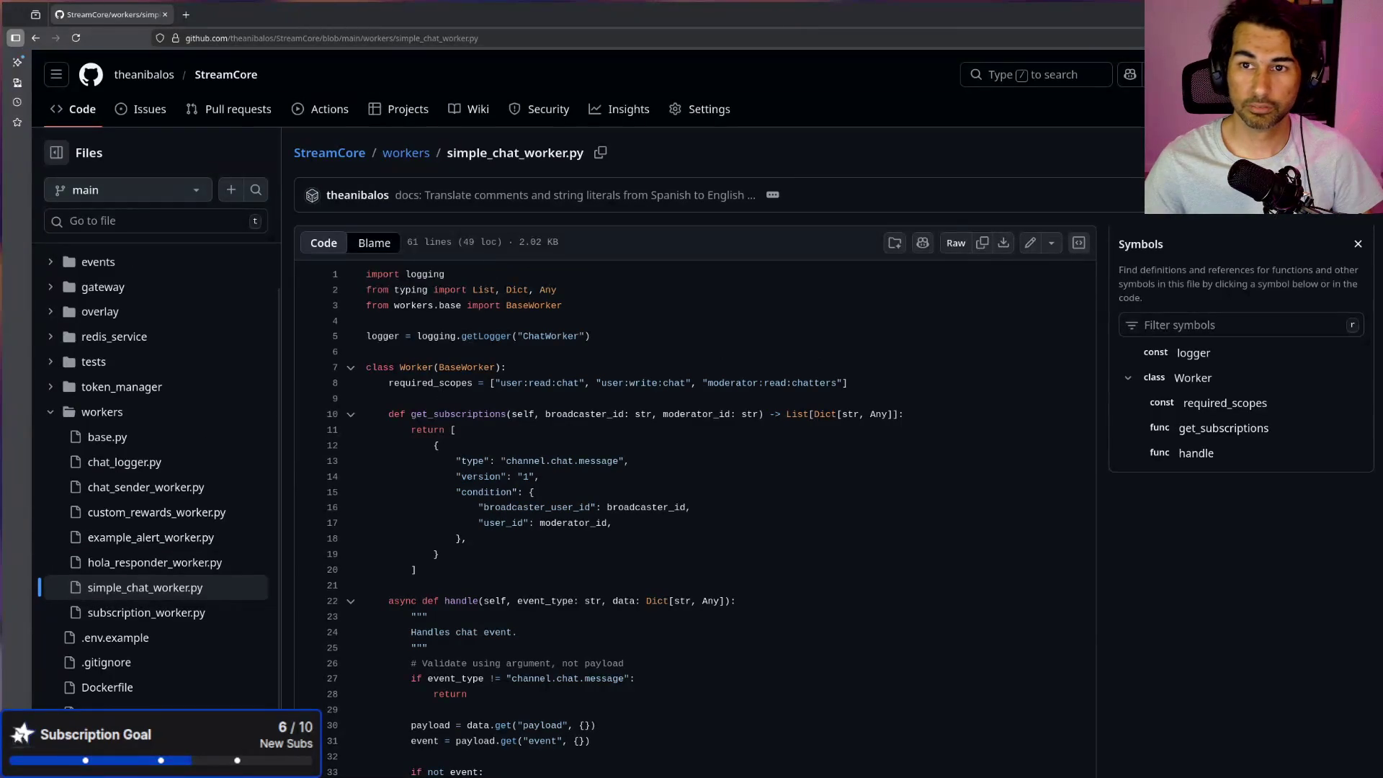
key("alt+Tab")
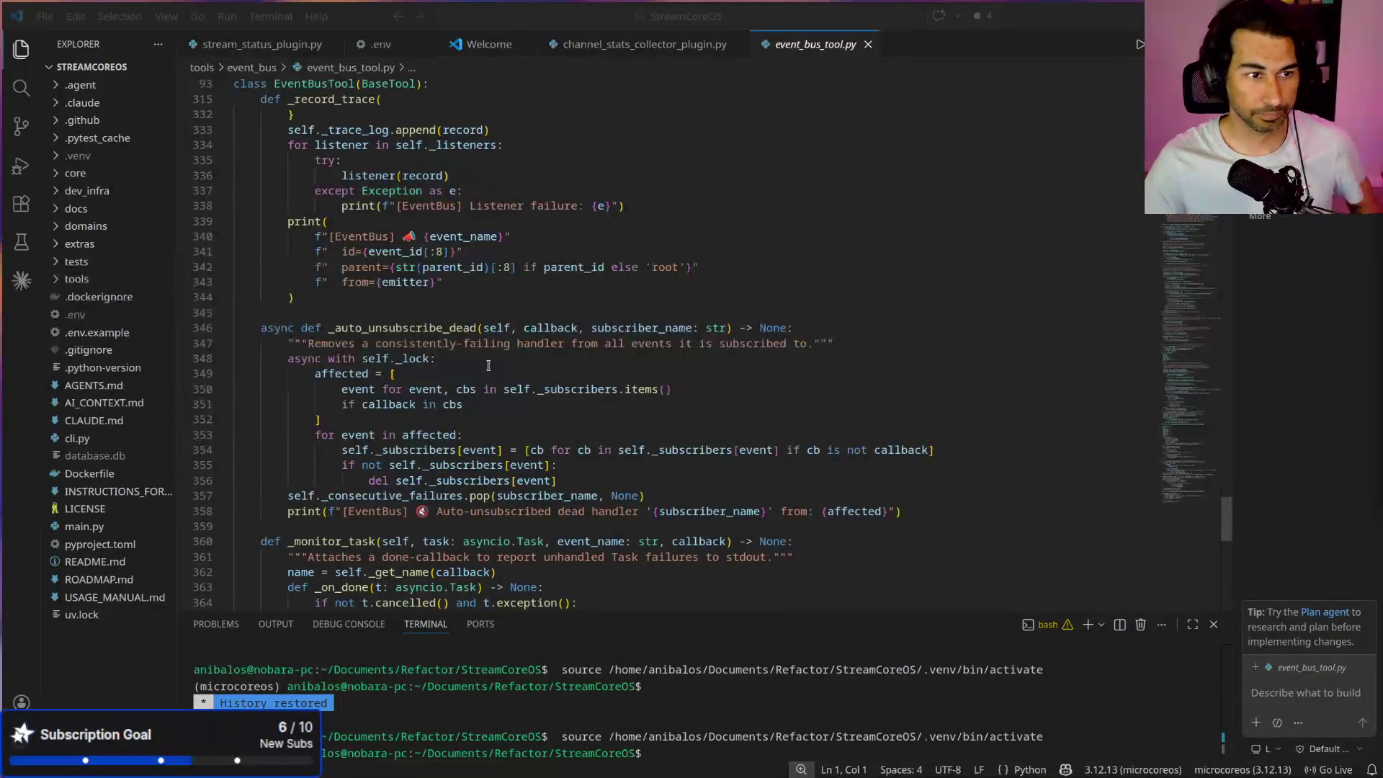
Step: Close the side chat panel, widen the Explorer, and expand domains > chat_bot > plugins
scroll(715, 415, "up", 15)
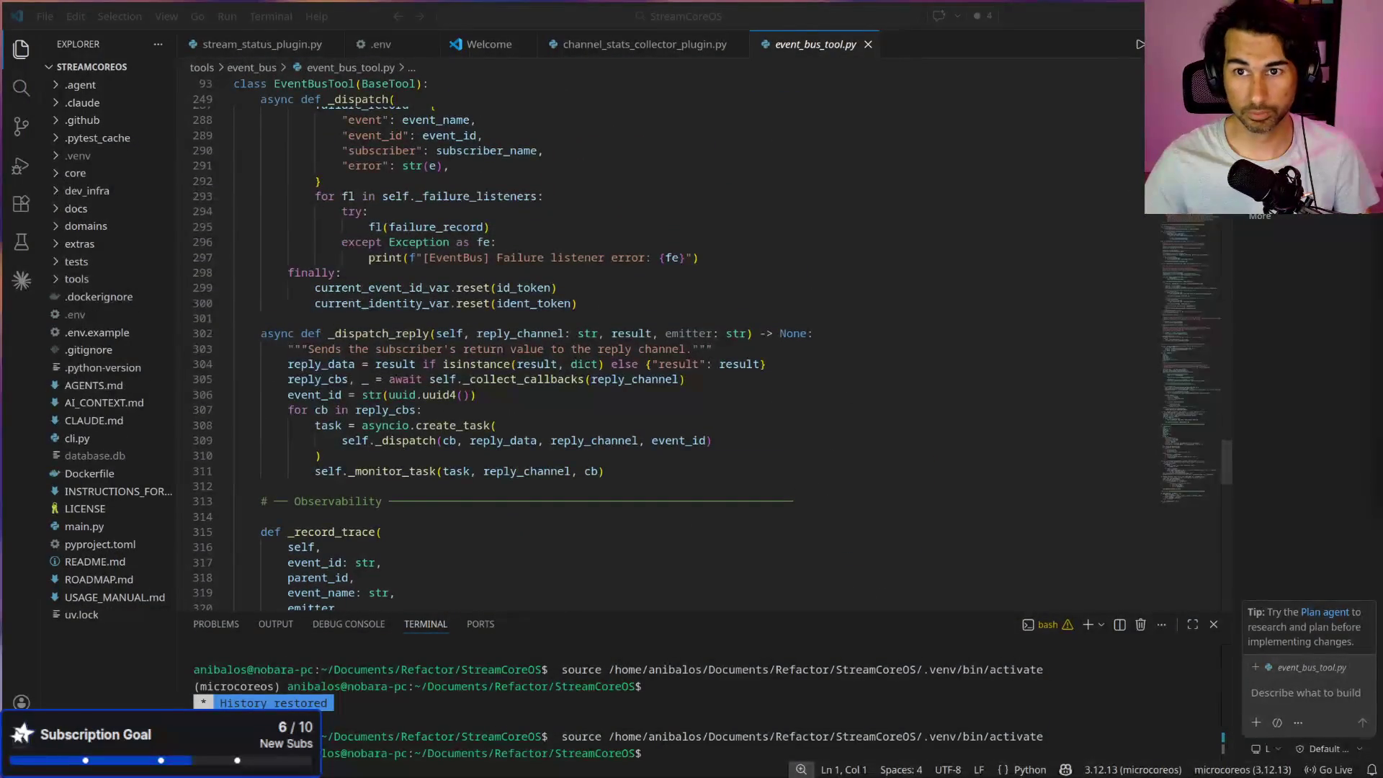
key("ctrl+alt+b")
left_click(81, 279)
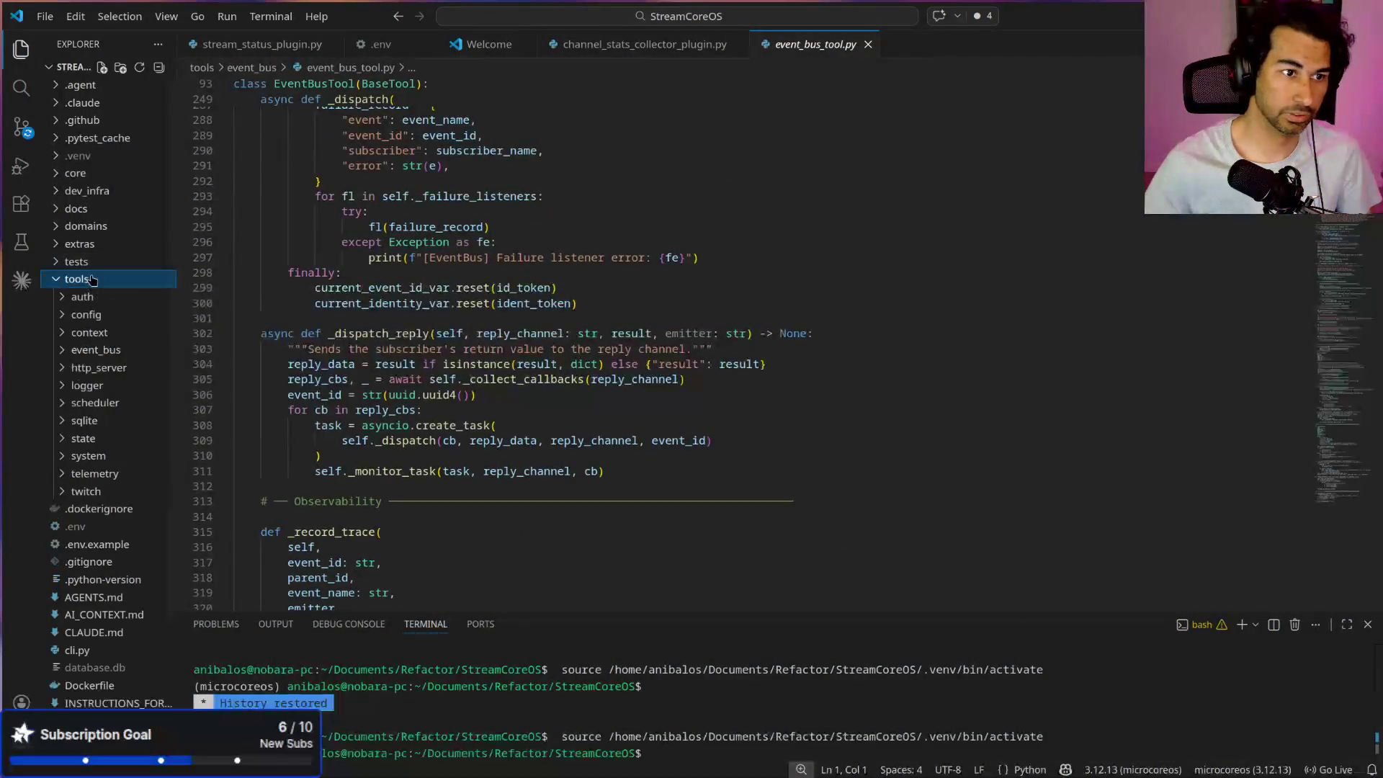
left_click(82, 280)
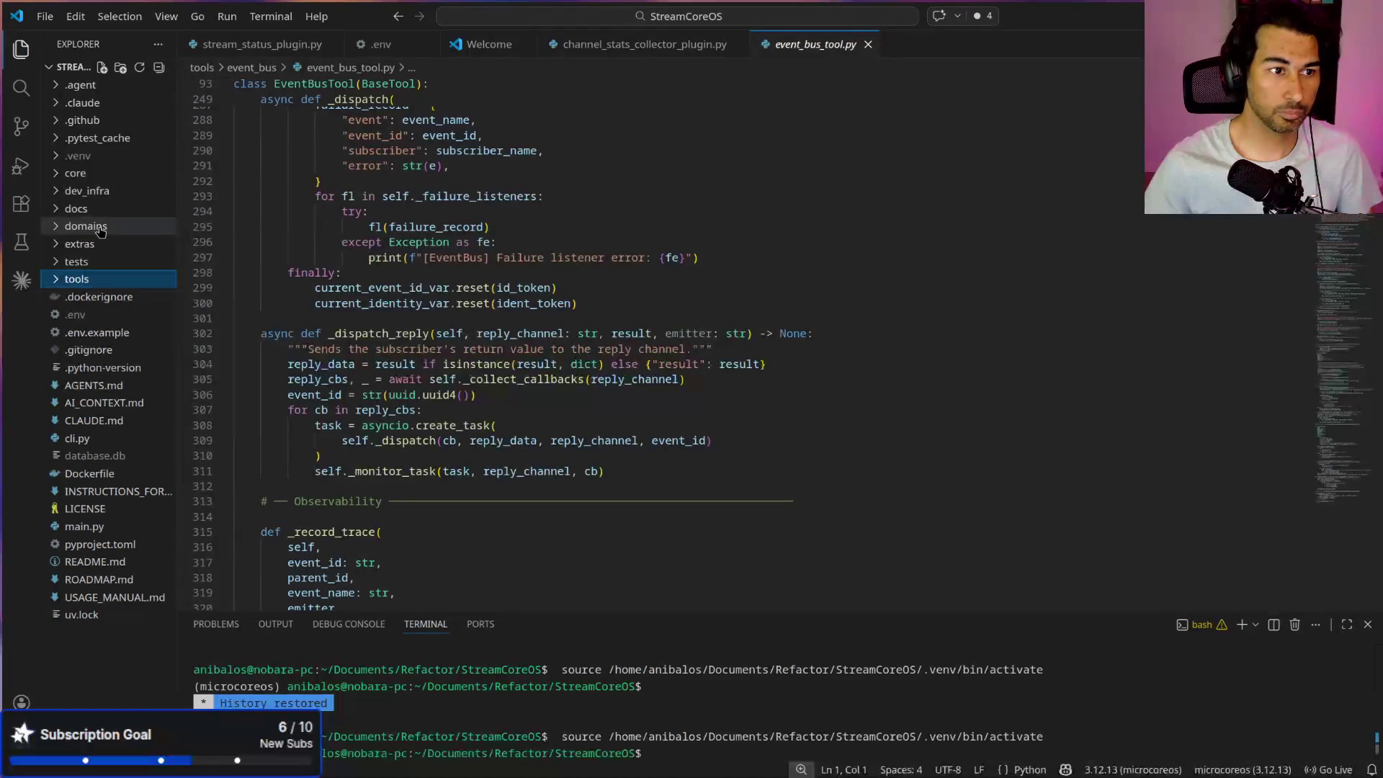
left_click(97, 227)
left_click_drag(177, 290, 512, 288)
left_click(88, 245)
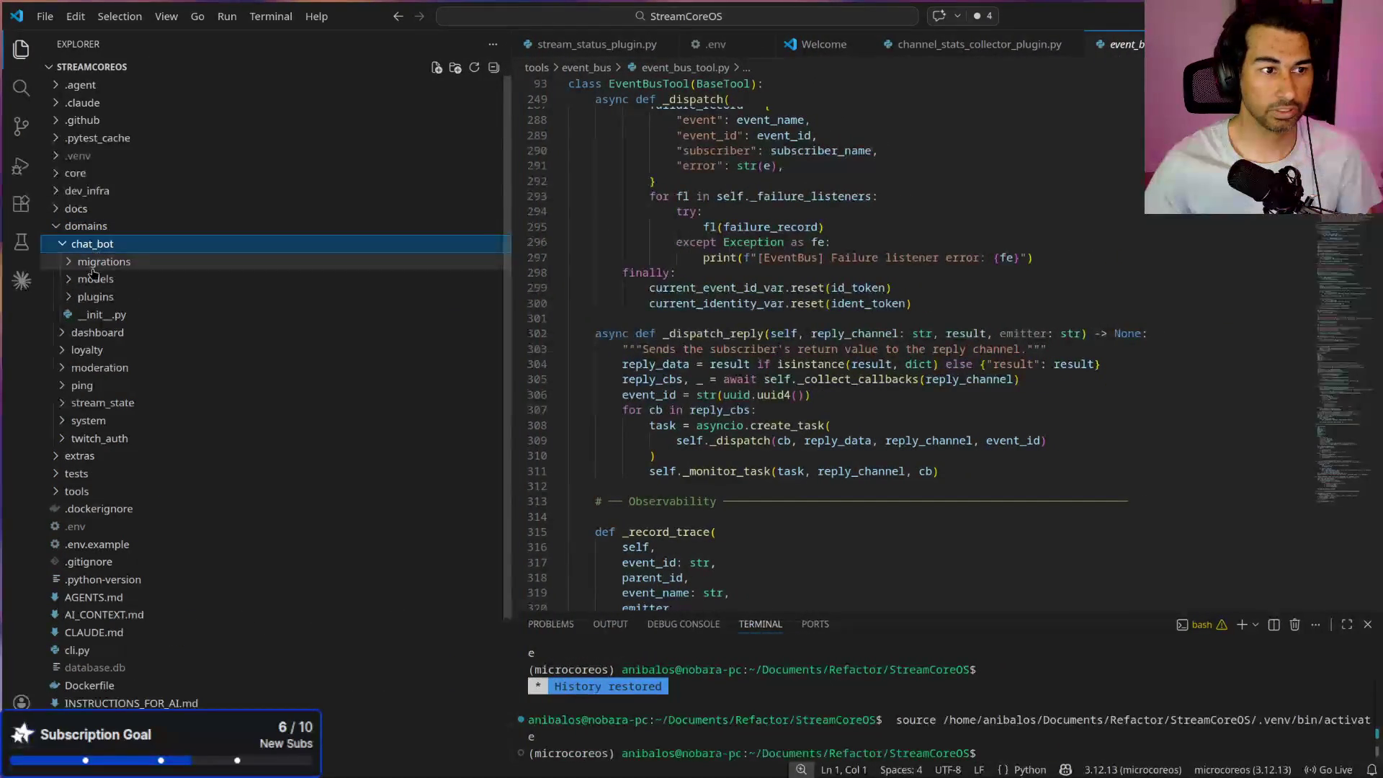
left_click(99, 298)
Step: Open chat_auto_response_plugin.py and scroll through its code
left_click(195, 333)
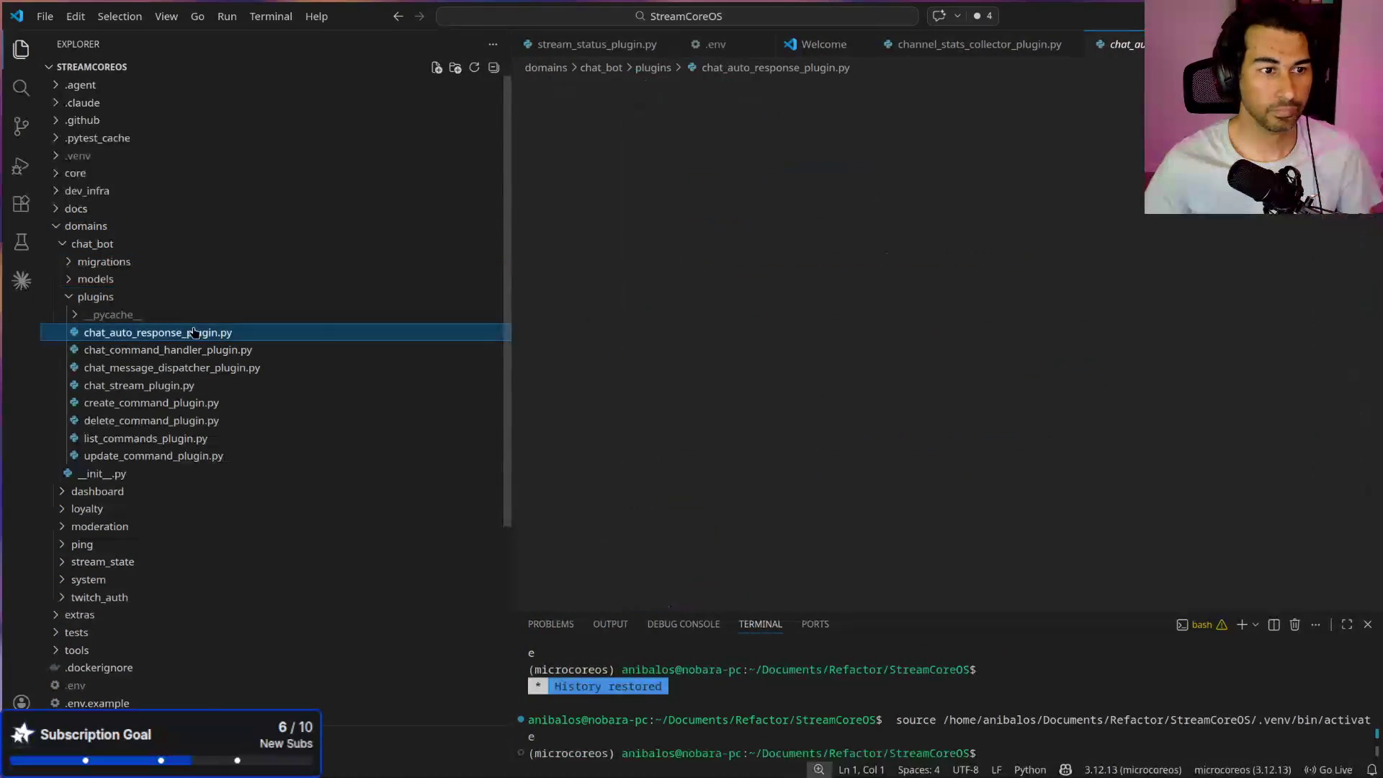
scroll(939, 497, "up", 5)
scroll(939, 496, "up", 12)
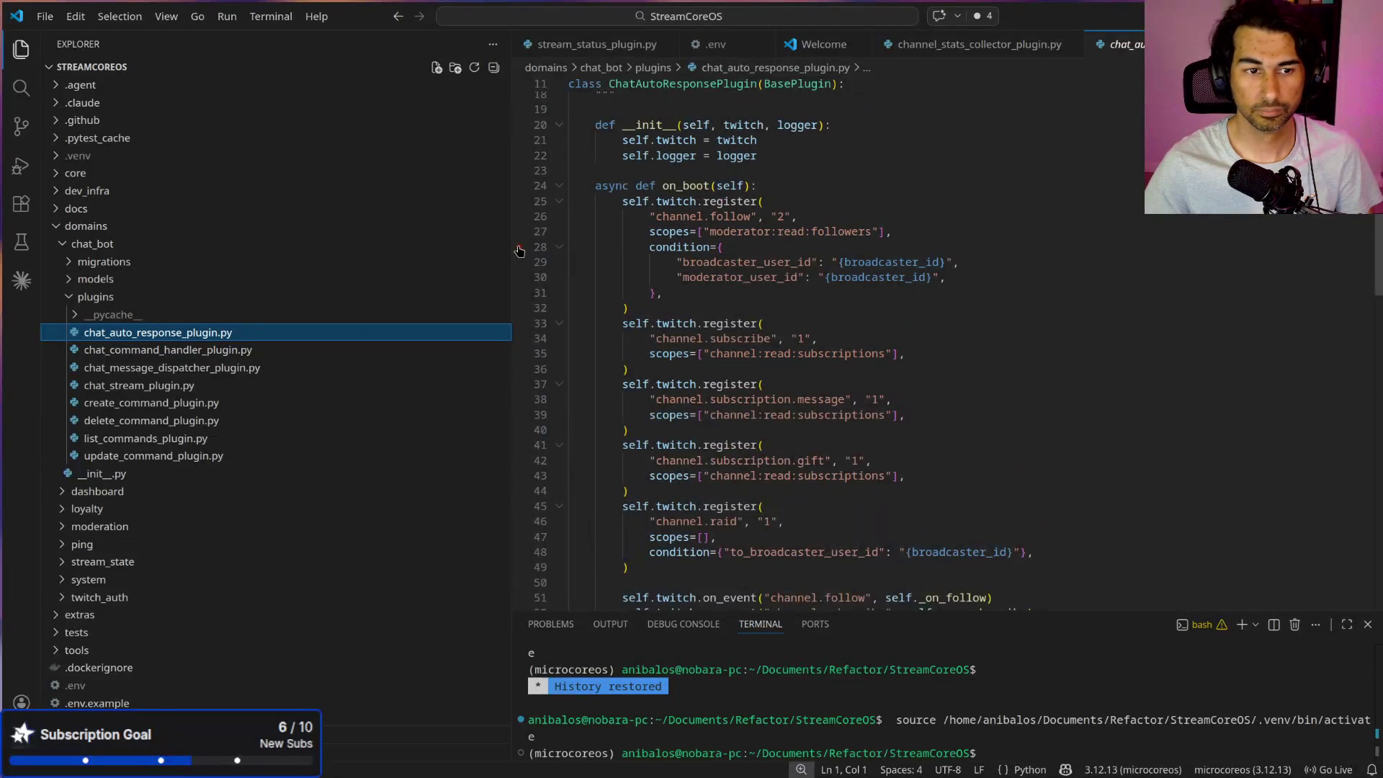
left_click_drag(521, 250, 452, 250)
scroll(782, 358, "down", 5)
scroll(783, 358, "down", 6)
scroll(764, 410, "down", 1)
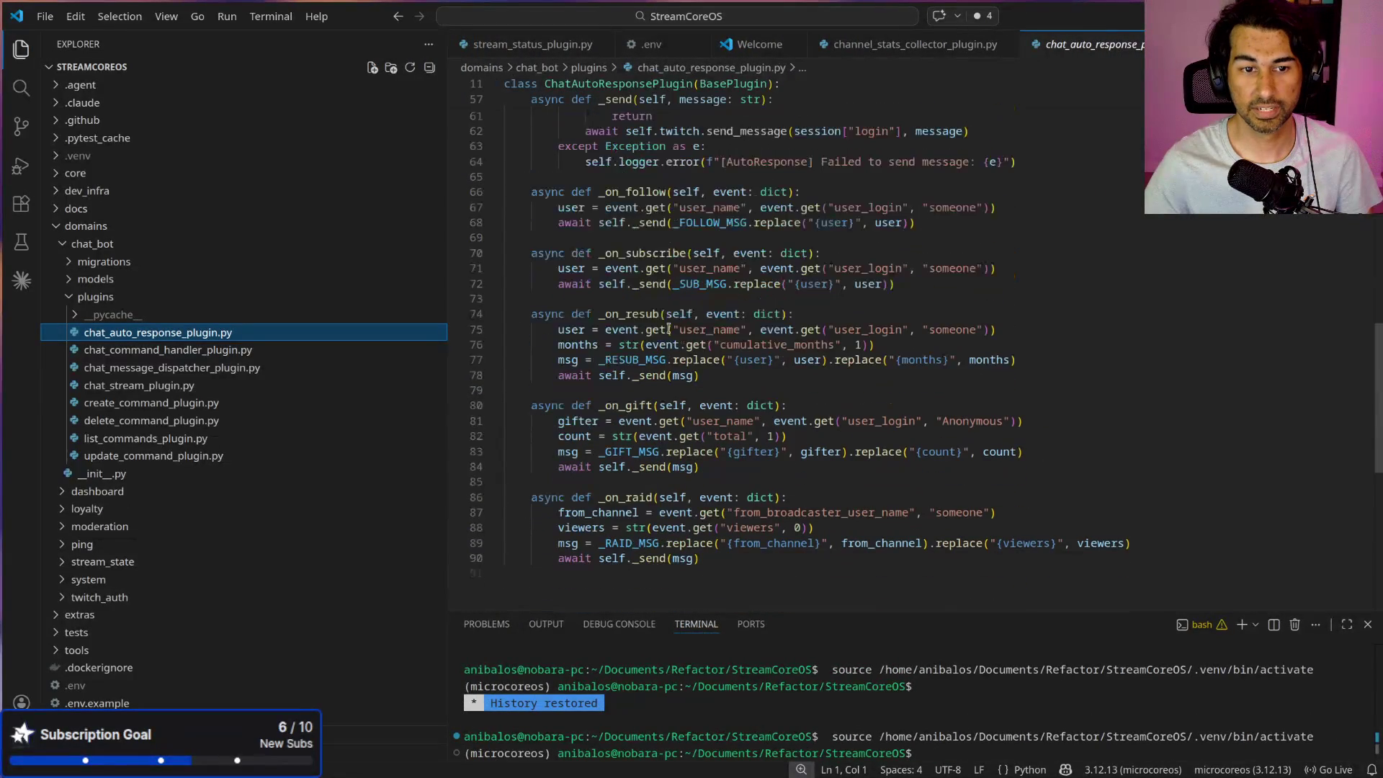
Step: Browse the remaining chat_bot plugin files, ending on create_command_plugin.py, and expand the terminal over the editor
left_click(115, 350)
left_click(141, 385)
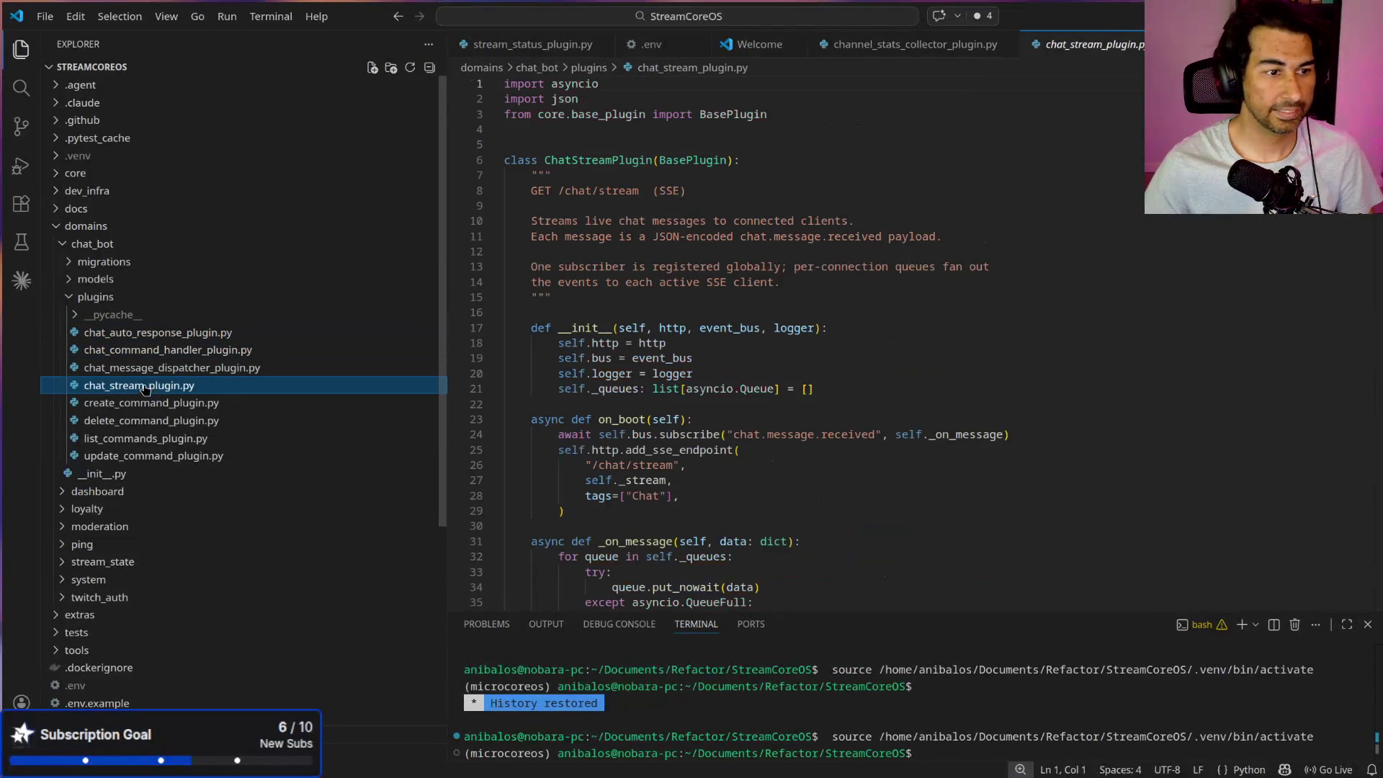
left_click(166, 420)
left_click(166, 403)
scroll(558, 416, "down", 6)
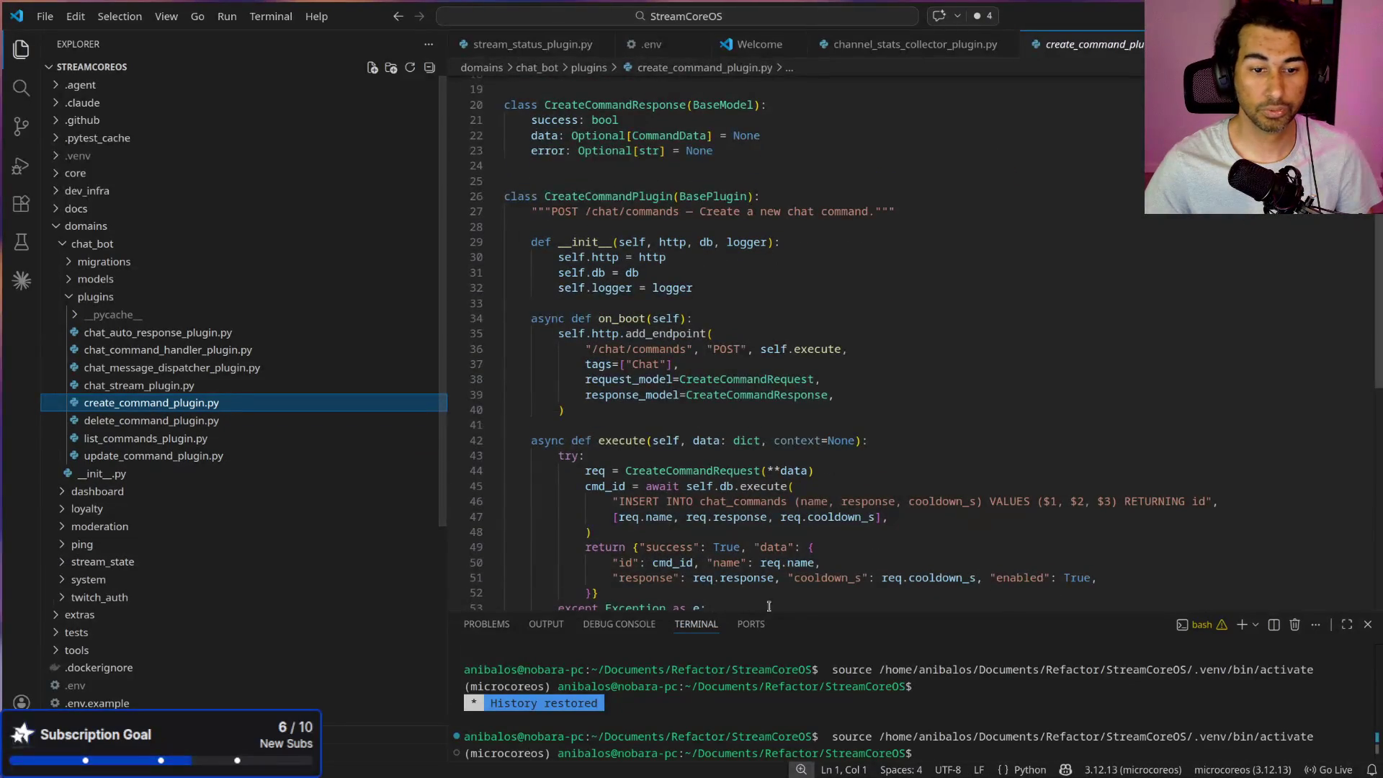
left_click_drag(483, 612, 483, 187)
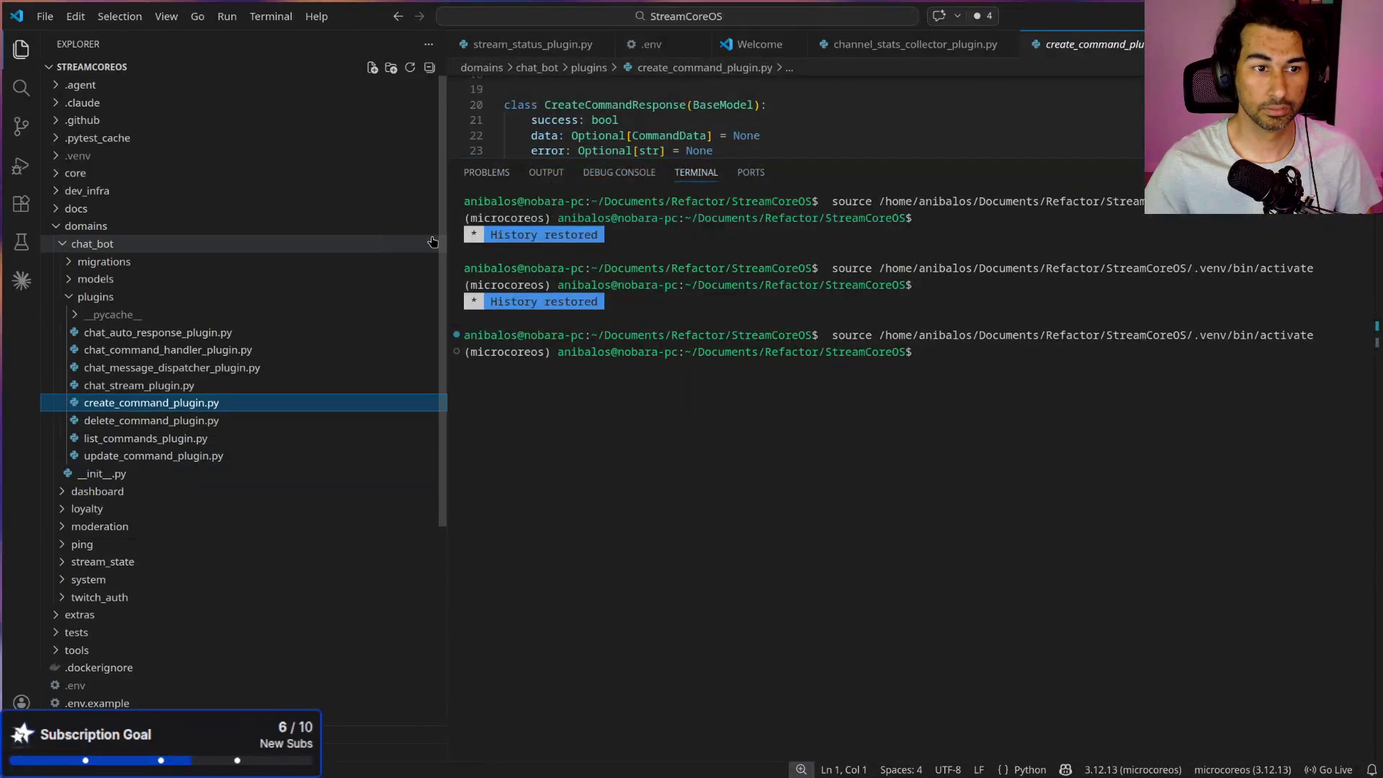
Step: Clear the terminal, run 'uv run main.py', and review the startup log's 401 Unauthorized subscription errors
left_click(773, 508)
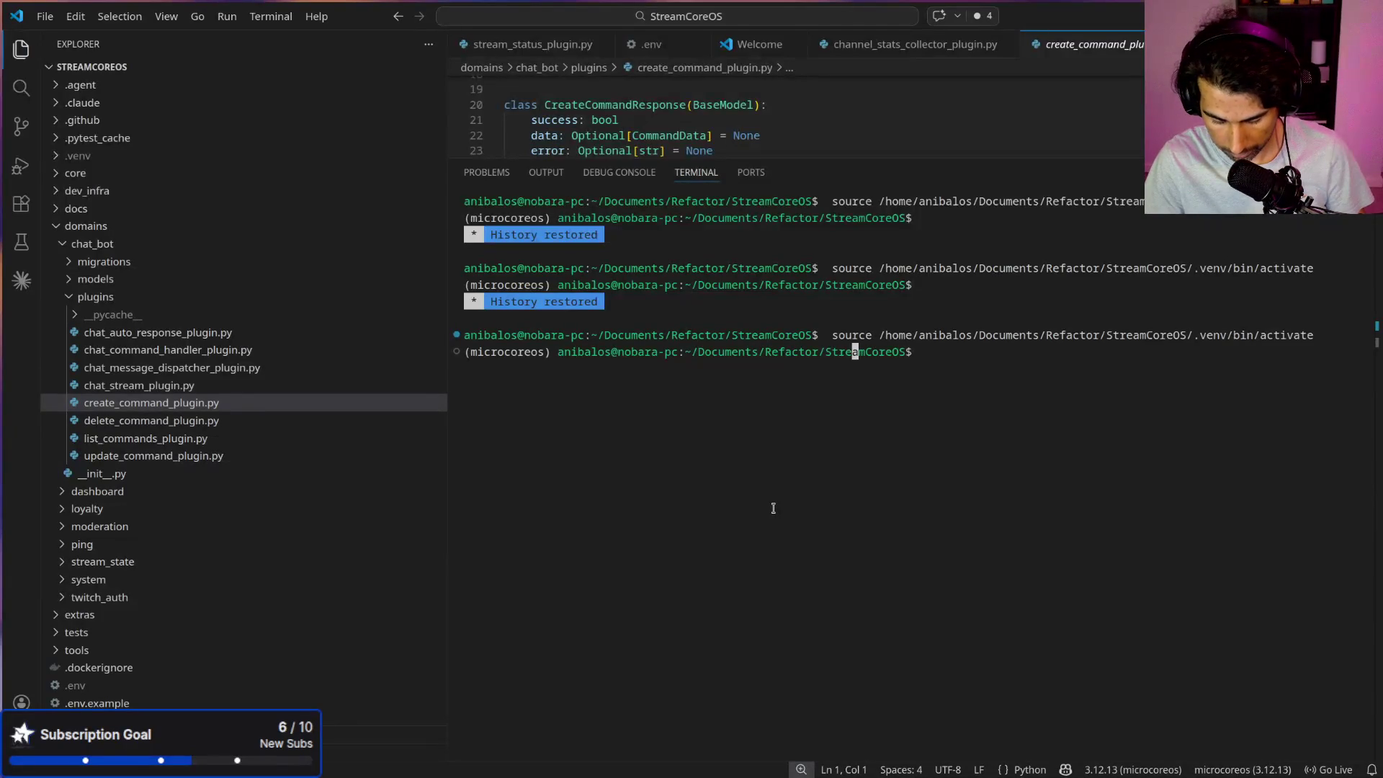
key("ctrl+l")
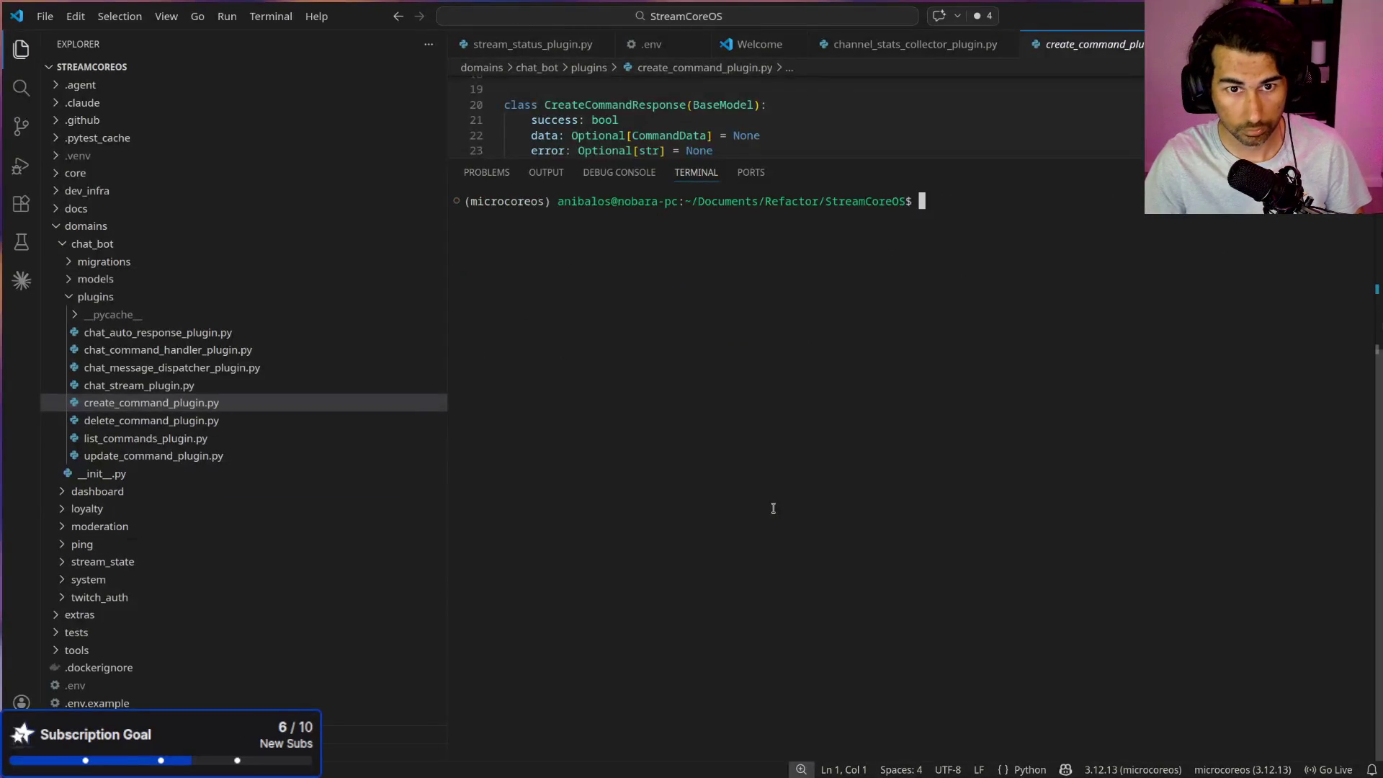
type("uv")
type(" run m")
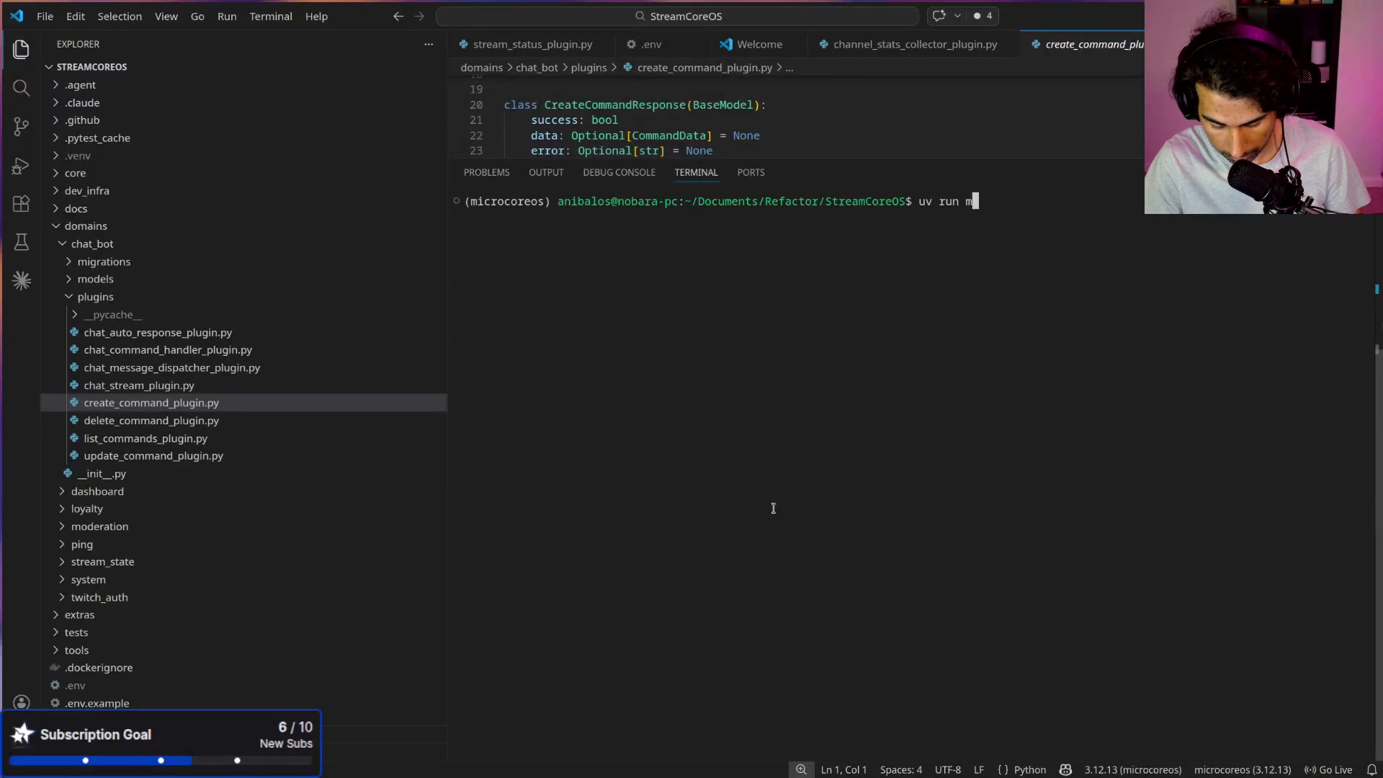
type("ainpy")
key("Return")
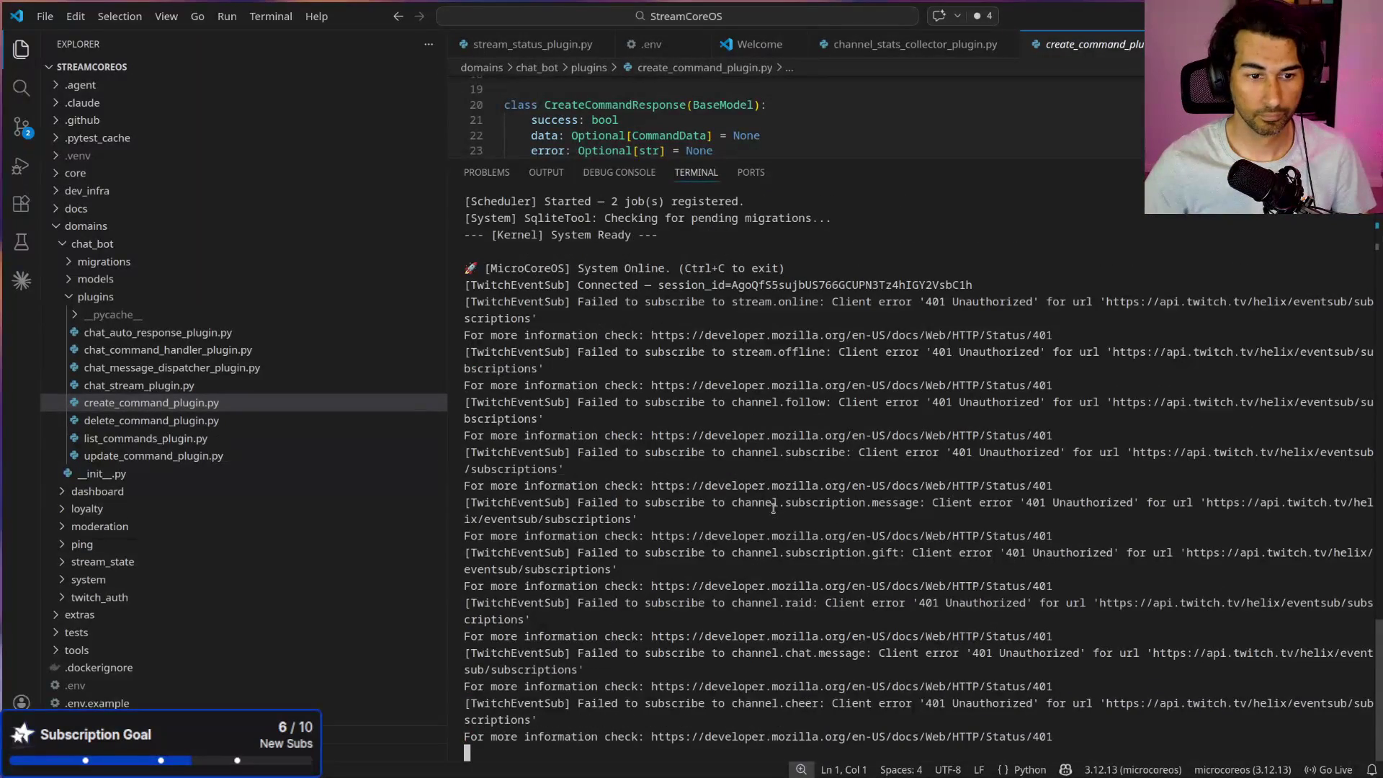
scroll(645, 323, "up", 2)
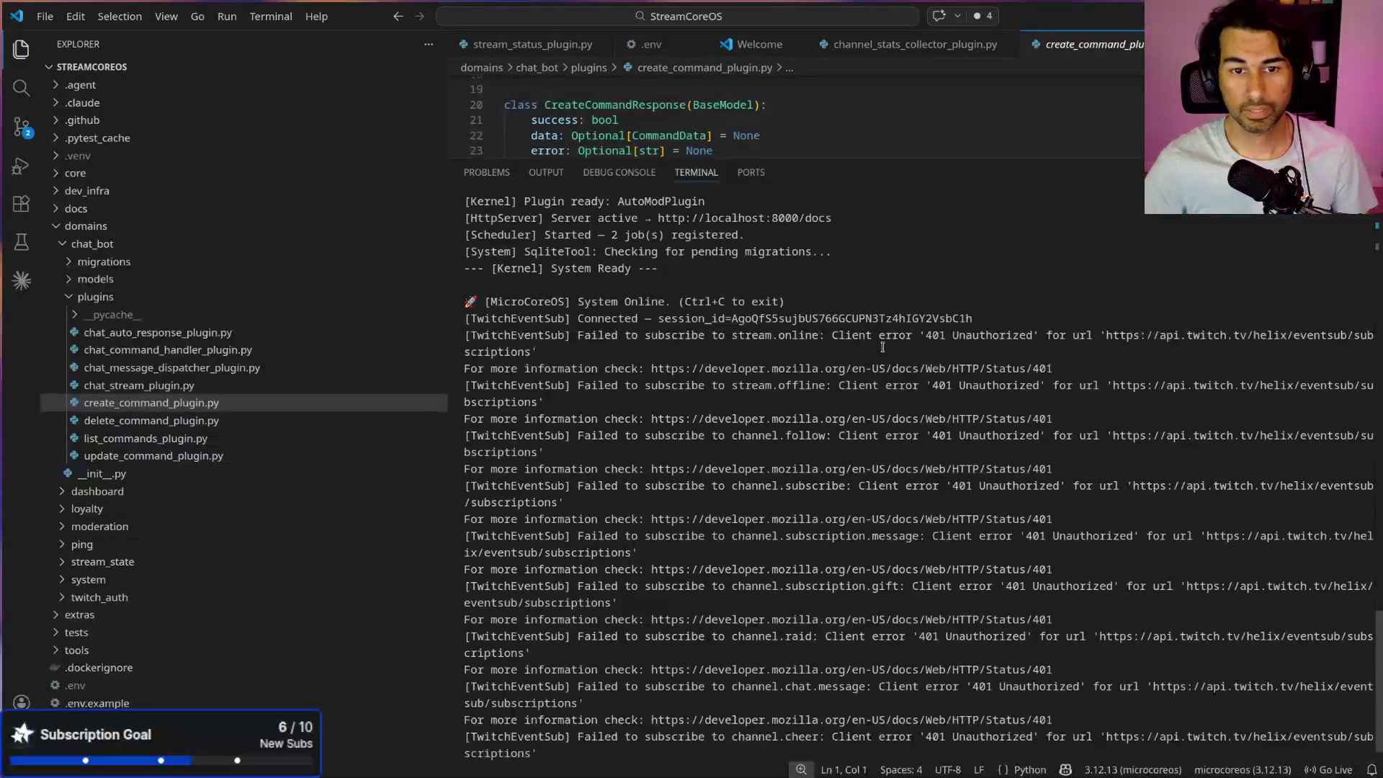
scroll(1029, 330, "down", 2)
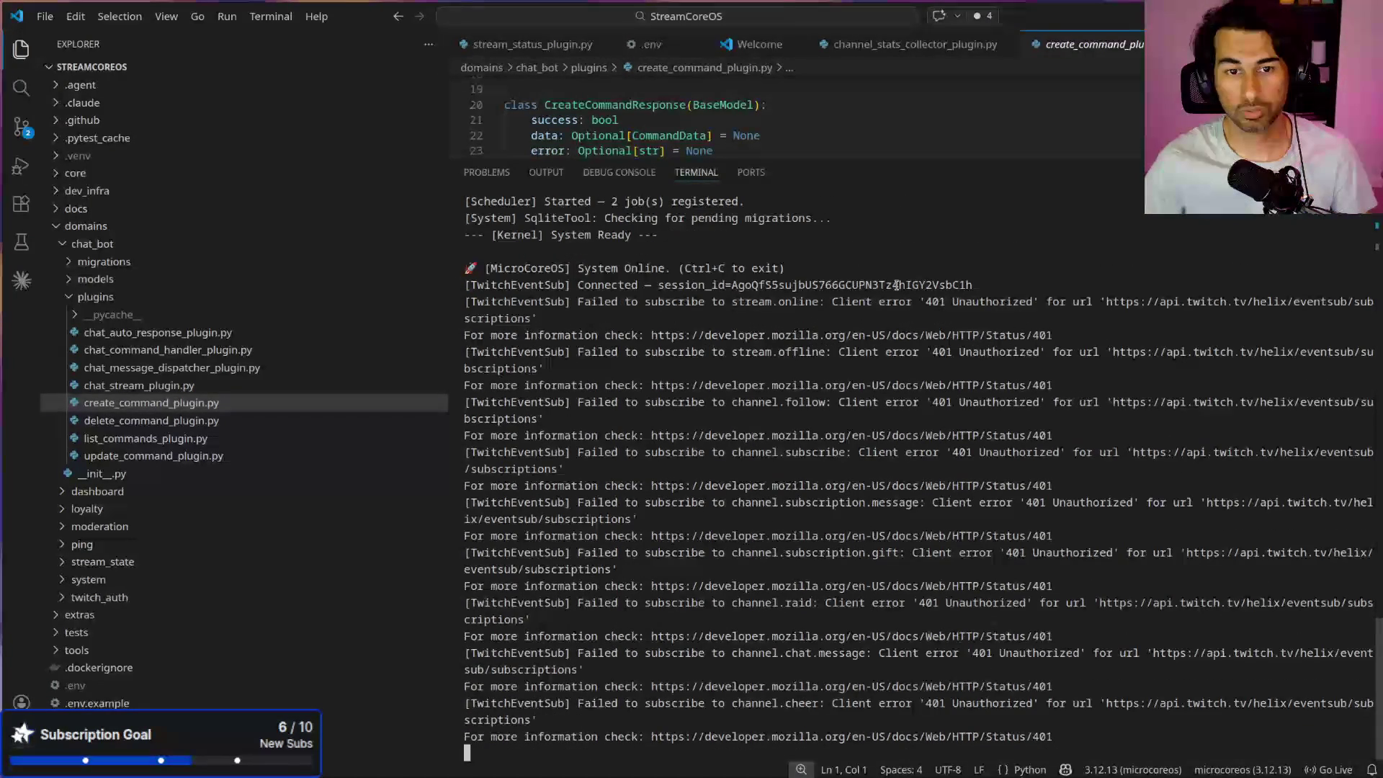
scroll(814, 489, "up", 5)
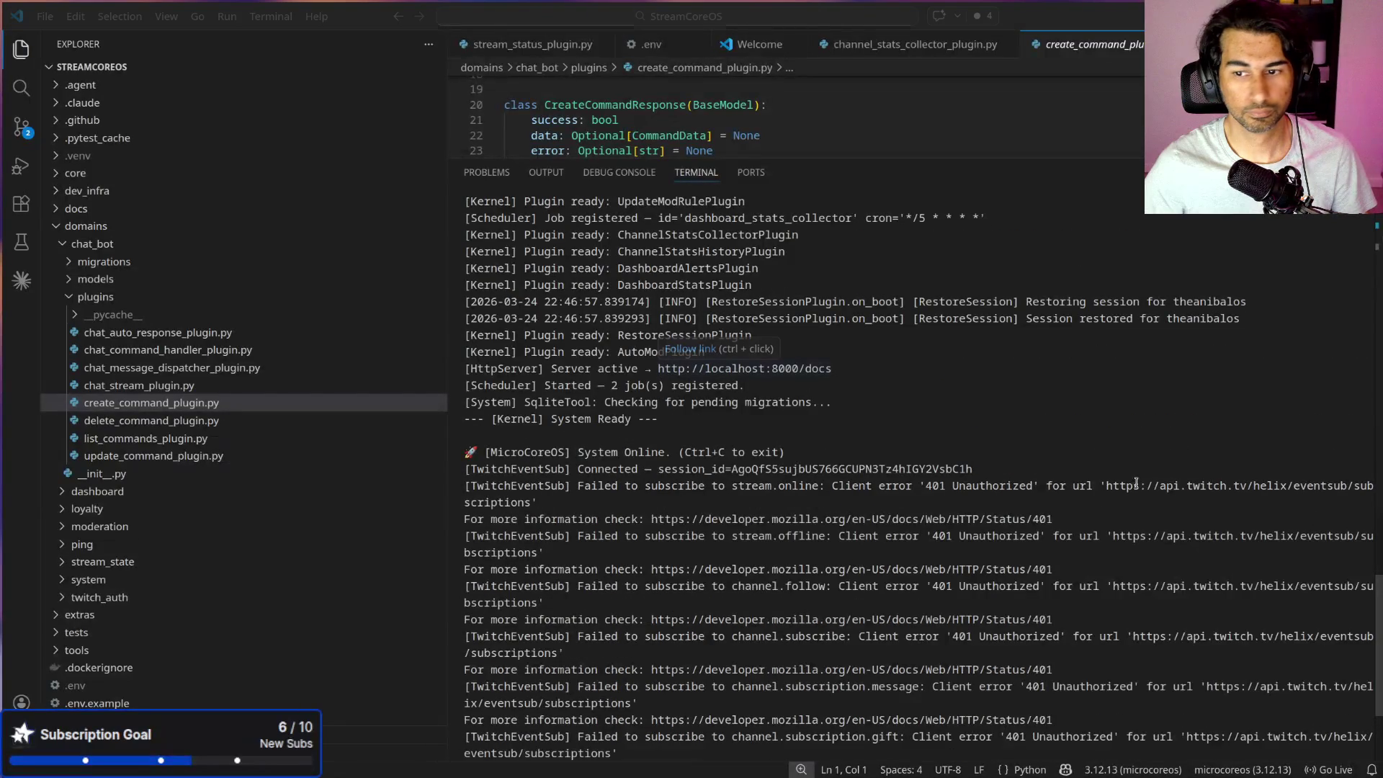
Step: Execute the GET /auth/twitch endpoint in Swagger UI with Try it out
left_click_drag(1049, 397, 506, 204)
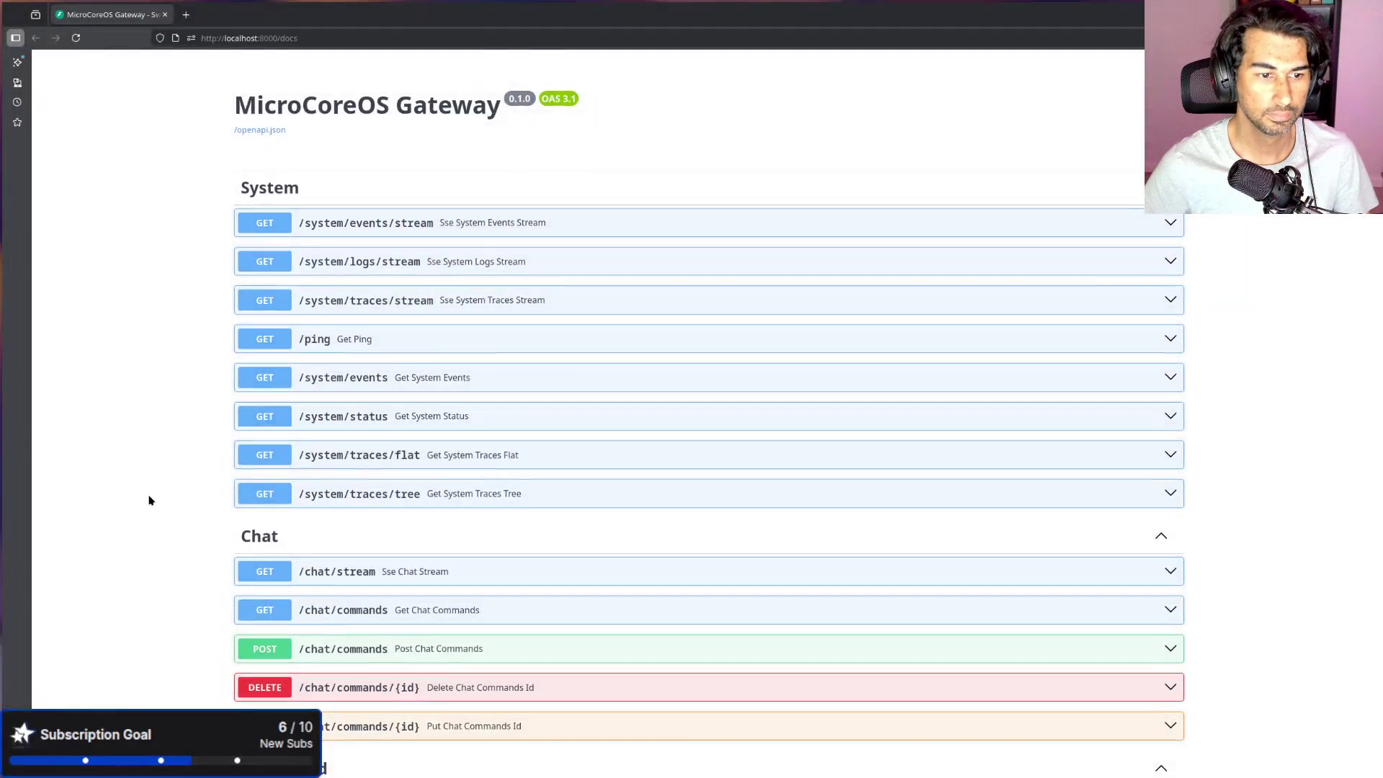
scroll(148, 494, "down", 8)
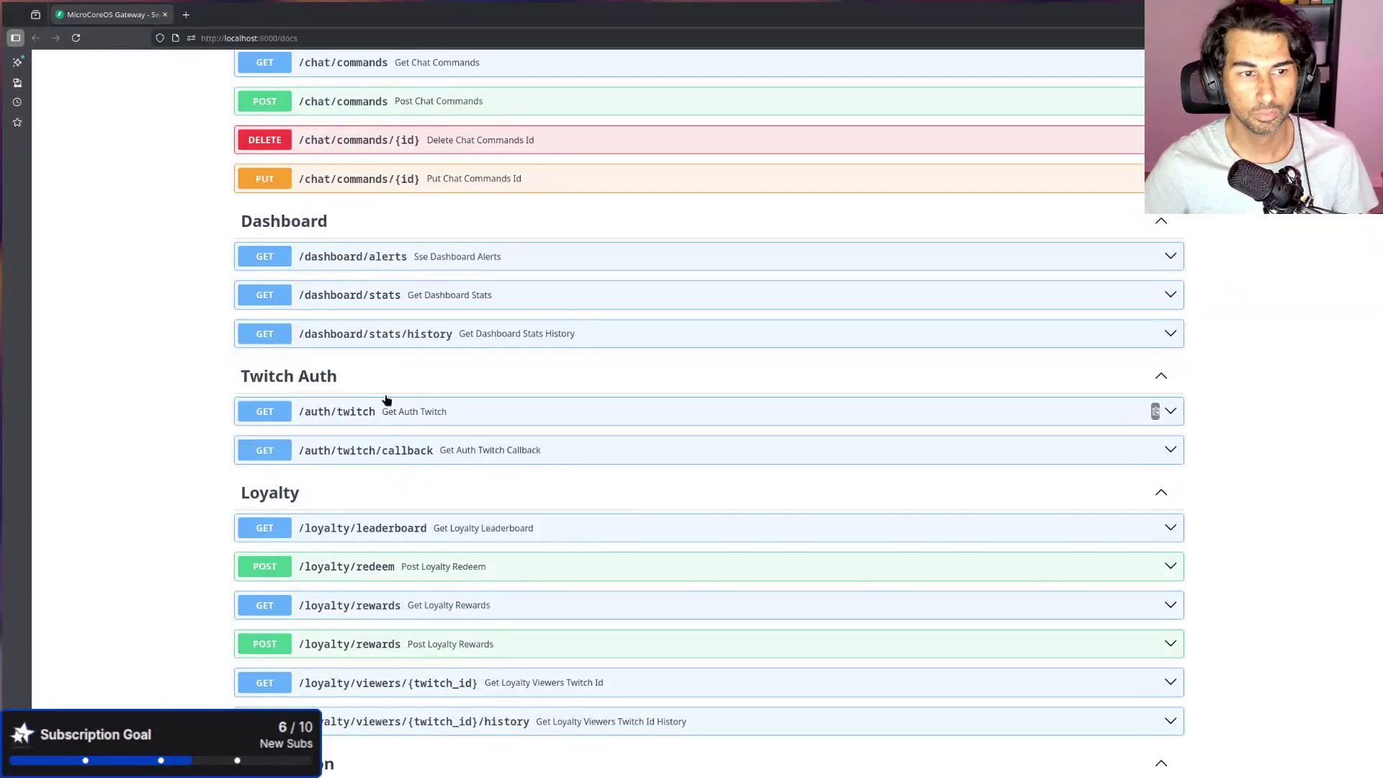
left_click(389, 411)
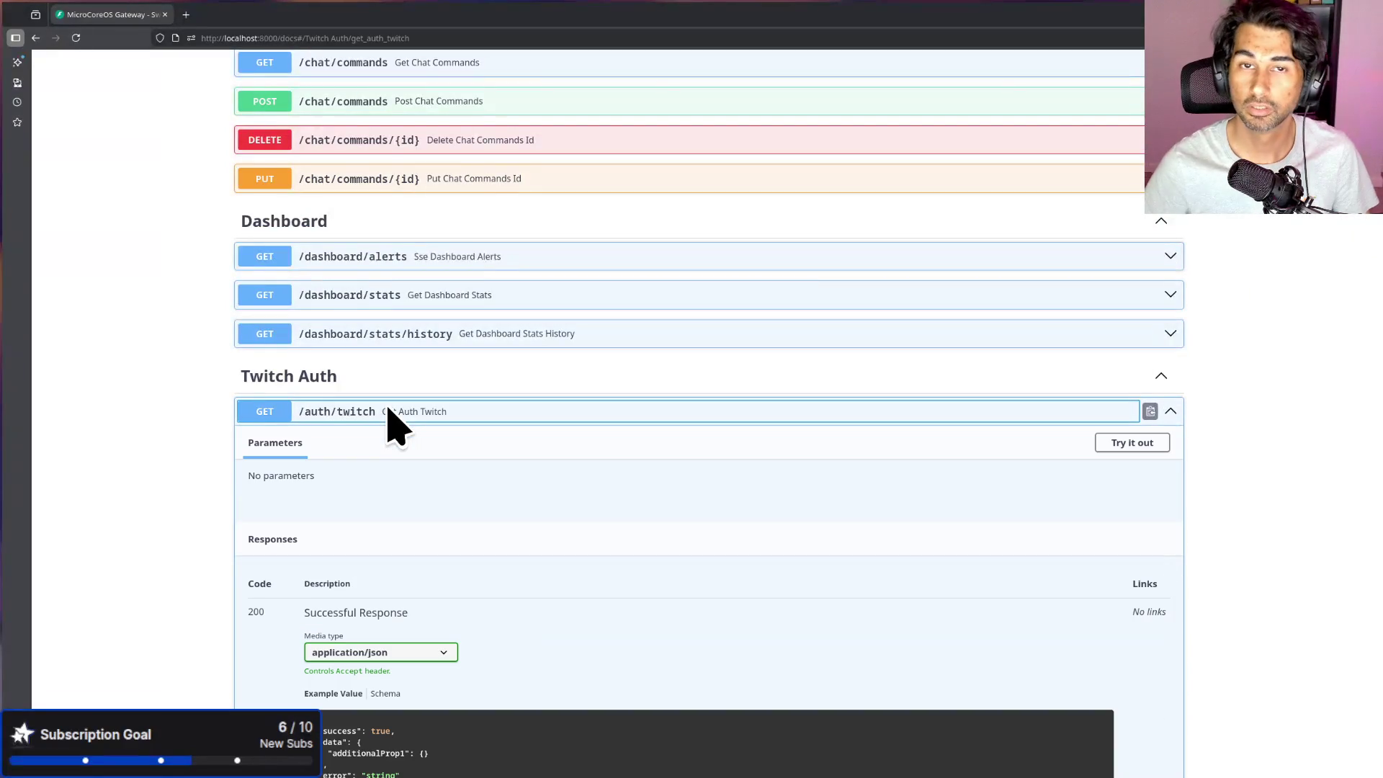
scroll(418, 416, "down", 5)
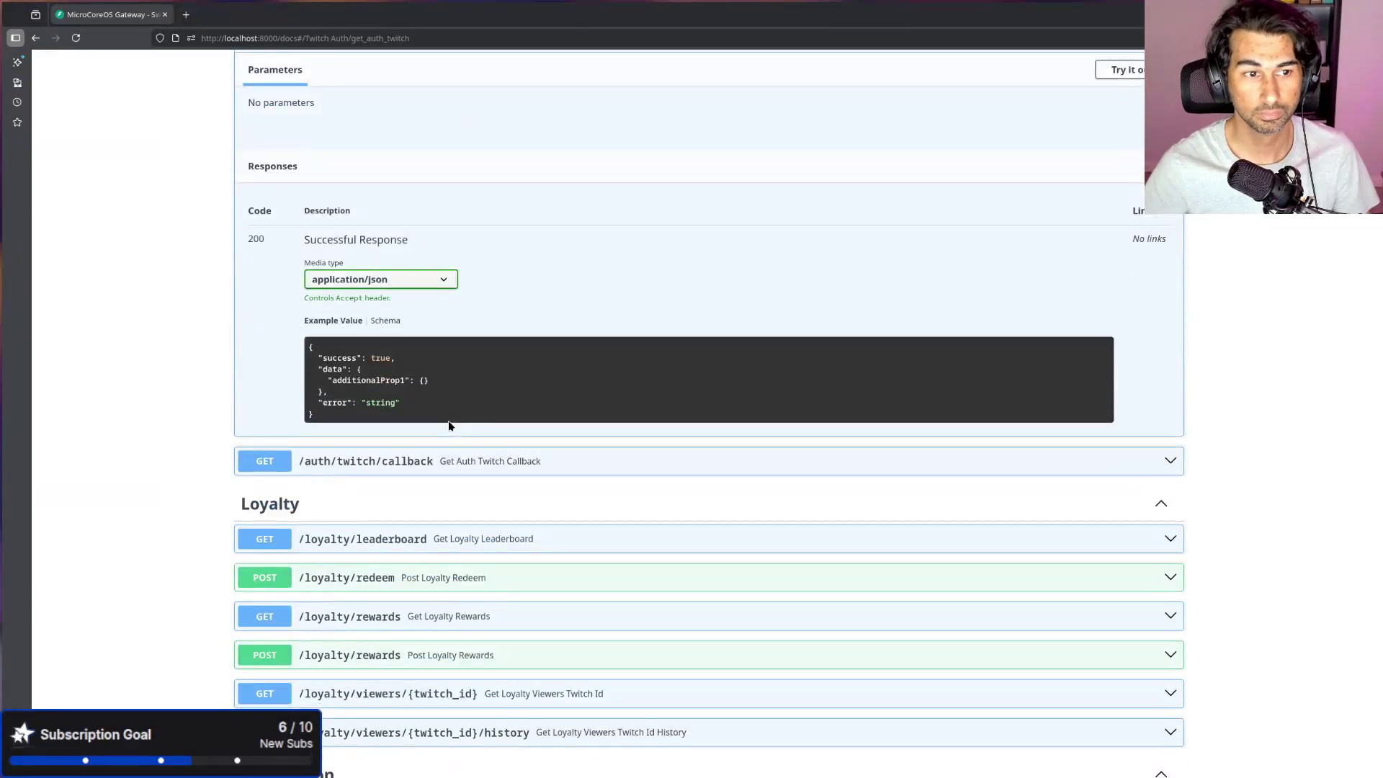
scroll(447, 421, "up", 2)
left_click(1165, 261)
left_click(729, 344)
Step: Open the returned auth_url in a new tab to authorize Twitch, then close the callback tab
scroll(674, 437, "down", 3)
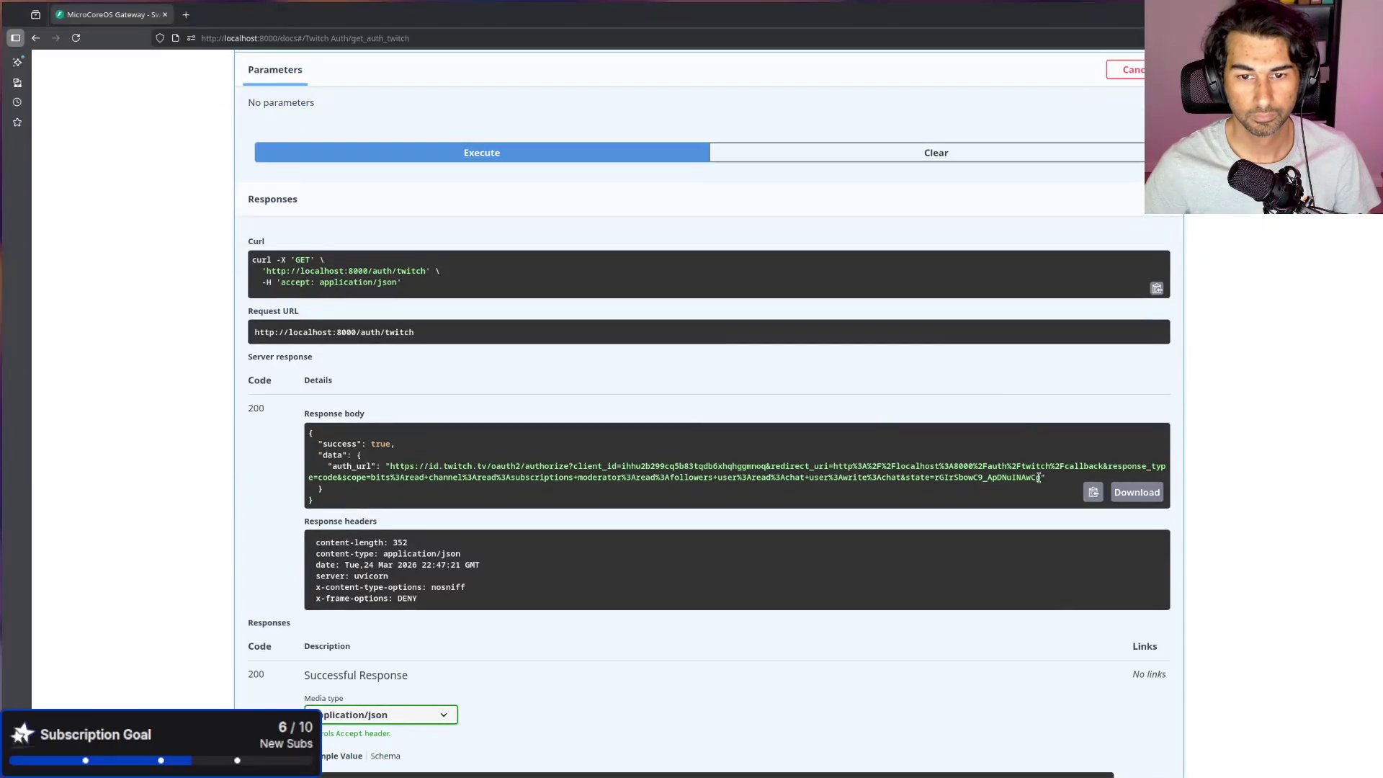
mouse_move(1040, 479)
left_mouse_down()
mouse_move(312, 484)
mouse_move(305, 460)
mouse_move(391, 465)
left_mouse_up()
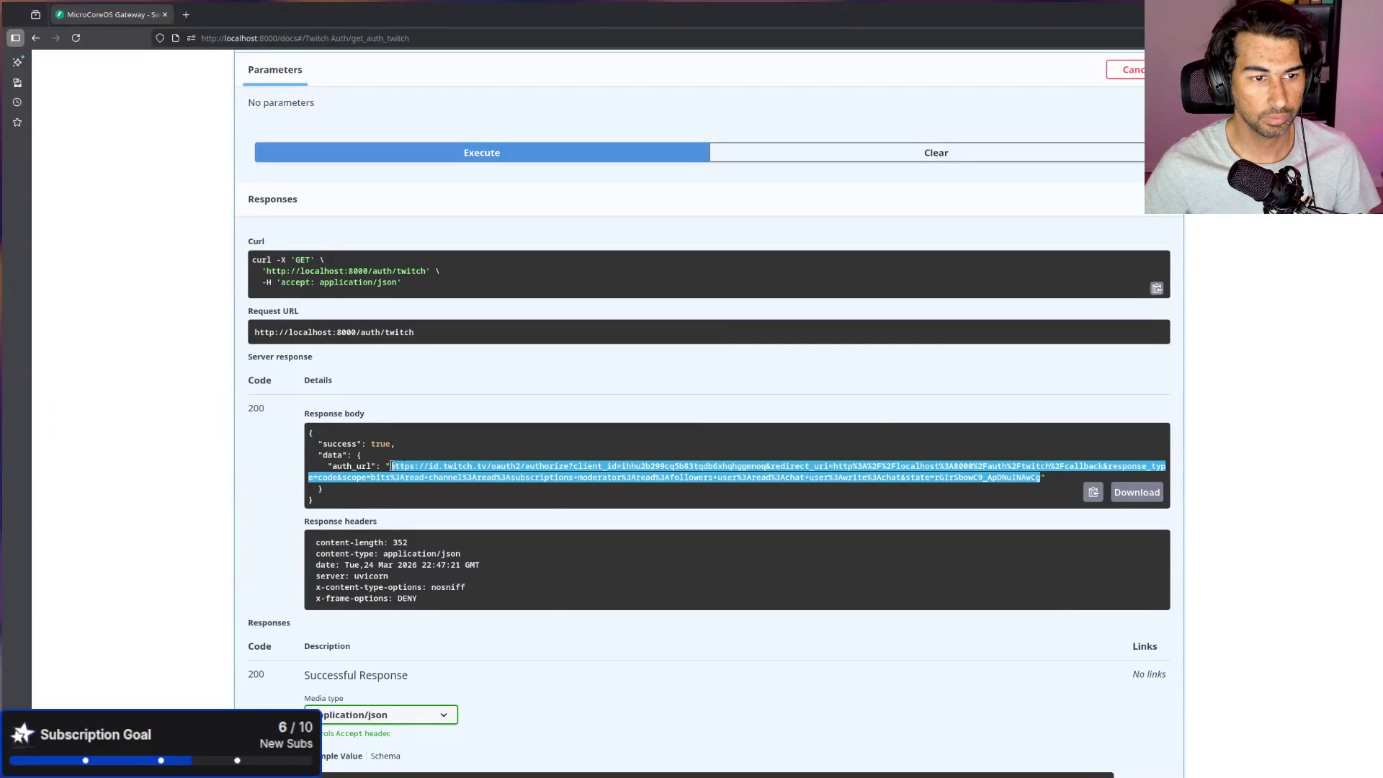
right_click(417, 471)
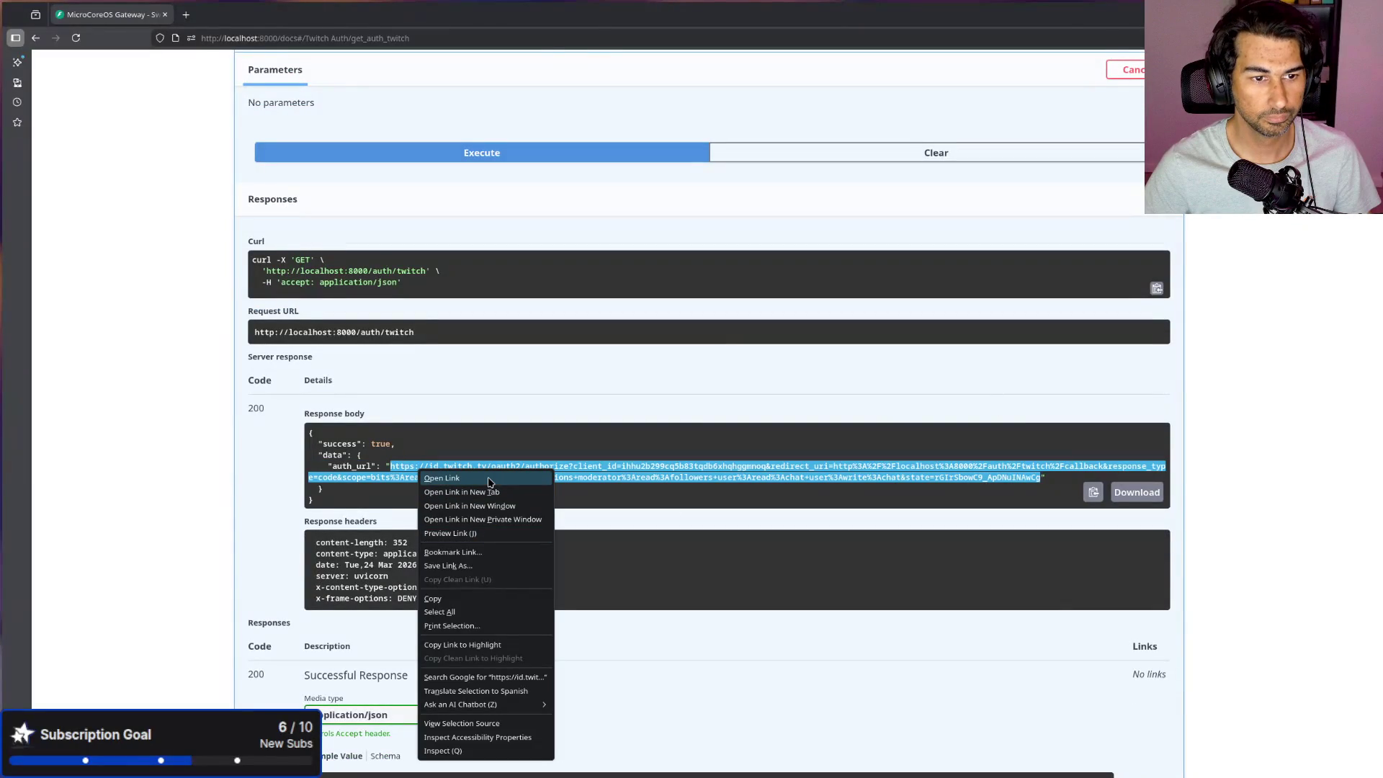
left_click(489, 492)
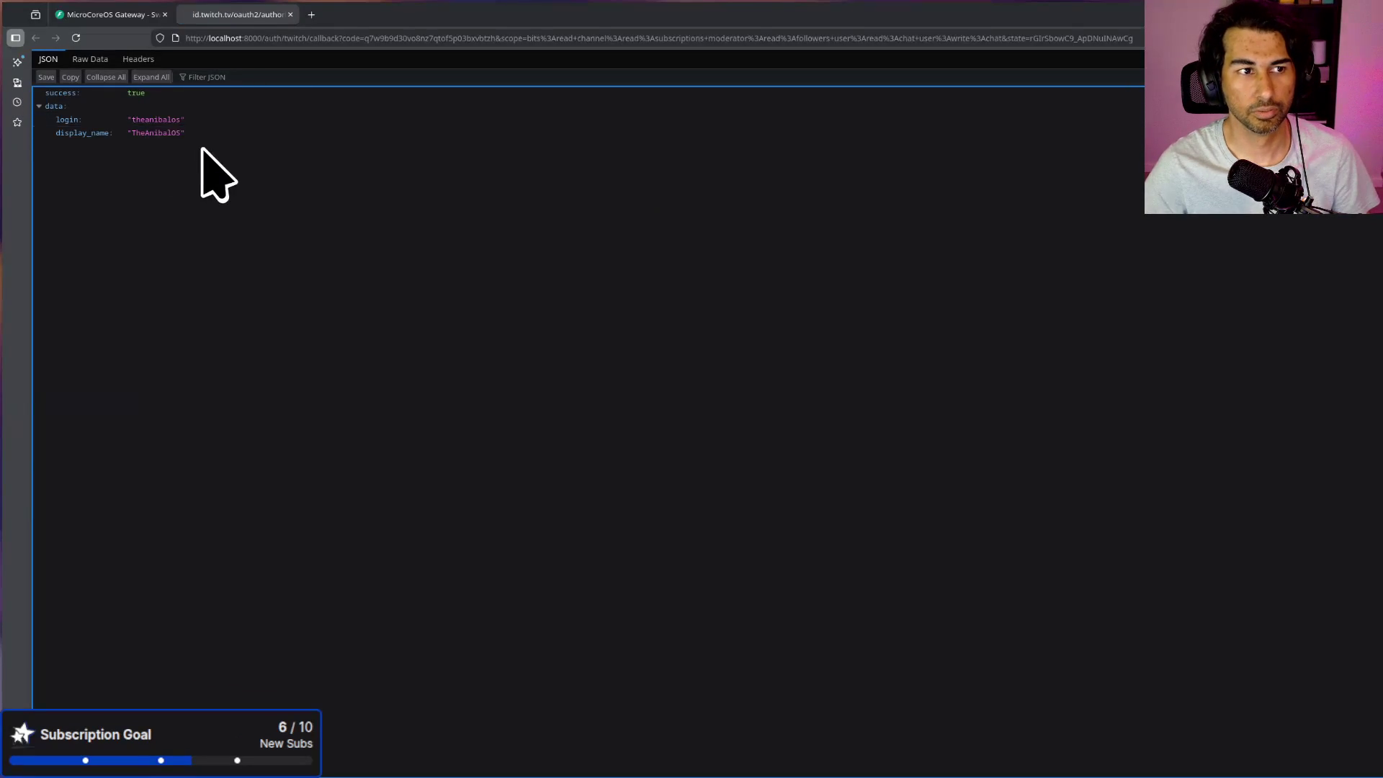
key("ctrl+plus")
key("ctrl+plus")
key("ctrl+plus")
key("ctrl+plus")
key("ctrl+plus")
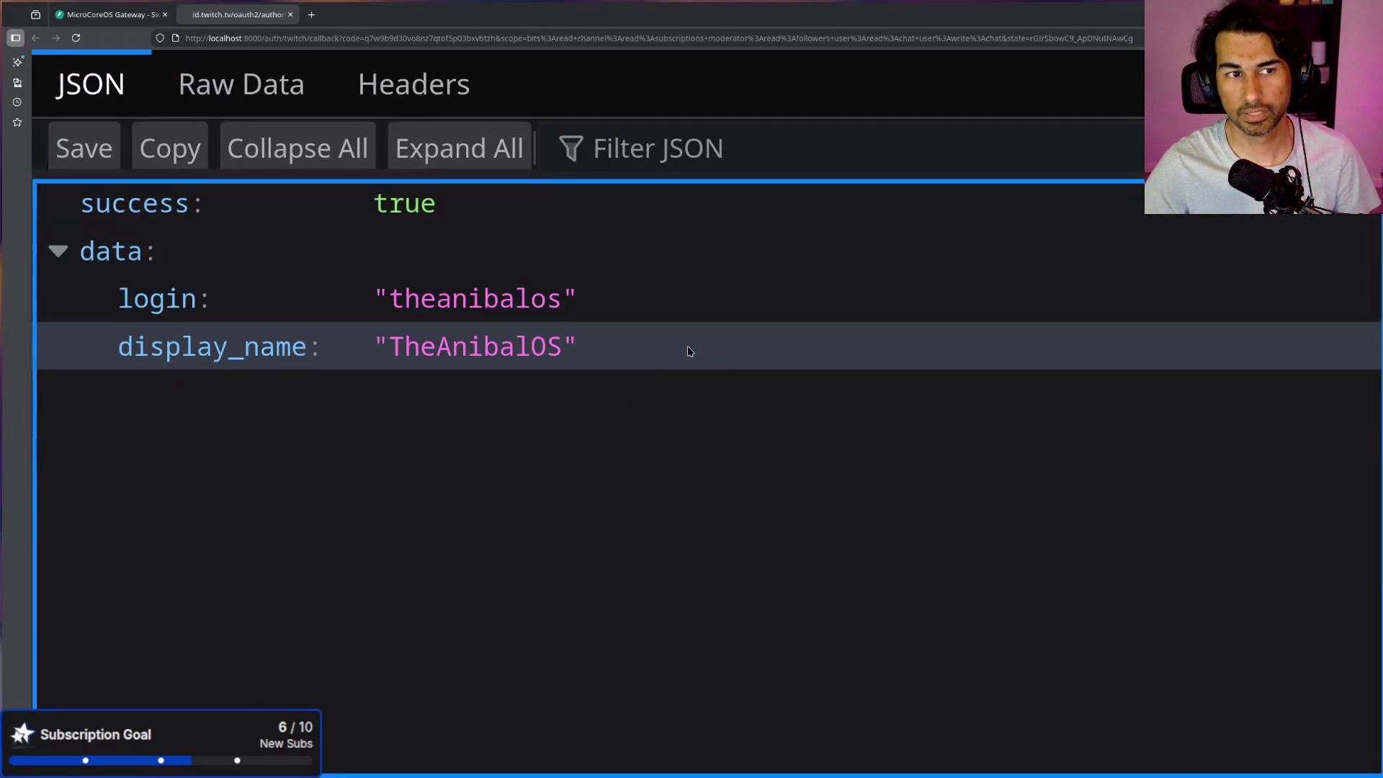
middle_click(241, 15)
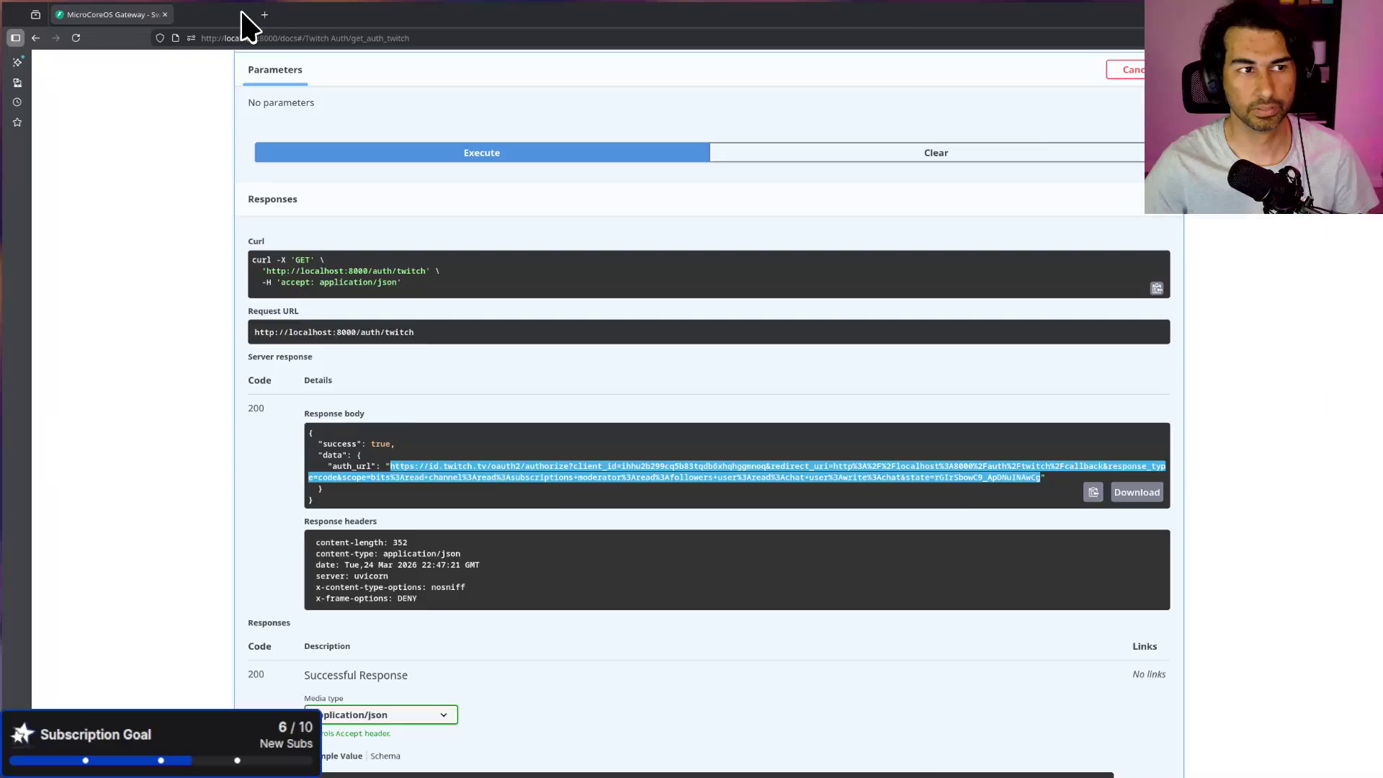
key("alt+Tab")
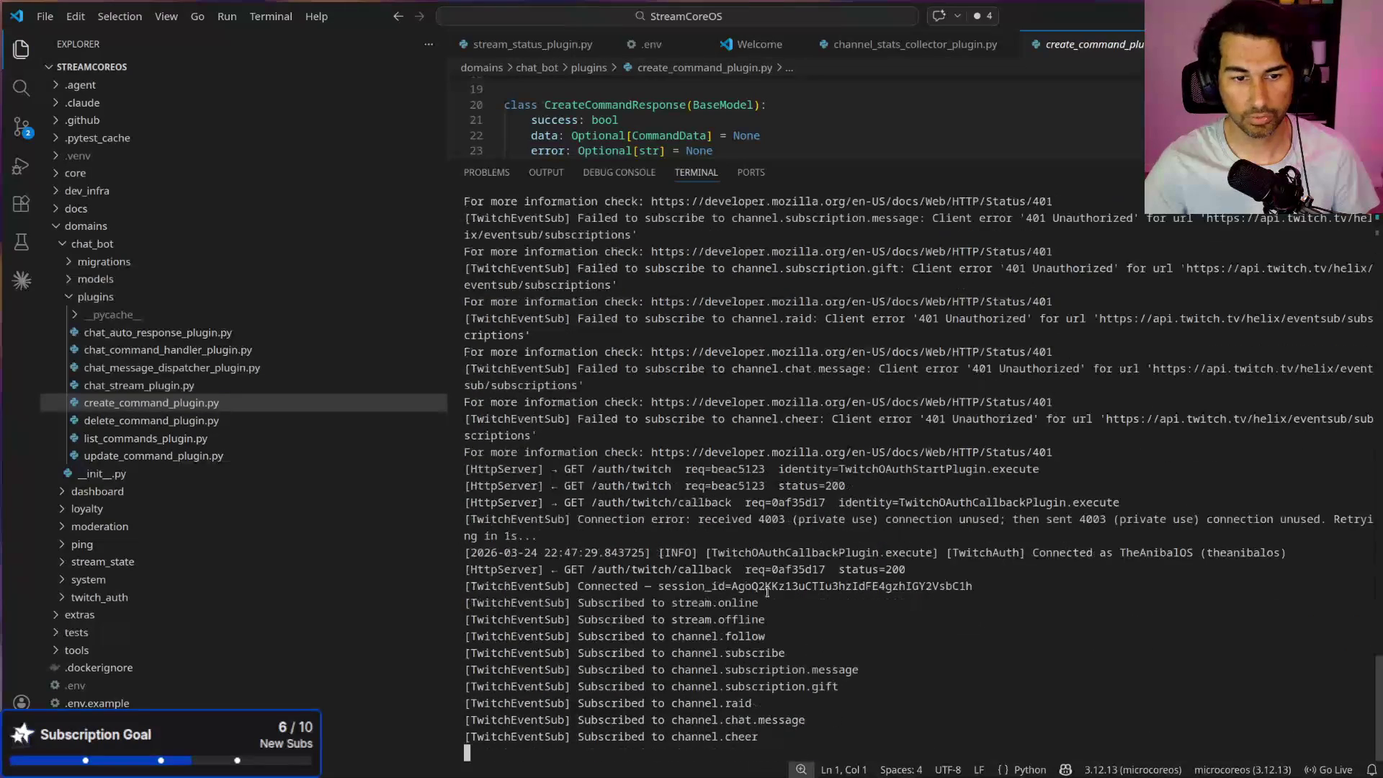
Step: Zoom VS Code in, narrow the Explorer sidebar, and shrink the terminal so the plugin code shows
mouse_move(768, 603)
left_mouse_down()
mouse_move(462, 604)
mouse_move(718, 621)
left_mouse_up()
scroll(782, 655, "up", 1)
scroll(782, 656, "down", 1)
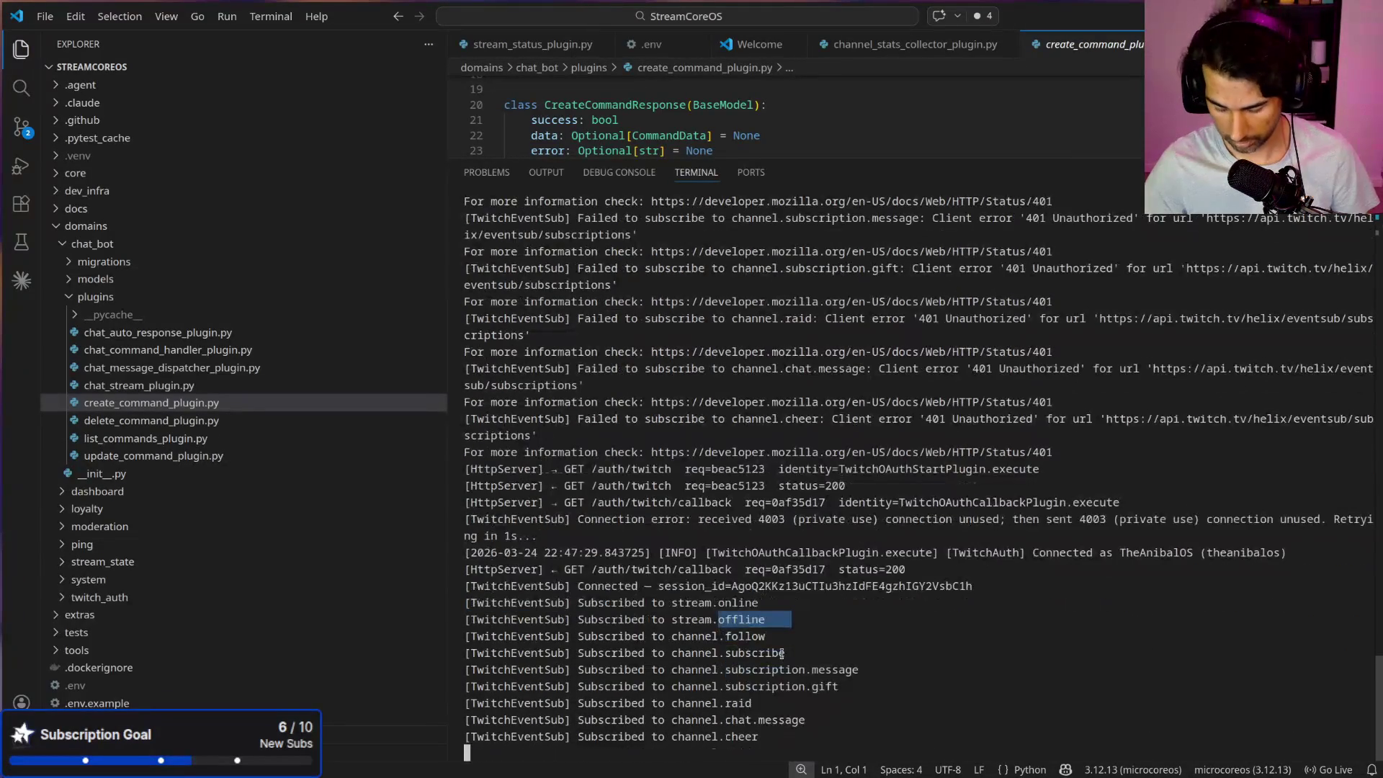
key("ctrl+equal")
key("ctrl+equal")
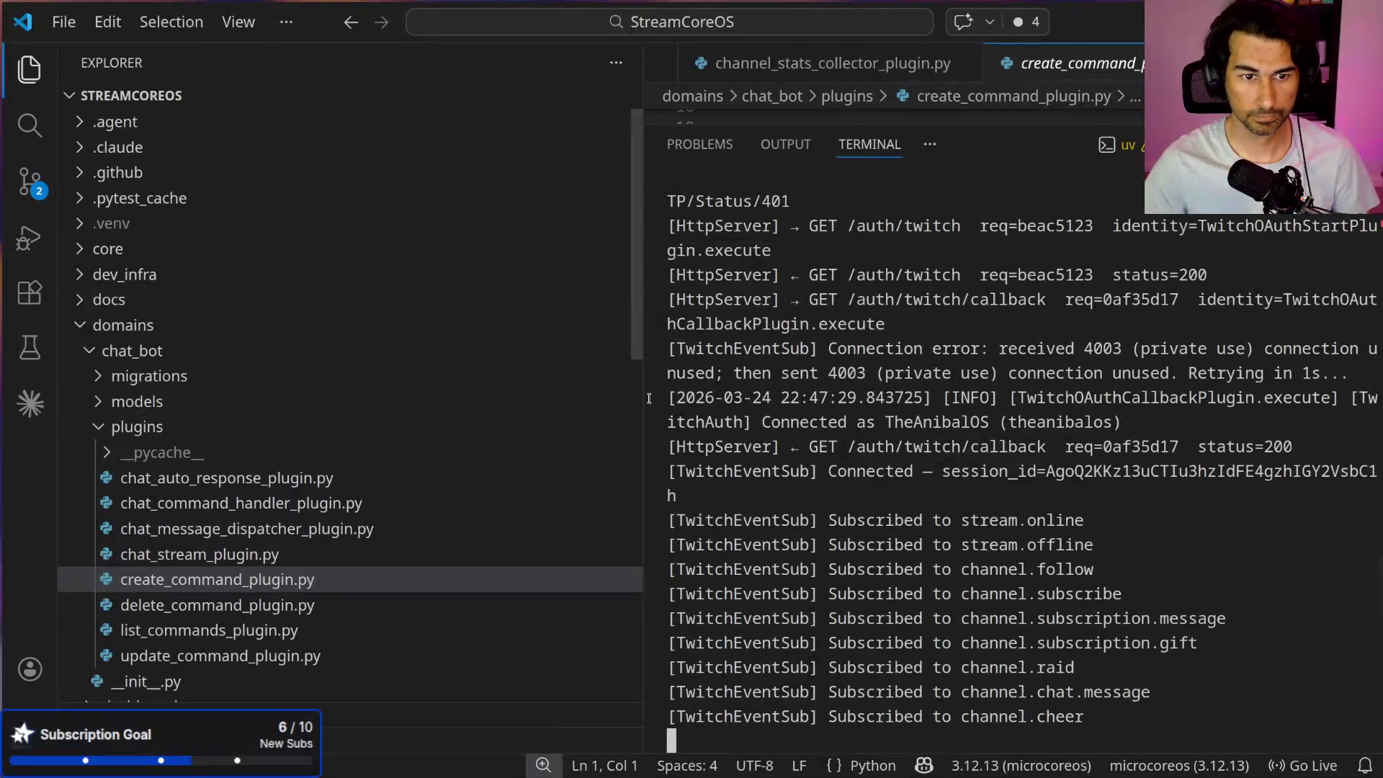
left_click_drag(642, 397, 286, 397)
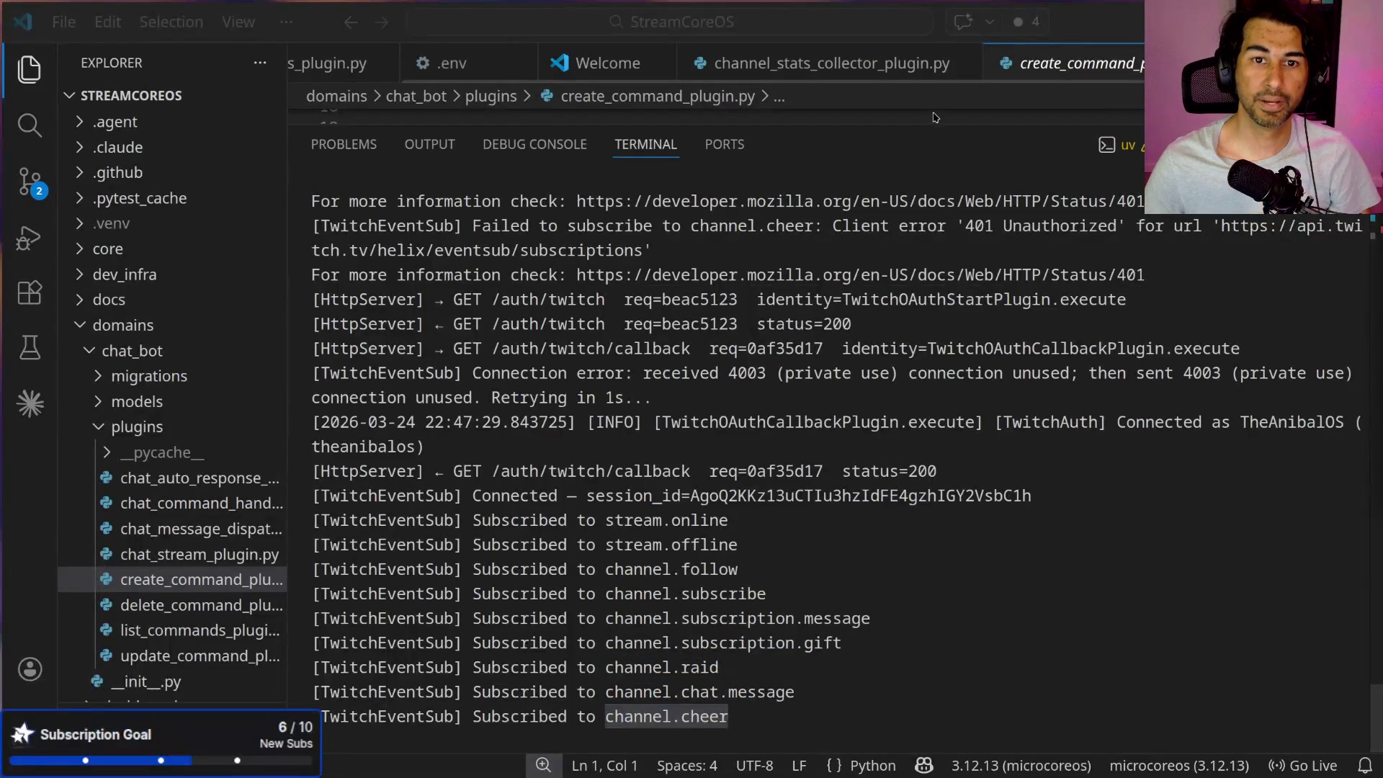
mouse_move(932, 116)
left_mouse_down()
mouse_move(965, 285)
mouse_move(972, 611)
left_mouse_up()
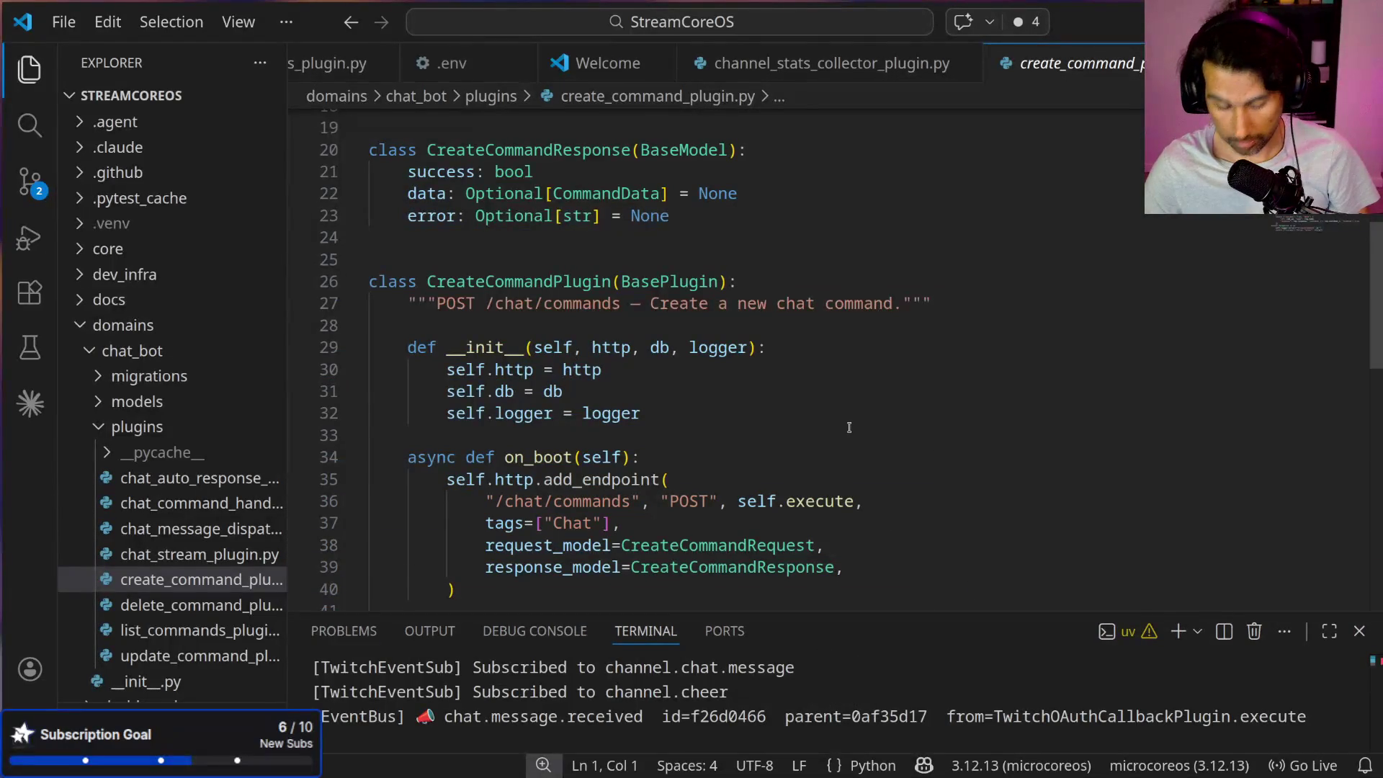
Step: Reset zoom, widen the Explorer, resize the terminal to read chat.message logs, and open the file manager
key("ctrl+minus")
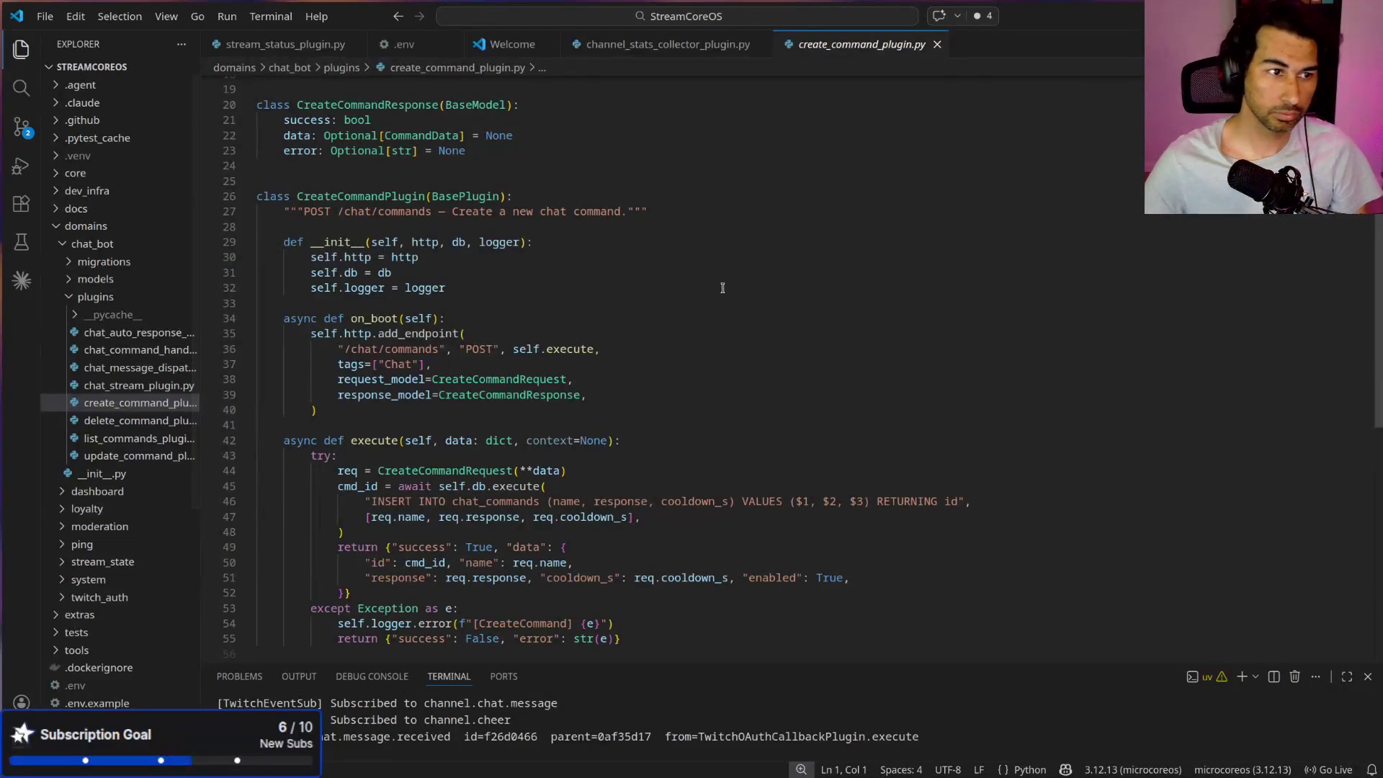
left_click_drag(199, 164, 285, 157)
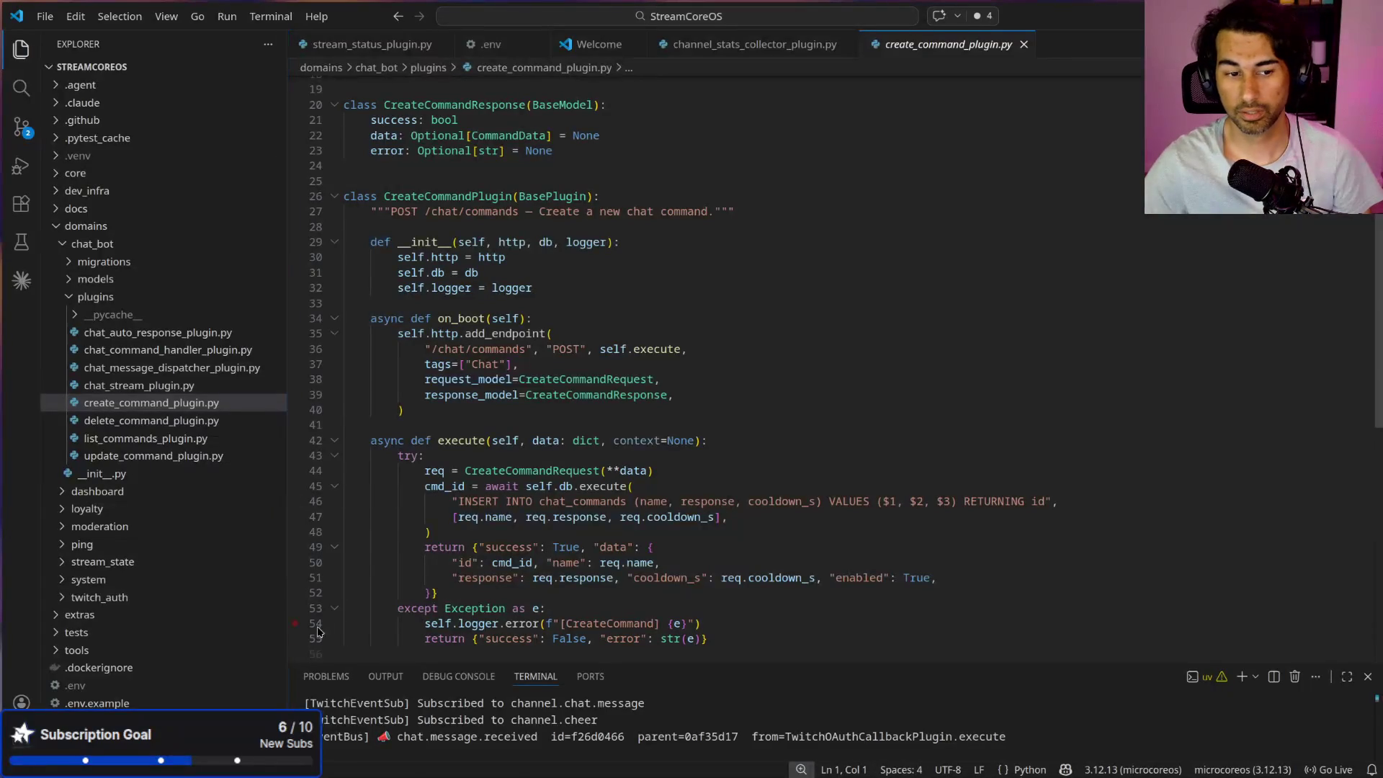
left_click_drag(785, 661, 822, 459)
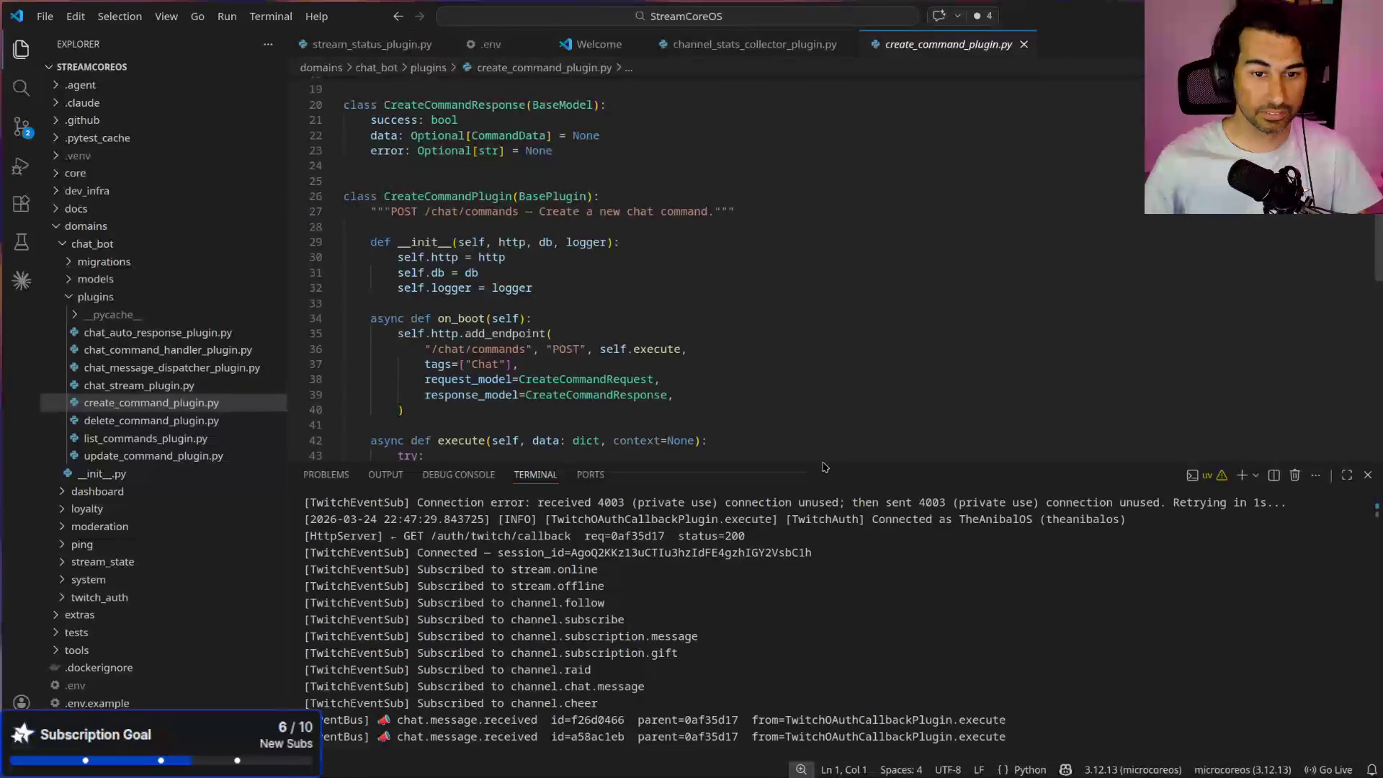
left_click_drag(824, 464, 824, 276)
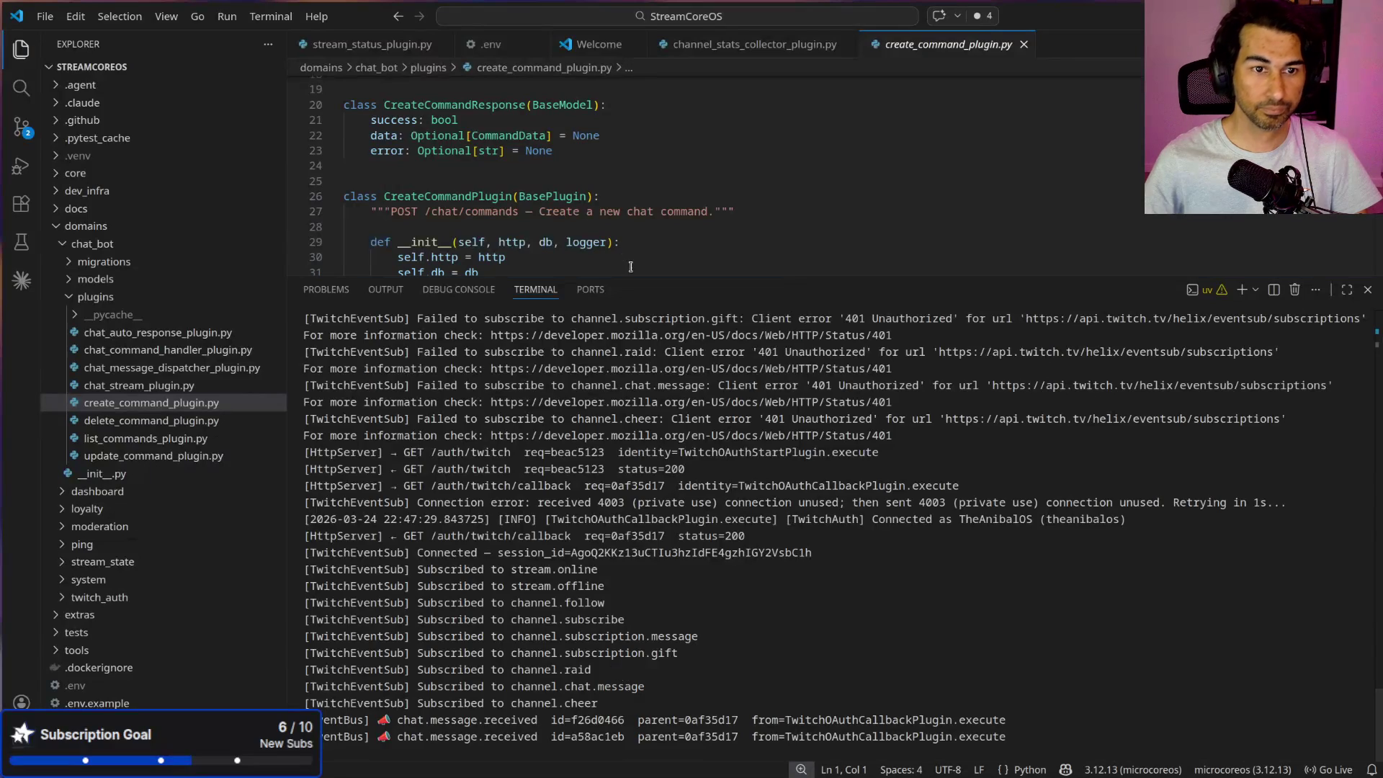
mouse_move(630, 275)
left_mouse_down()
mouse_move(699, 679)
mouse_move(708, 659)
left_mouse_up()
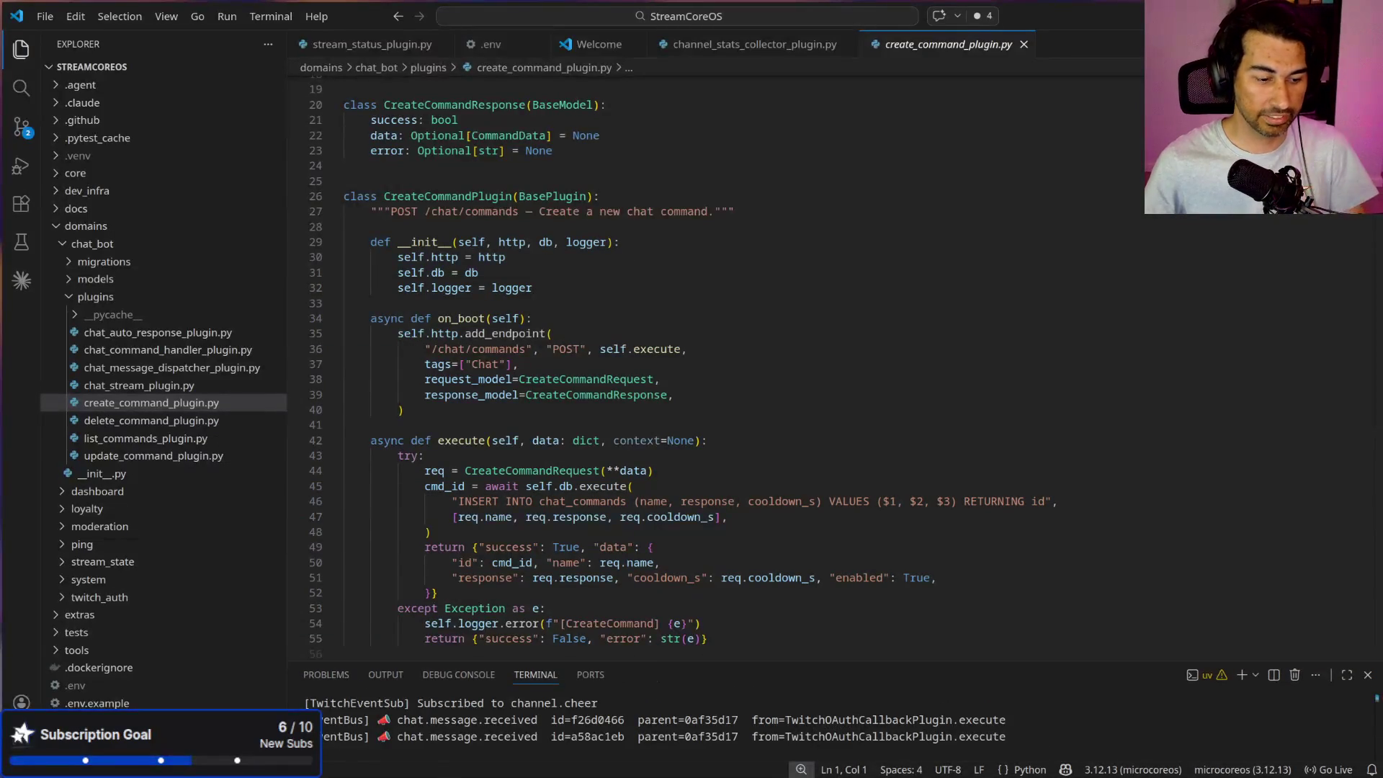
key("super+e")
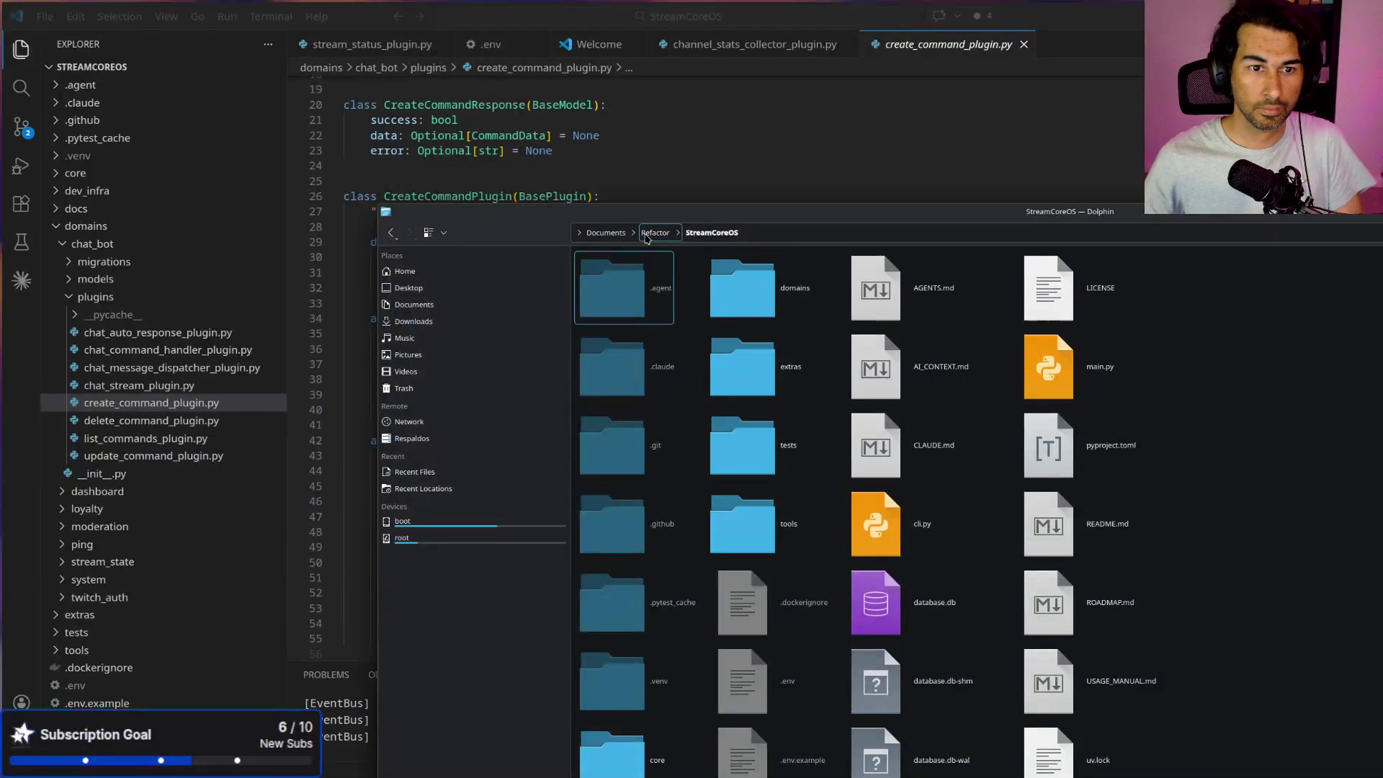
Step: Open a terminal in Refactor/Front from Dolphin, run the dev server, and open localhost:5173
left_click(643, 237)
double_click(644, 291)
mouse_move(892, 215)
left_mouse_down()
mouse_move(667, 91)
mouse_move(588, 66)
left_mouse_up()
right_click(906, 389)
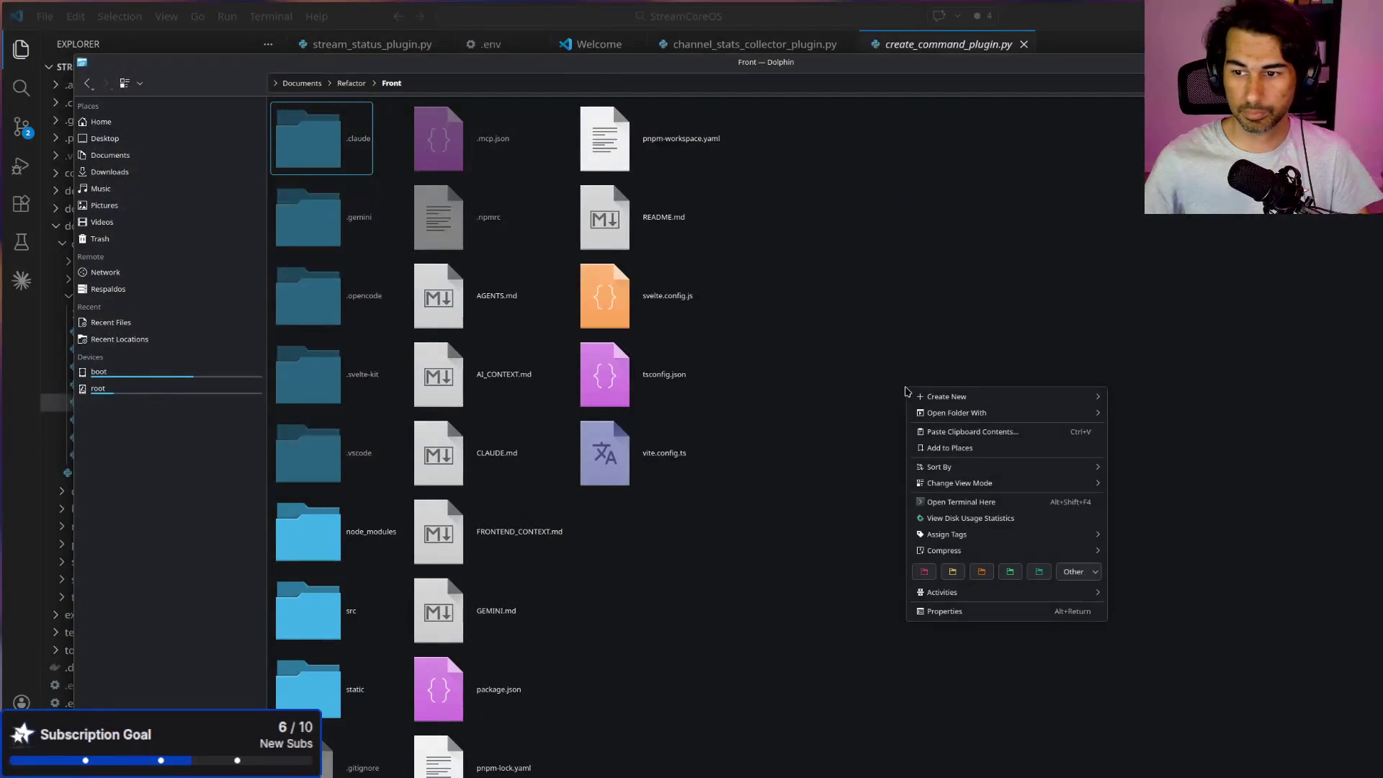
left_click(976, 502)
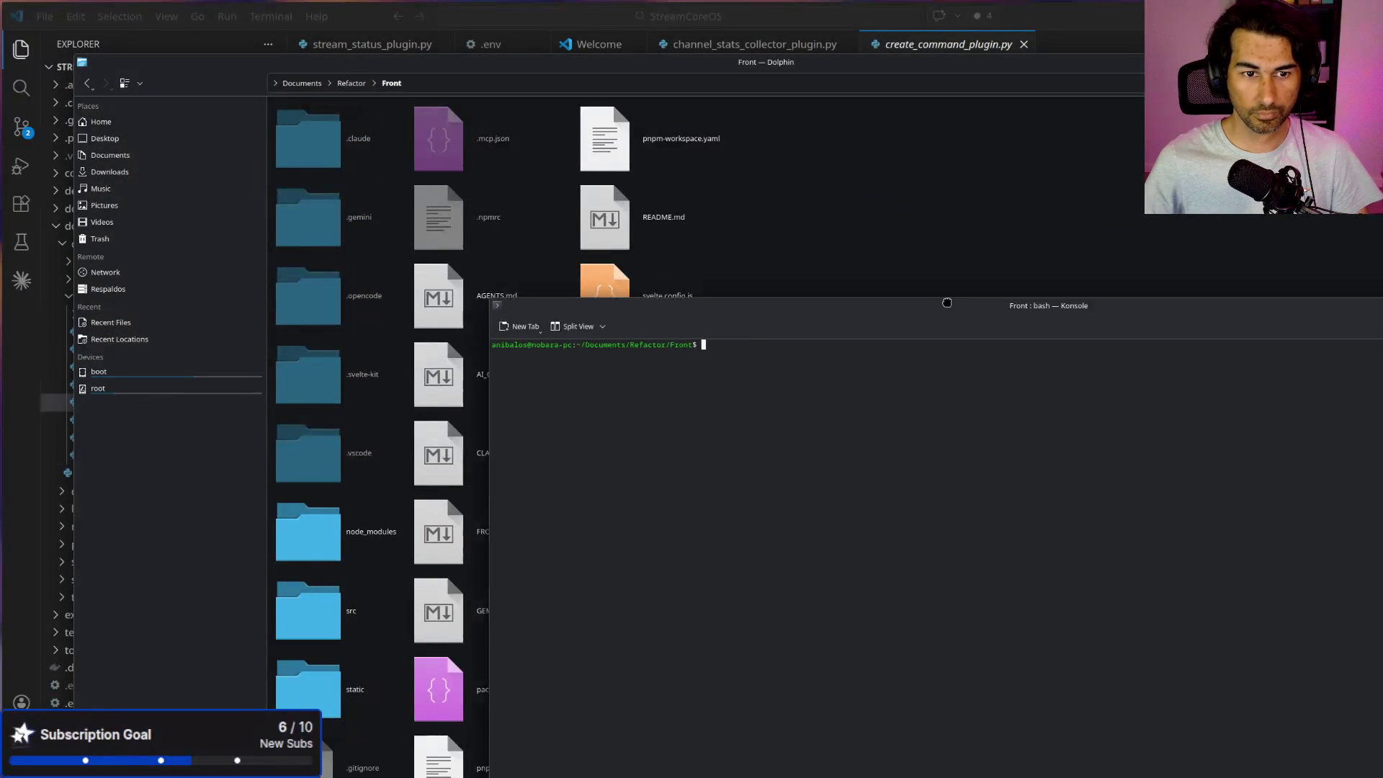
left_click_drag(971, 314, 751, 211)
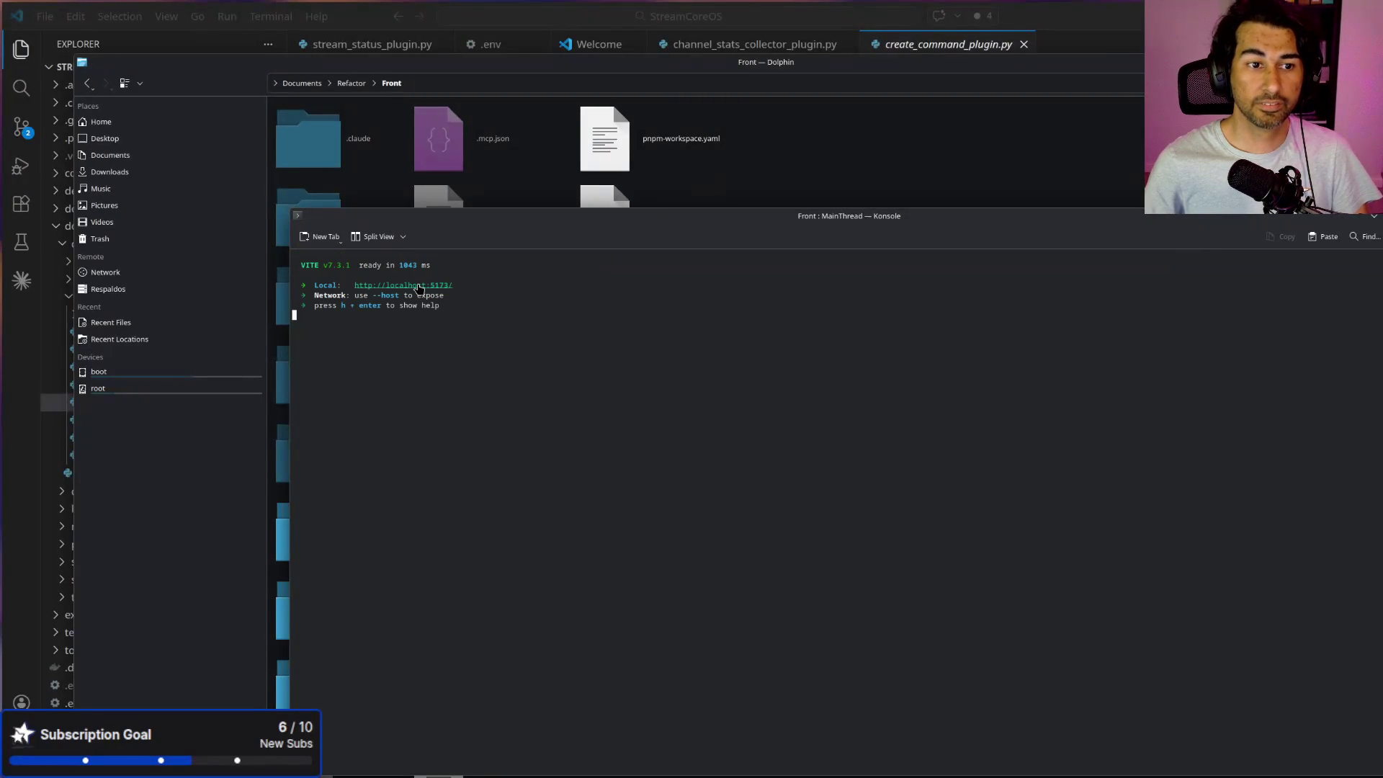
left_click(415, 286, "ctrl")
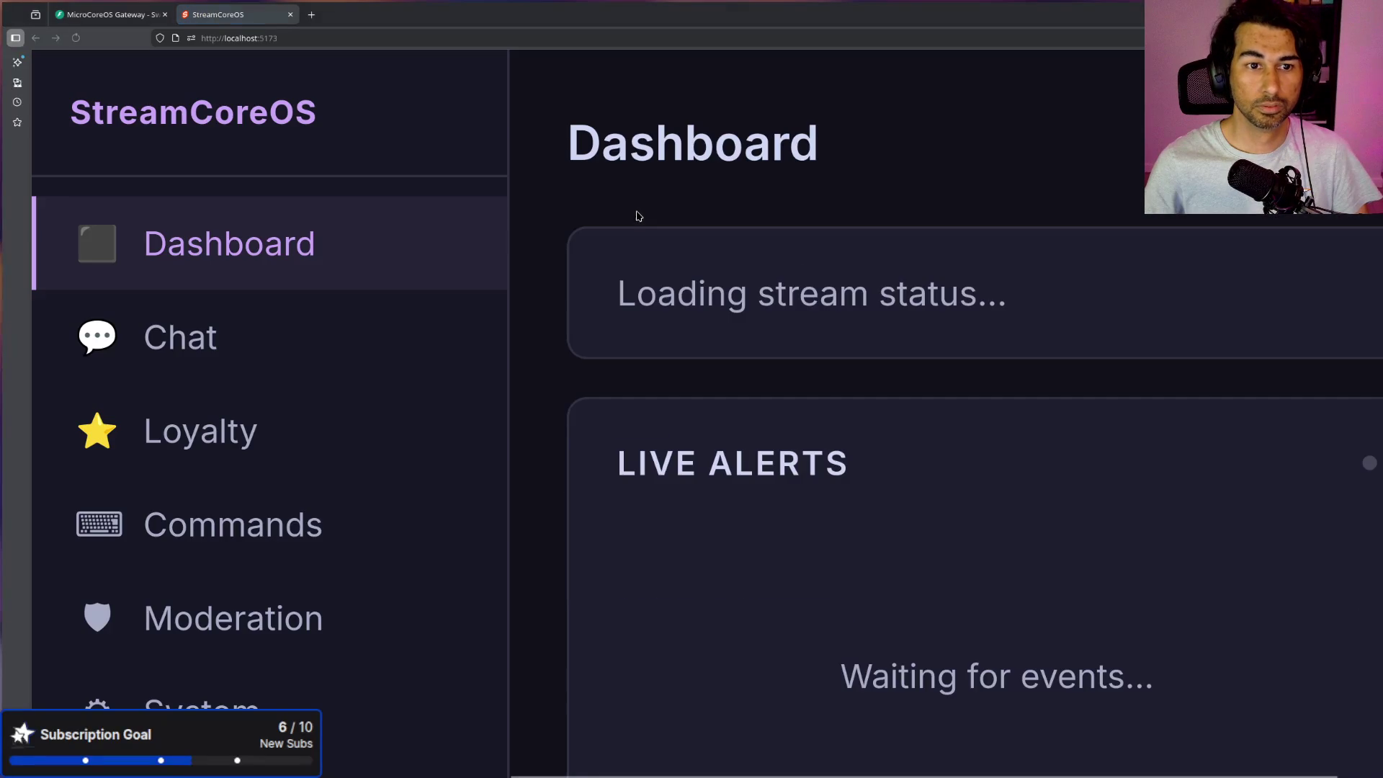
Step: Adjust dashboard zoom to review 502 followers and alerts, then return to the Gateway docs and open a new tab
key("ctrl+minus")
key("ctrl+minus")
key("ctrl+minus")
key("ctrl+minus")
key("ctrl+minus")
key("ctrl+plus")
key("ctrl+plus")
key("ctrl+minus")
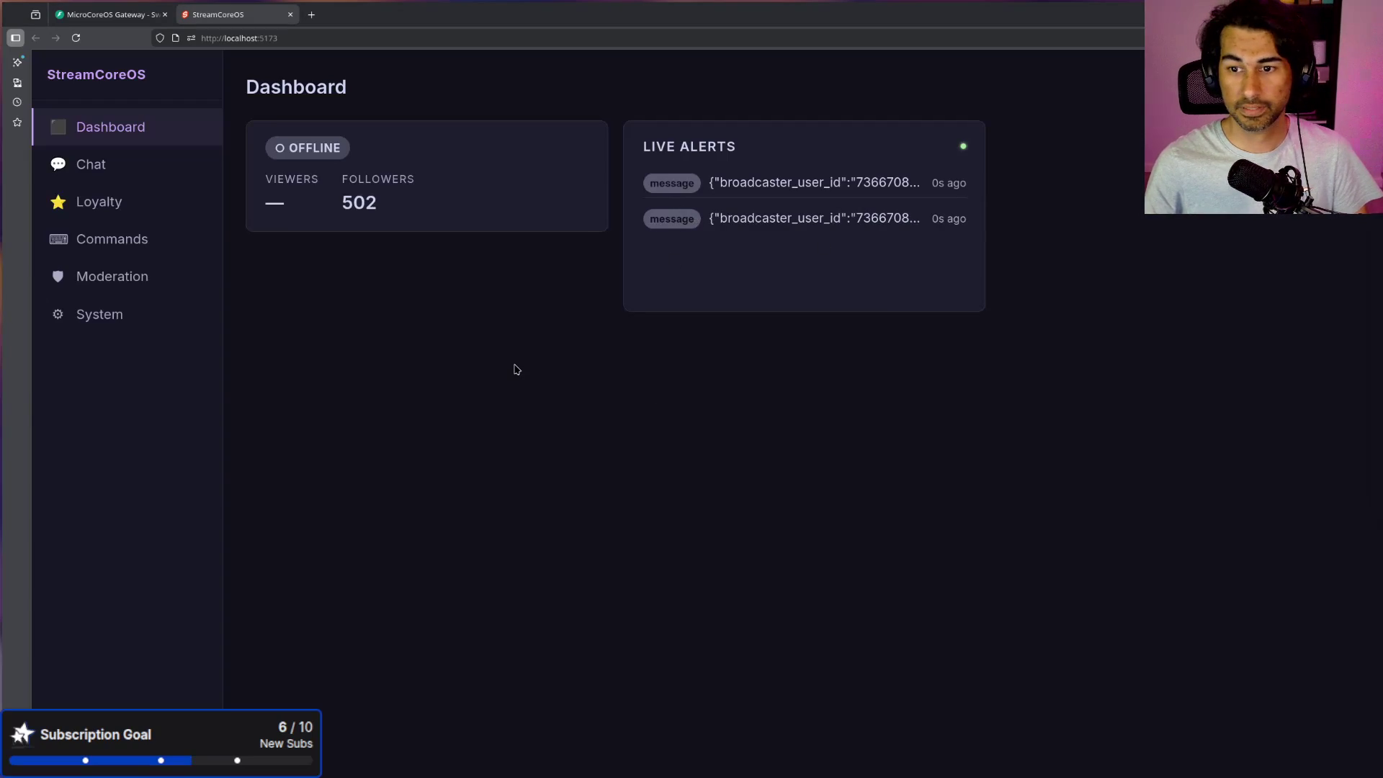
left_click(126, 15)
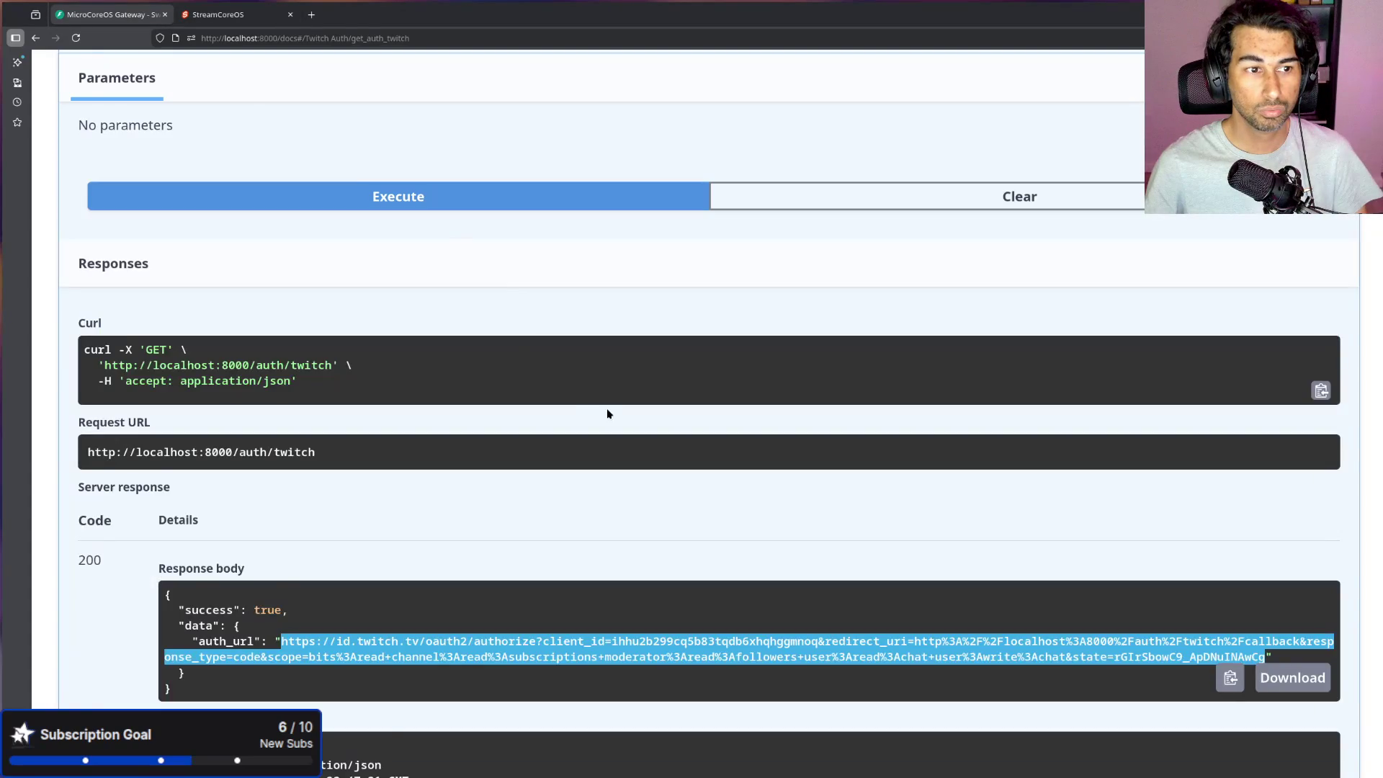
scroll(577, 343, "up", 15)
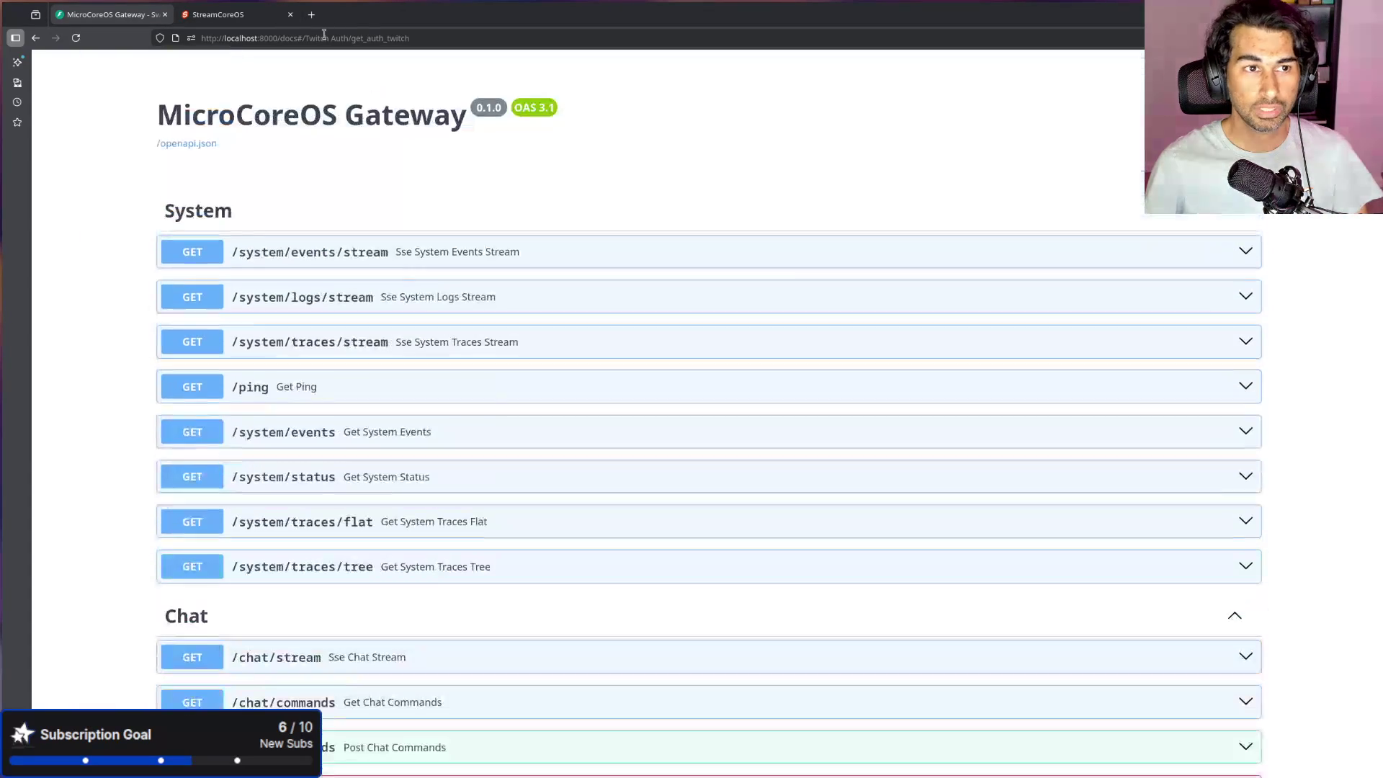
left_click(311, 14)
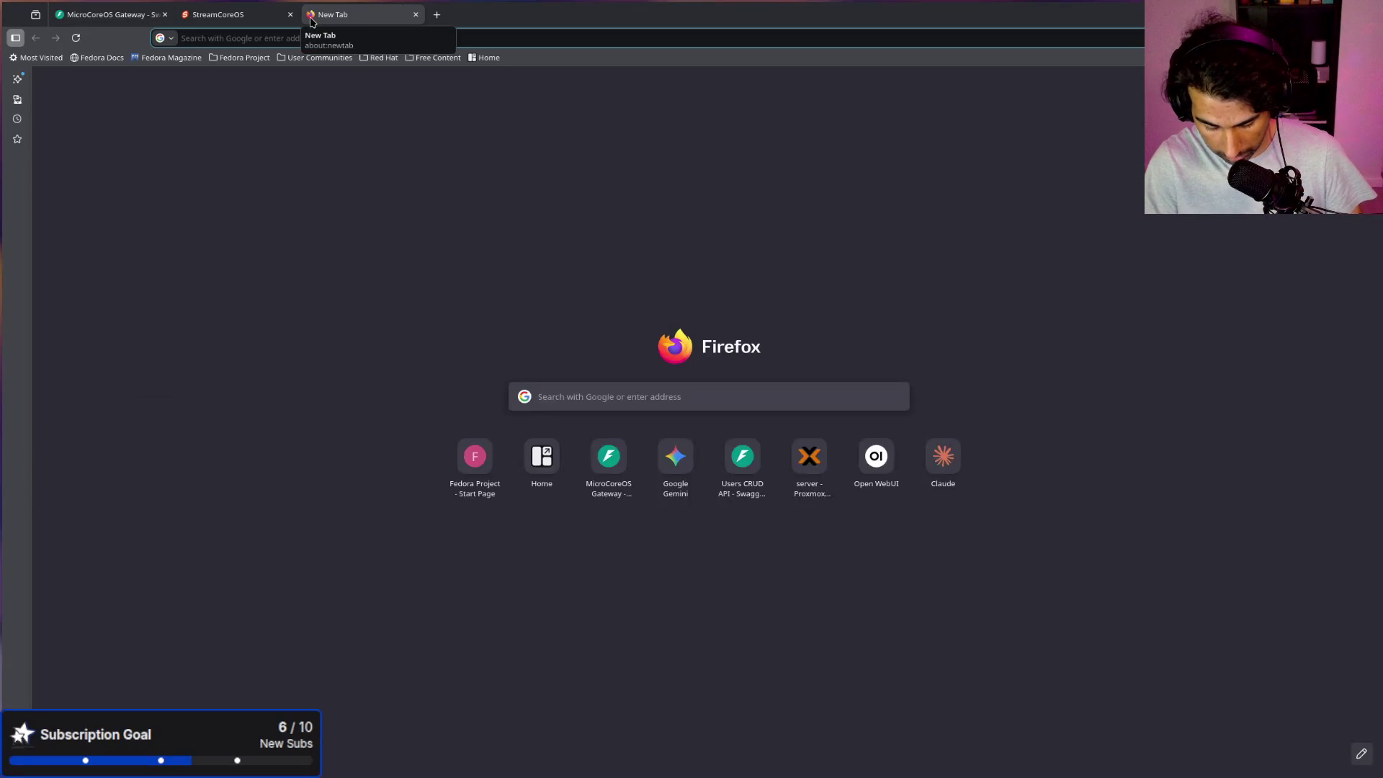
Step: Load the Twitch Developers console apps page from the address-bar suggestions
type("twitch deb")
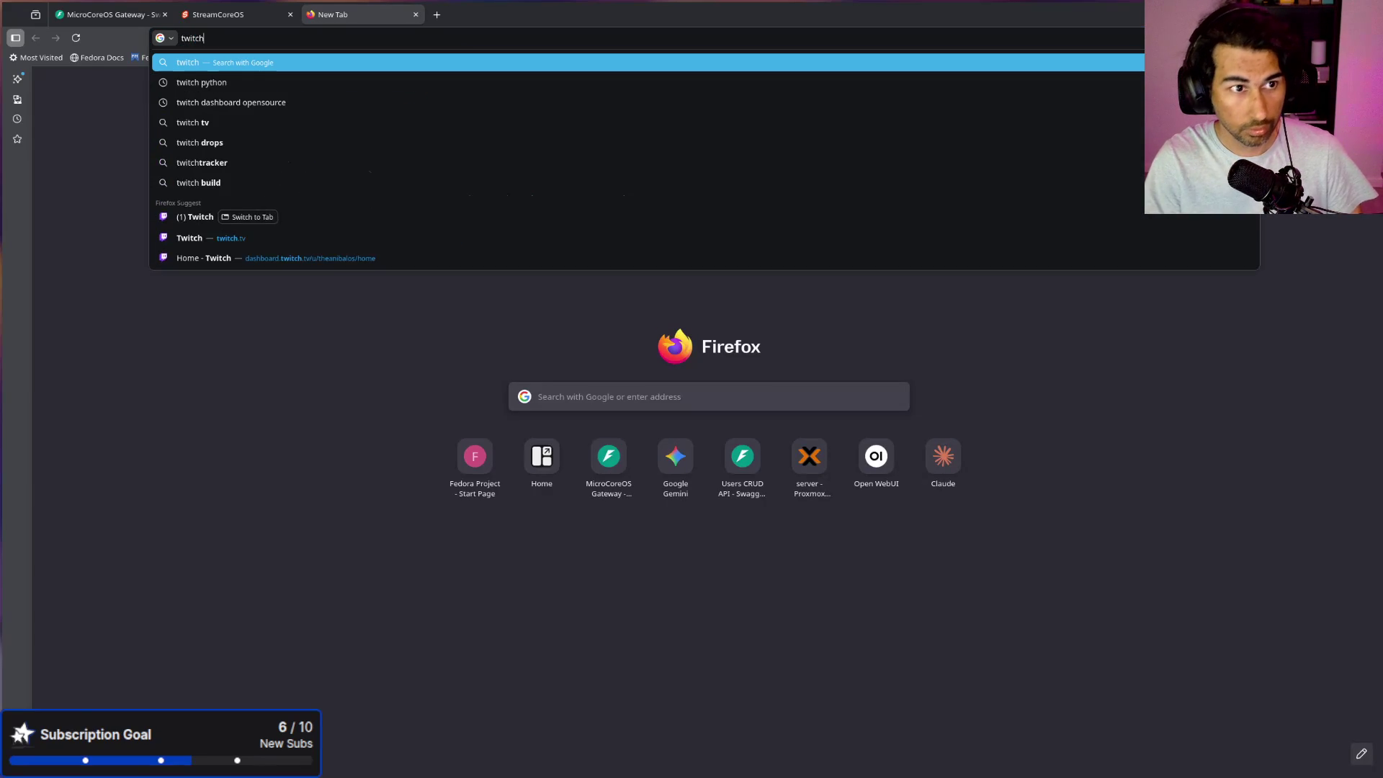
key("BackSpace")
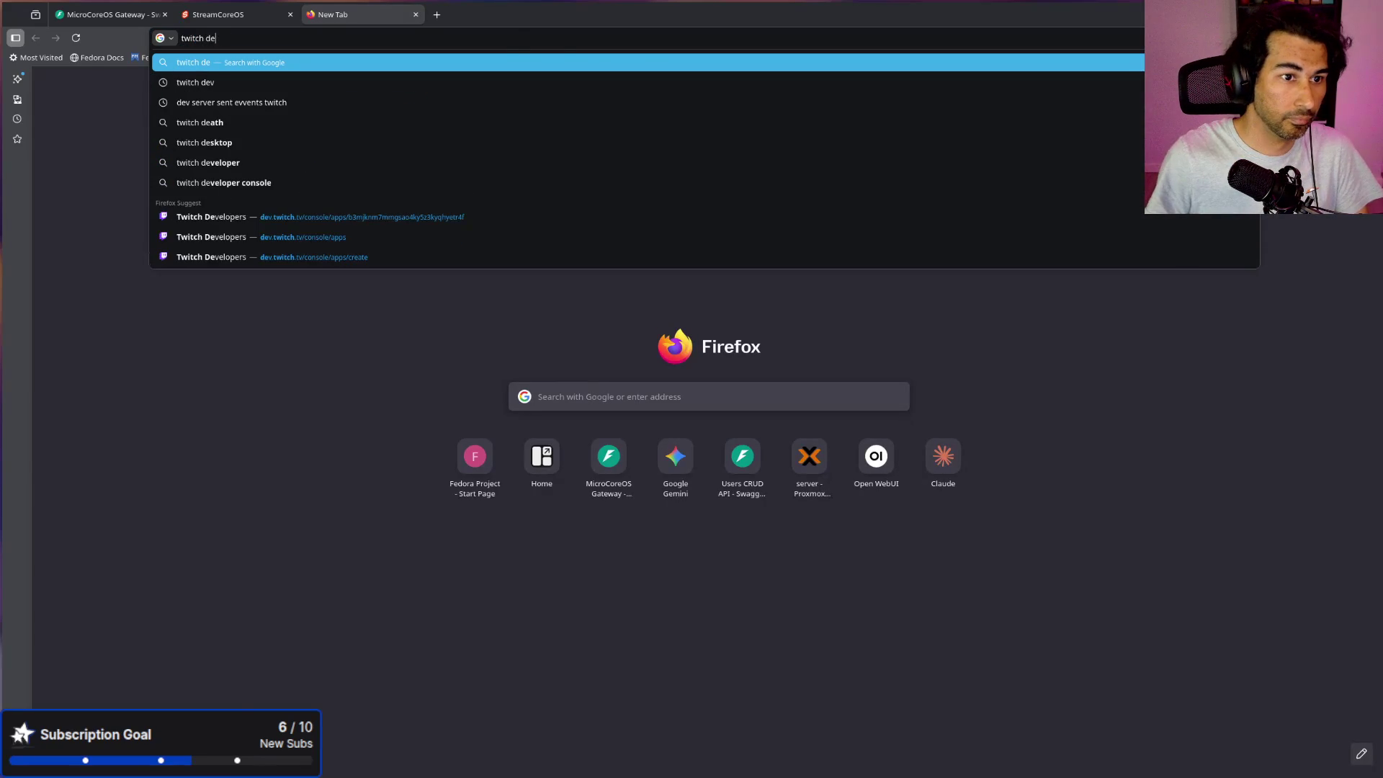
key("Down")
key("Down")
key("Down")
key("Return")
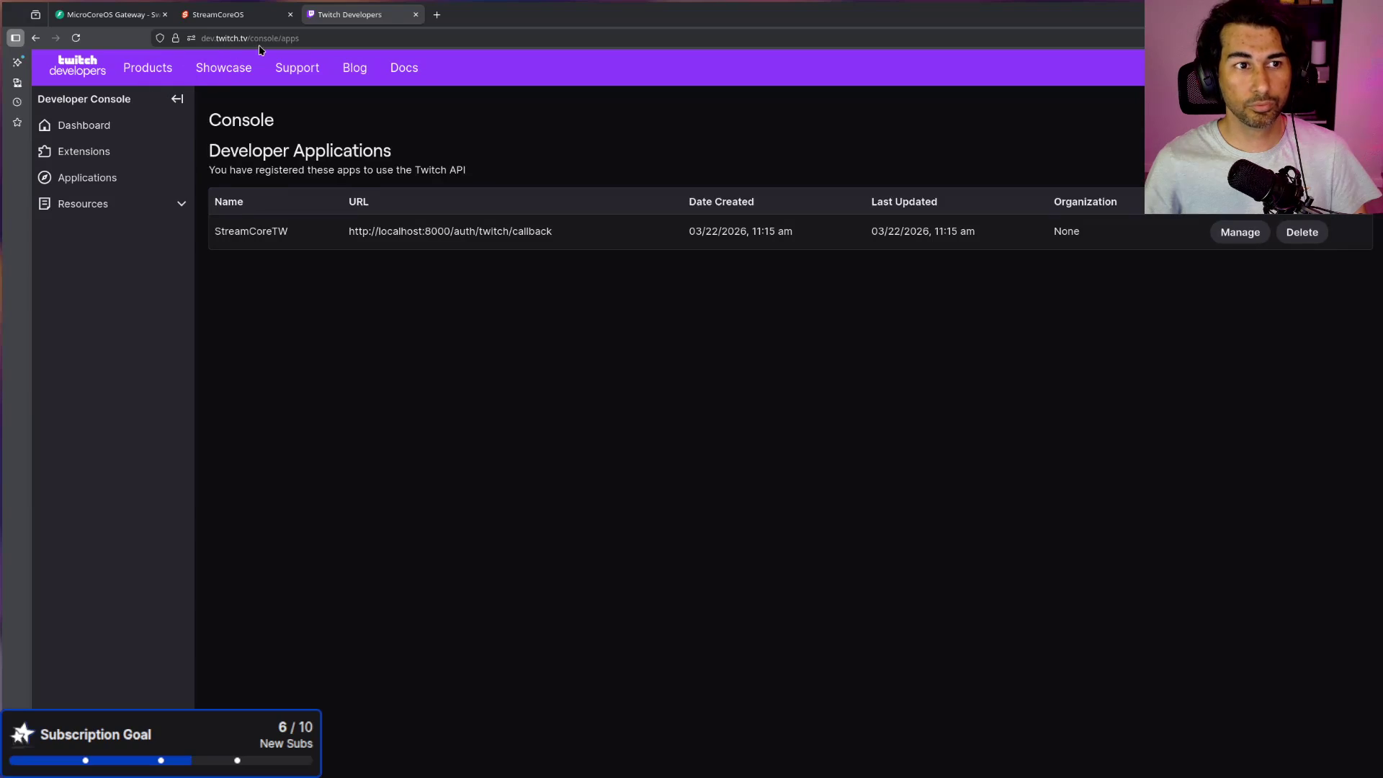
Step: Browse the console dashboard, new-application form and AnibalOSBot extension, then manage StreamCoreTW
left_click(107, 124)
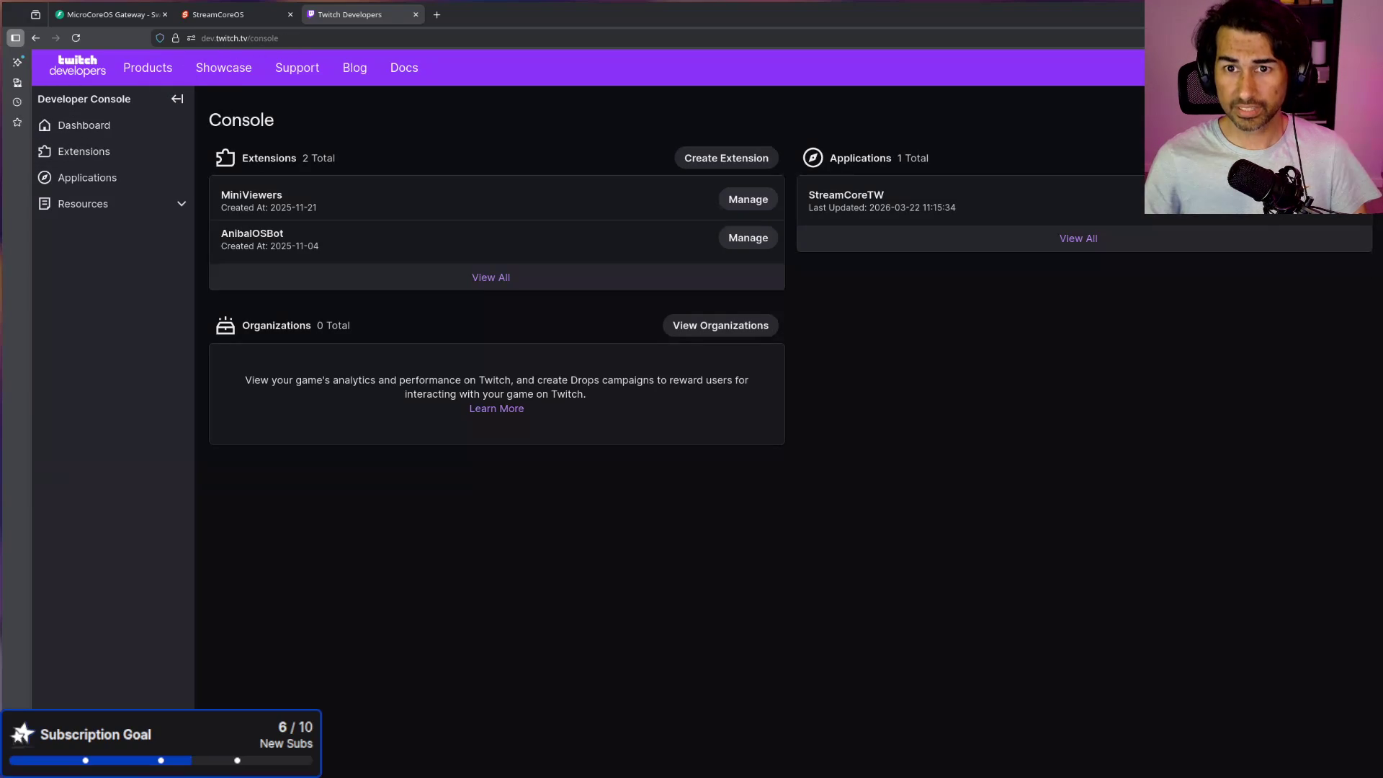
left_click(1296, 158)
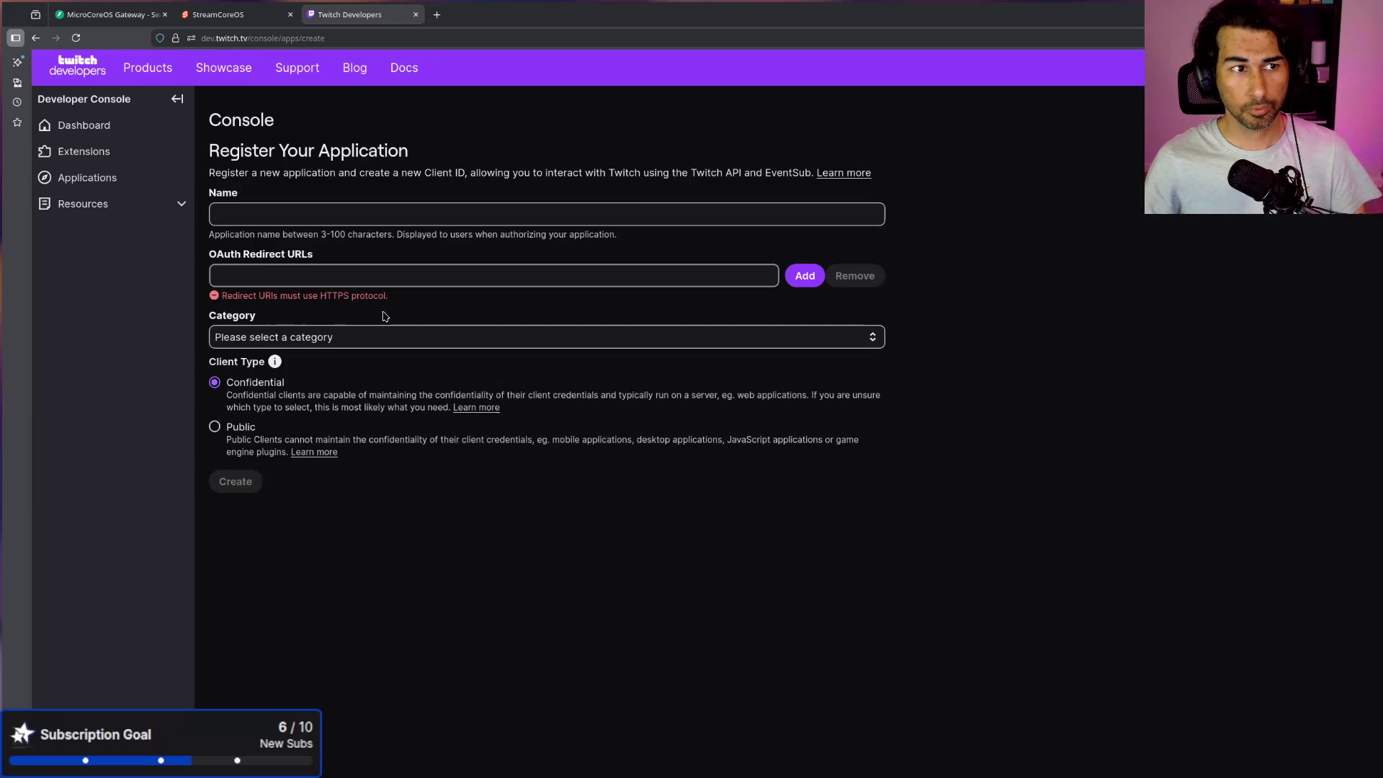
key("alt+Left")
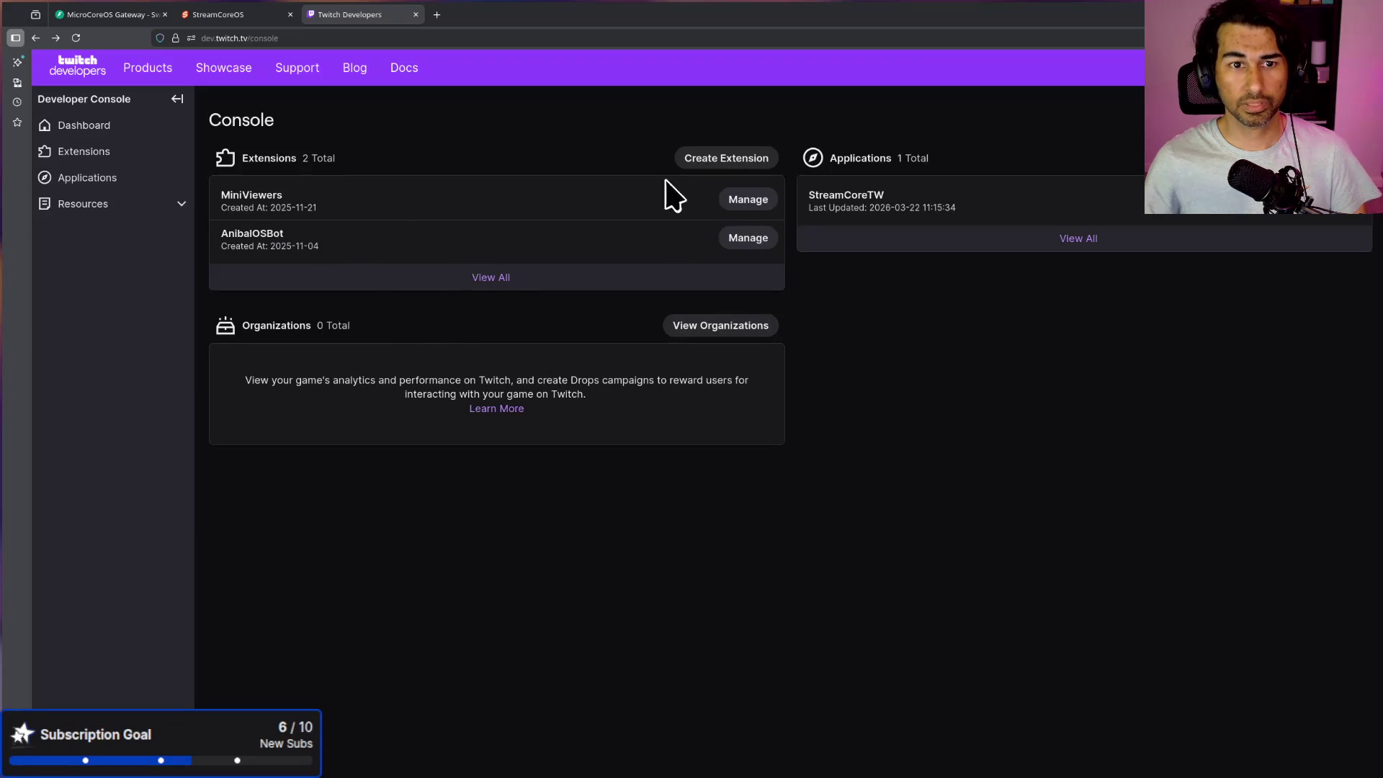
left_click(744, 242)
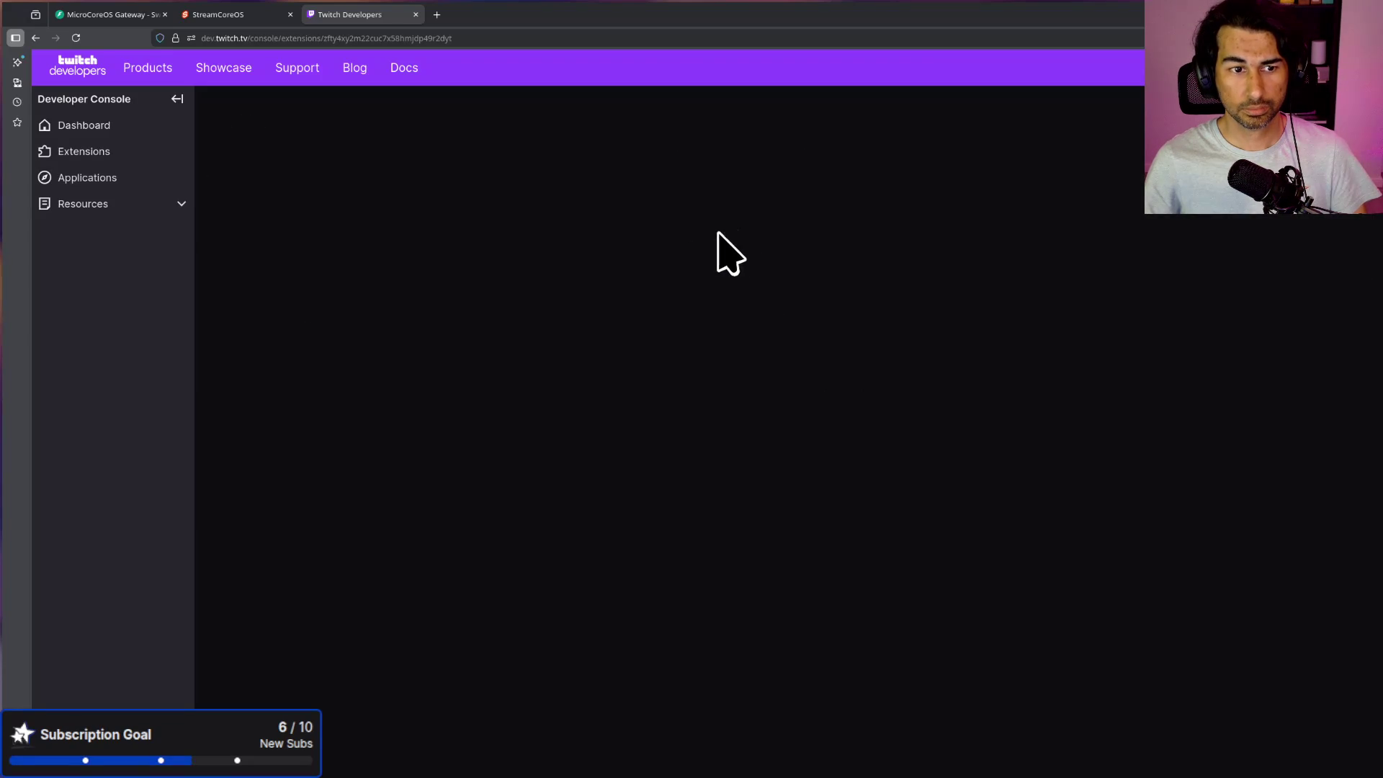
scroll(534, 363, "down", 6)
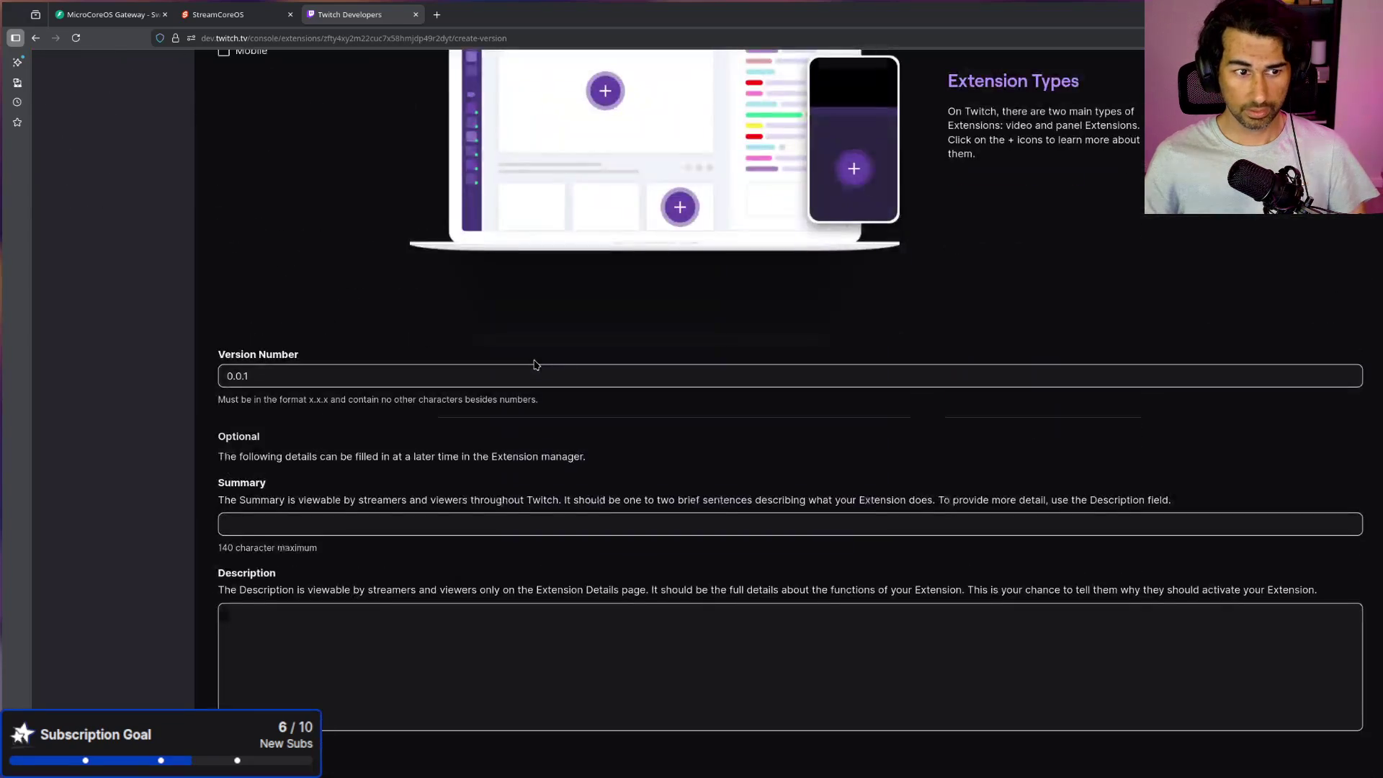
scroll(533, 363, "up", 6)
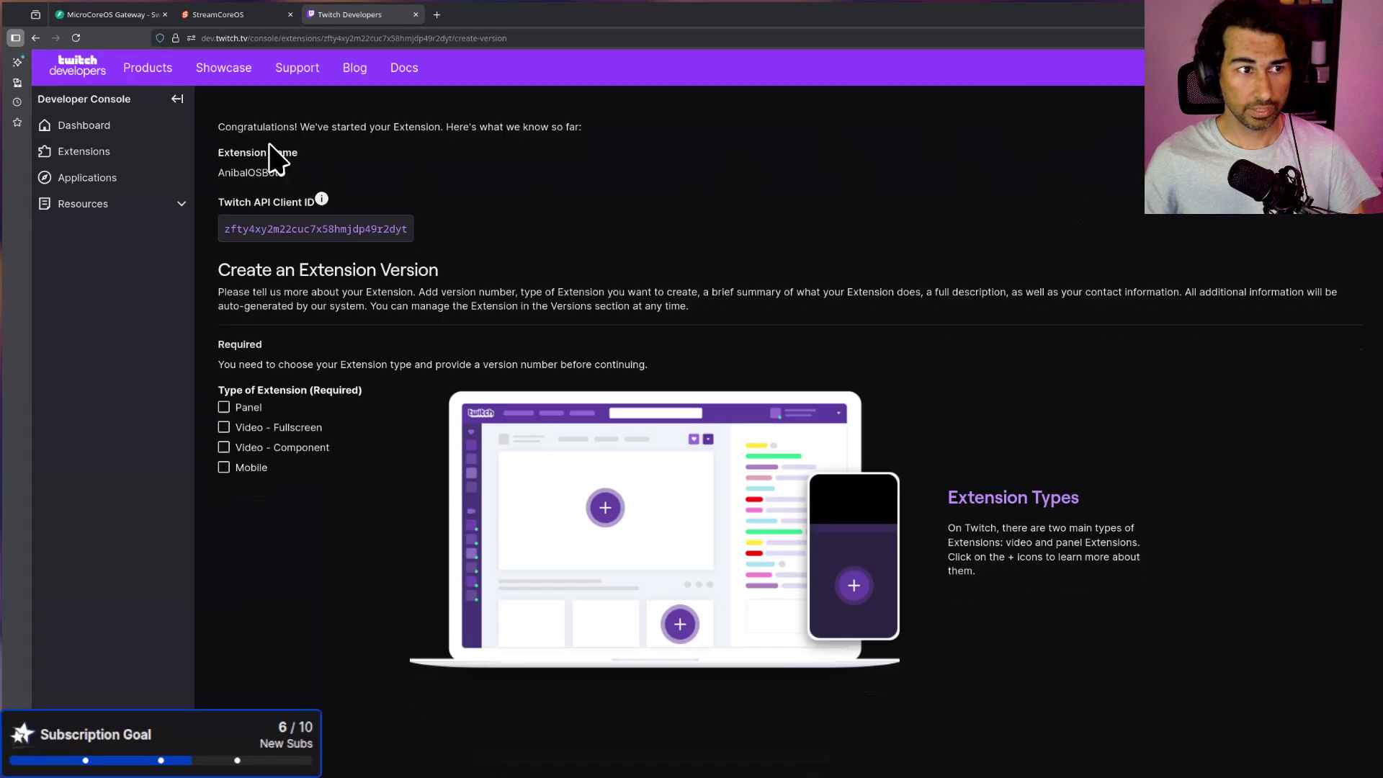
left_click(79, 125)
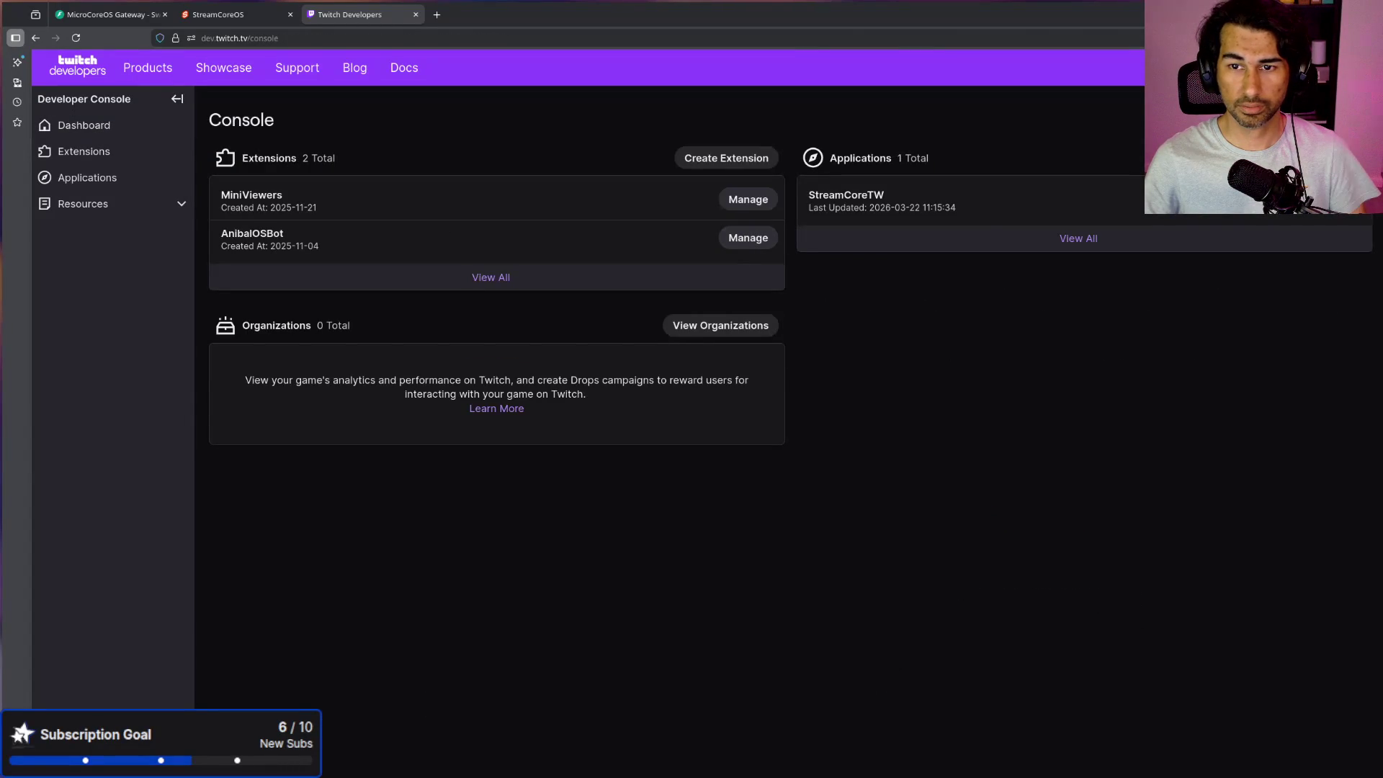
left_click(1336, 200)
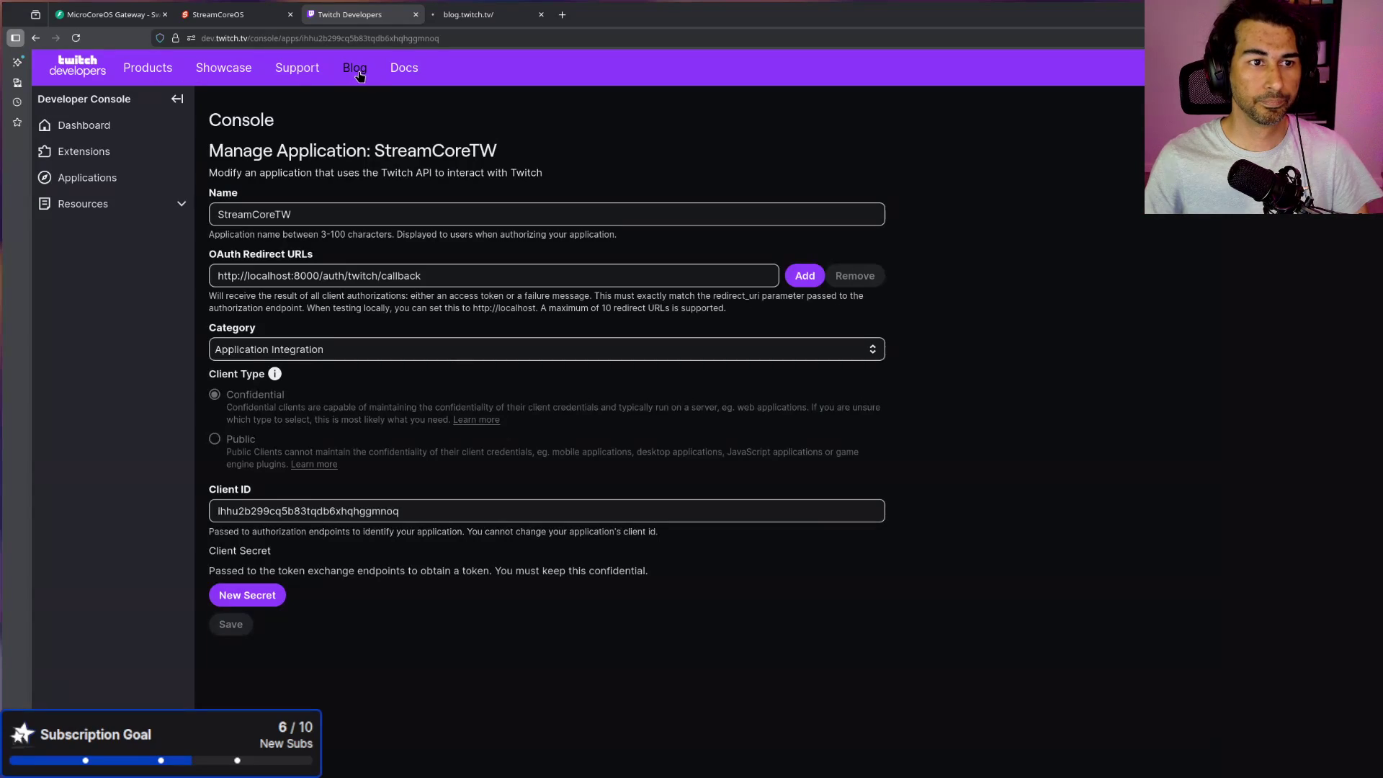
Step: Open the developer docs' EventSub guide on handling webhook events
left_click(423, 68)
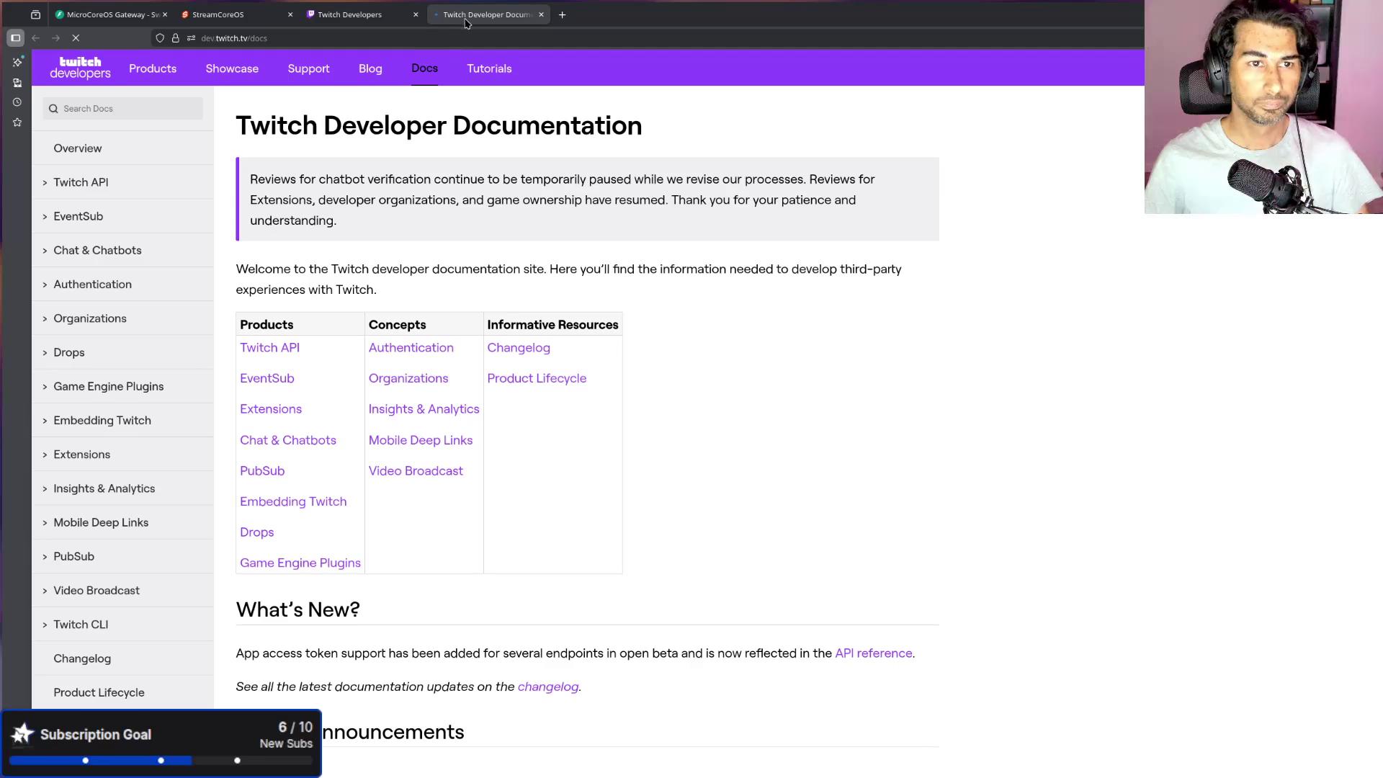
scroll(149, 294, "down", 3)
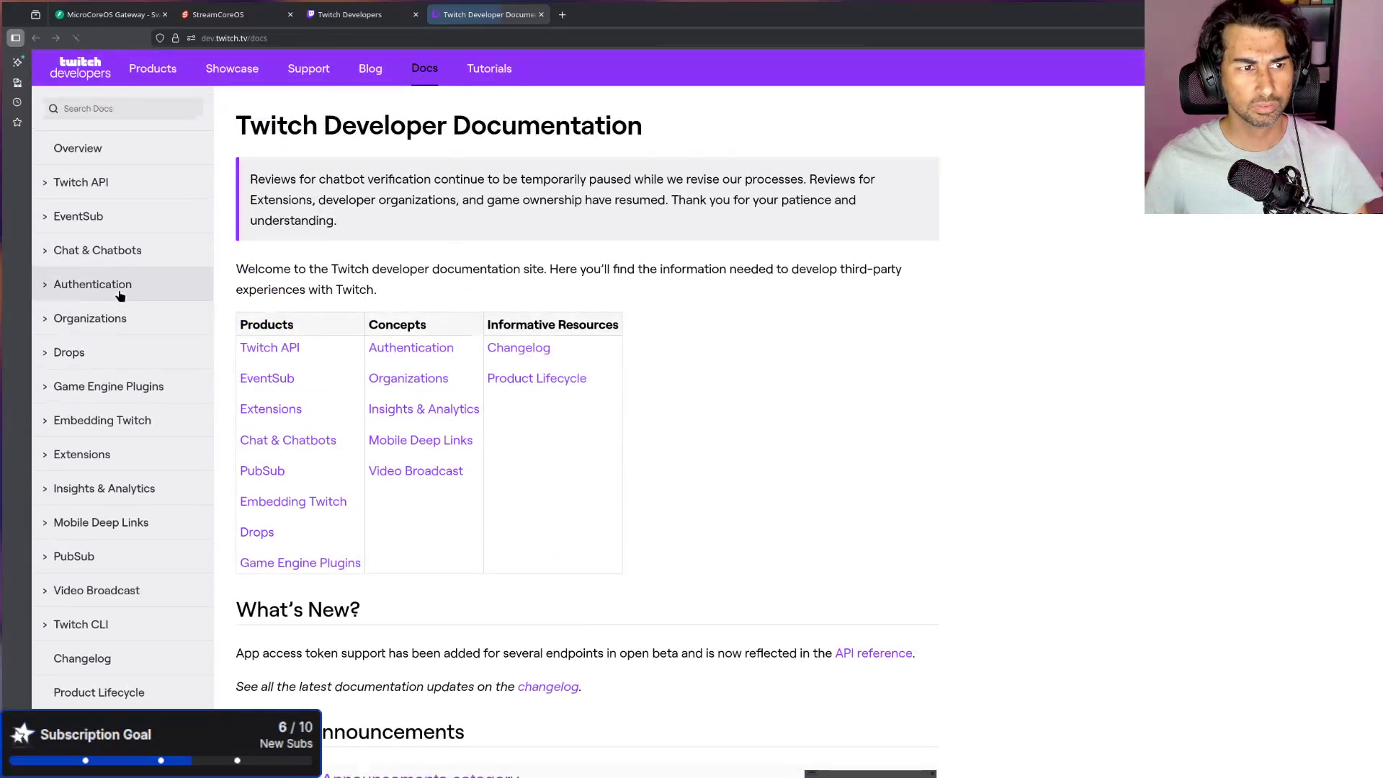
left_click(108, 216)
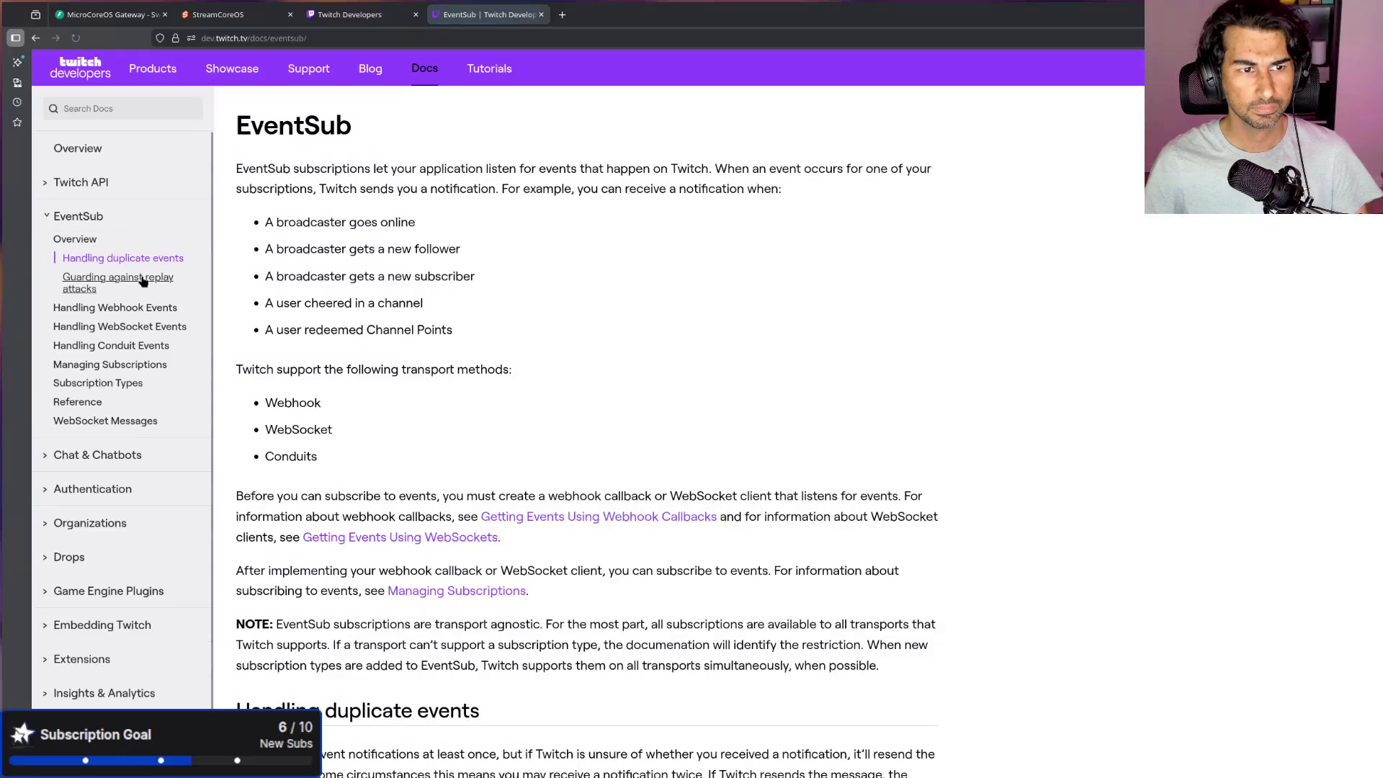
scroll(569, 479, "down", 1)
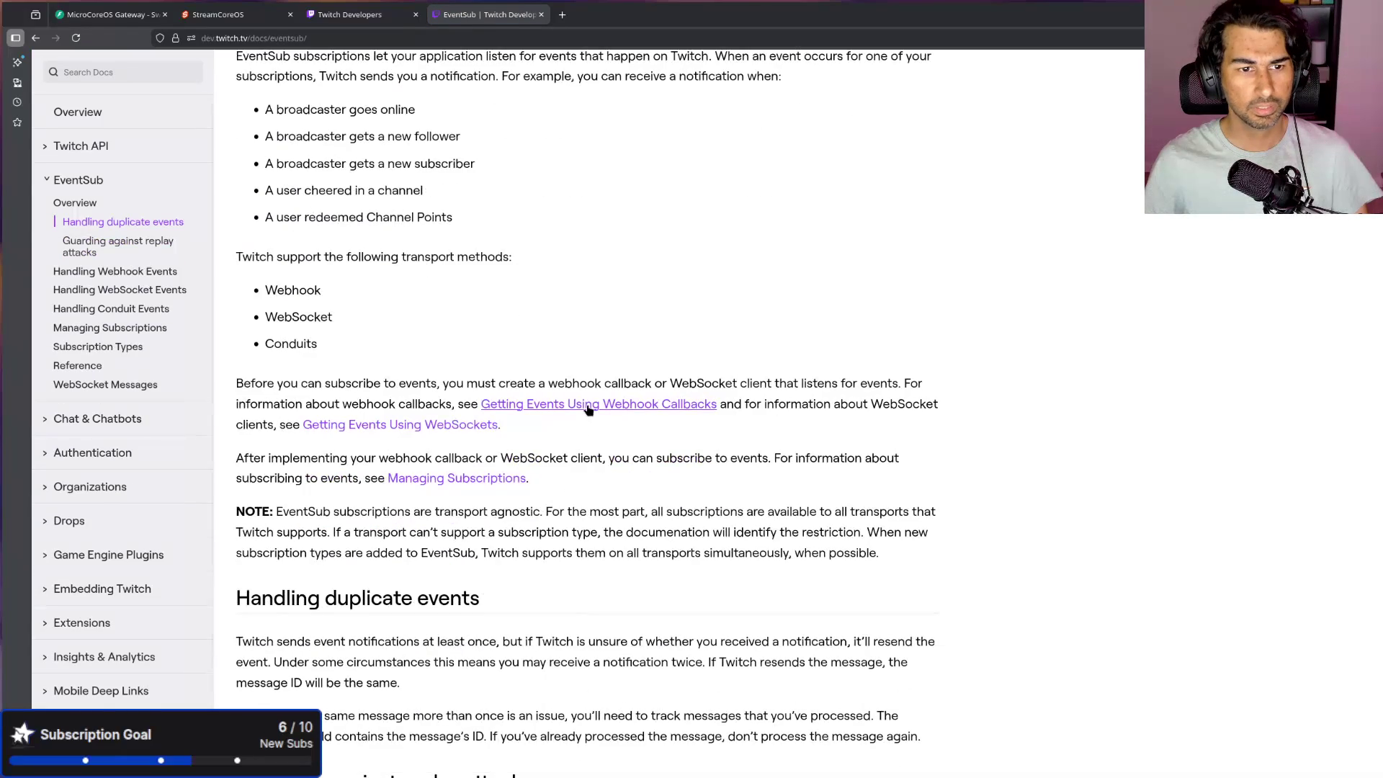
left_click(591, 403)
Step: Read the webhook guide's Processing an event, Verifying the event message and request headers sections
scroll(600, 395, "down", 5)
scroll(600, 394, "down", 20)
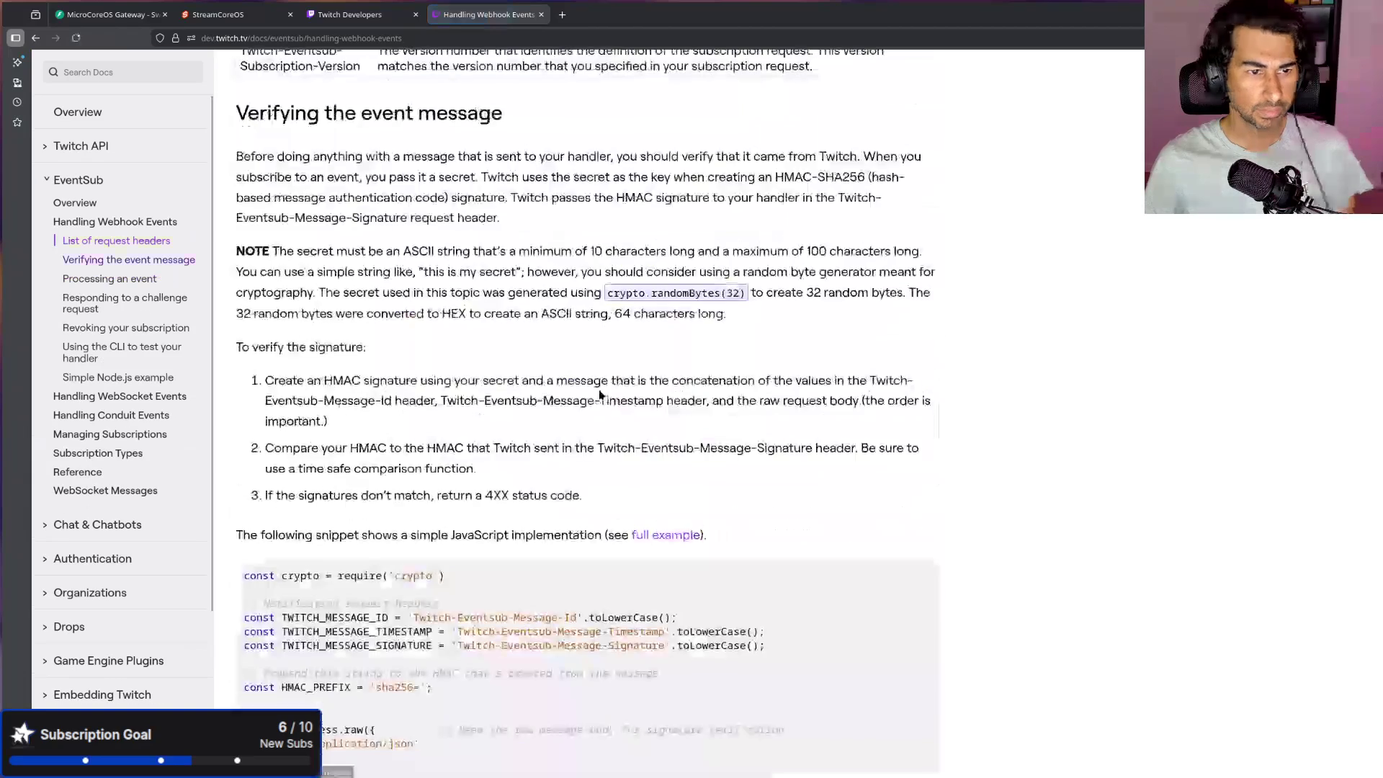
scroll(598, 395, "up", 20)
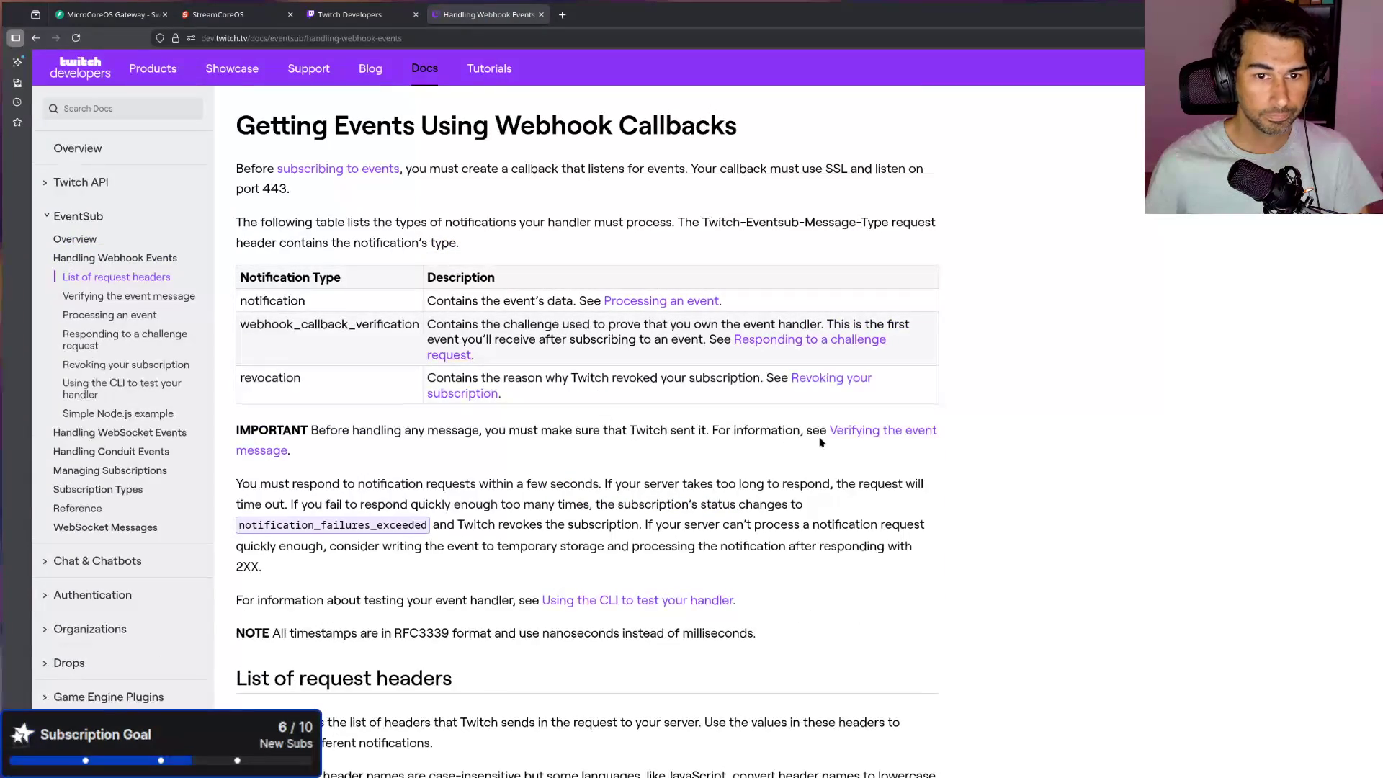
scroll(689, 612, "down", 10)
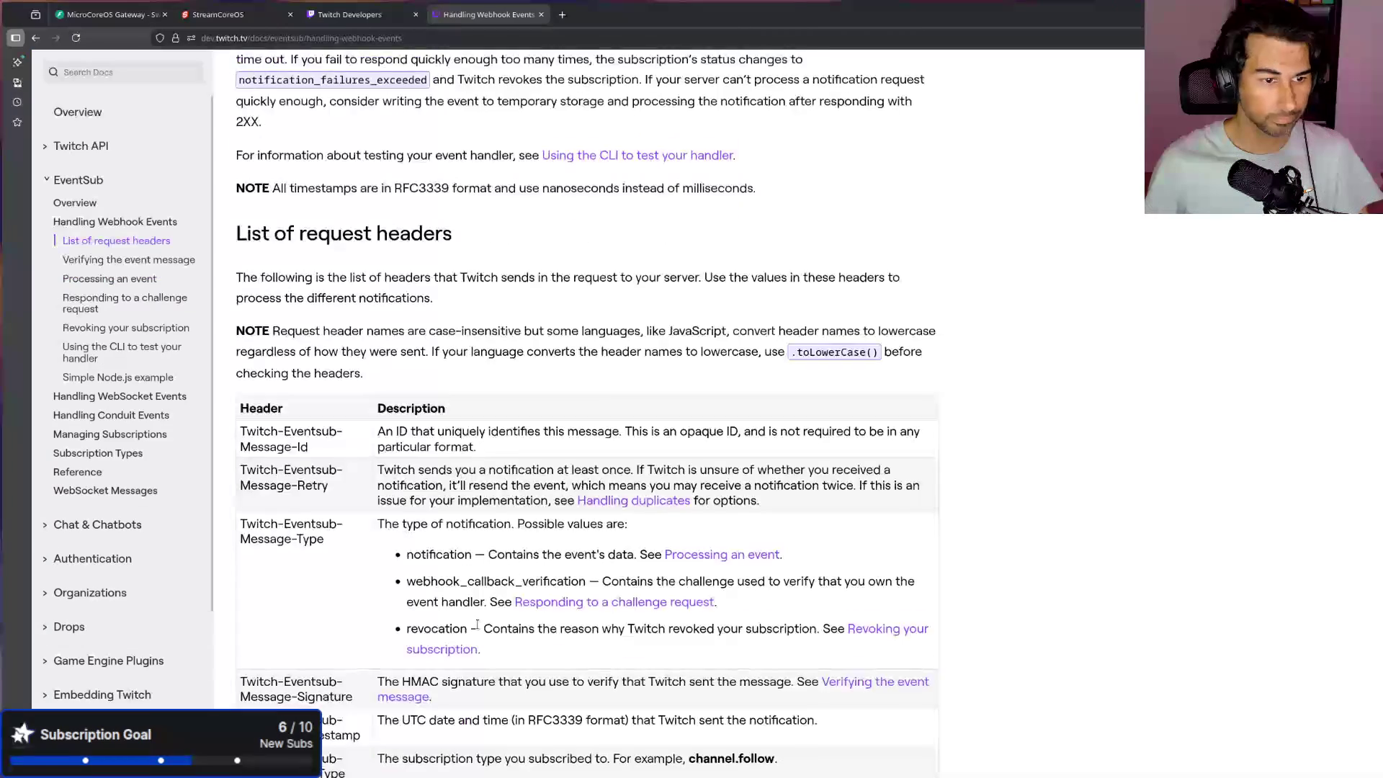
scroll(695, 471, "down", 15)
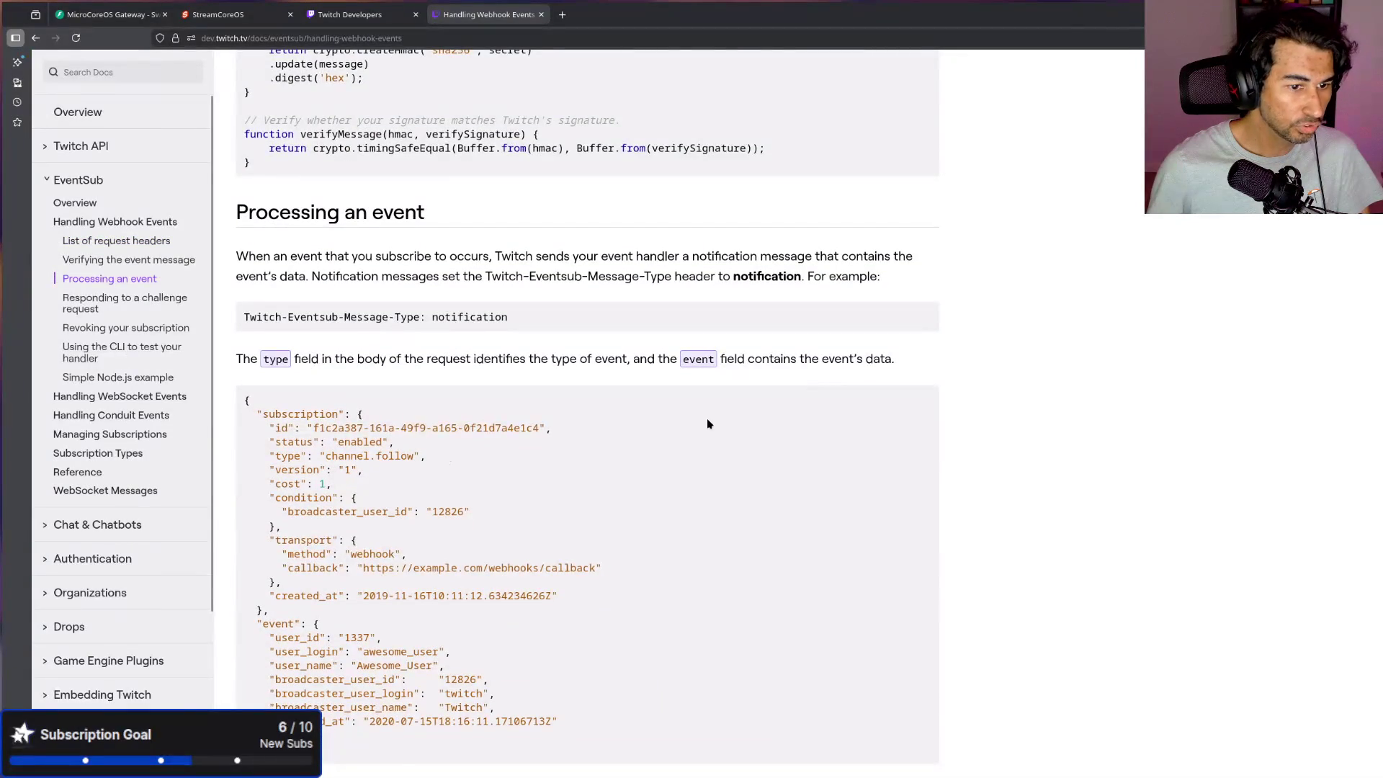
scroll(706, 421, "down", 15)
scroll(706, 417, "up", 12)
scroll(705, 418, "up", 15)
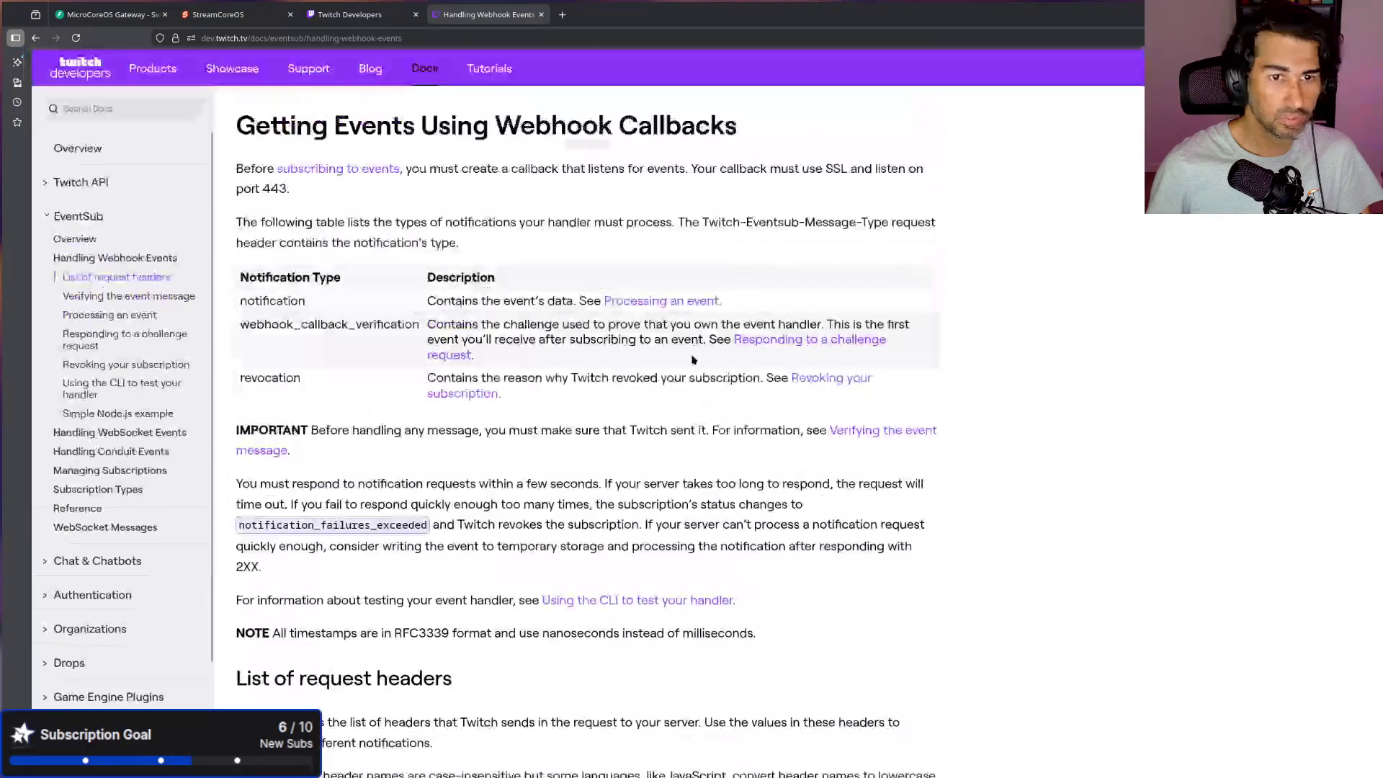
left_click(687, 299)
scroll(687, 301, "up", 15)
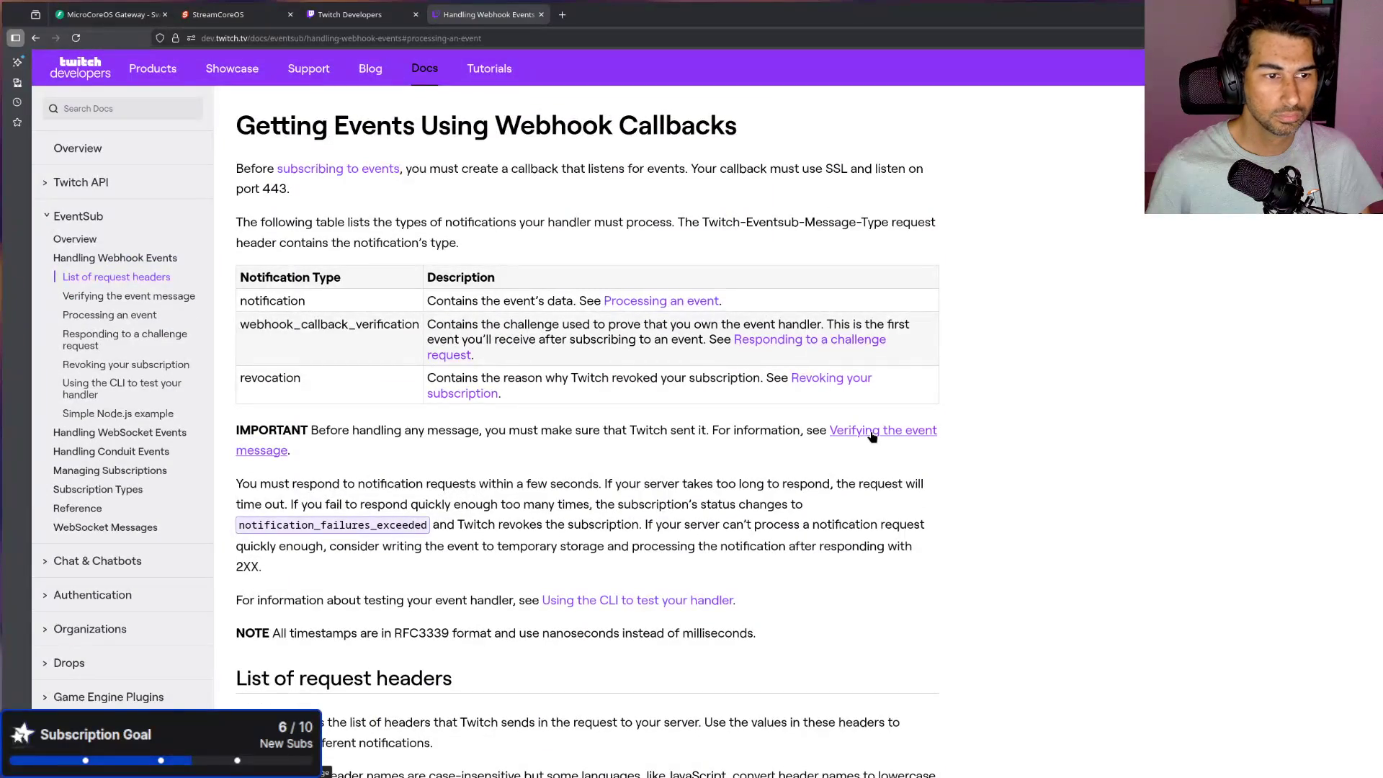
left_click(909, 432)
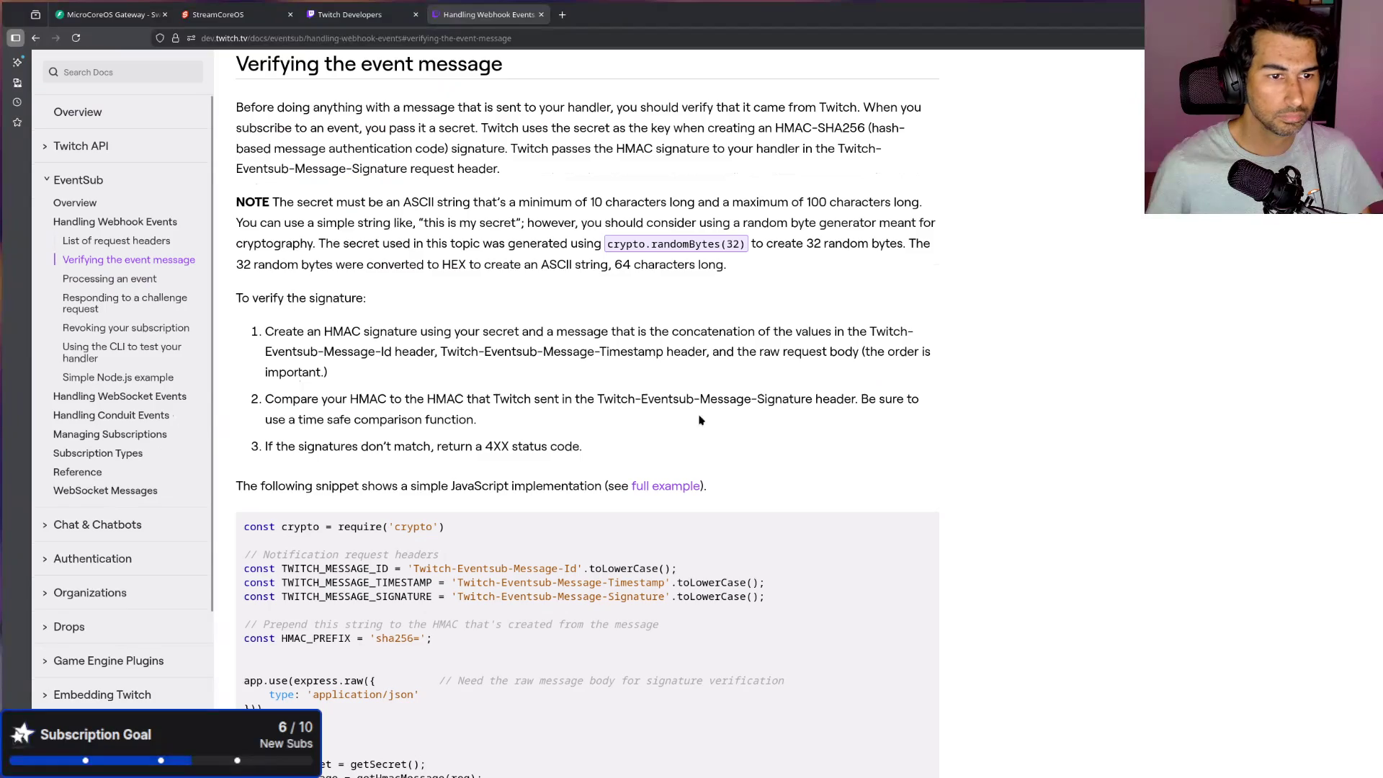
left_click(130, 241)
left_click(78, 180)
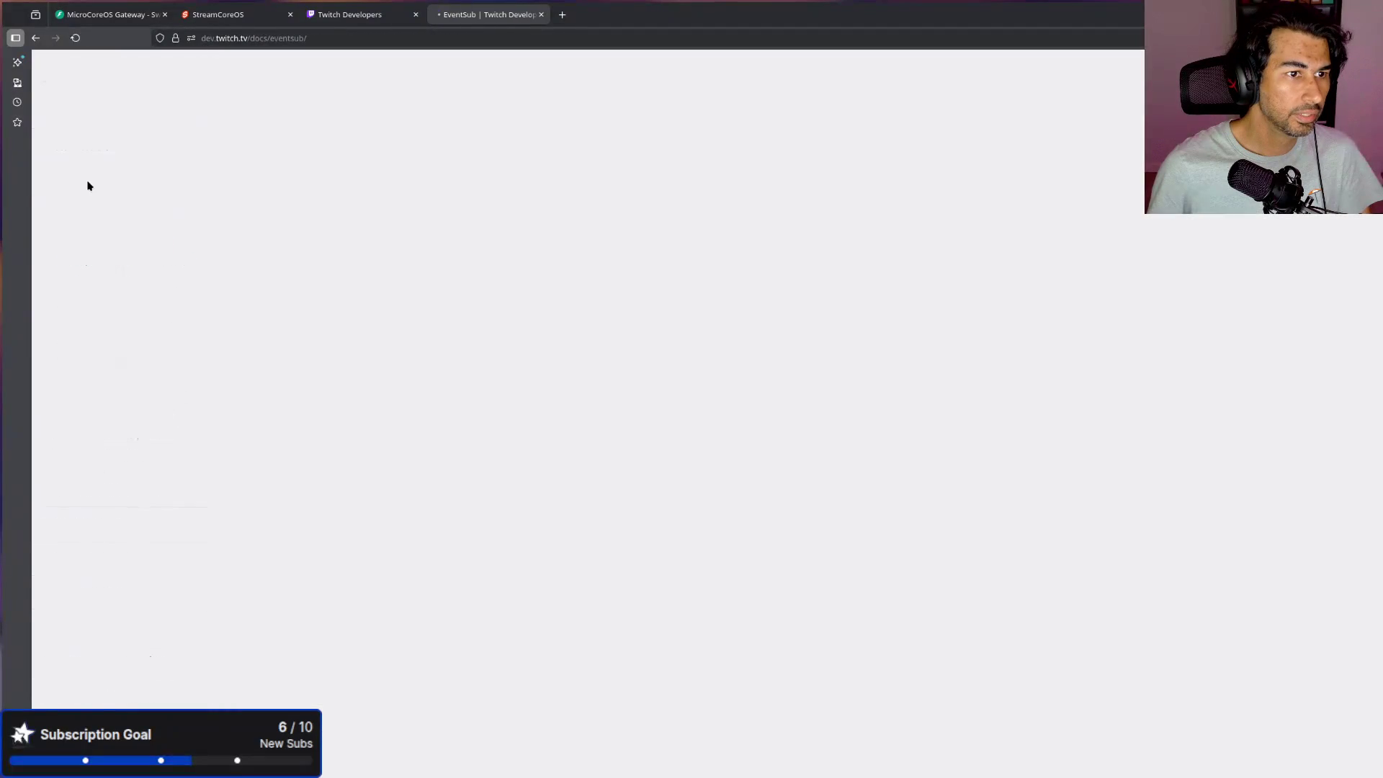
Step: Open the Twitch API Reference and scroll past Start Commercial to the Snooze Next Ad endpoint
left_click(83, 182)
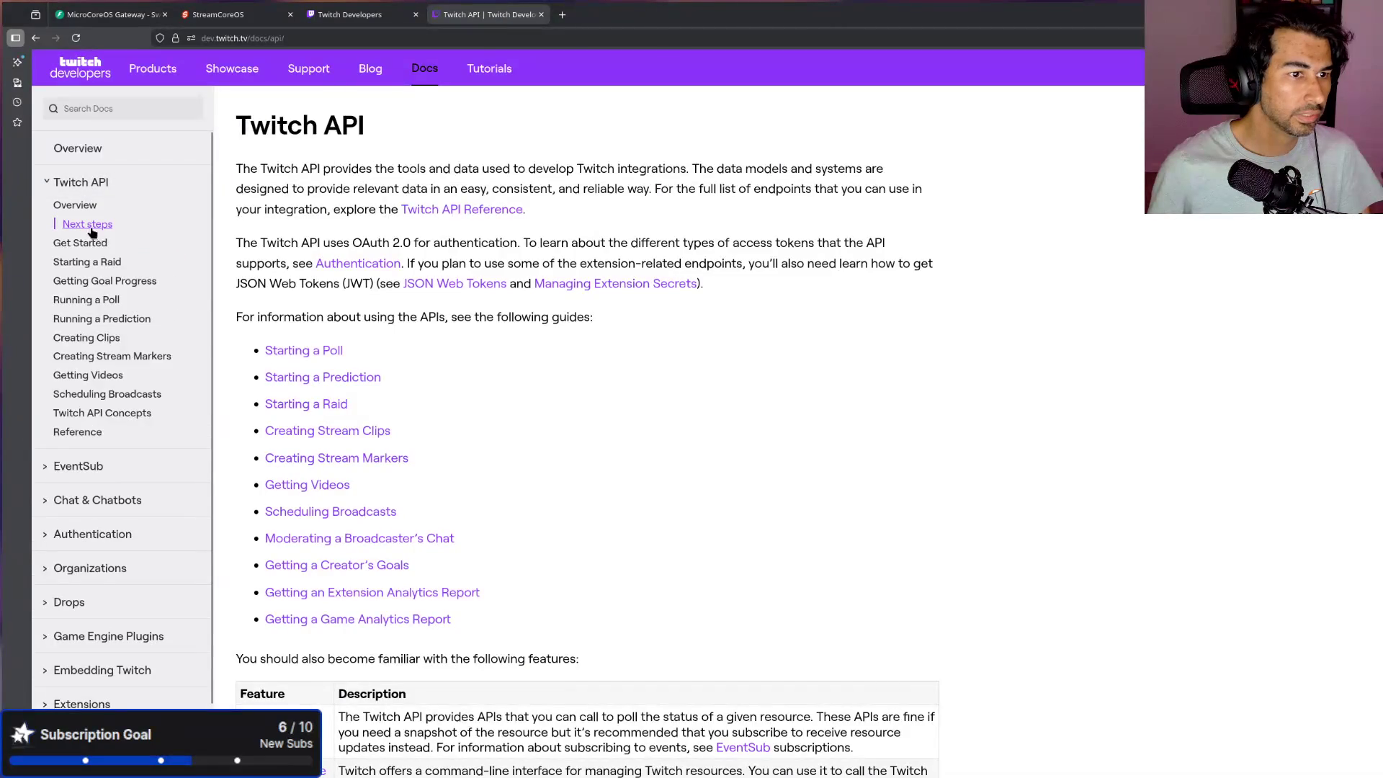
left_click(79, 432)
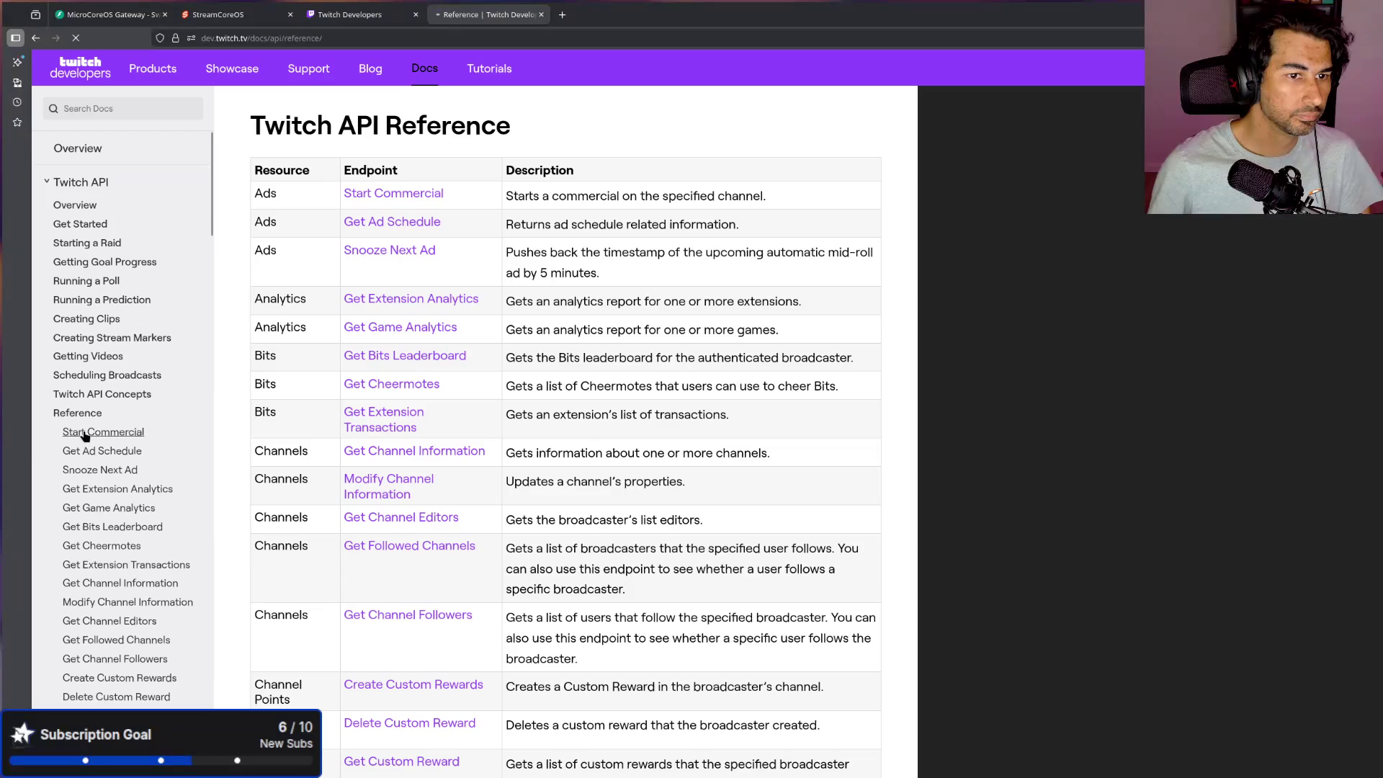
scroll(144, 468, "down", 2)
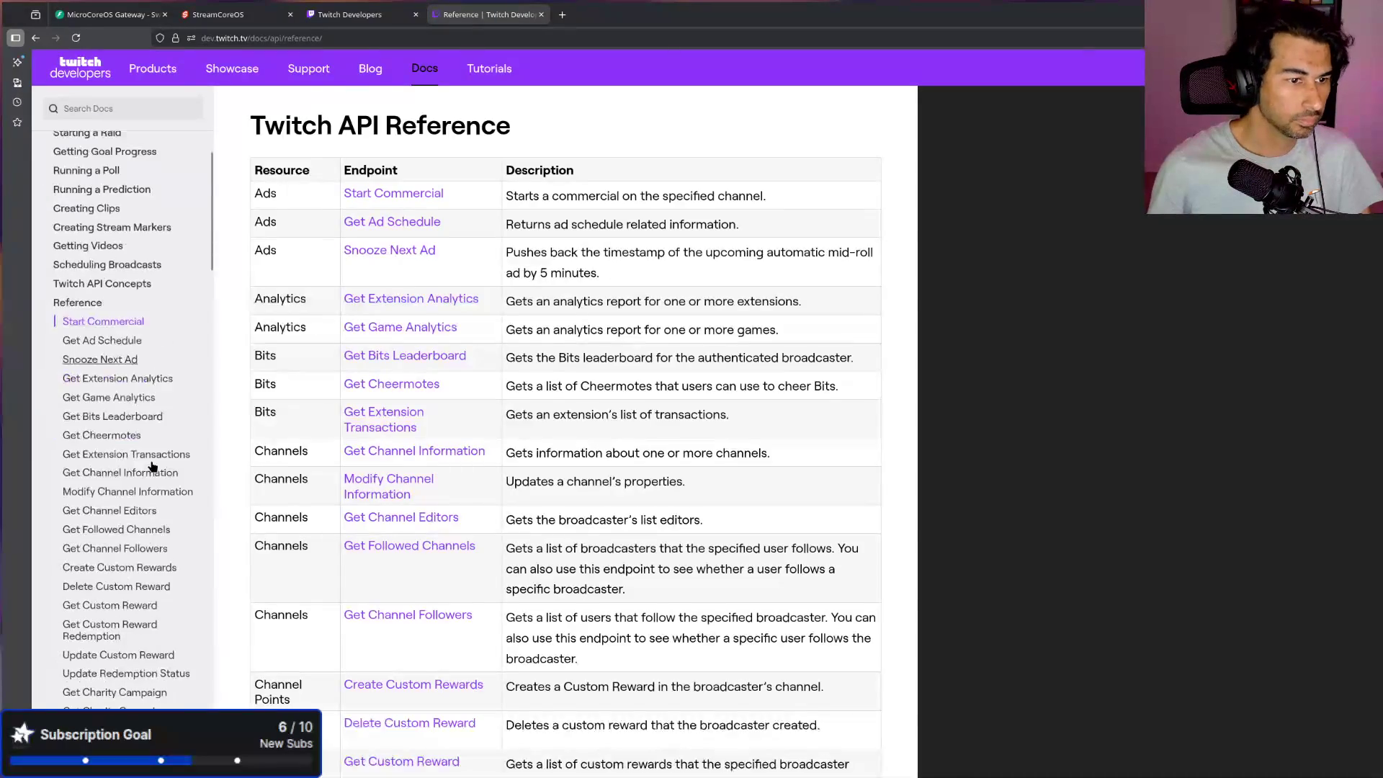
scroll(502, 466, "down", 15)
scroll(503, 470, "down", 15)
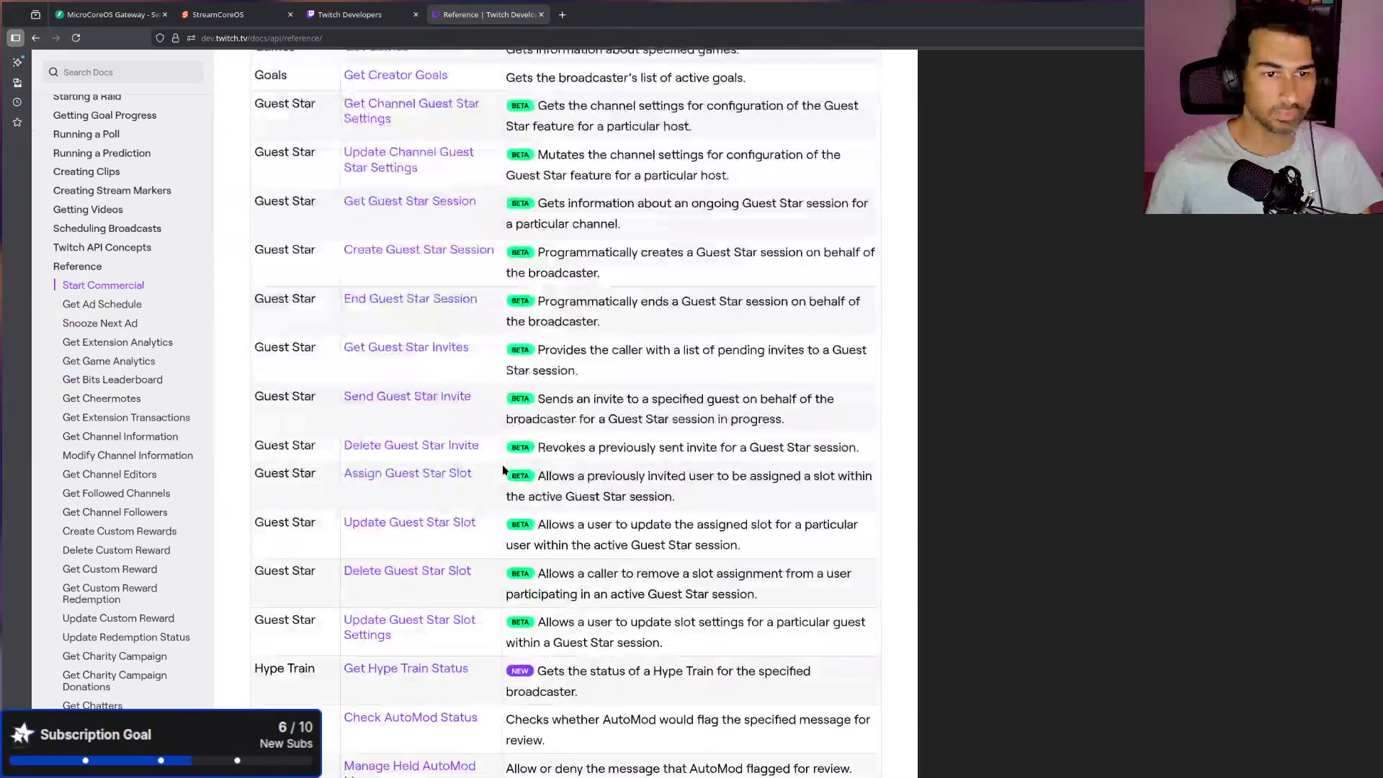
scroll(446, 401, "down", 20)
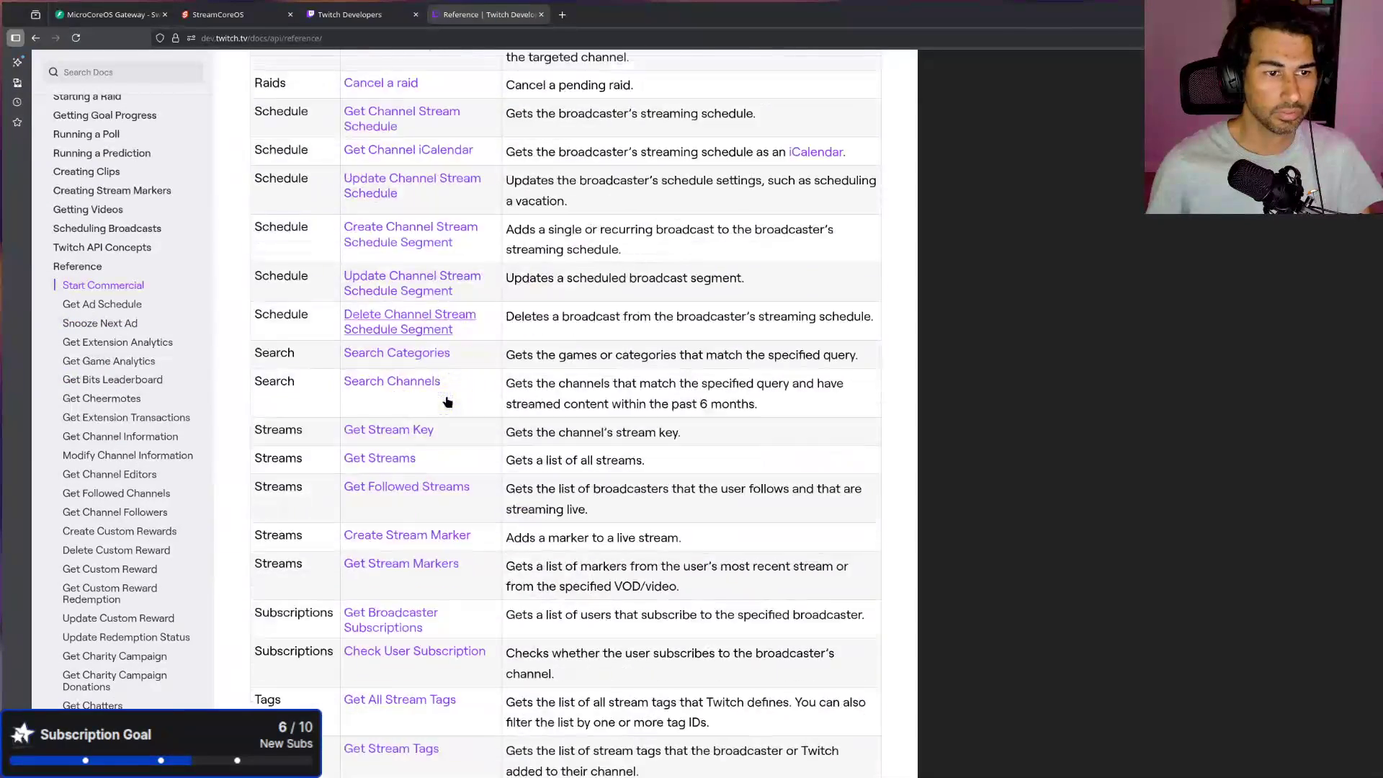
scroll(448, 400, "up", 12)
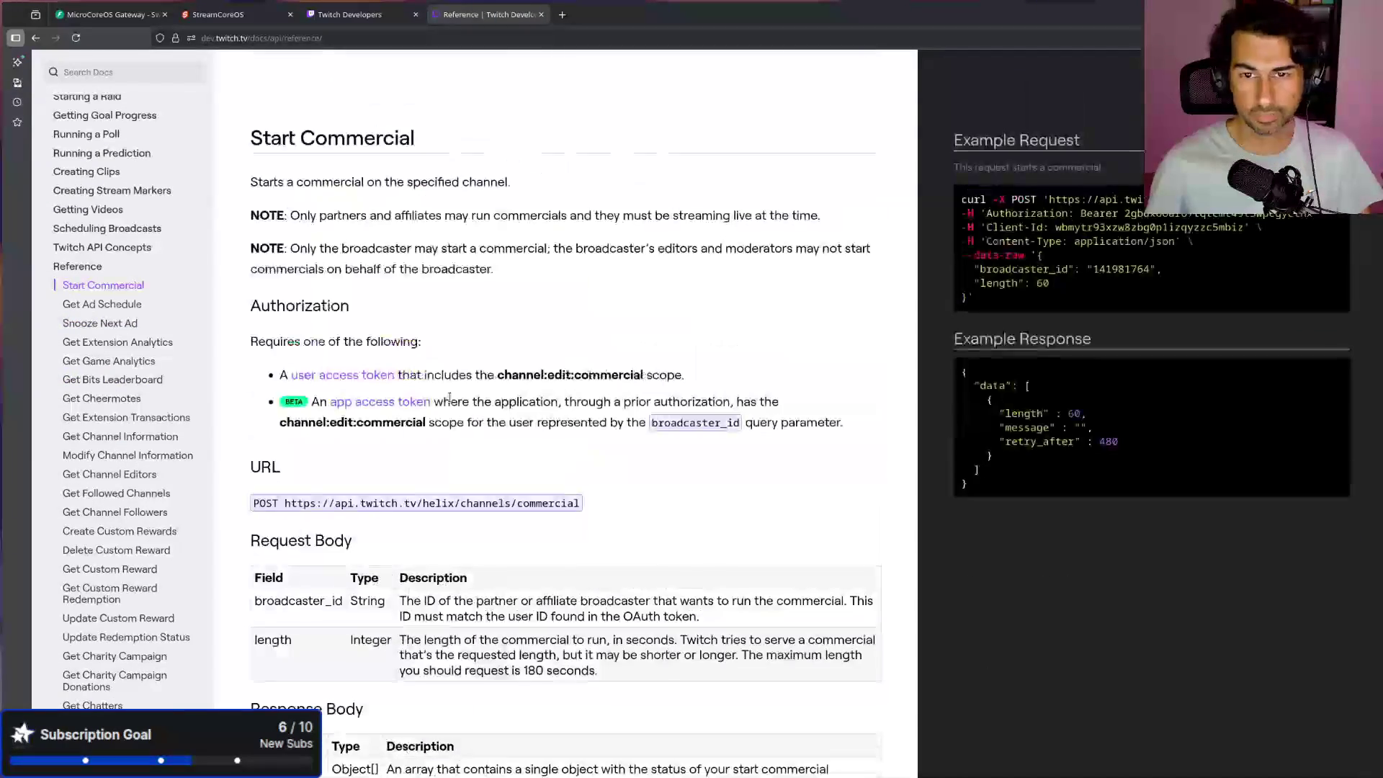
mouse_move(1116, 403)
left_mouse_down()
mouse_move(1008, 353)
mouse_move(947, 298)
left_mouse_up()
scroll(781, 438, "down", 15)
scroll(746, 420, "down", 3)
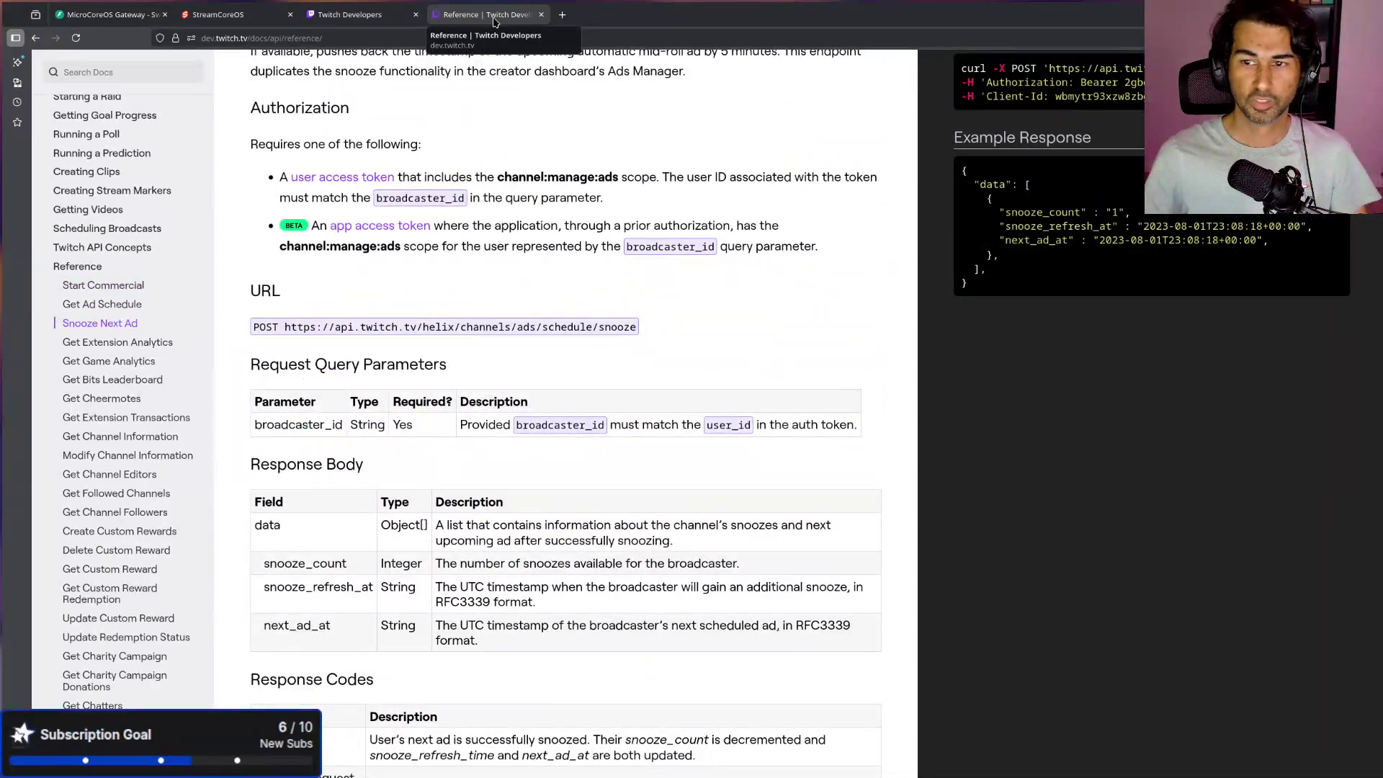
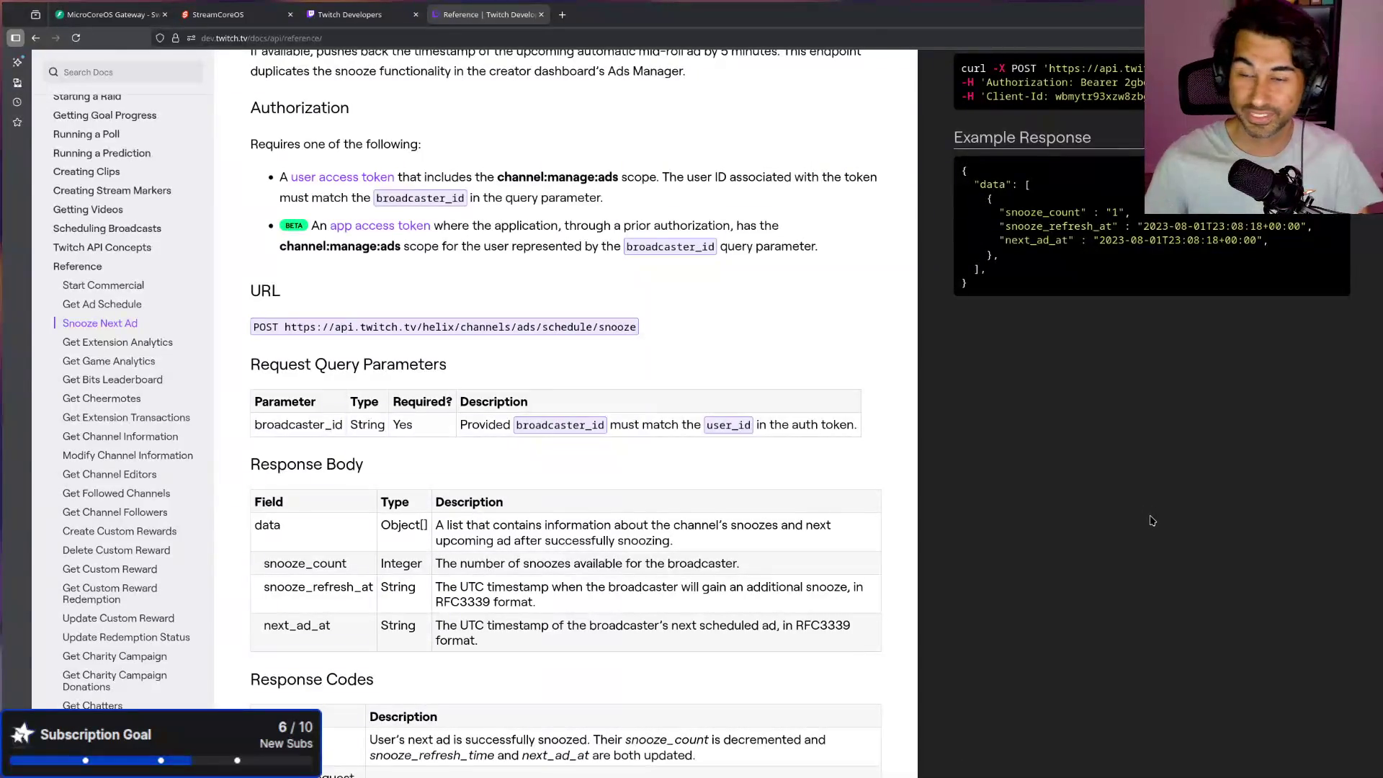
Step: Widen and reshape the file manager window showing the Front folder
key("alt+Tab")
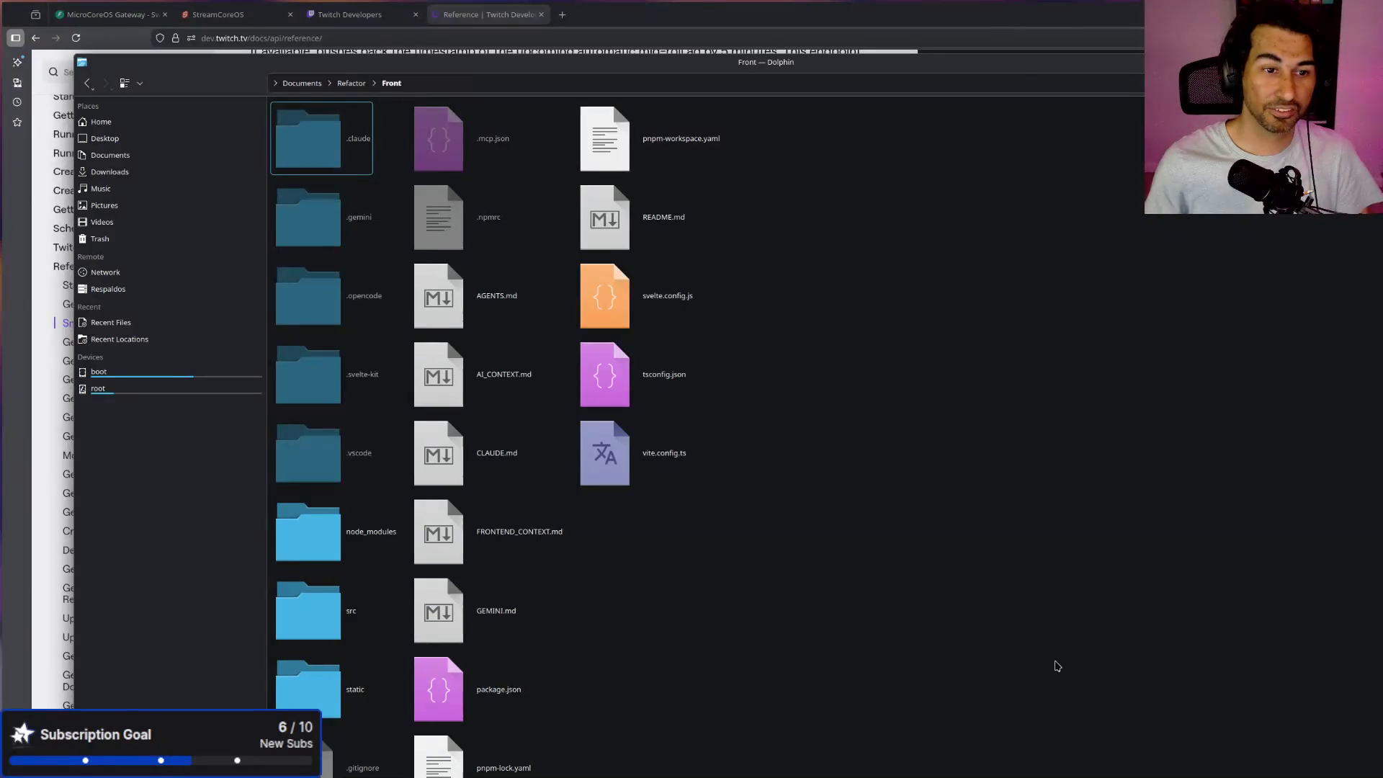
left_click_drag(942, 419, 1261, 419)
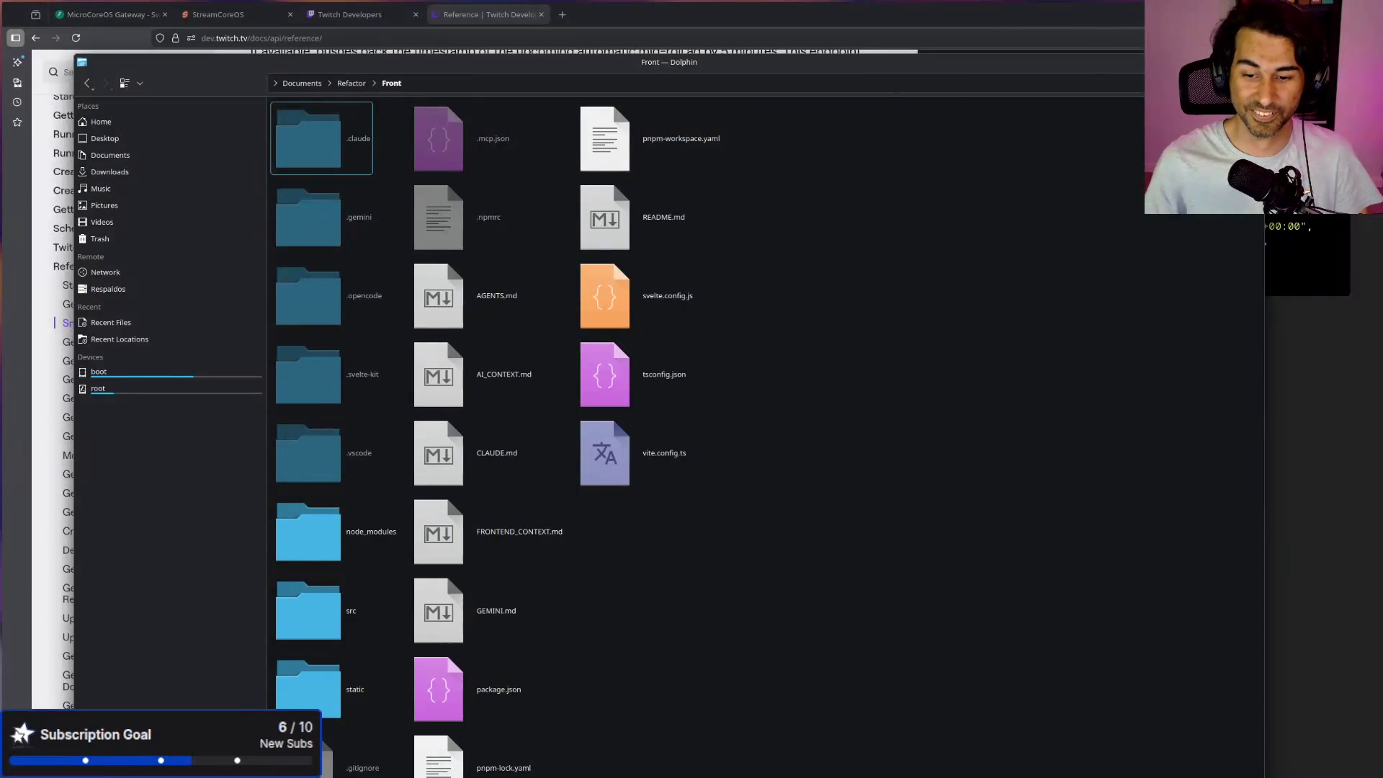
left_click(1274, 769)
left_click_drag(1265, 771, 1293, 674)
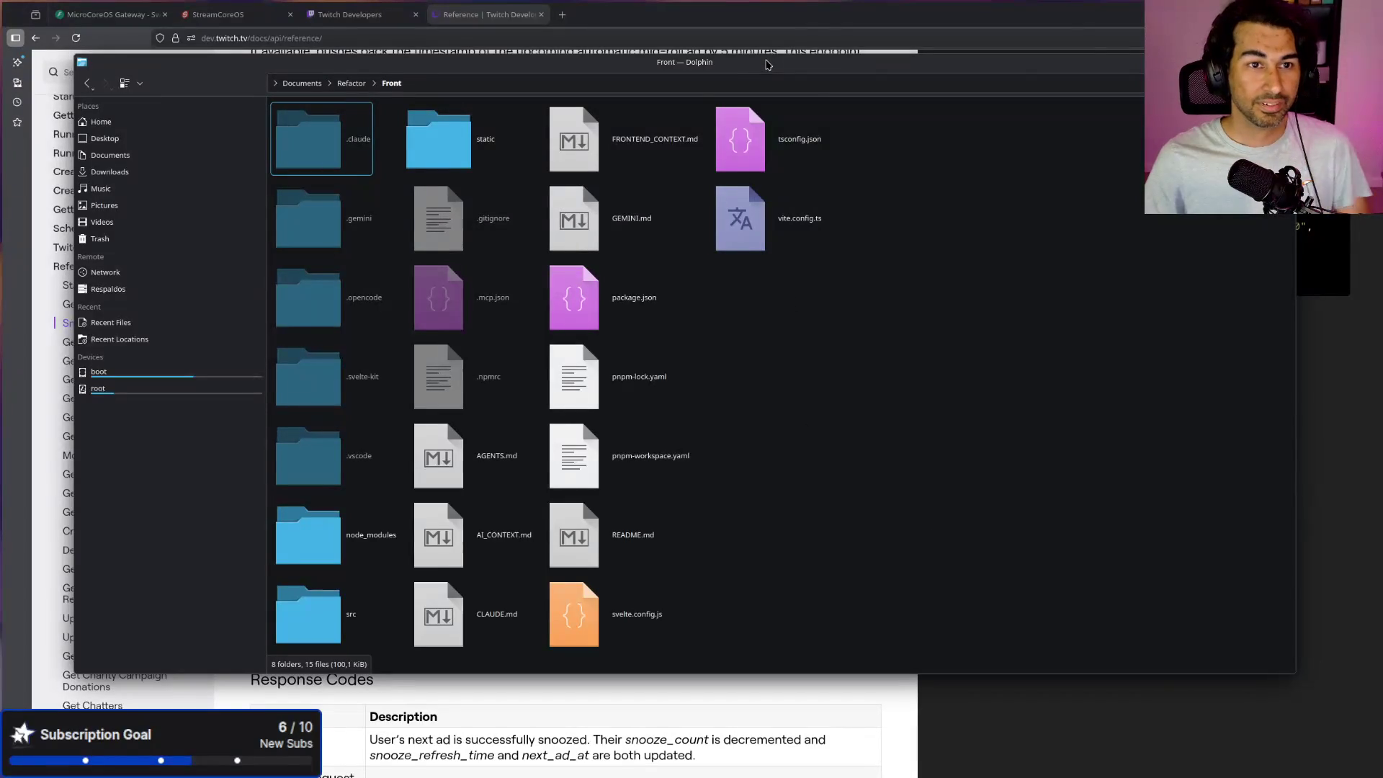
Step: Switch to the StreamCoreOS dashboard and go from its Chat page to the Loyalty leaderboard
left_click(490, 14)
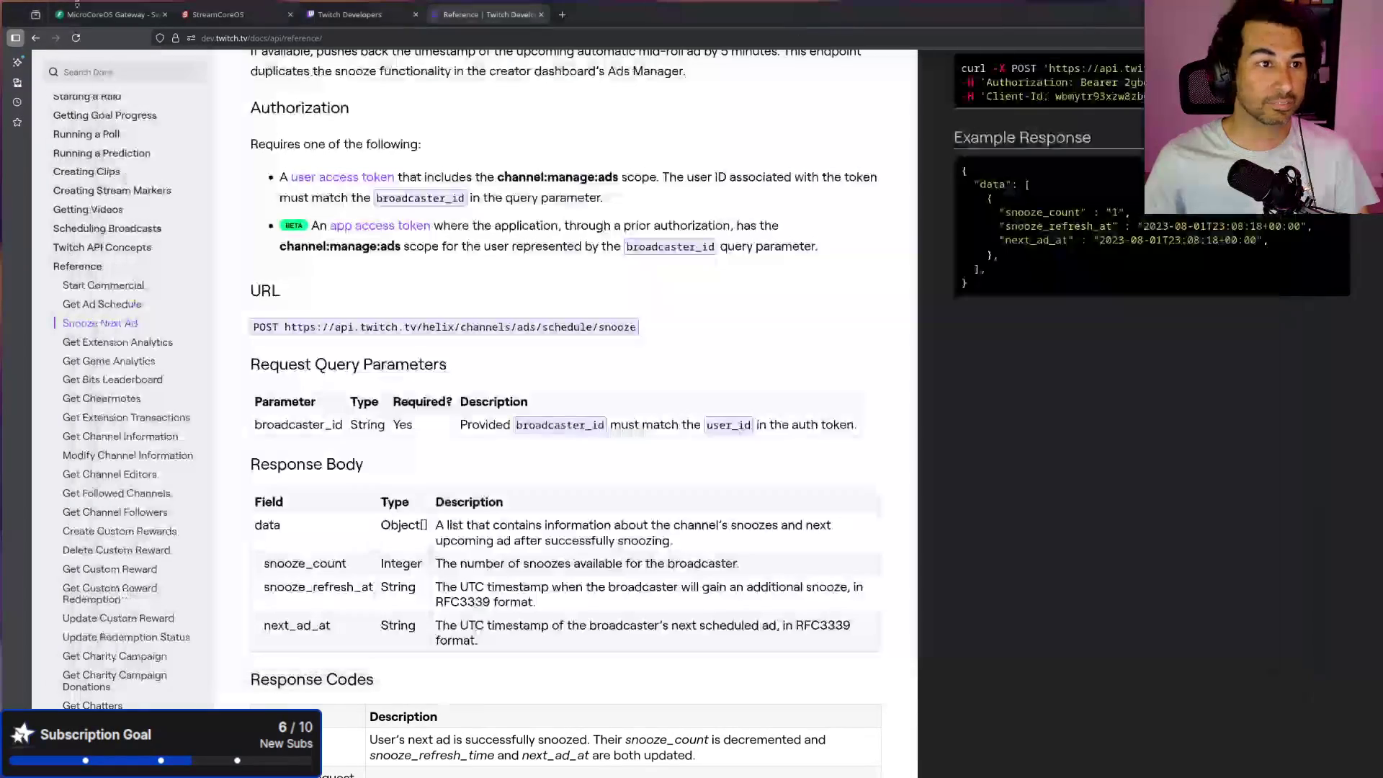
left_click(223, 14)
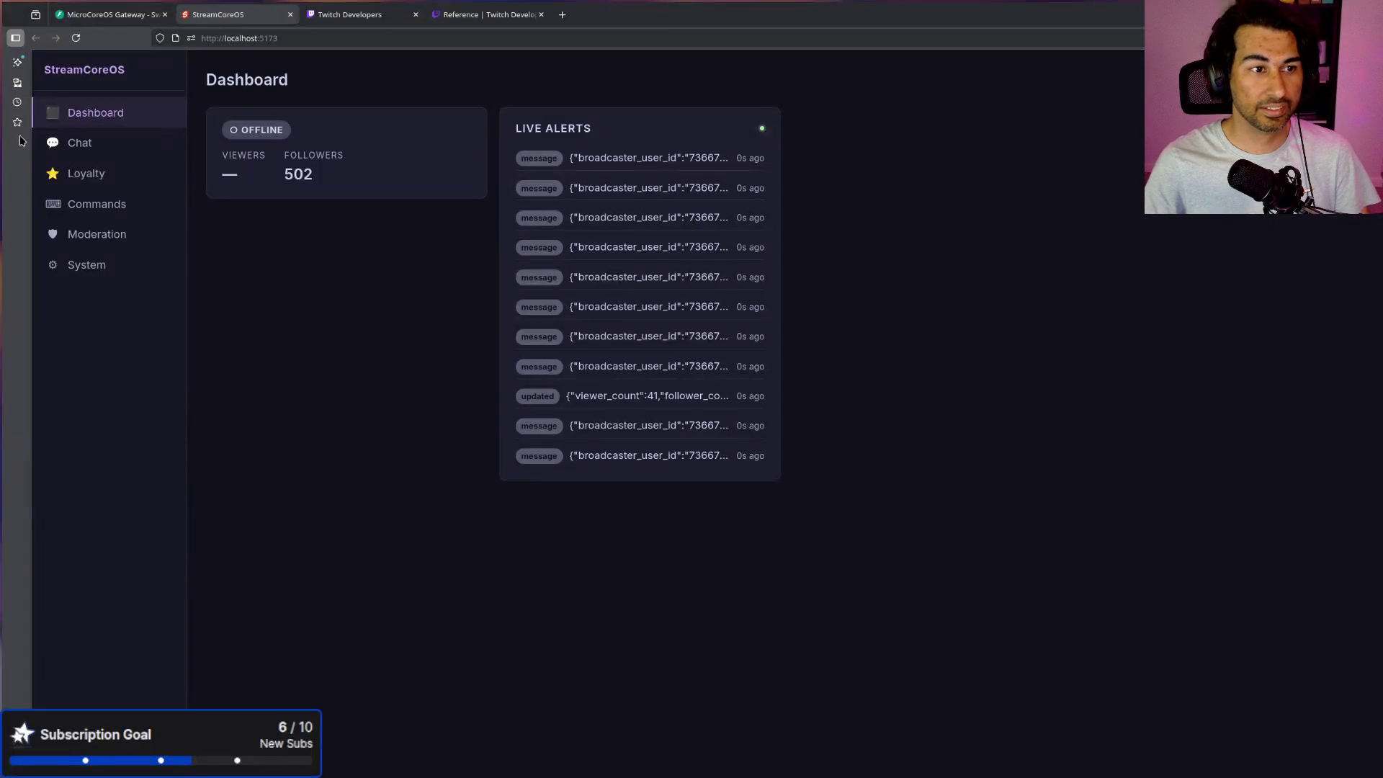
left_click(119, 141)
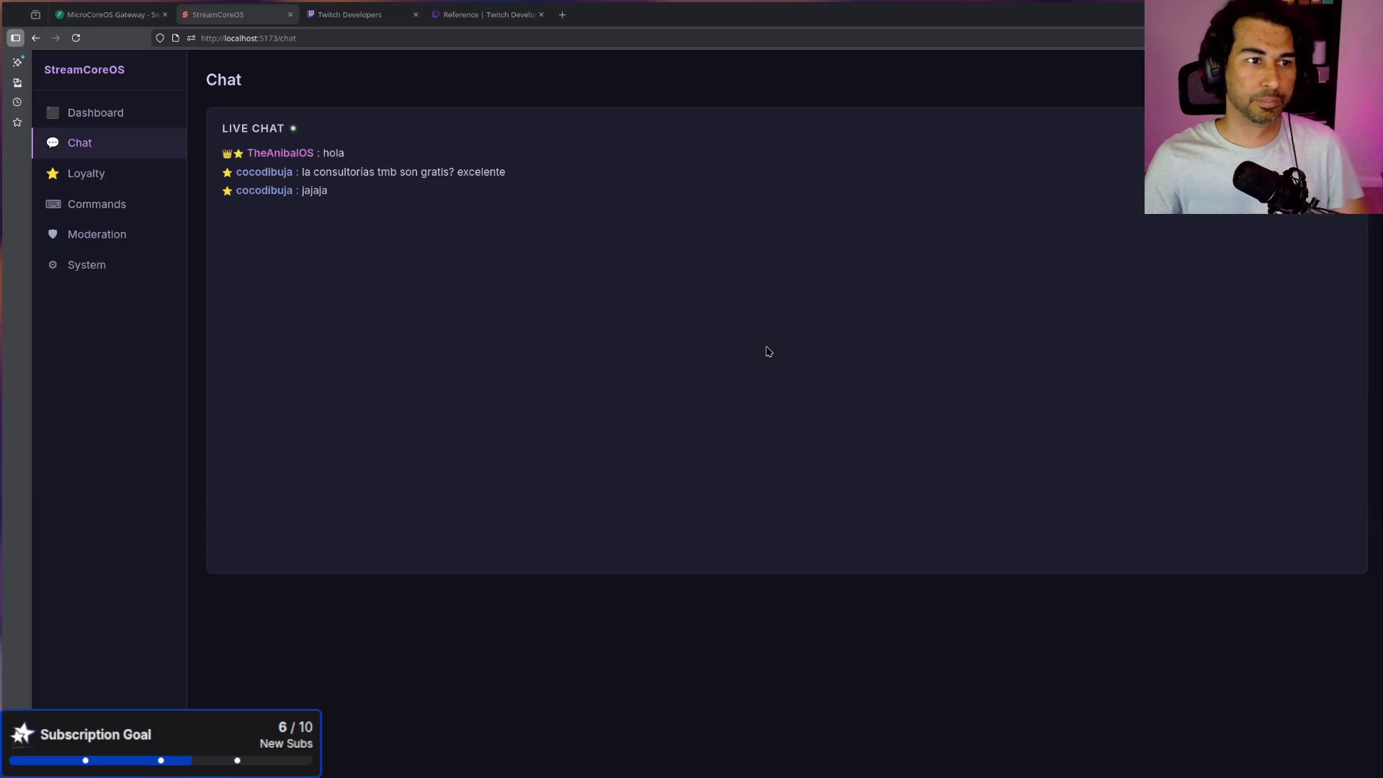
left_click(119, 186)
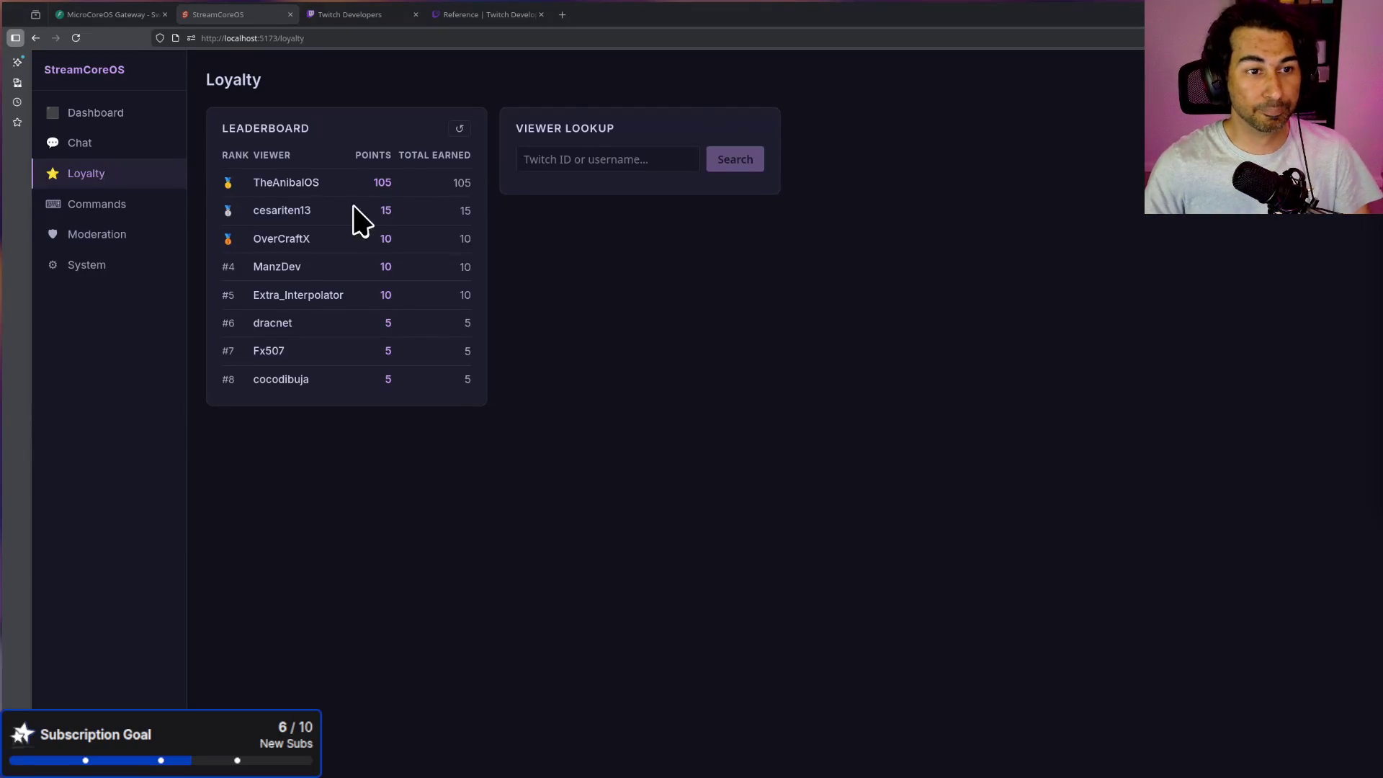
Step: Check the leaderboard's 10-point entries and the viewer lookup field, then open the Commands page
key("ctrl+0")
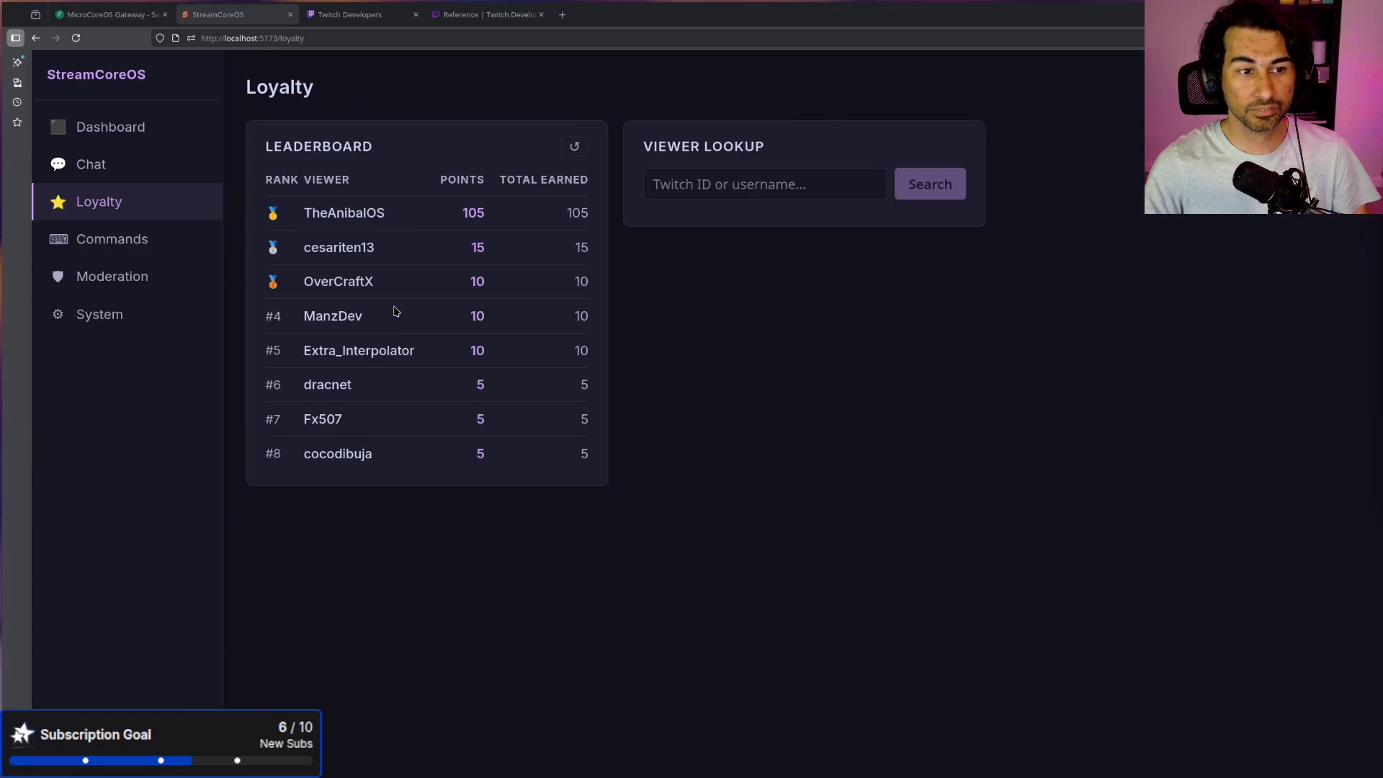
mouse_move(440, 326)
left_mouse_down()
mouse_move(504, 326)
mouse_move(478, 360)
mouse_move(490, 362)
left_mouse_up()
mouse_move(465, 248)
left_mouse_down()
mouse_move(496, 255)
mouse_move(495, 289)
left_mouse_up()
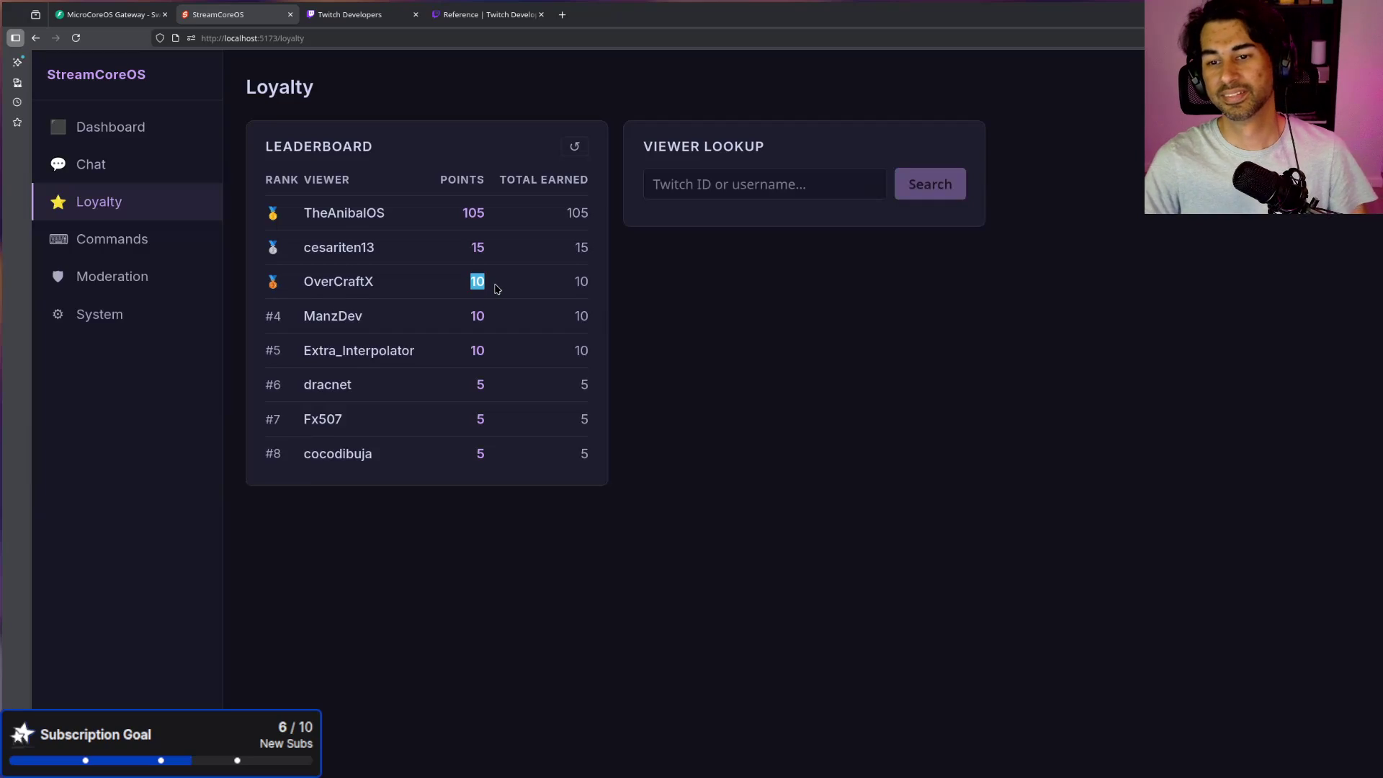
left_click(502, 293)
left_click(739, 186)
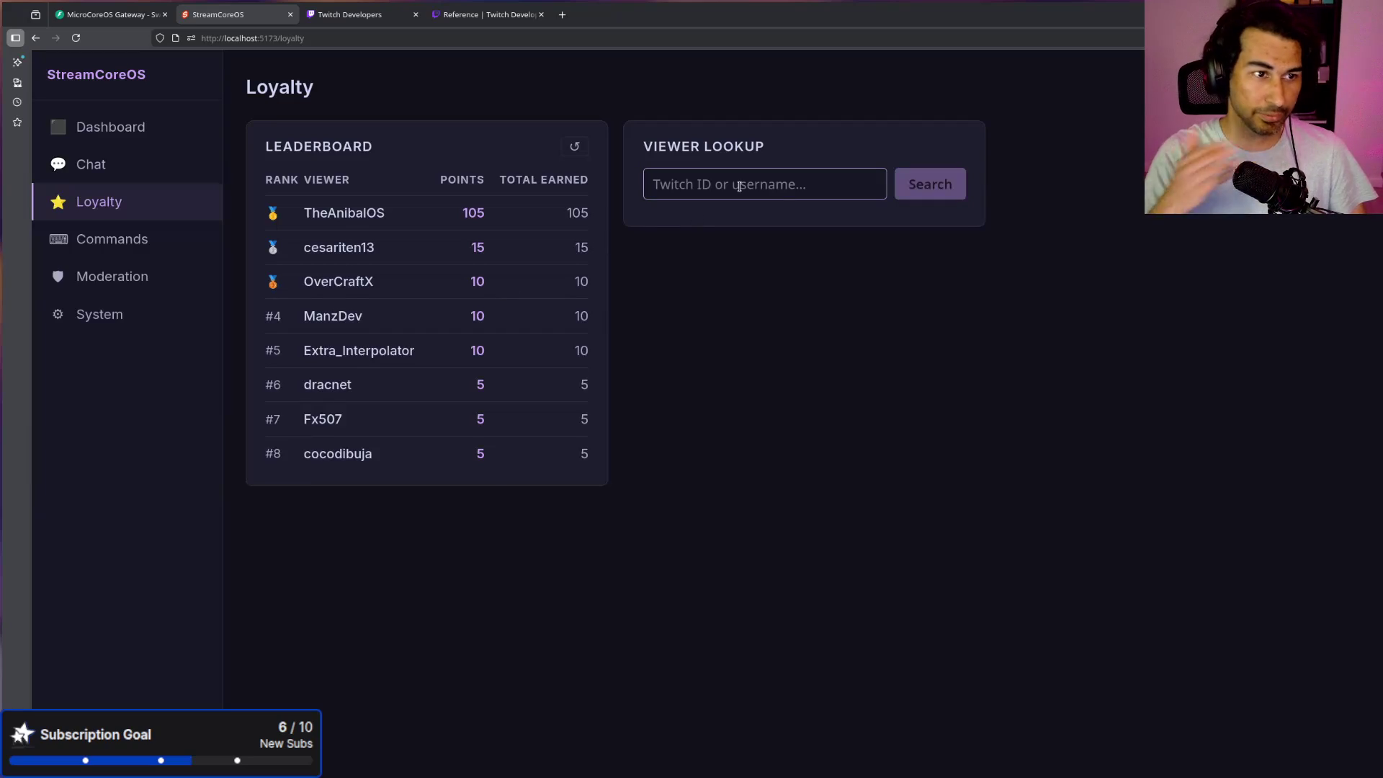
left_click(144, 242)
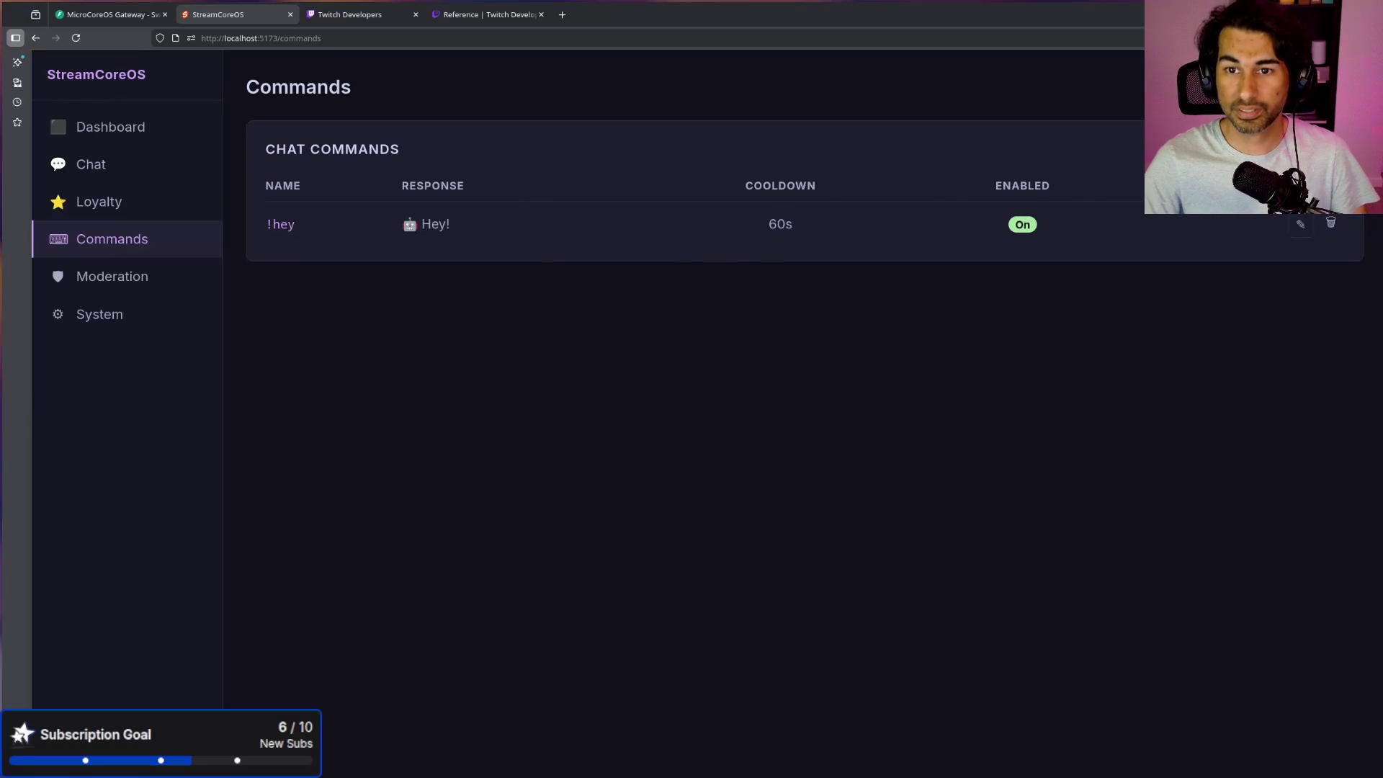
Step: Create the !palta chat command replying 'Me gusta la palta', then switch back to VS Code
left_click(428, 256)
type("!")
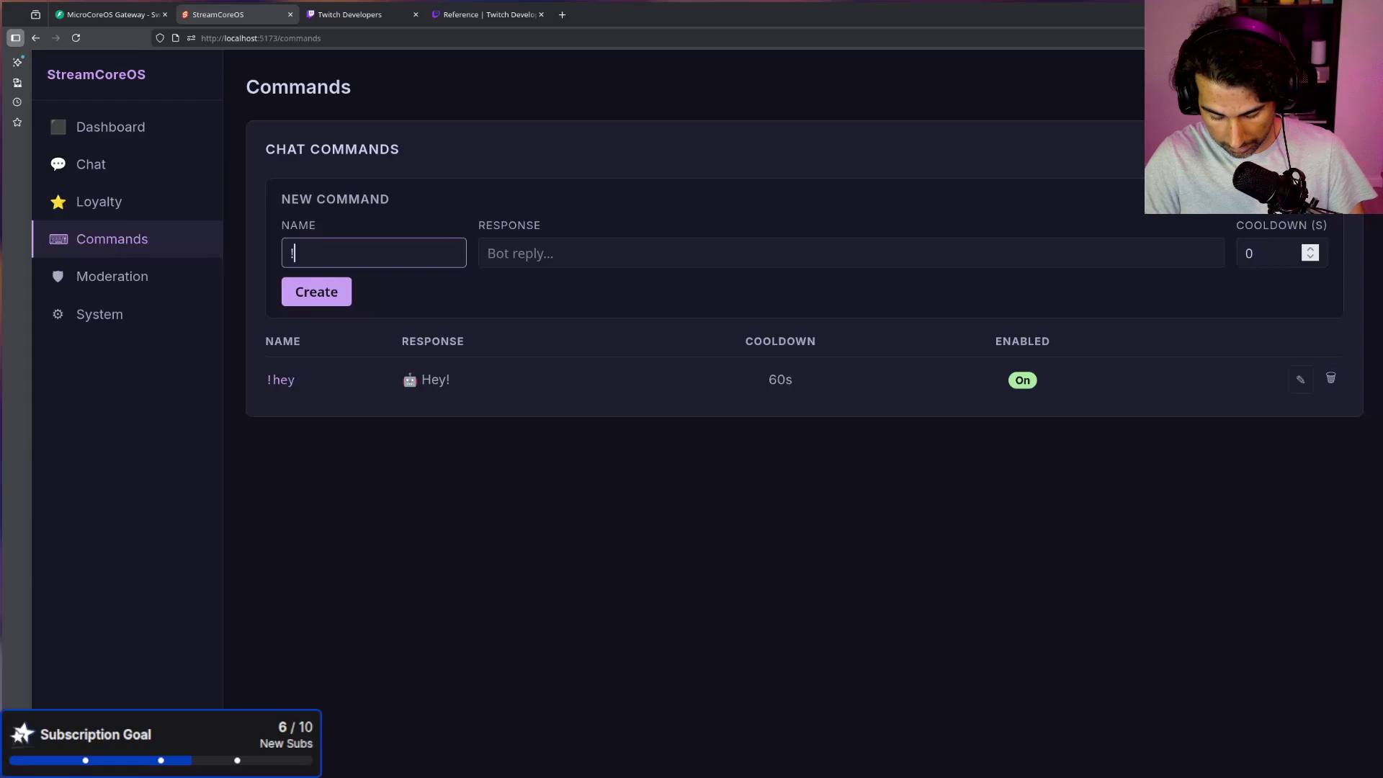
type("palta")
left_click(578, 255)
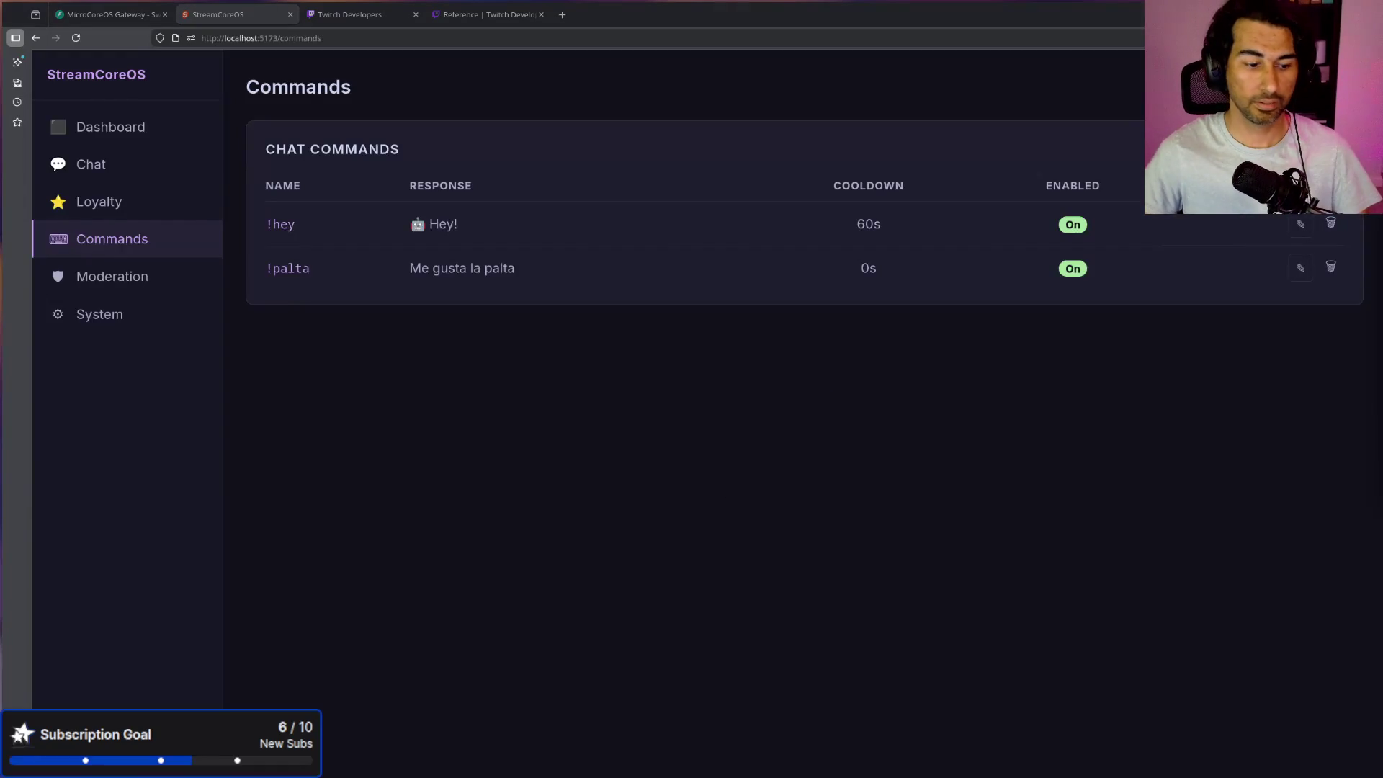
key("alt+Tab")
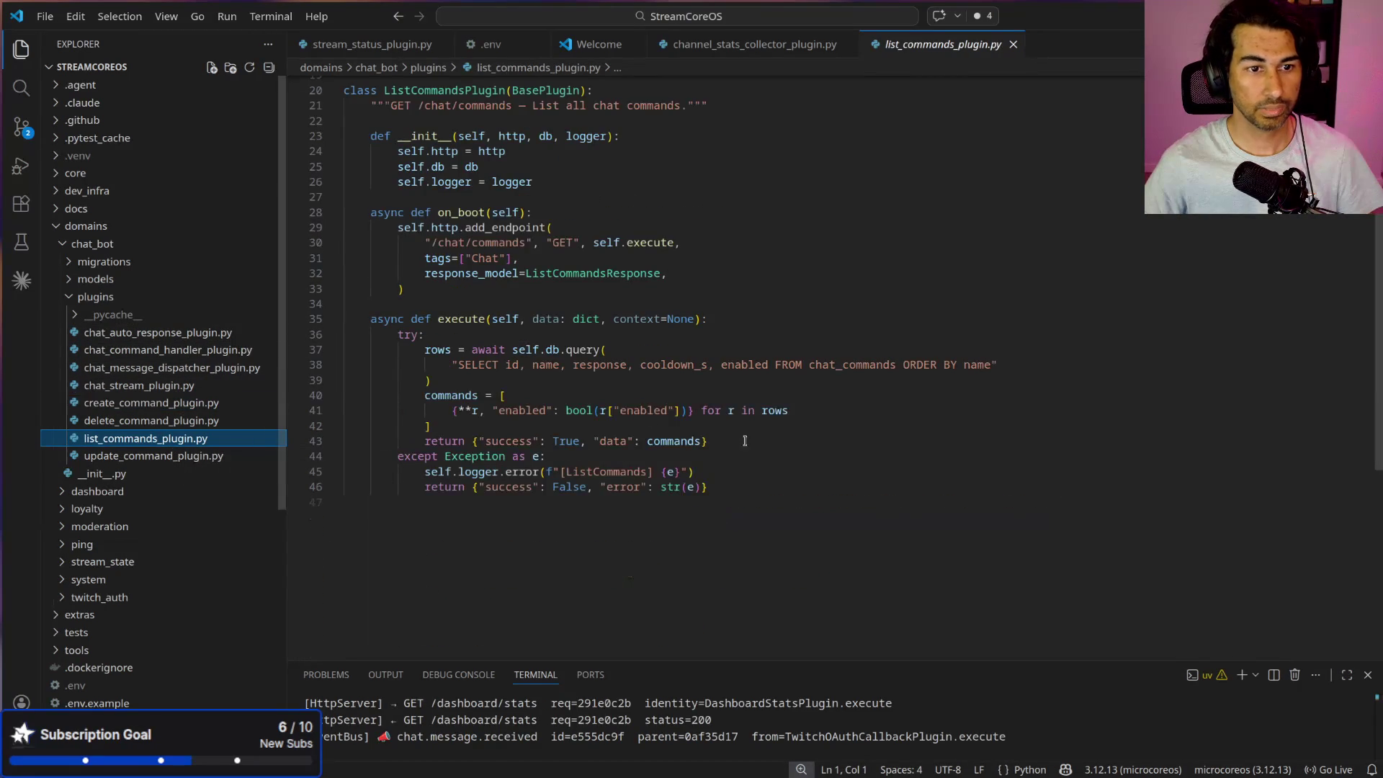
Step: Open chat_command_handler_plugin.py, enlarge the editor, and review the twitch client call on line 54
left_click(172, 353)
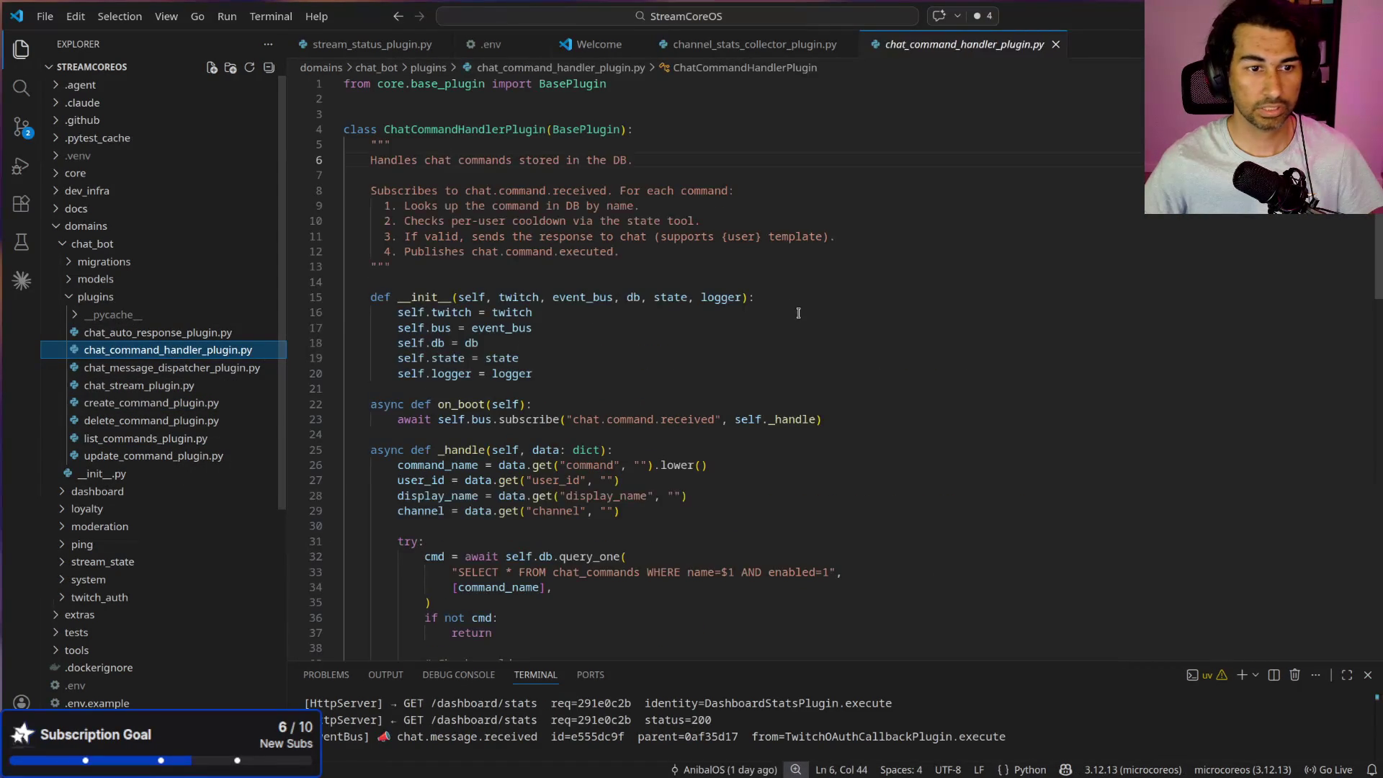
scroll(689, 229, "down", 10)
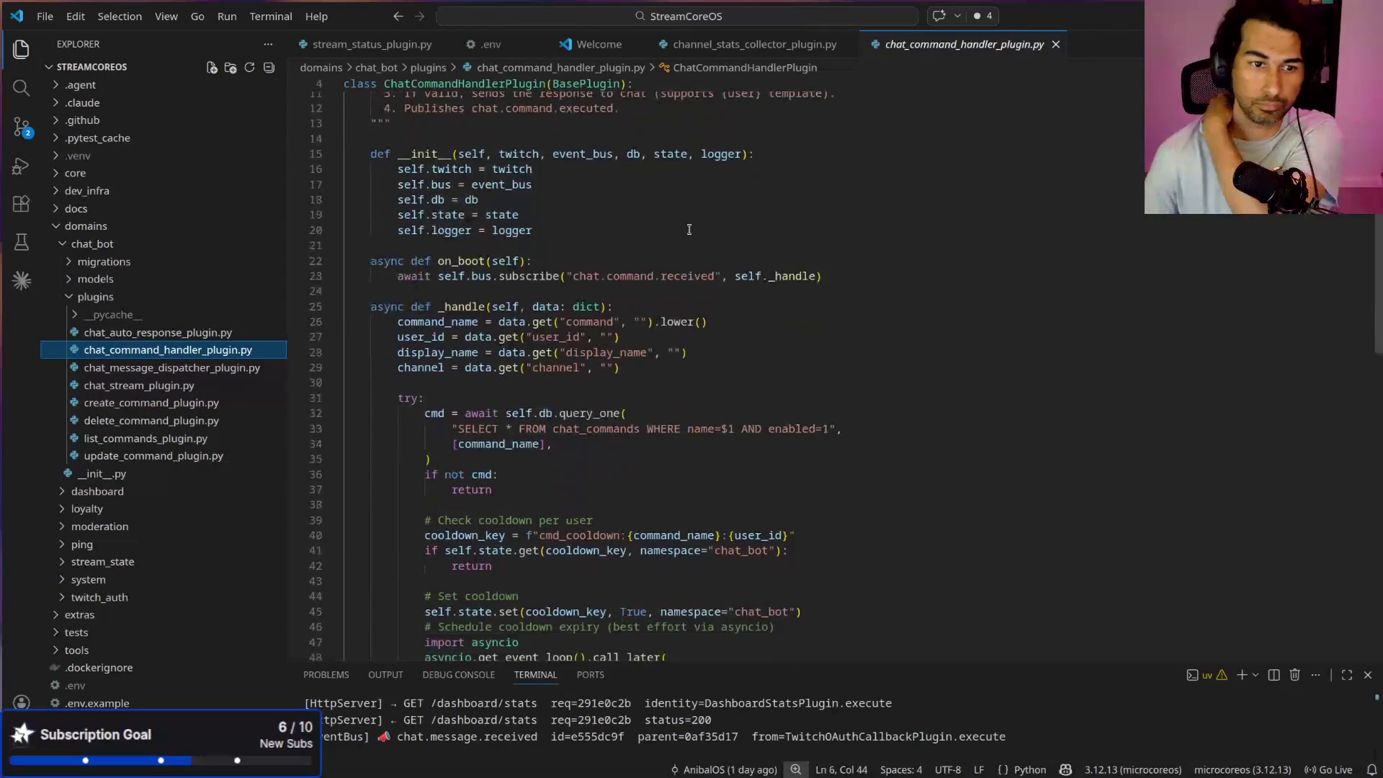
scroll(689, 229, "down", 1)
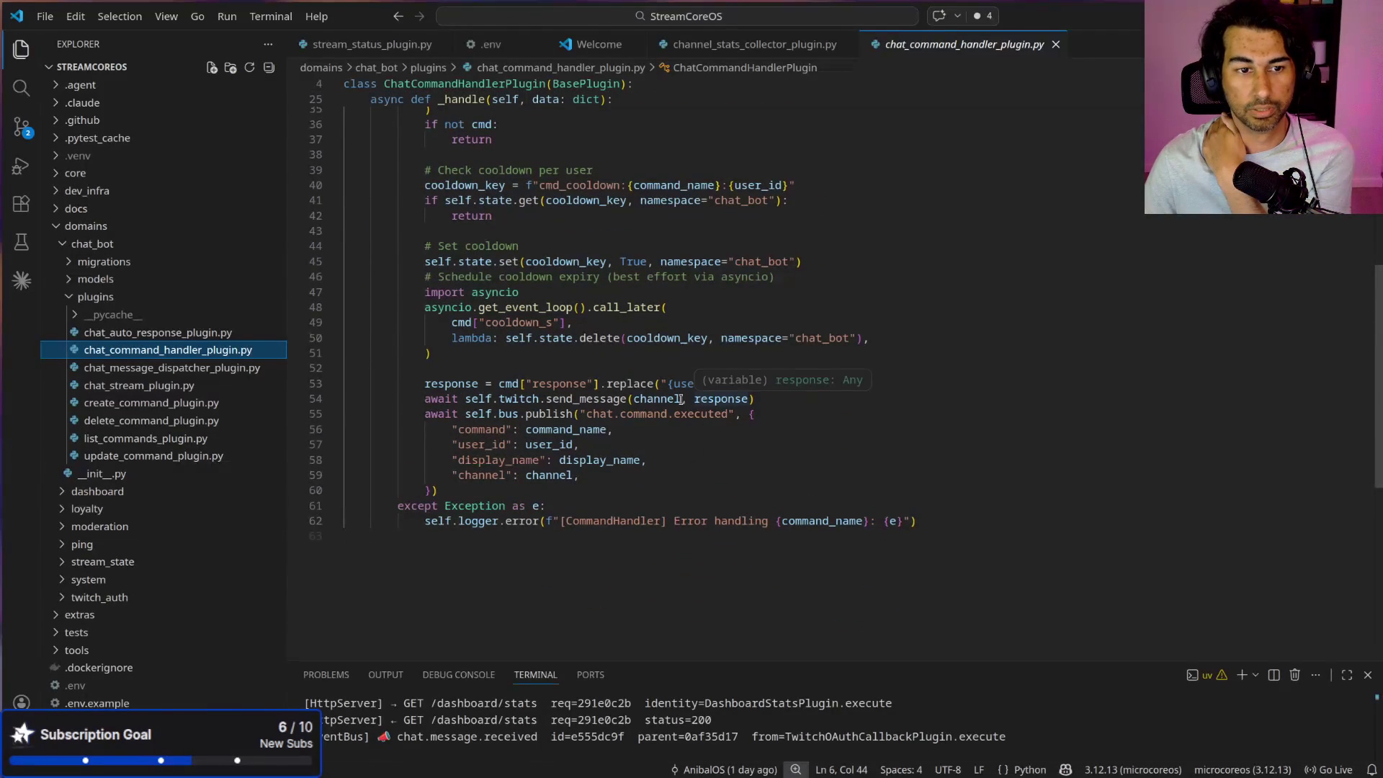
left_click_drag(494, 398, 508, 398)
scroll(551, 422, "up", 1)
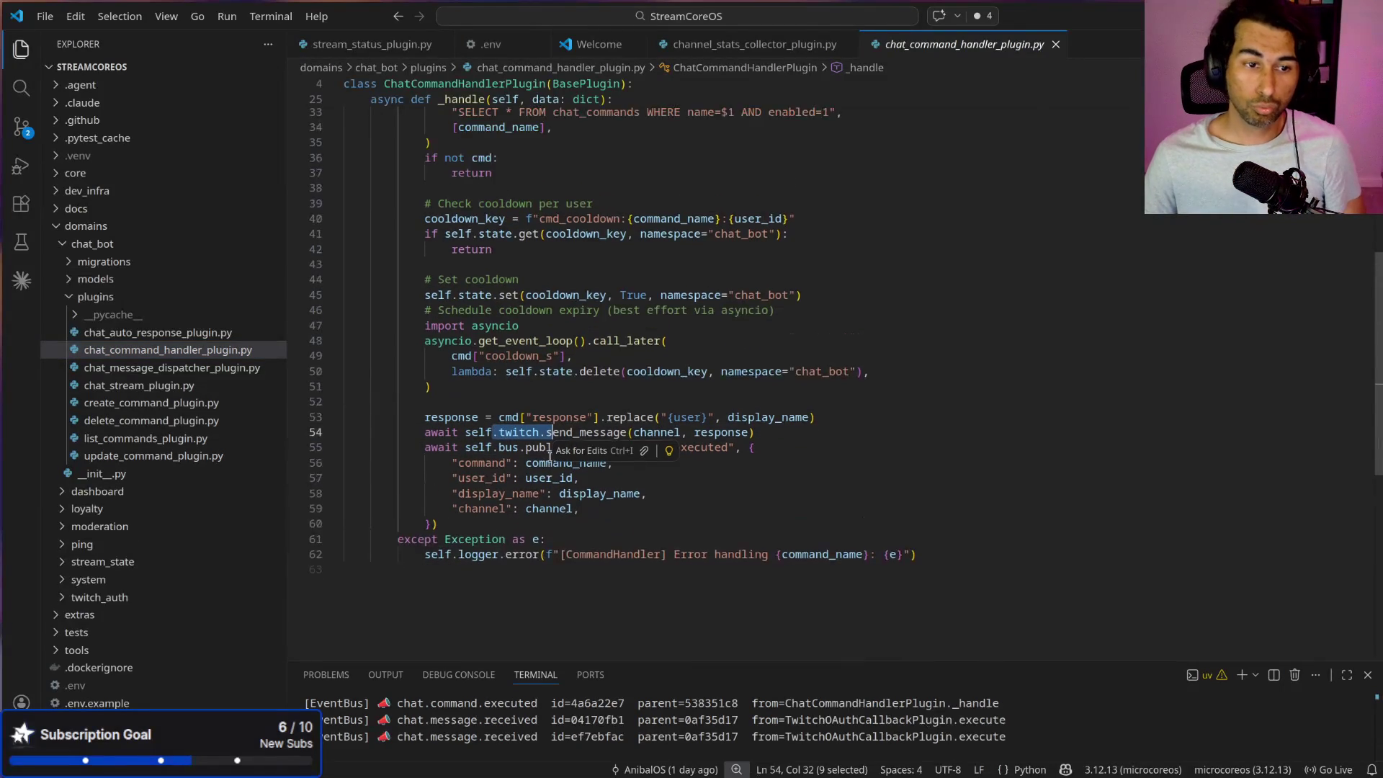
scroll(550, 432, "down", 2)
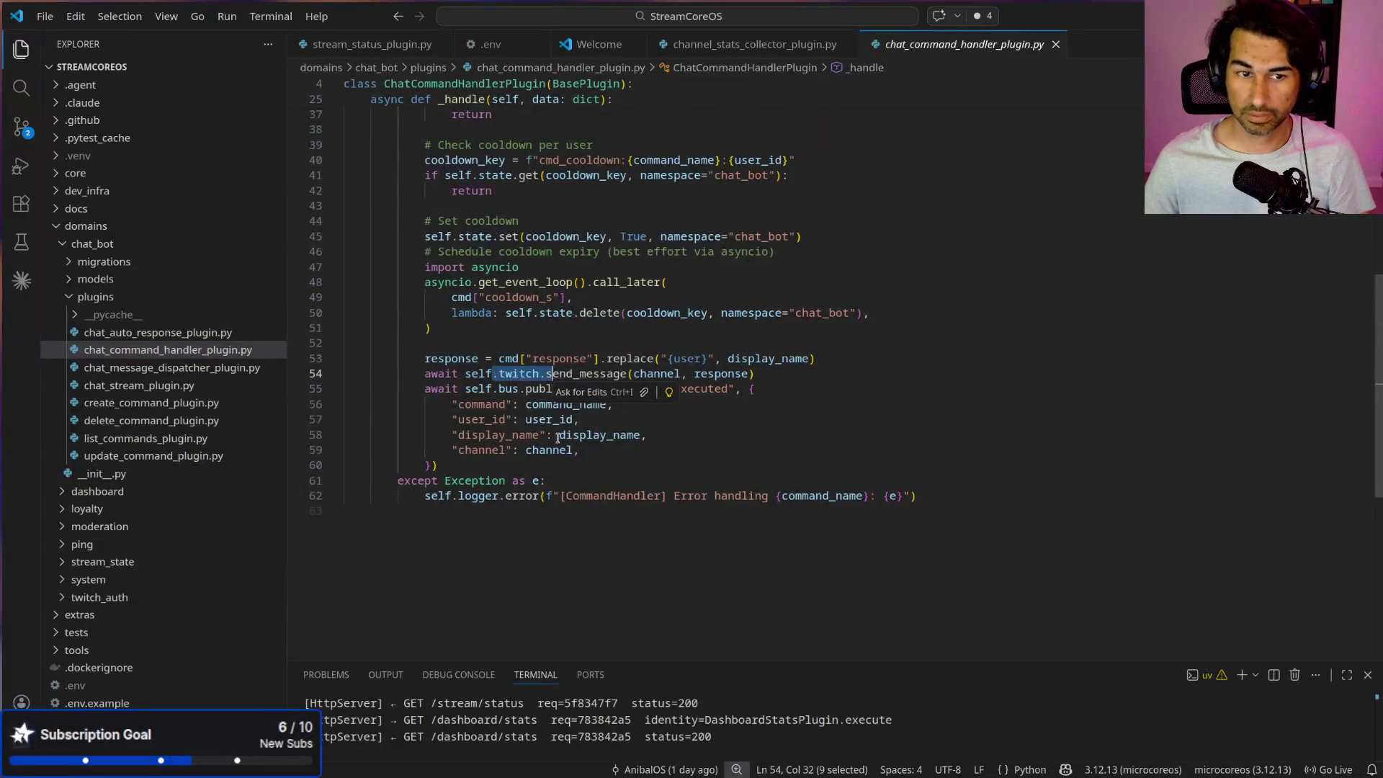
key("ctrl+equal")
scroll(691, 326, "down", 2)
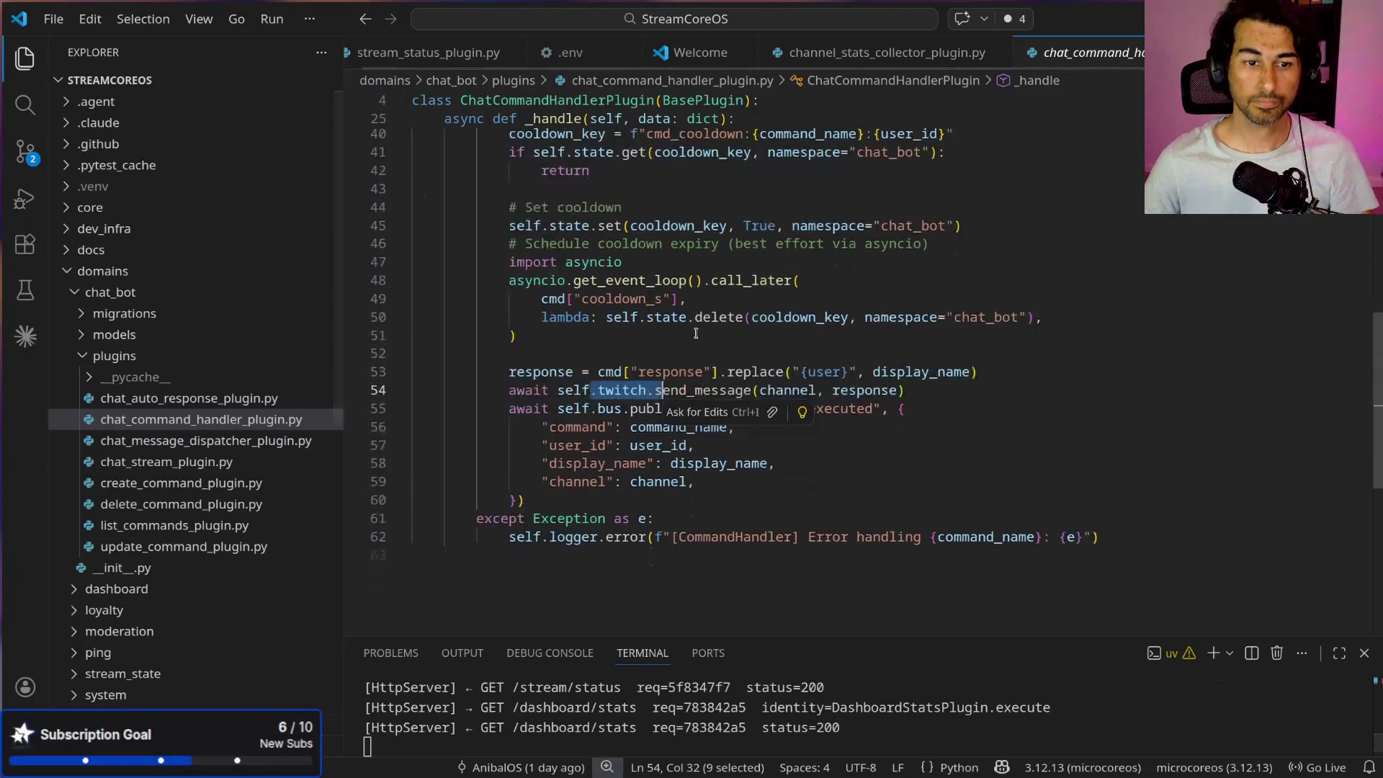
left_click(691, 326)
Step: Inspect send_message's channel and response arguments and the chat.command.executed event, then open chat_auto_response_plugin.py
left_click_drag(589, 354, 756, 354)
double_click(787, 357)
double_click(851, 357)
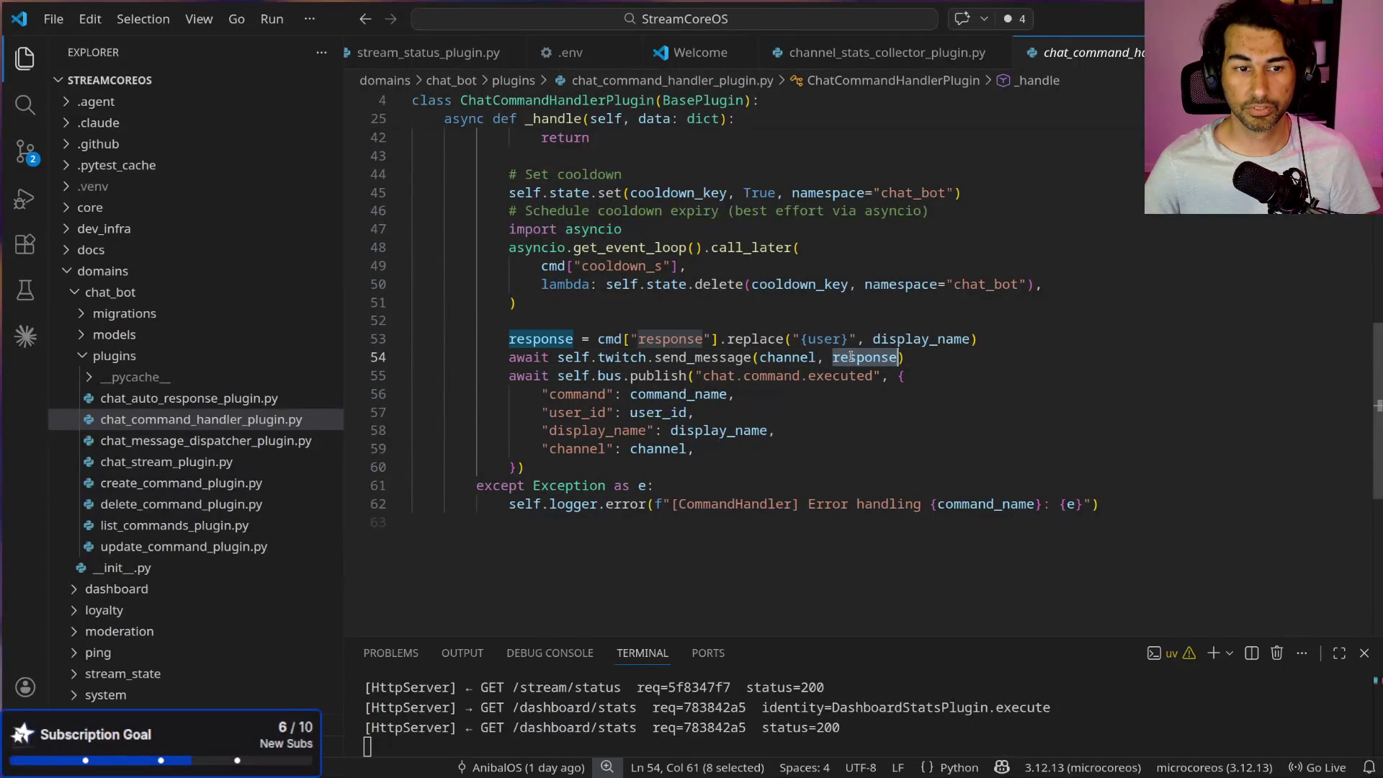
double_click(658, 397)
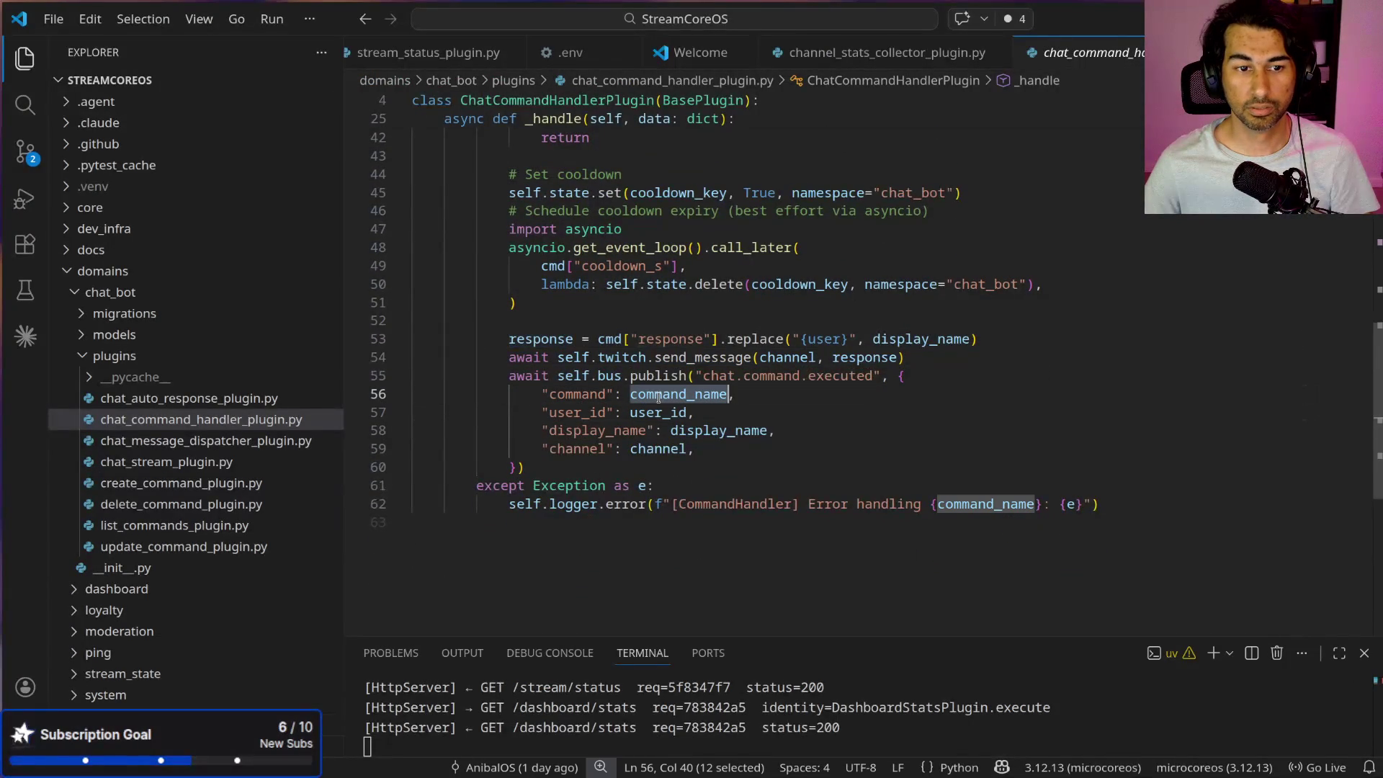
double_click(659, 412)
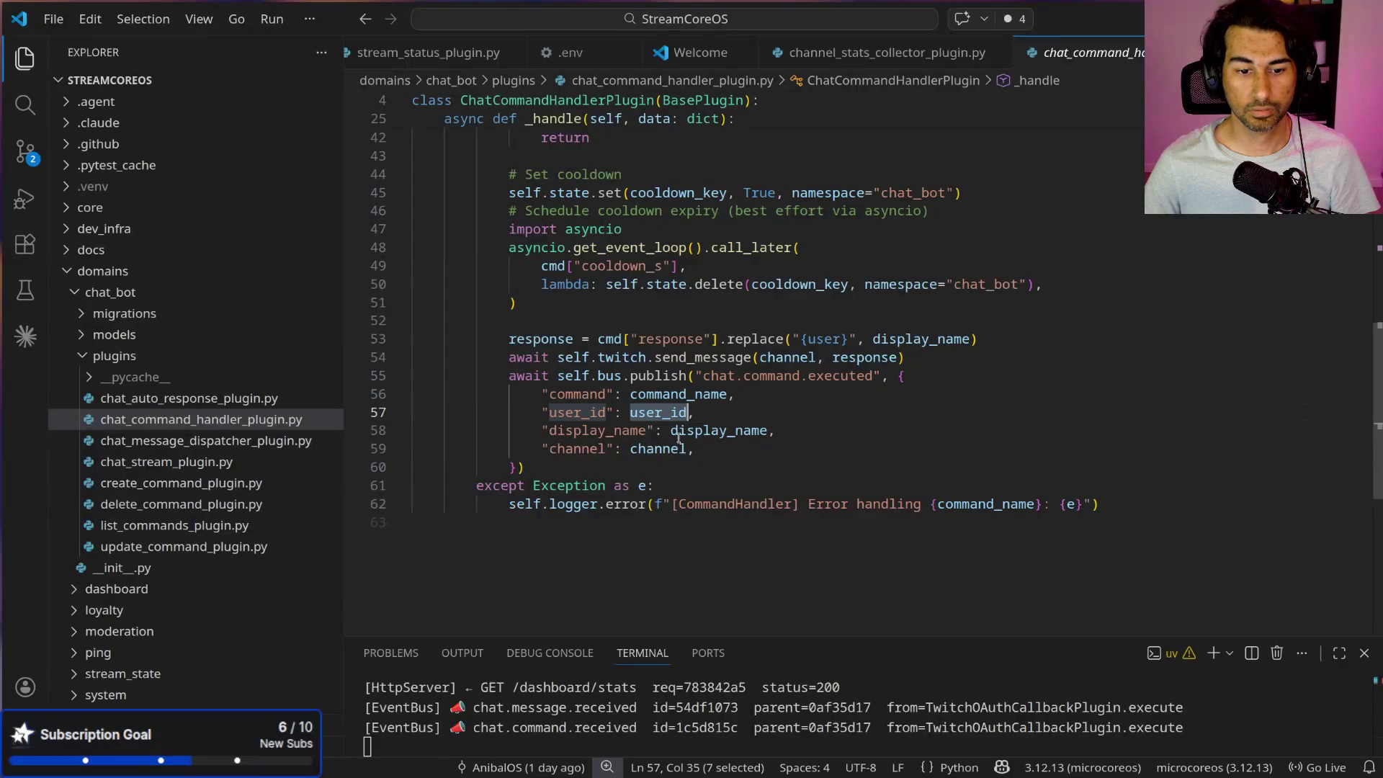
mouse_move(818, 639)
left_mouse_down()
mouse_move(818, 550)
mouse_move(818, 573)
left_mouse_up()
mouse_move(561, 382)
left_mouse_down()
mouse_move(513, 359)
mouse_move(741, 400)
mouse_move(745, 449)
left_mouse_up()
left_click(746, 391)
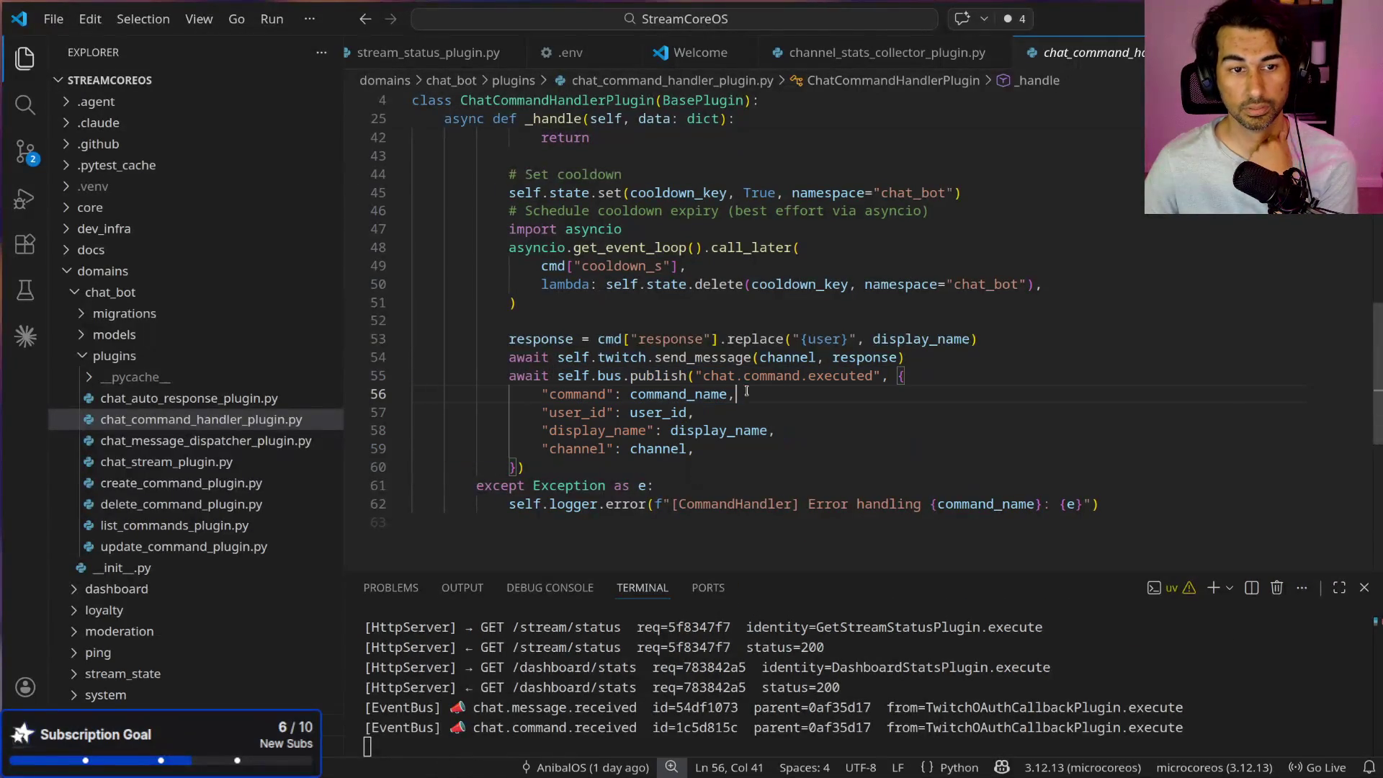
left_click_drag(703, 375, 880, 375)
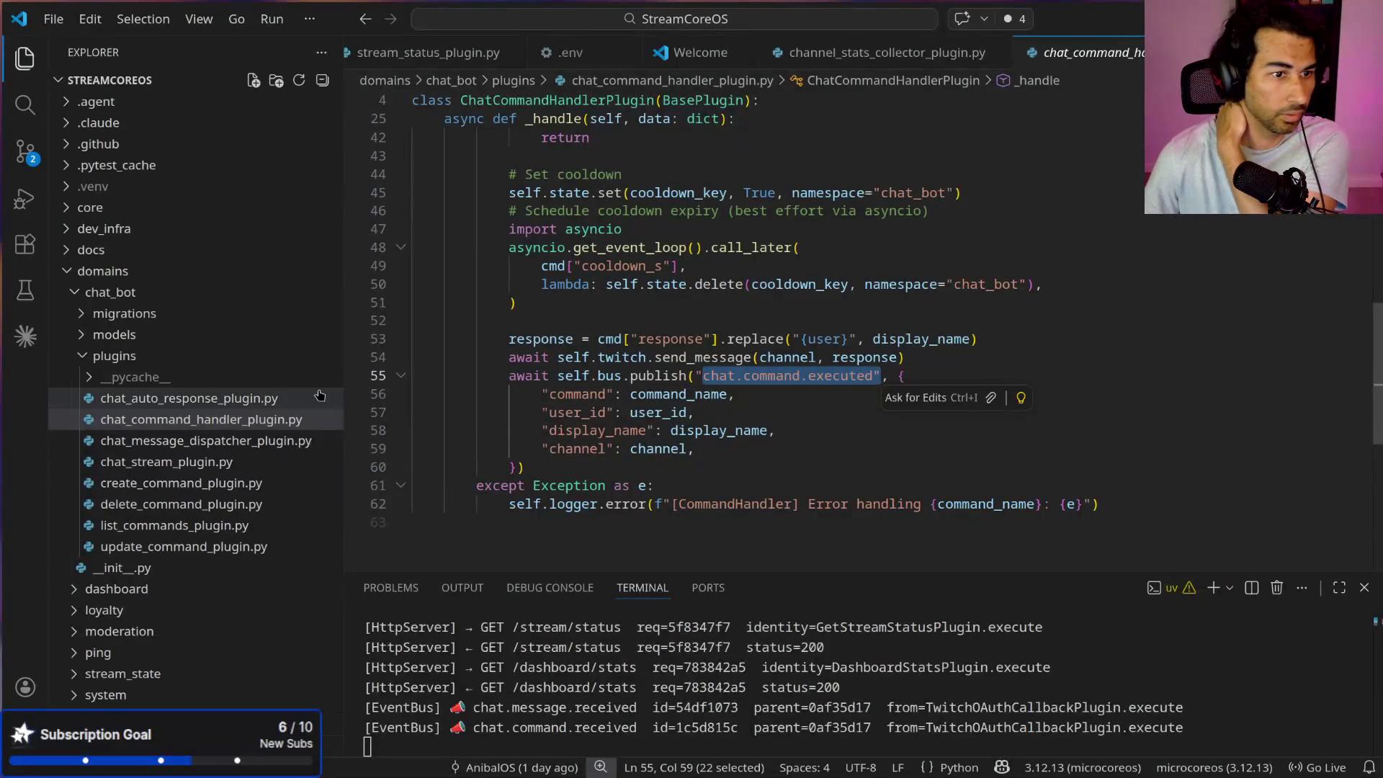
left_click(327, 397)
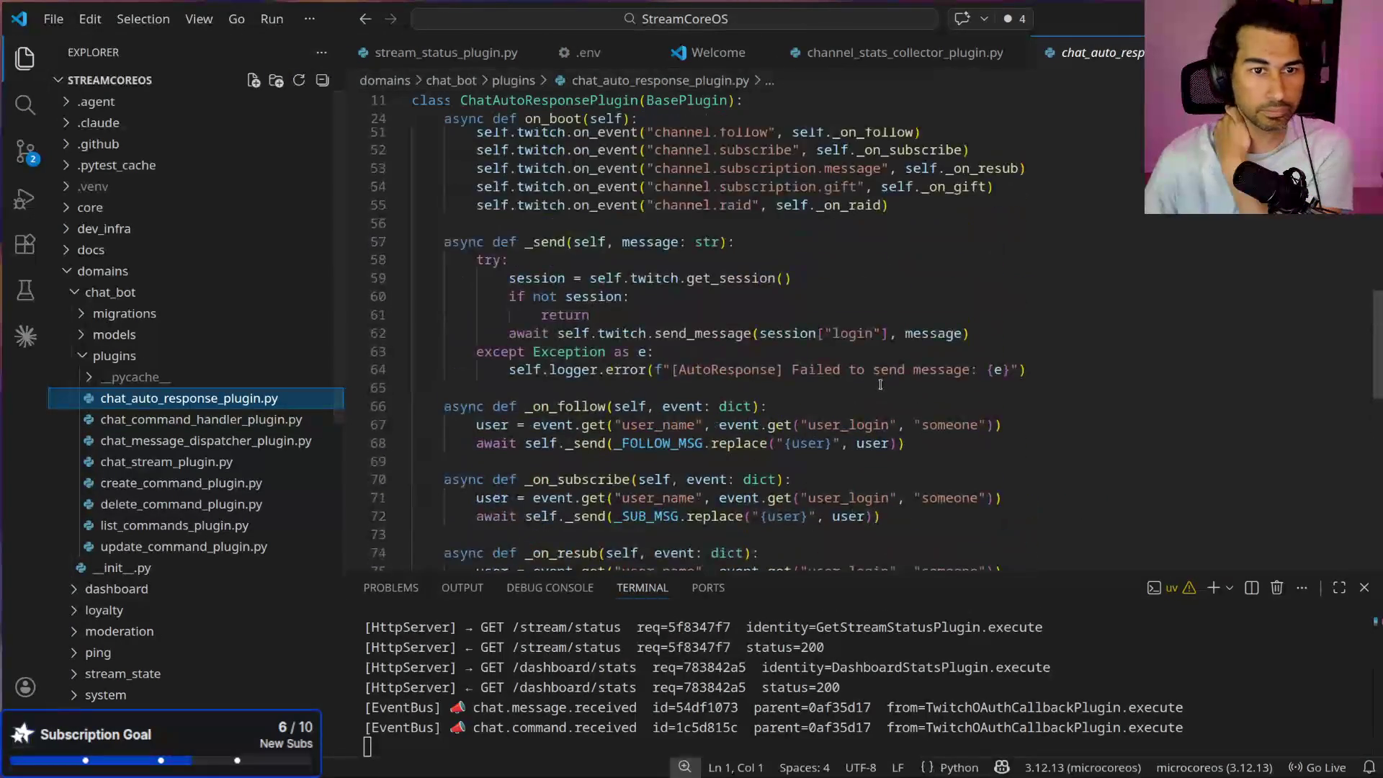
Step: Open the chat message dispatcher plugin and inspect its channel.chat.message subscription block
scroll(880, 384, "up", 10)
scroll(868, 375, "down", 3)
scroll(857, 367, "down", 5)
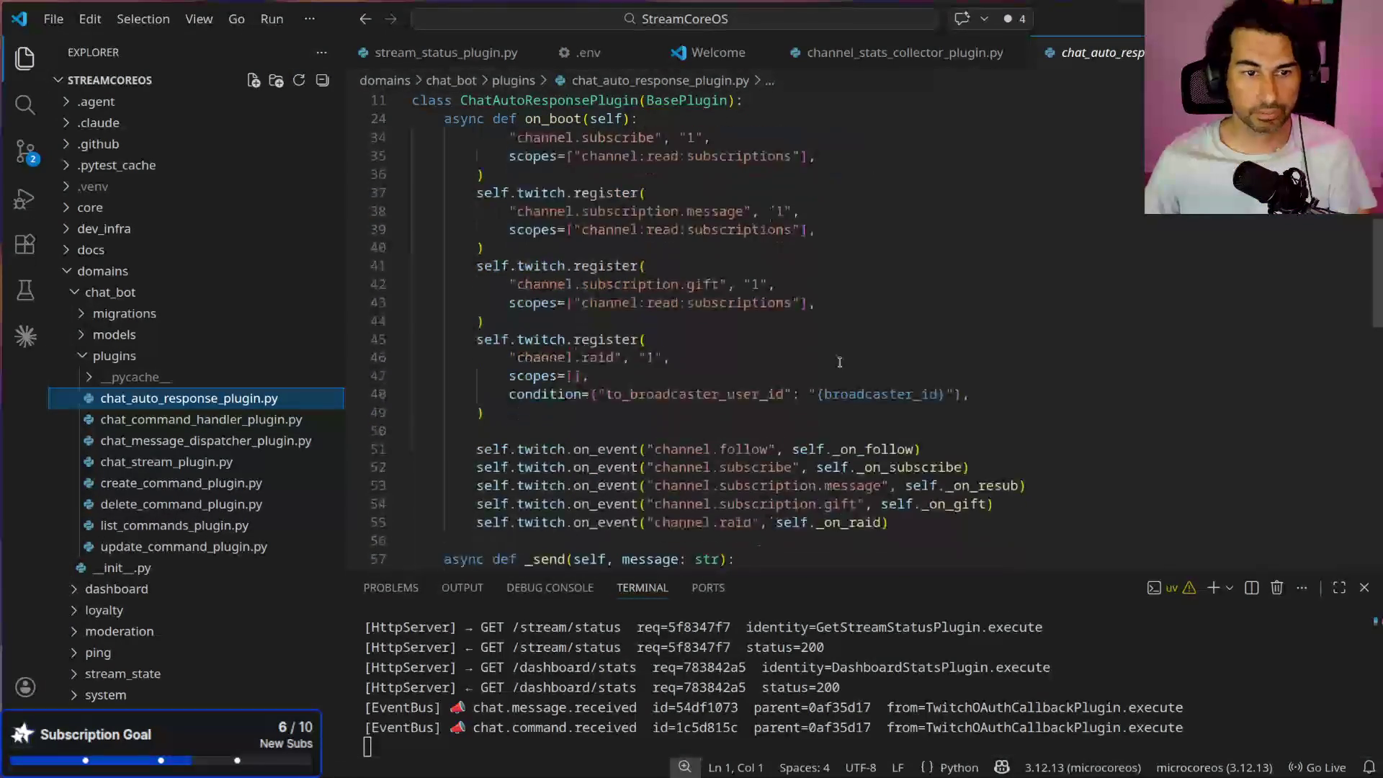
left_click(228, 443)
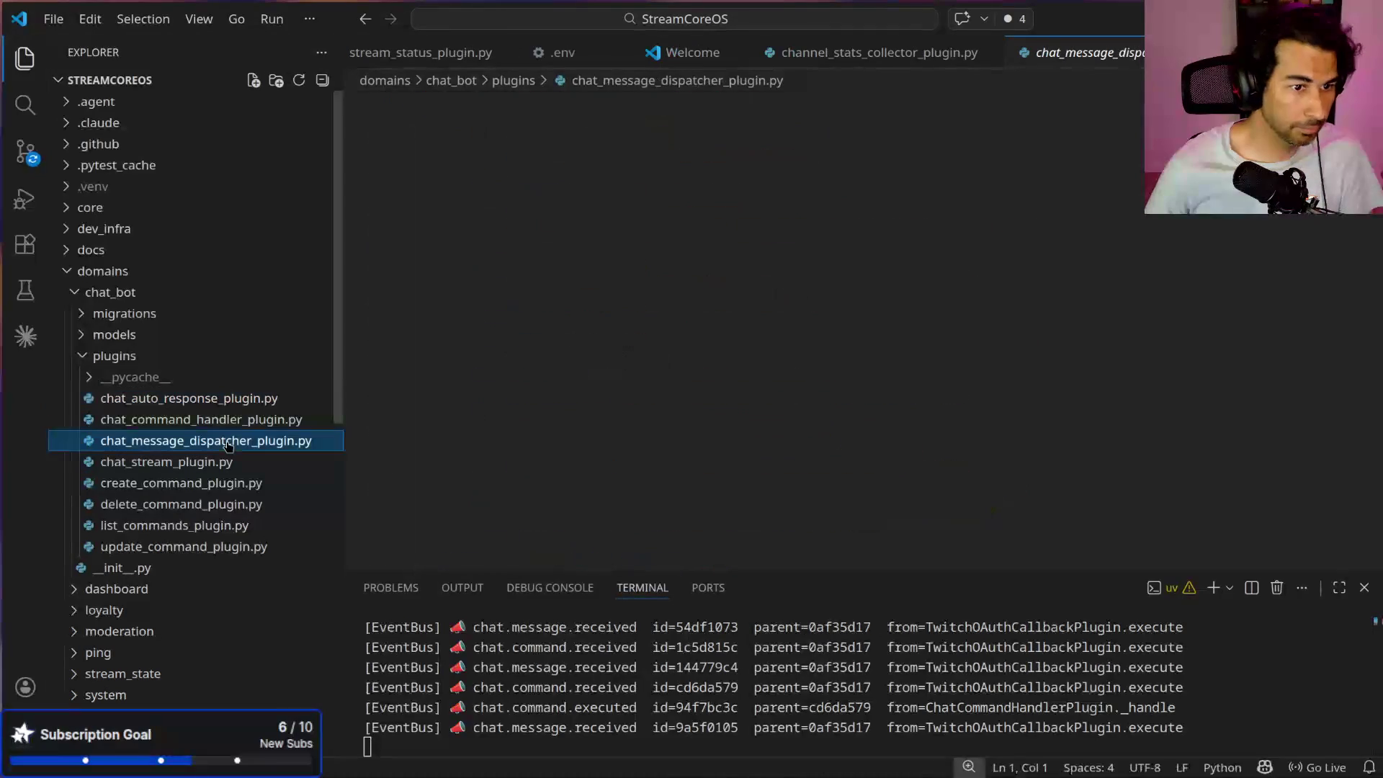
scroll(974, 358, "up", 10)
scroll(974, 358, "up", 4)
scroll(974, 357, "down", 2)
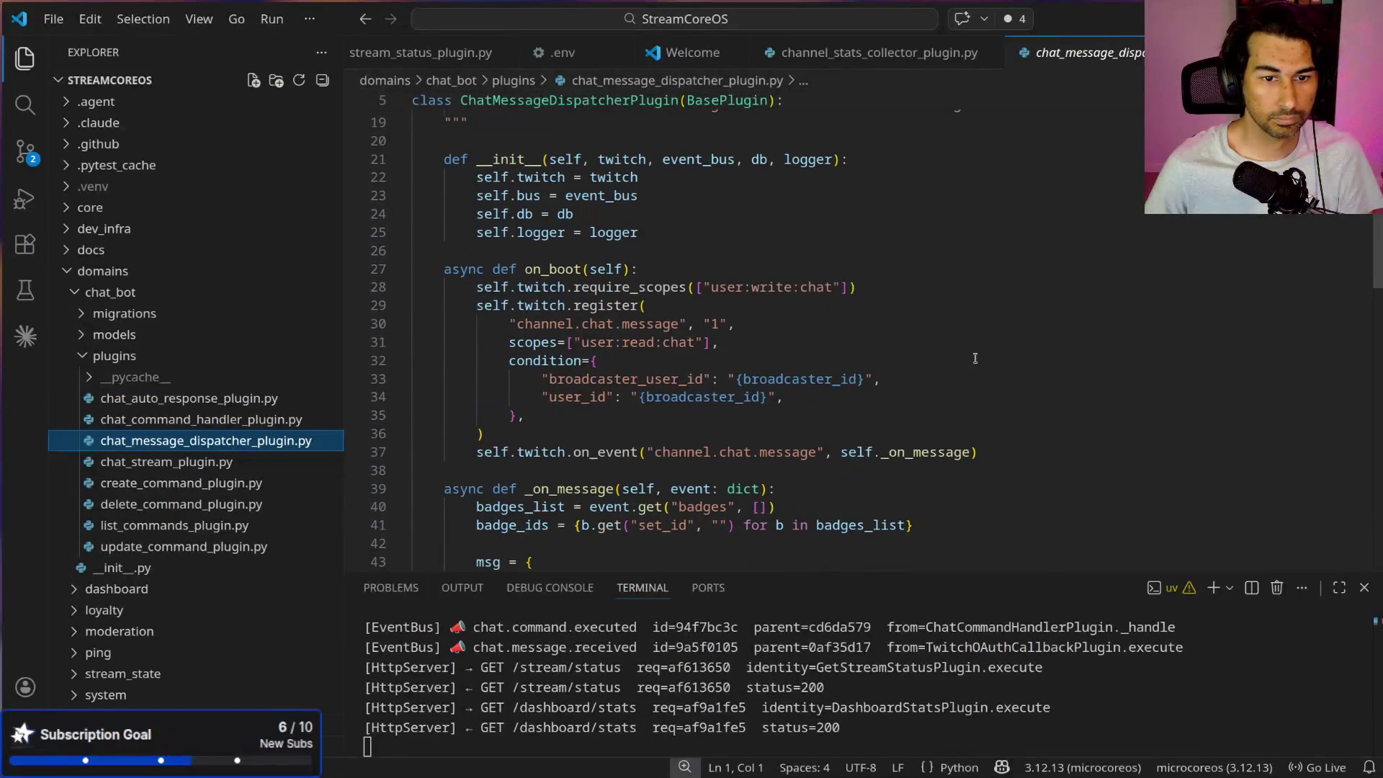
scroll(974, 358, "down", 1)
left_click_drag(647, 419, 980, 419)
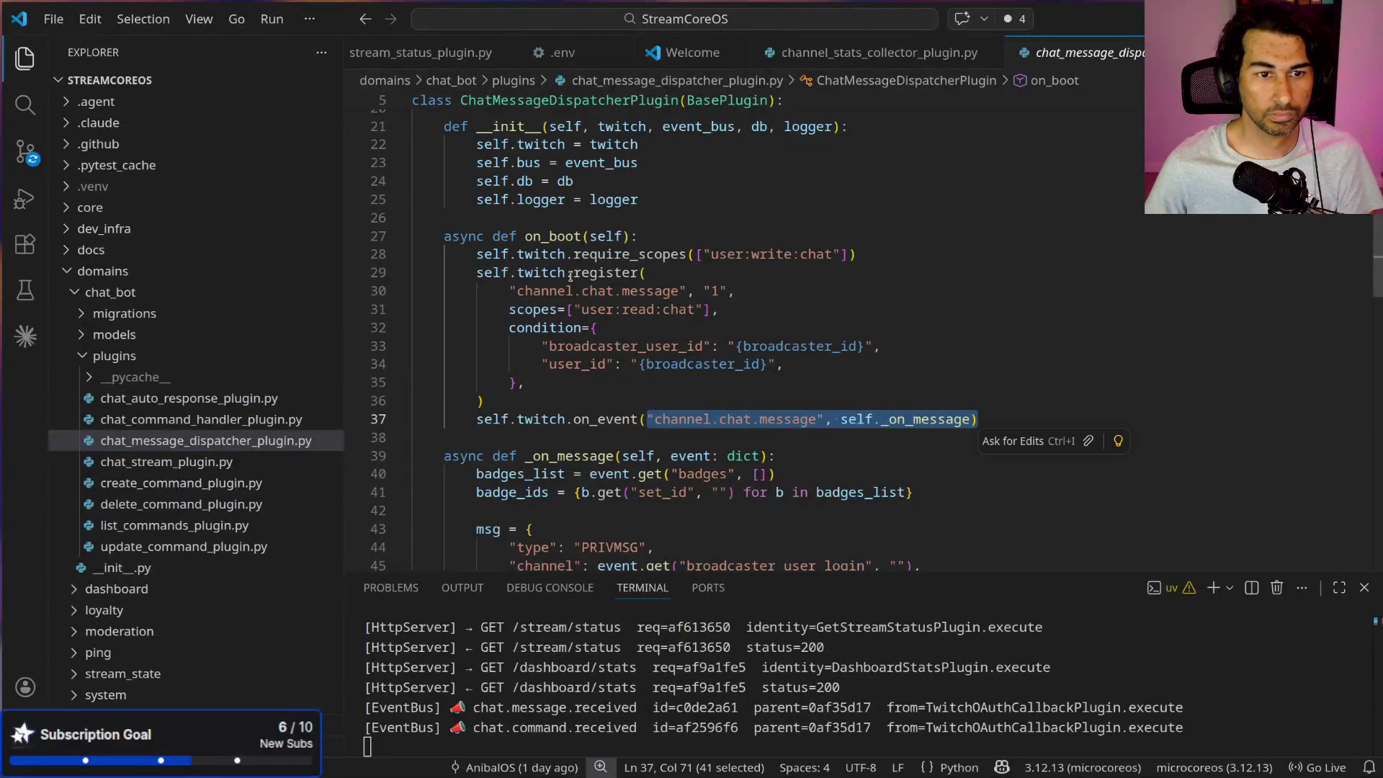
mouse_move(502, 290)
left_mouse_down()
mouse_move(670, 295)
mouse_move(798, 373)
mouse_move(806, 399)
left_mouse_up()
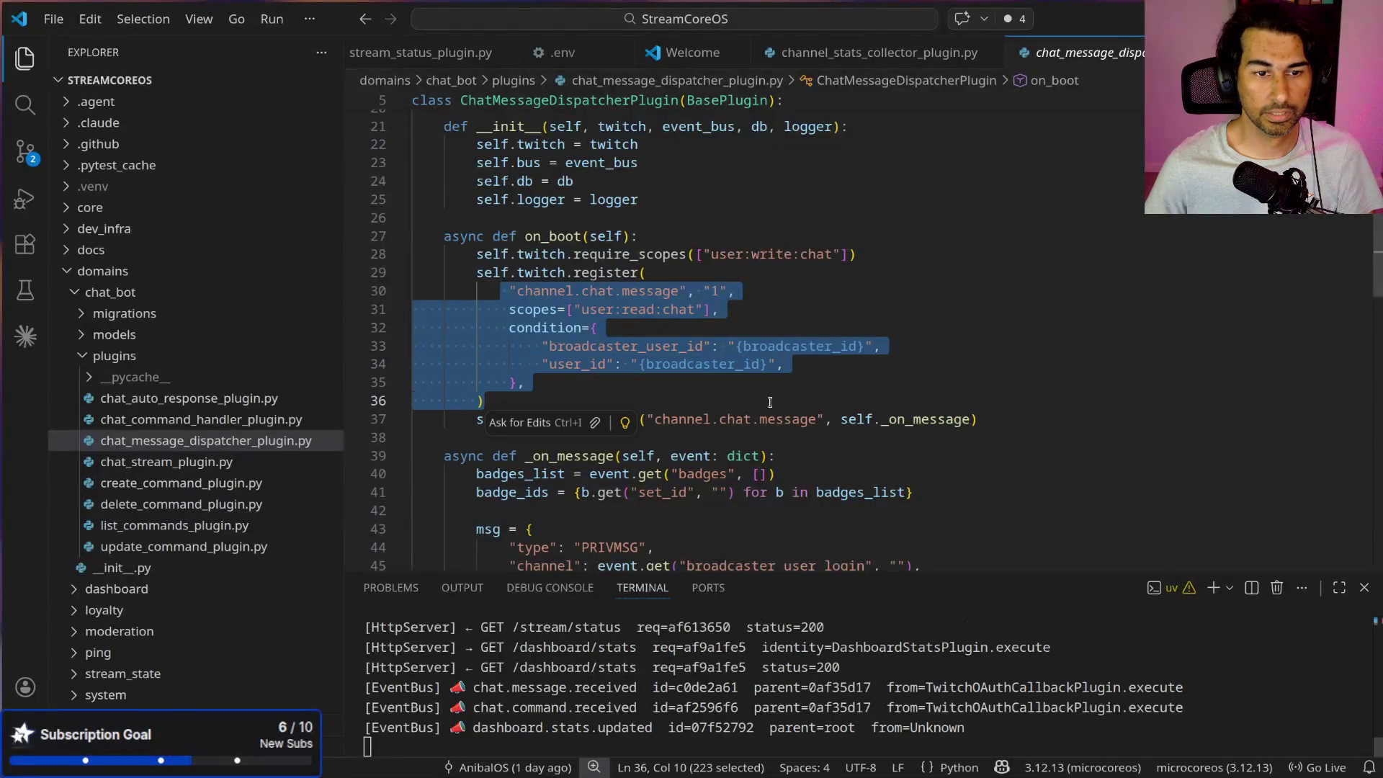
scroll(784, 400, "down", 5)
scroll(758, 401, "down", 10)
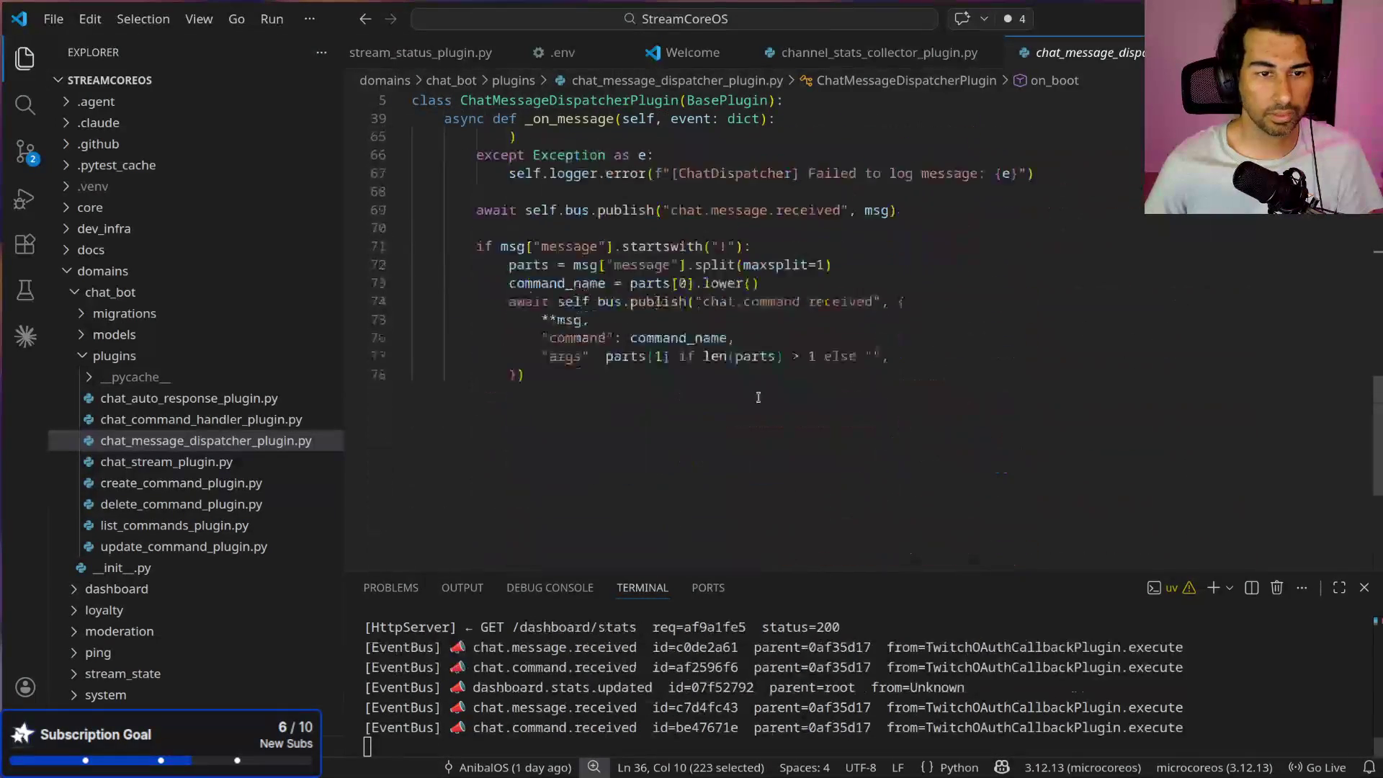
Step: Open the create command plugin, then scroll through chat_stream_plugin.py
left_click(148, 482)
left_click(148, 461)
scroll(515, 225, "down", 1)
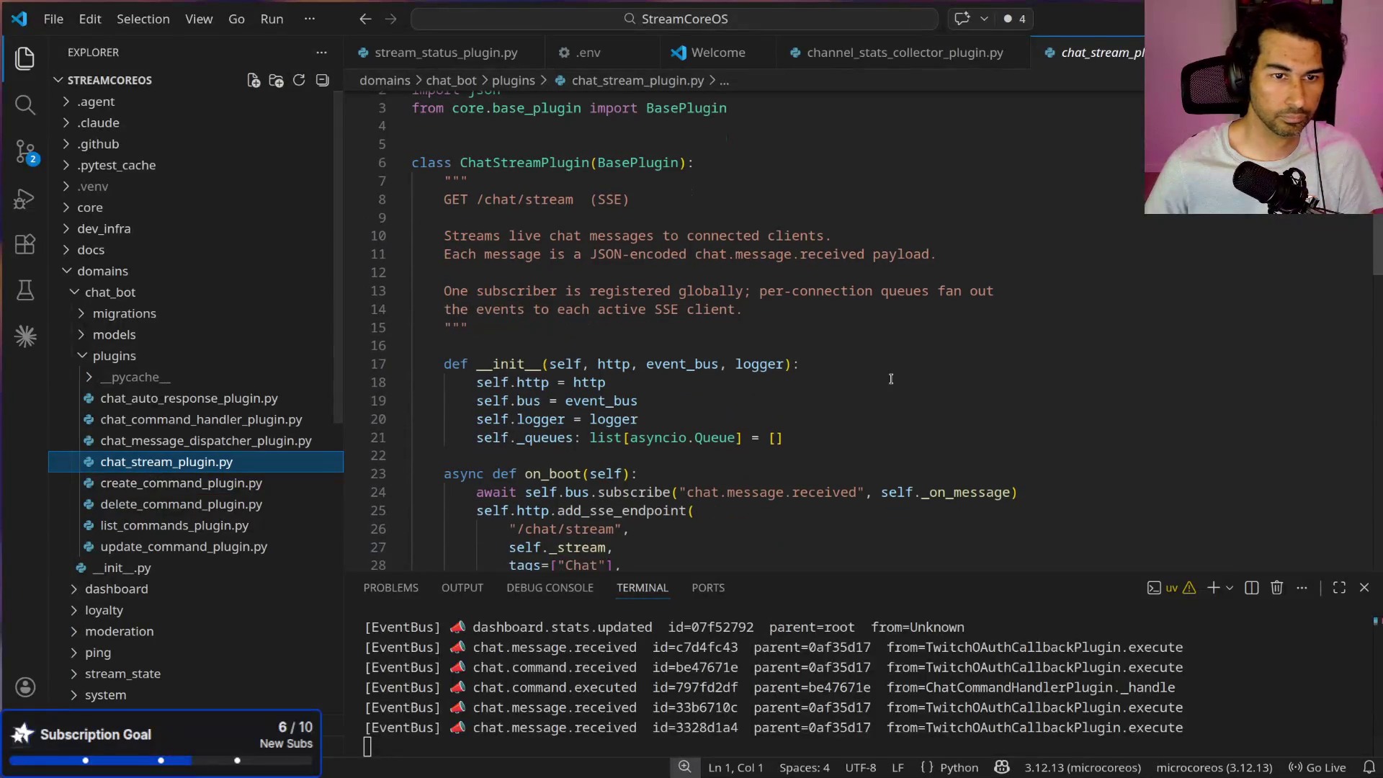
scroll(736, 233, "down", 5)
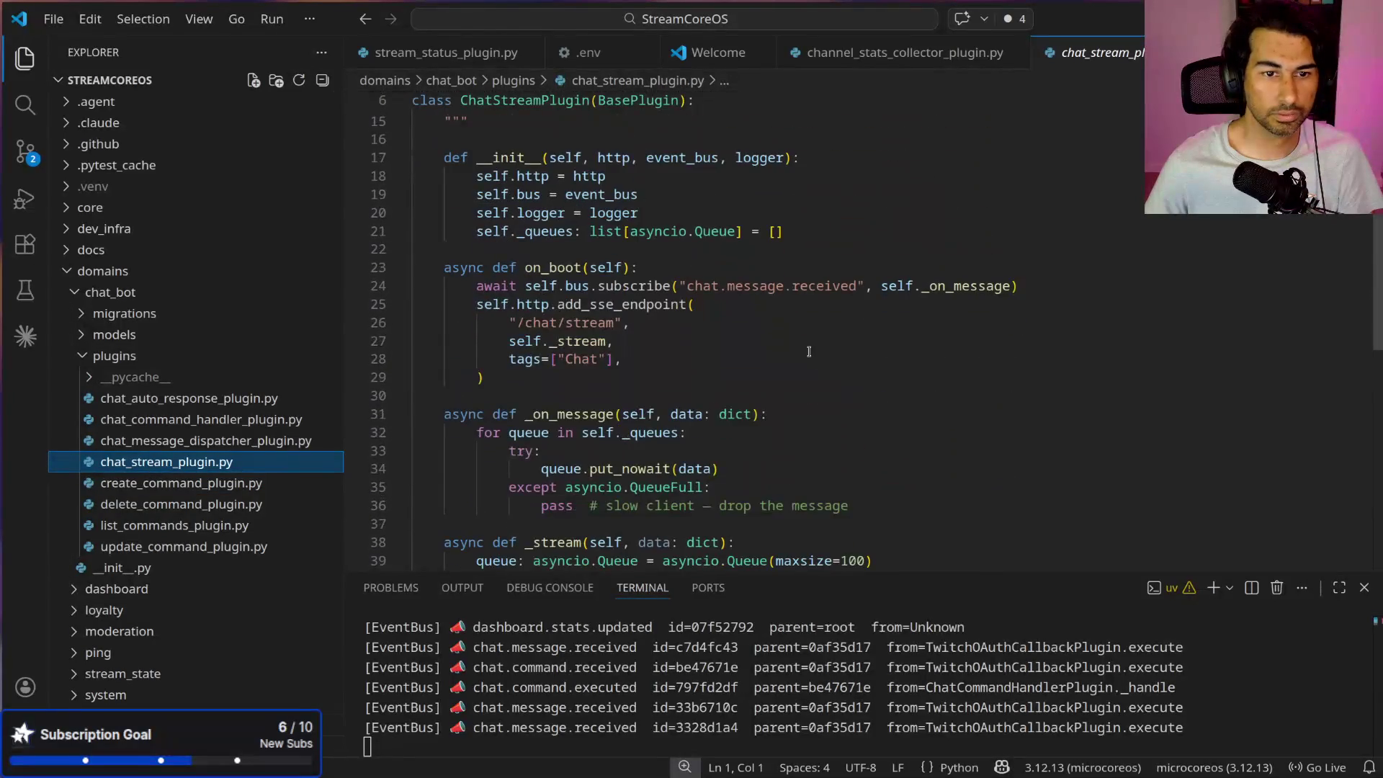
scroll(808, 352, "down", 4)
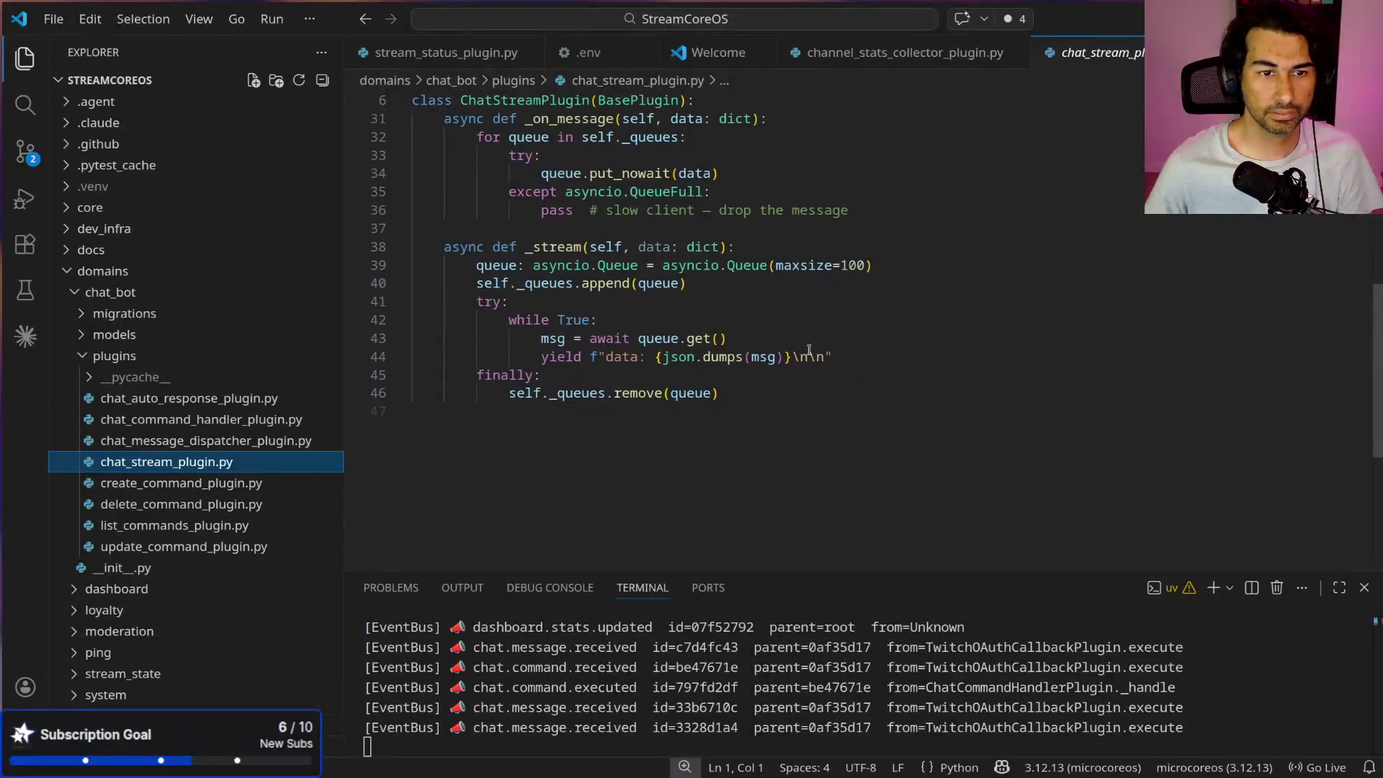
Step: Review chat_auto_response_plugin.py's follow, subscribe, resub, gift and raid handlers, then collapse the plugins folder
left_click(88, 356)
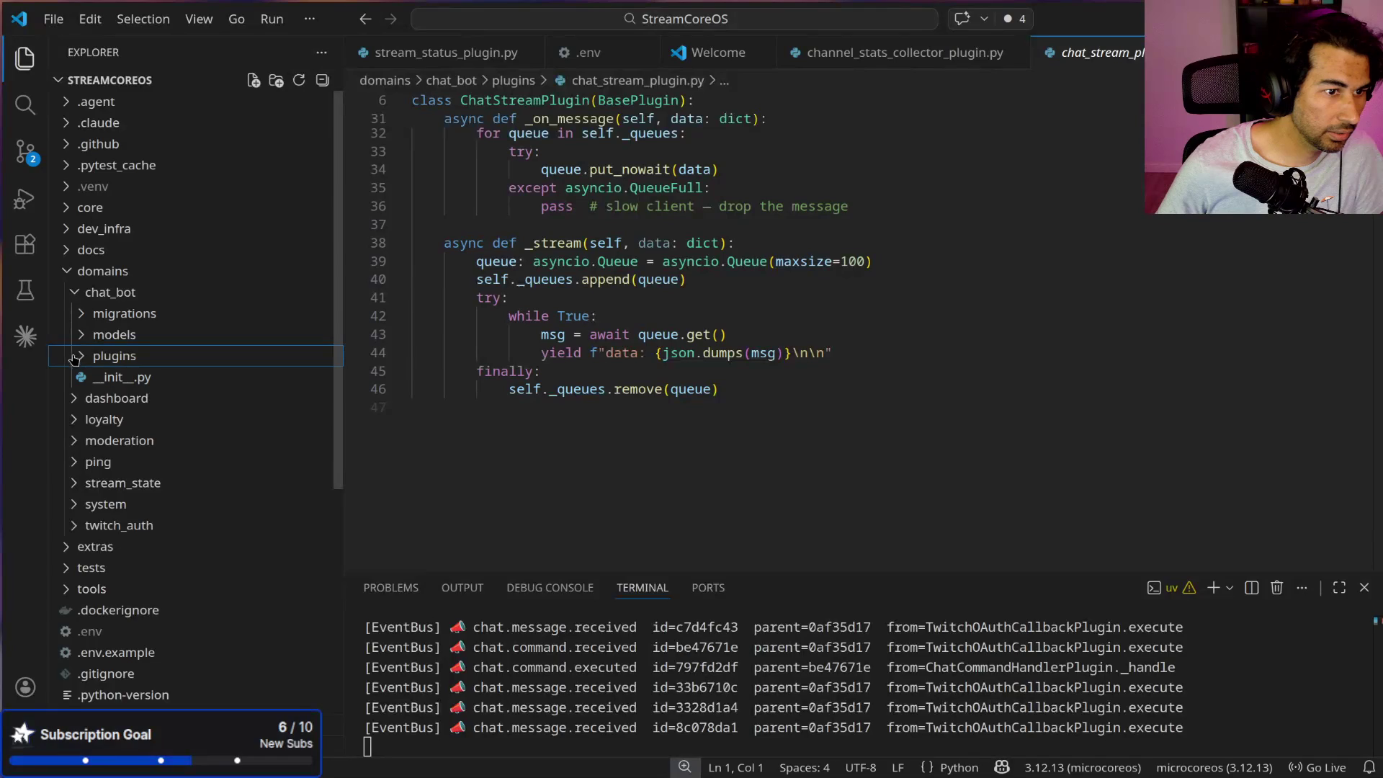
left_click(80, 356)
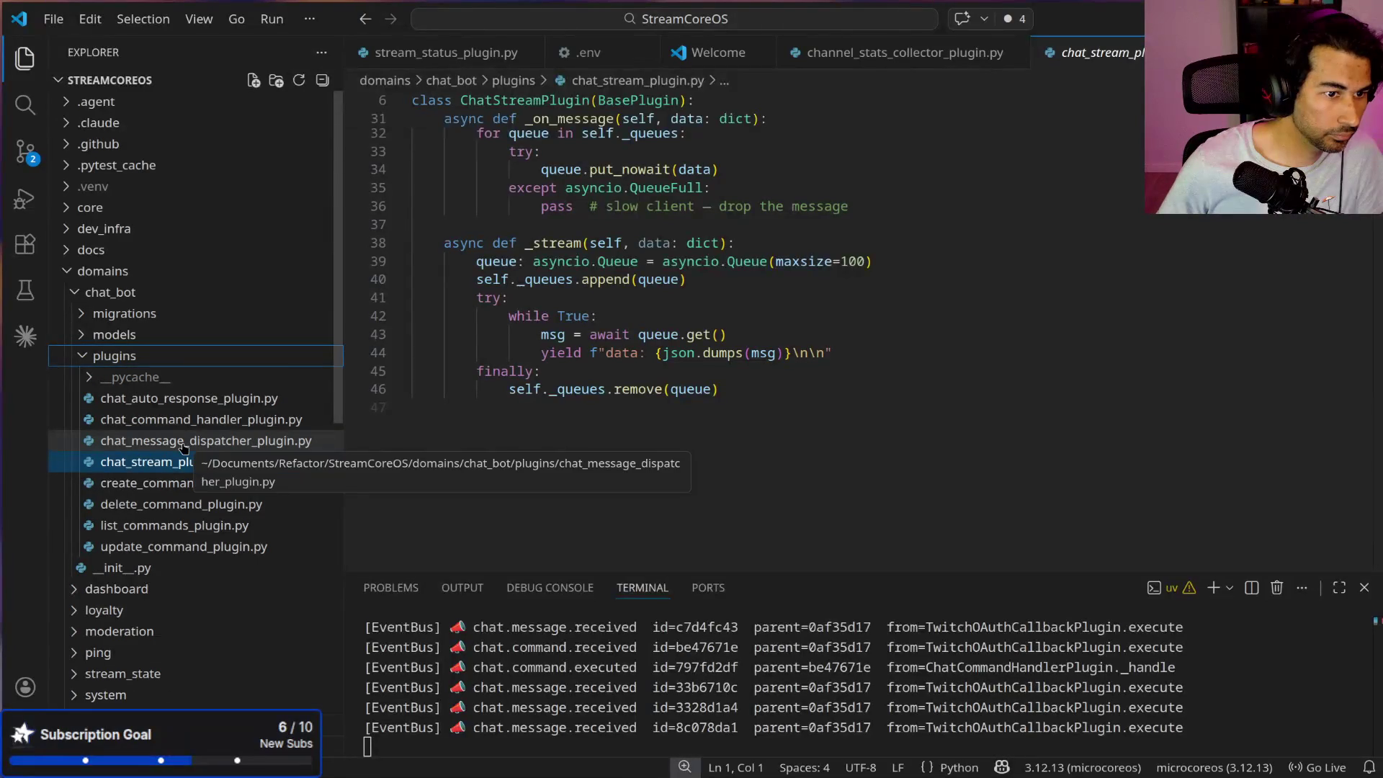
left_click(166, 399)
scroll(792, 405, "down", 5)
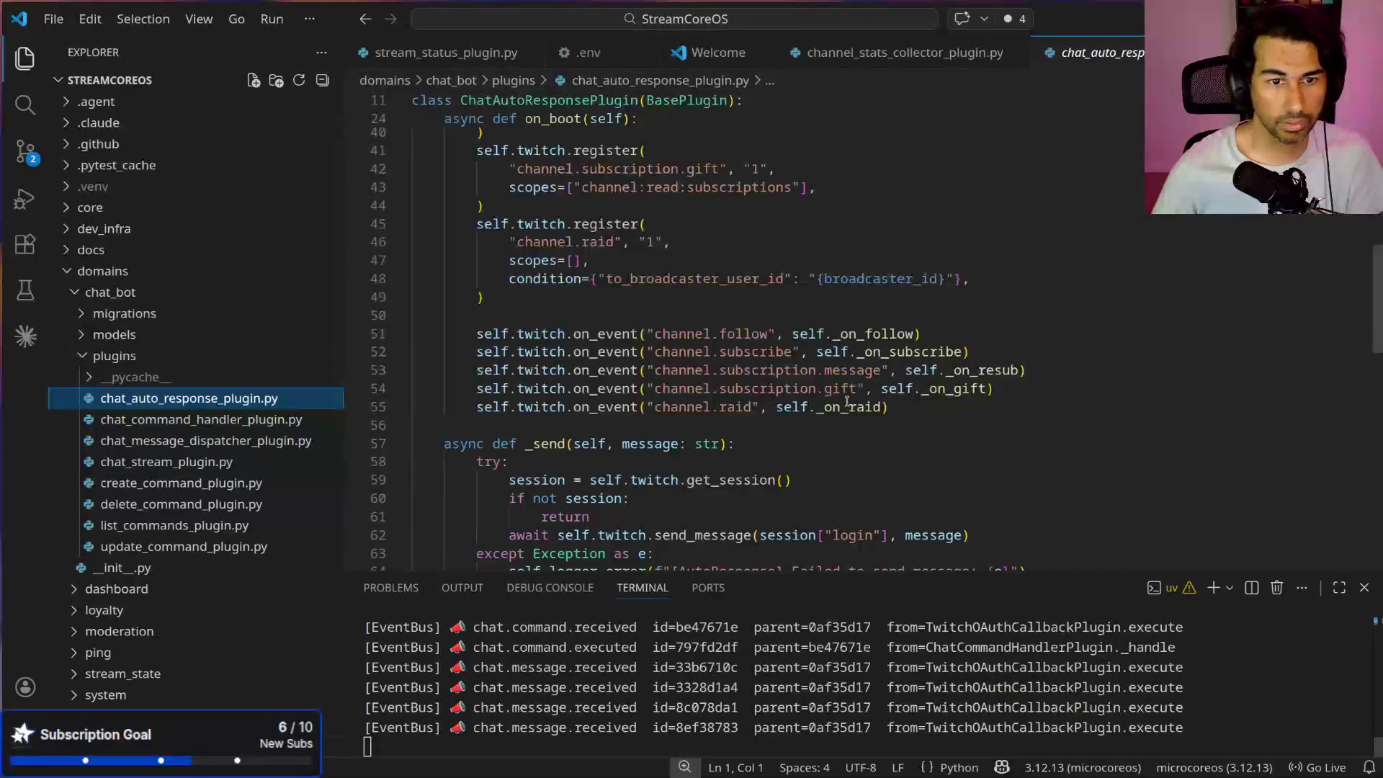
scroll(846, 401, "up", 3)
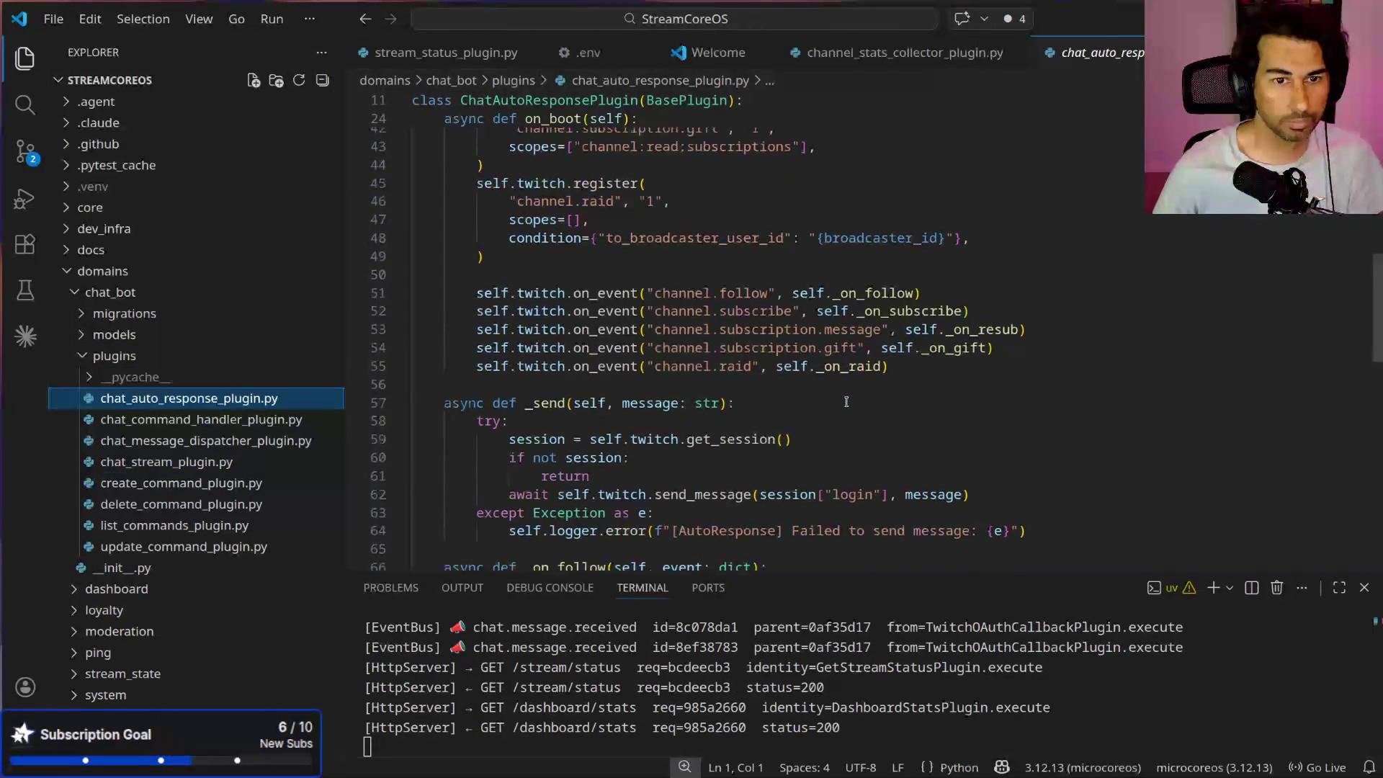
scroll(846, 402, "down", 10)
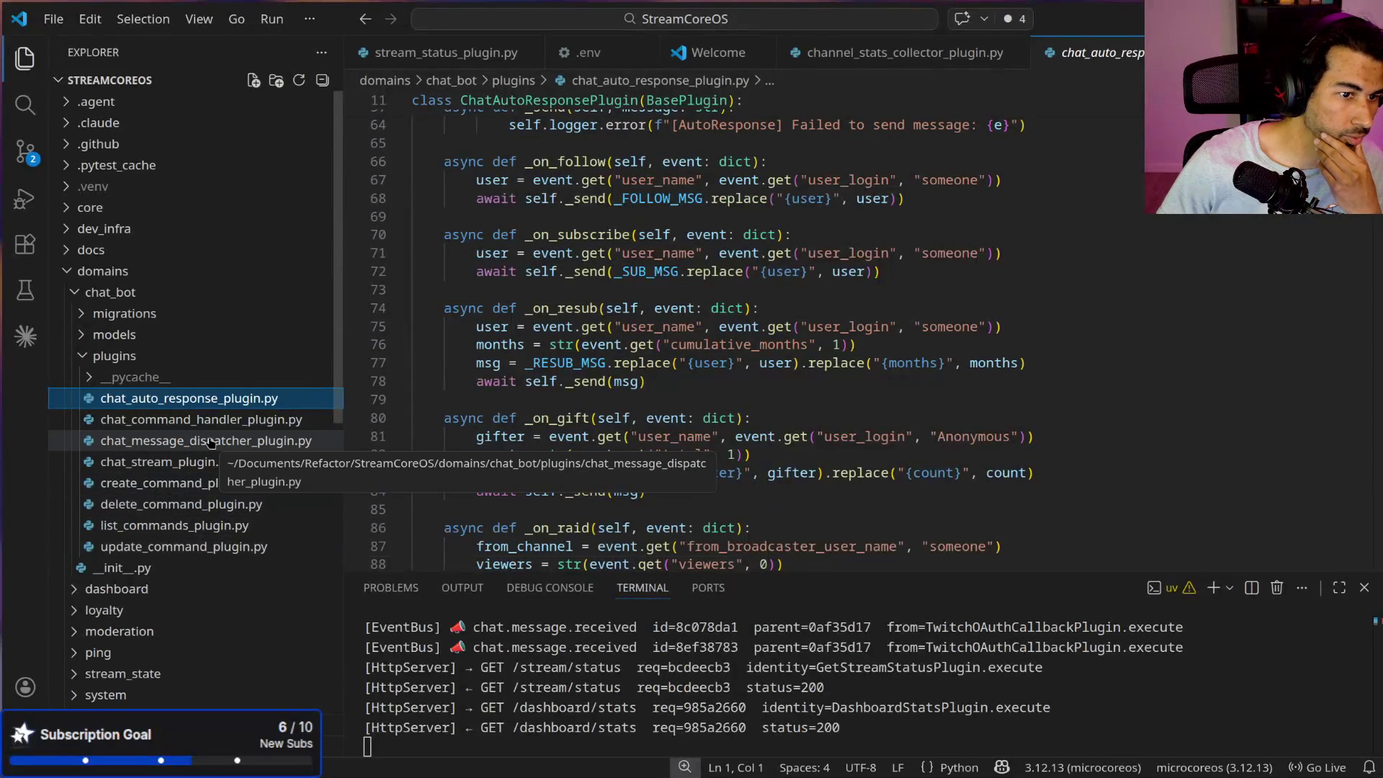
left_click(80, 358)
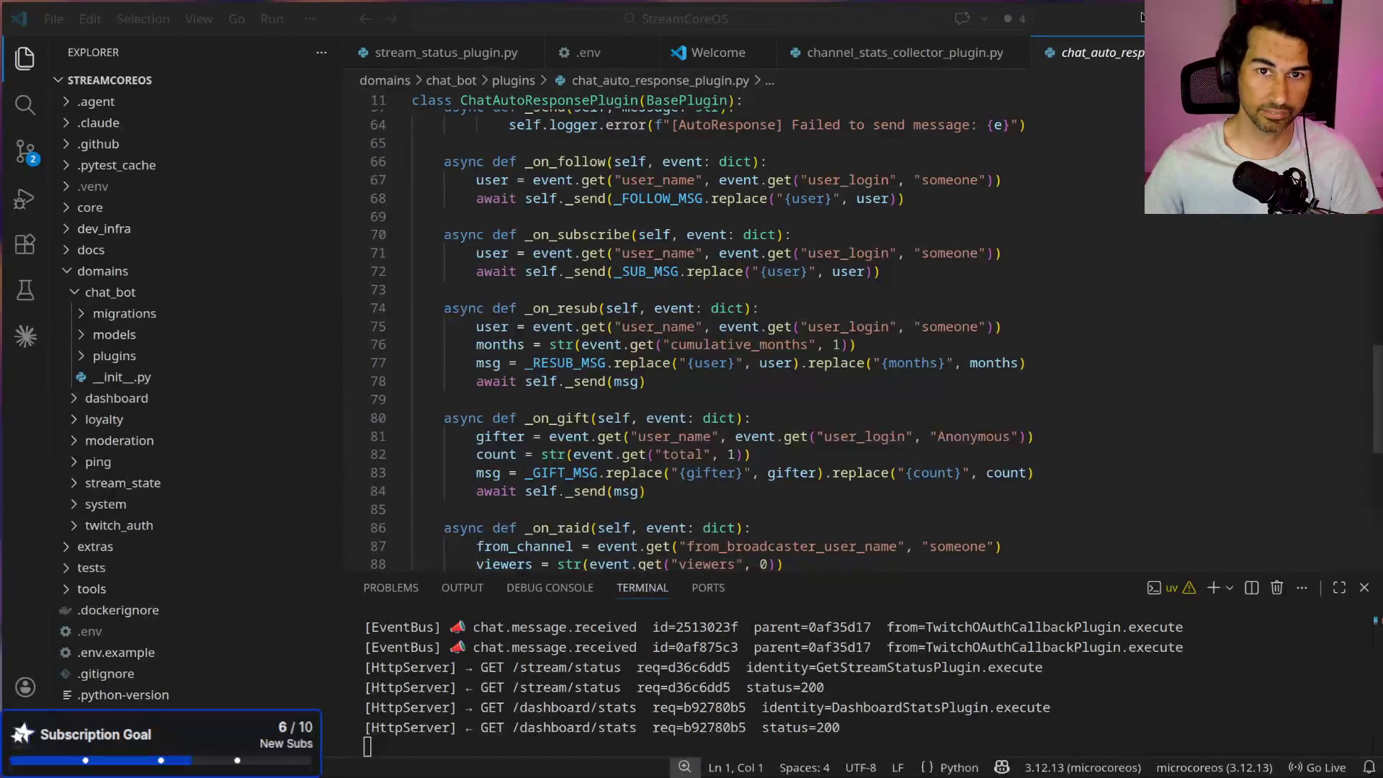
left_click(1282, 16)
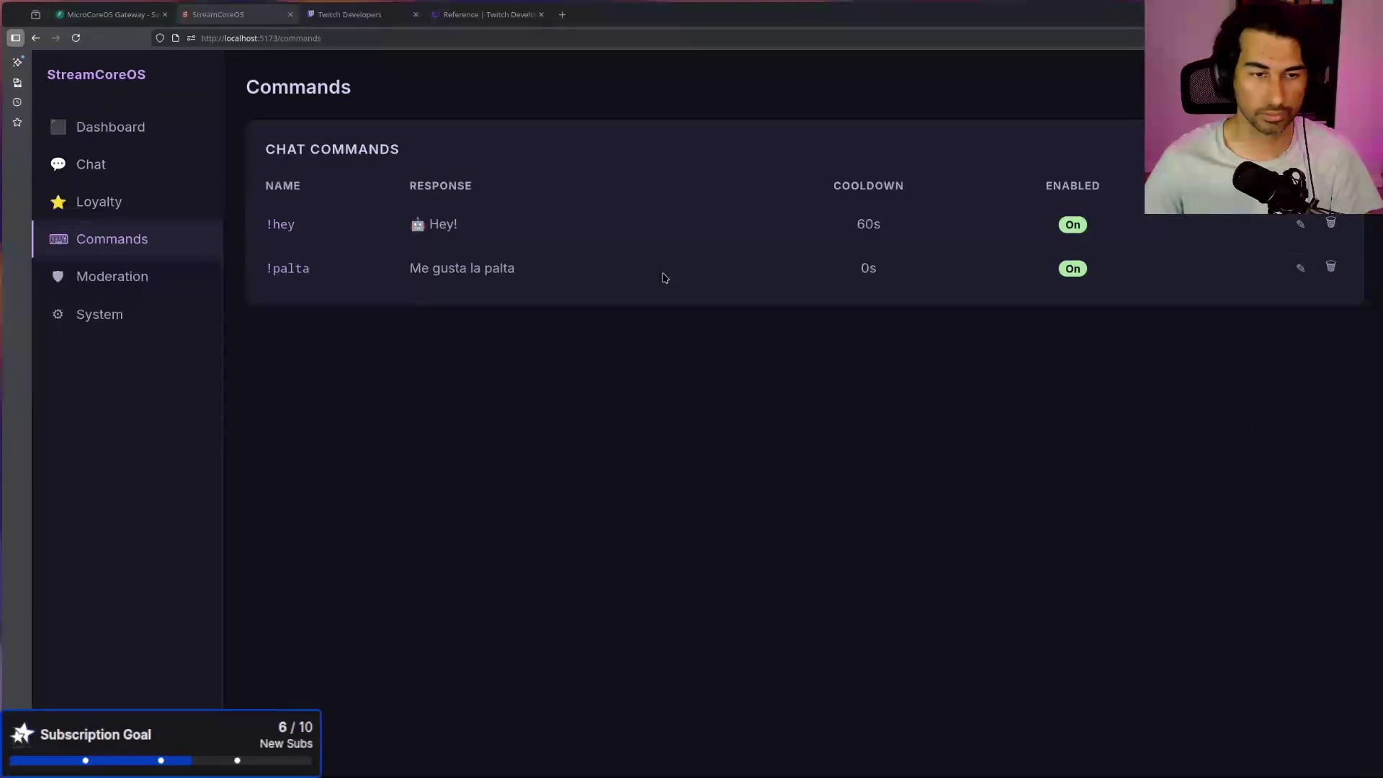
Step: Check the dashboard's Loyalty page, then open README.md in VS Code and select all its text
left_click(97, 209)
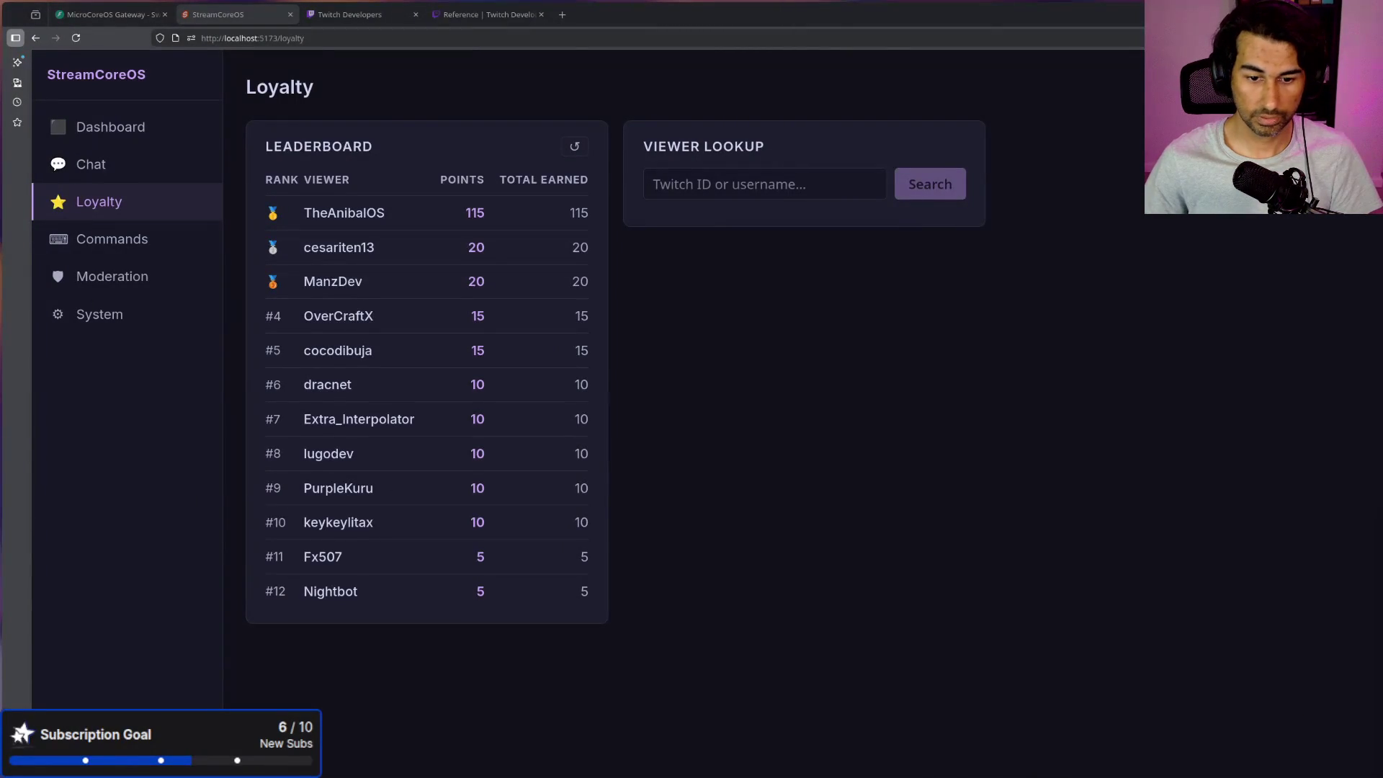
key("alt+Tab")
scroll(81, 218, "up", 1)
left_click(87, 239)
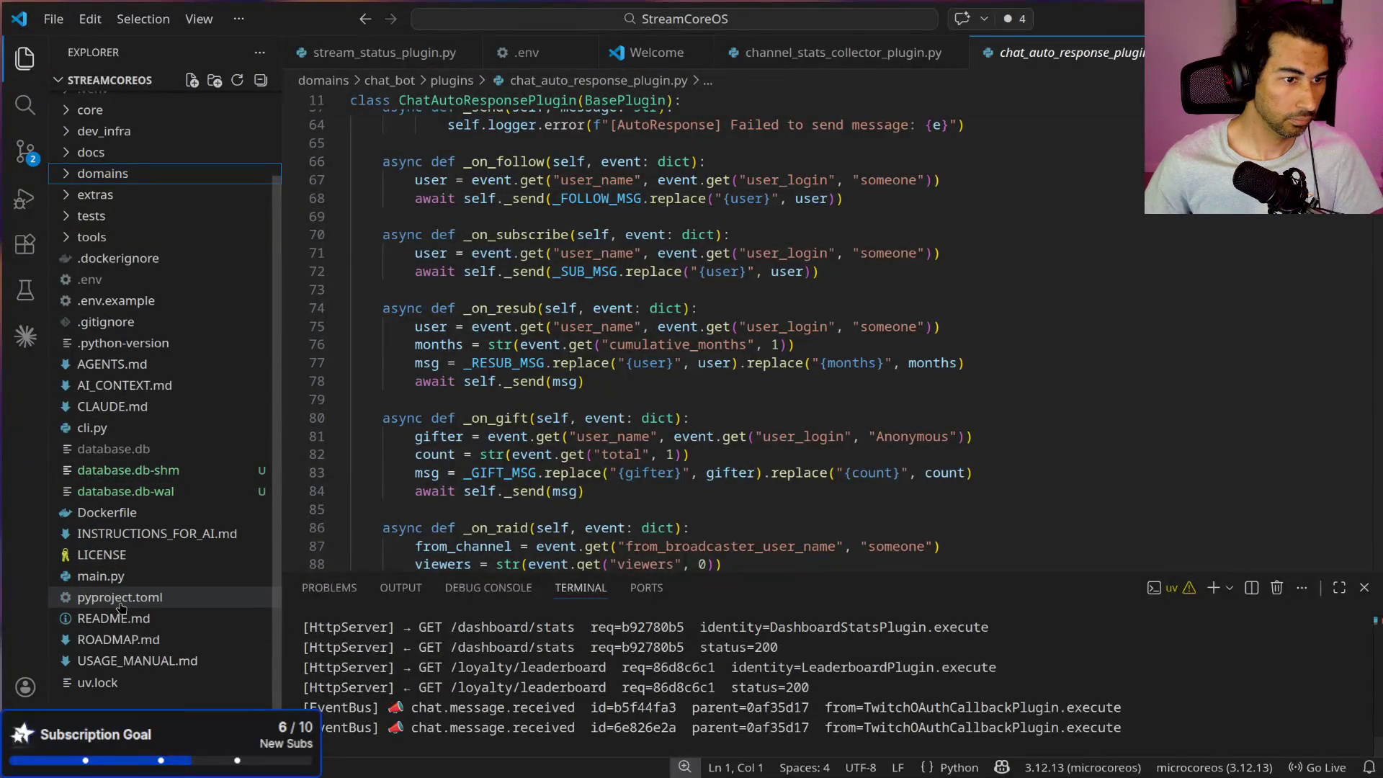
left_click(131, 623)
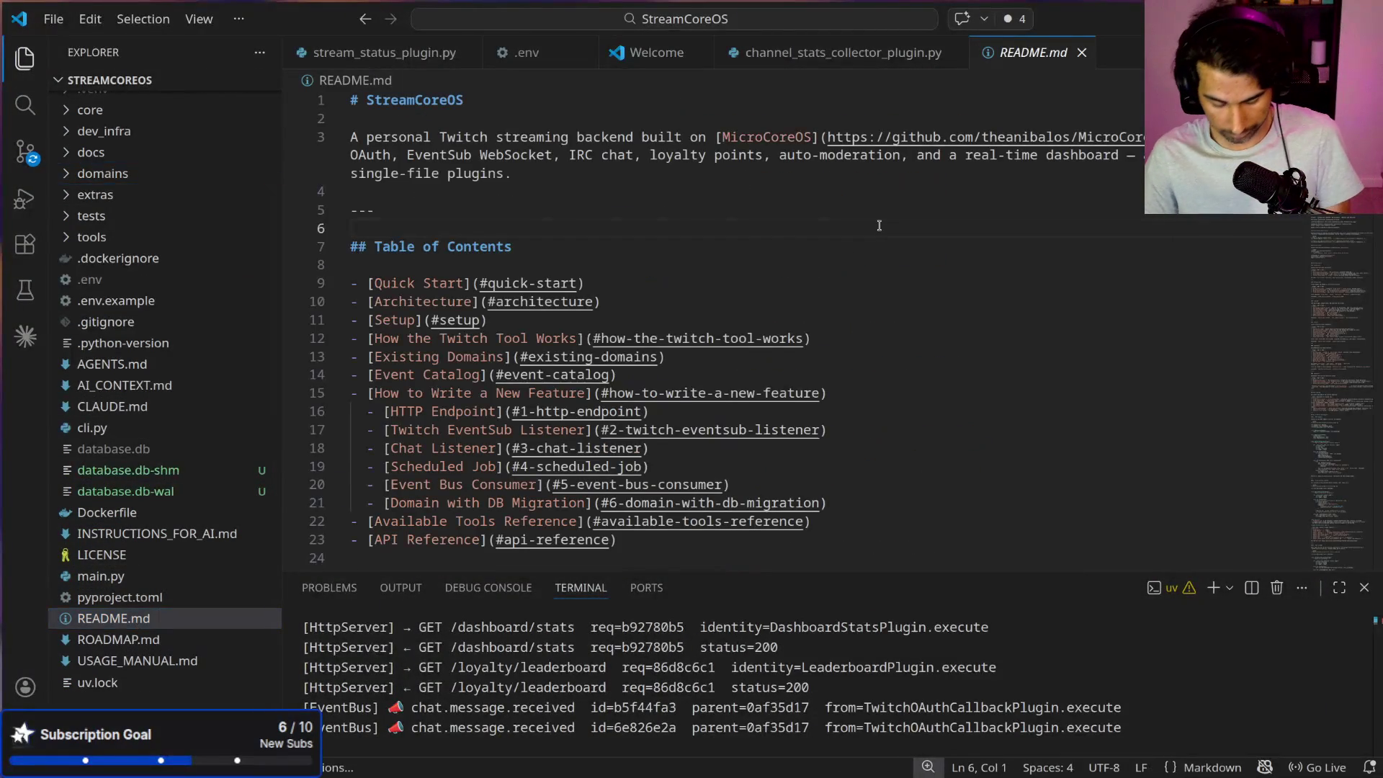
key("ctrl+a")
scroll(878, 226, "down", 20)
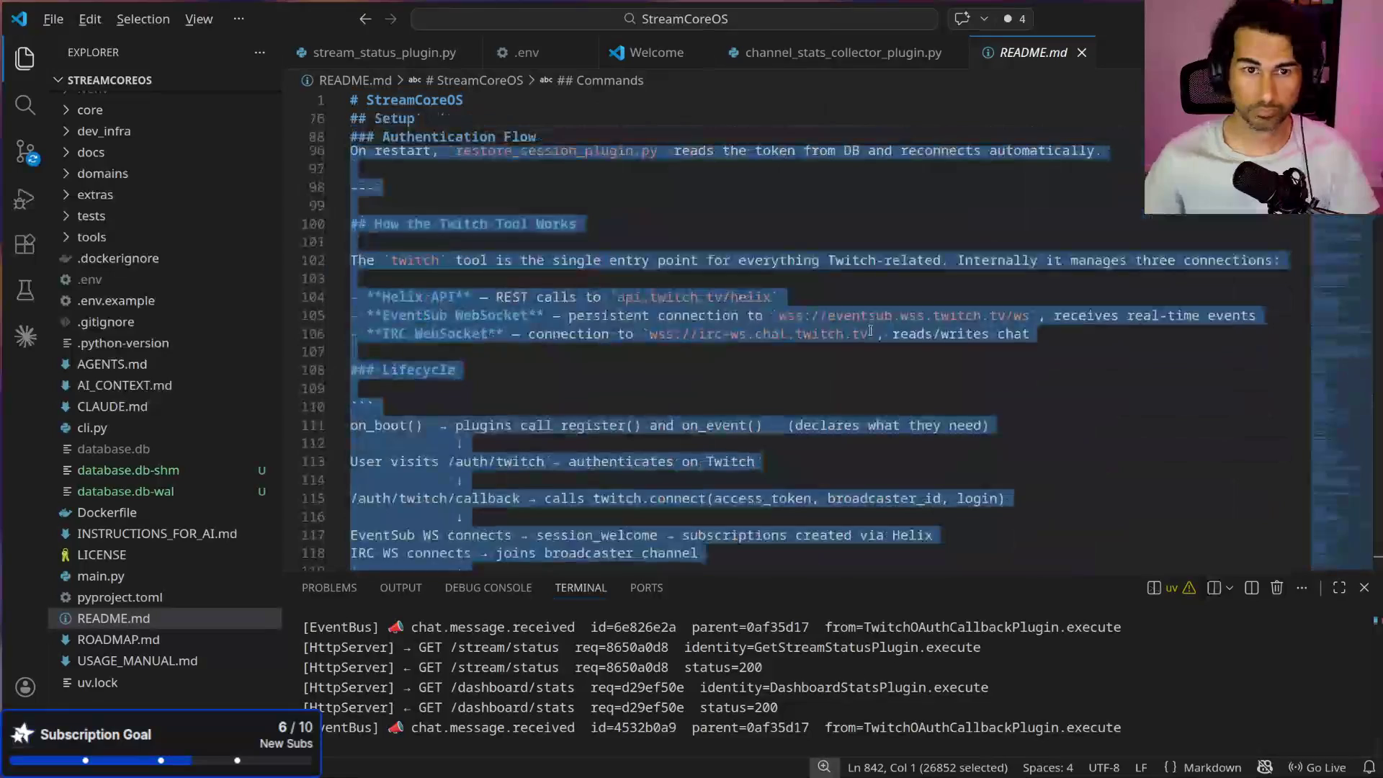
key("alt+Tab")
Step: Open Markdown Live Preview in a new tab and paste the README over the sample markdown
left_click(562, 15)
type("mark")
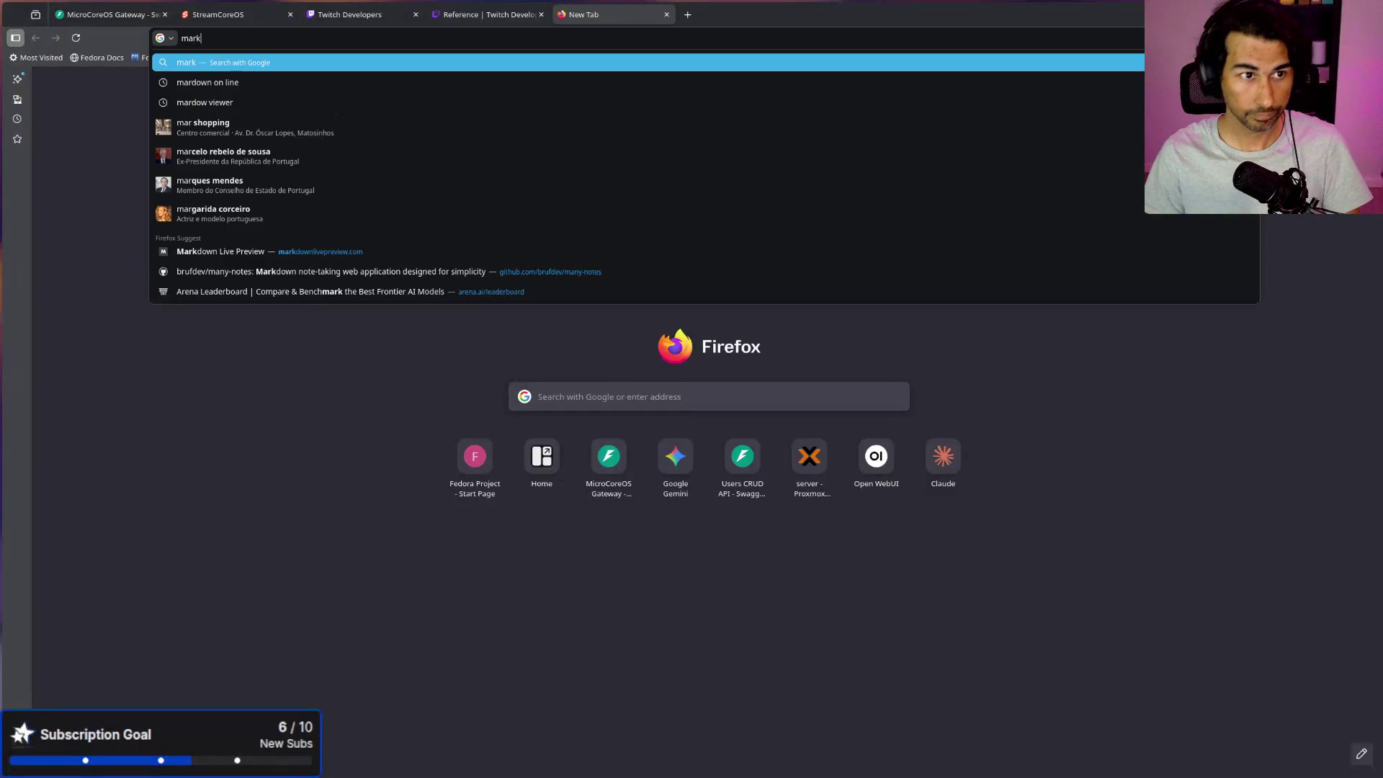
key("Down")
key("Down")
key("Down")
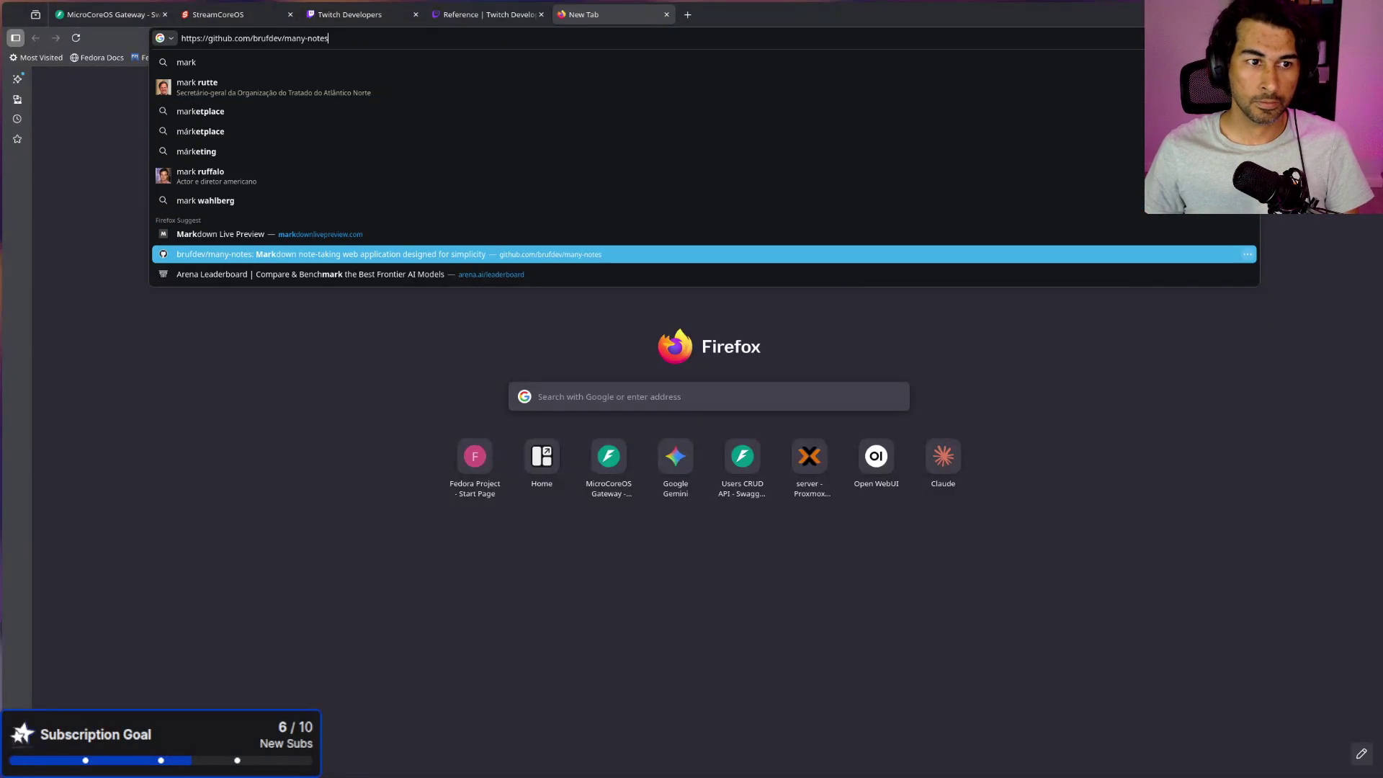
key("Up")
key("Return")
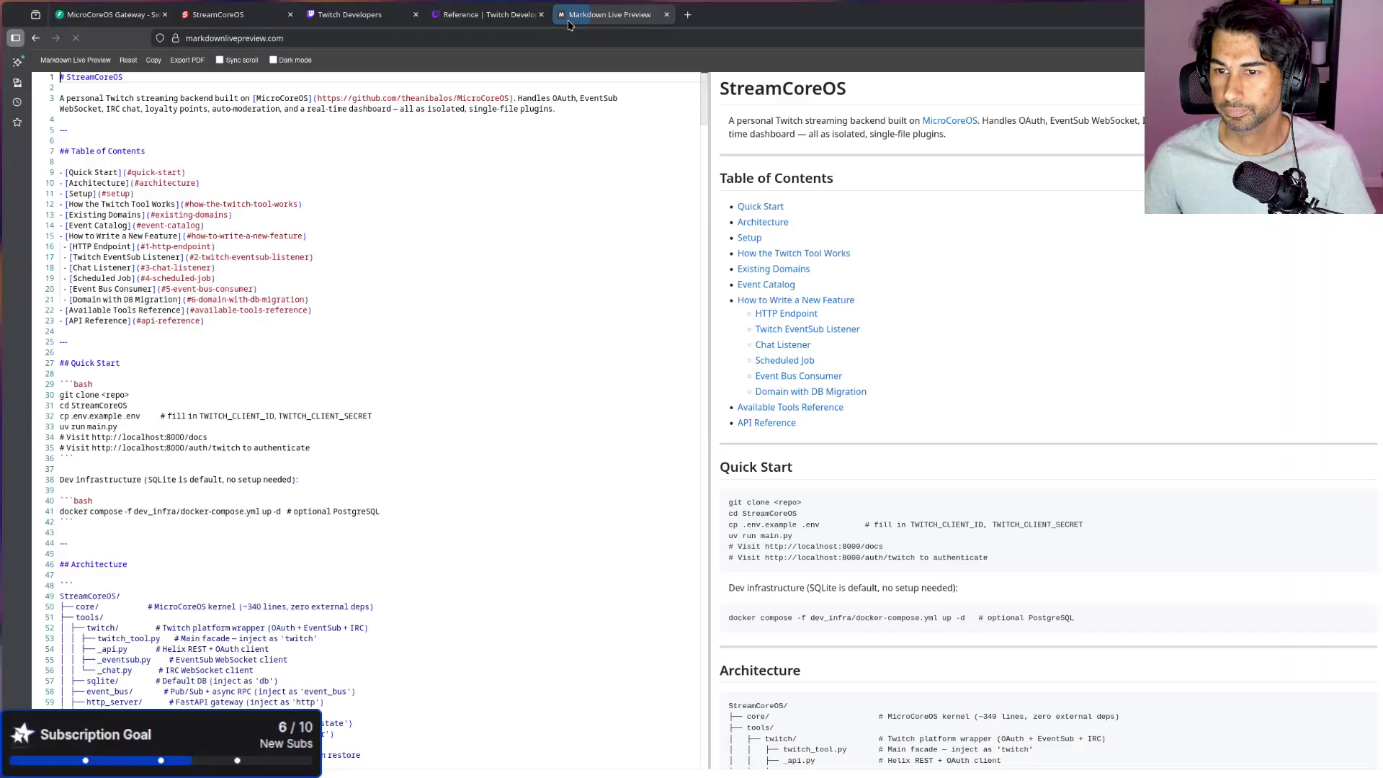
left_click(506, 392)
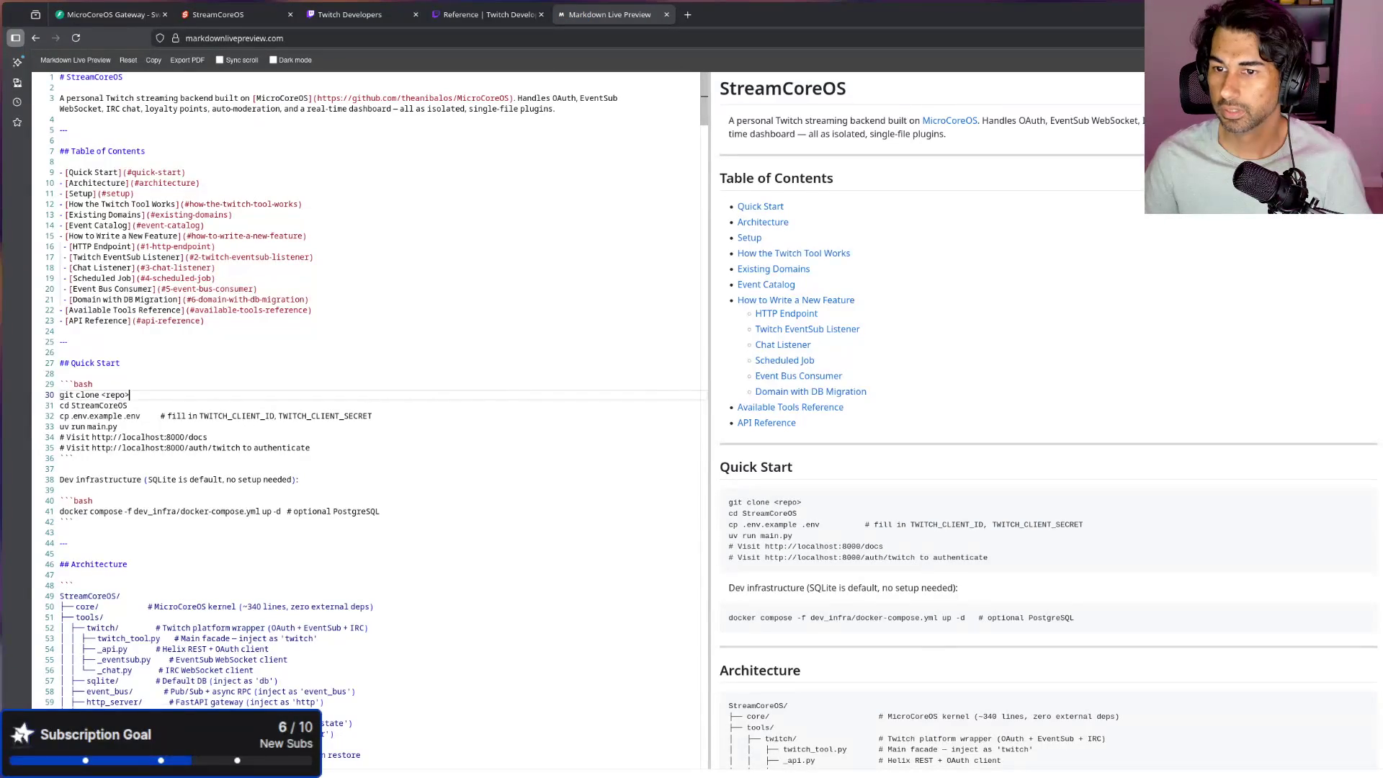
key("ctrl+a")
key("ctrl+v")
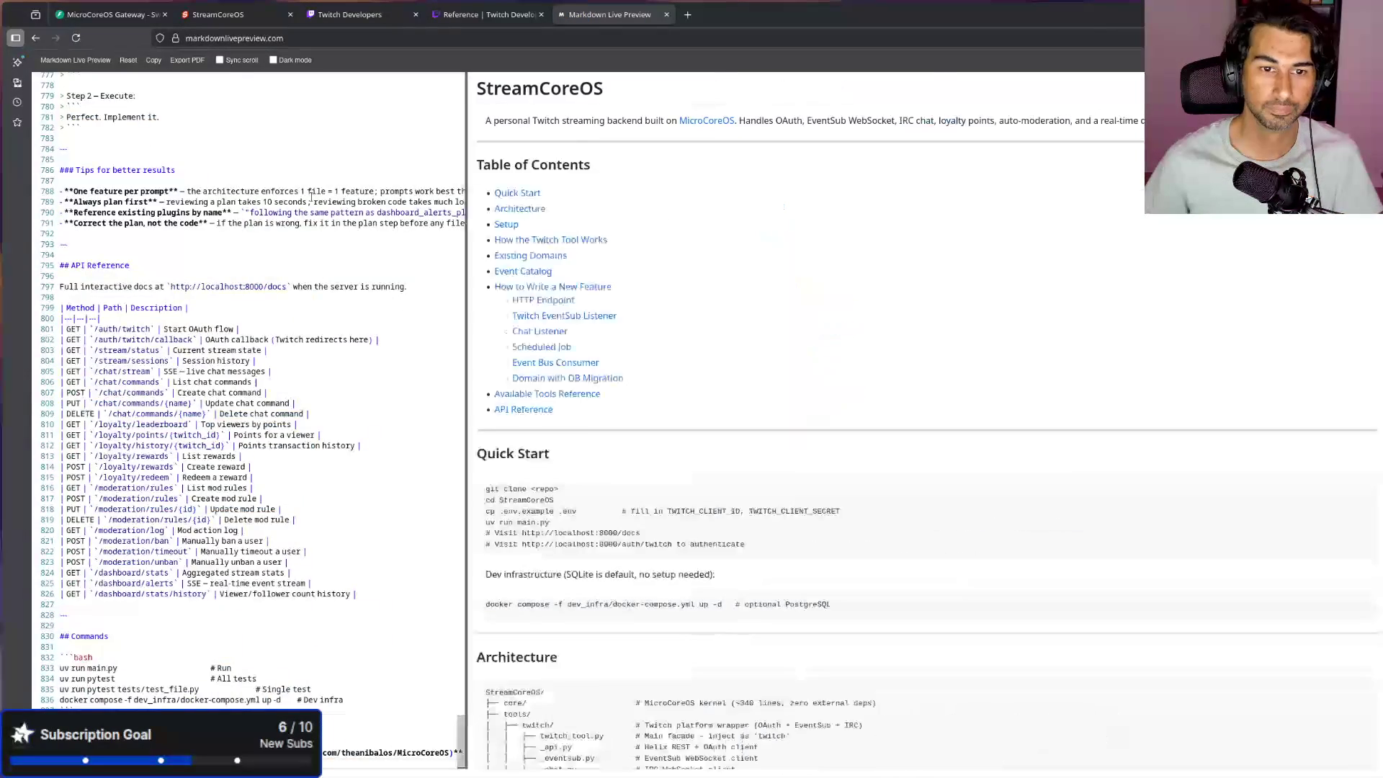
Step: Widen and zoom the rendered preview, then inspect the Architecture tree's twitch_tool, sqlite and event_bus rows
left_click_drag(707, 210, 241, 216)
key("ctrl+plus")
key("ctrl+plus")
key("ctrl+plus")
key("ctrl+plus")
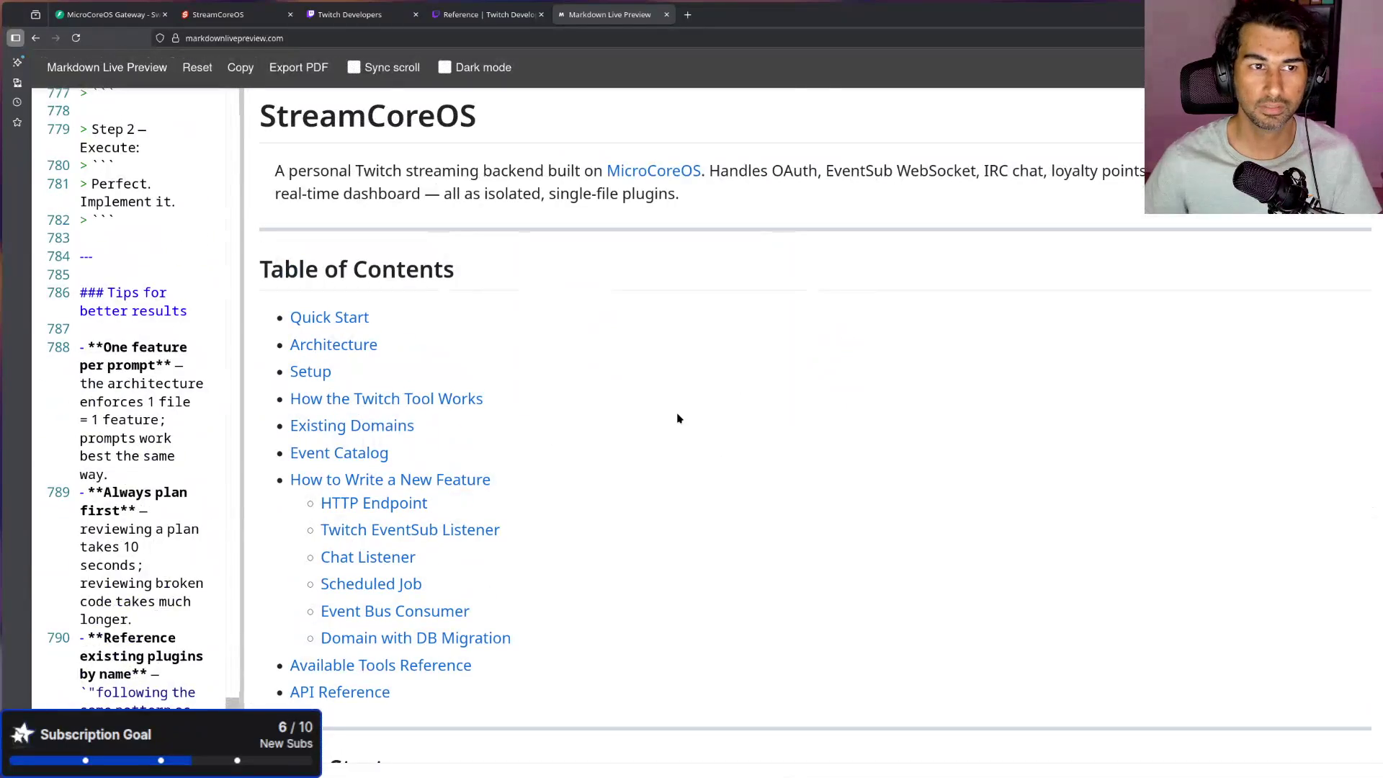
scroll(648, 431, "down", 7)
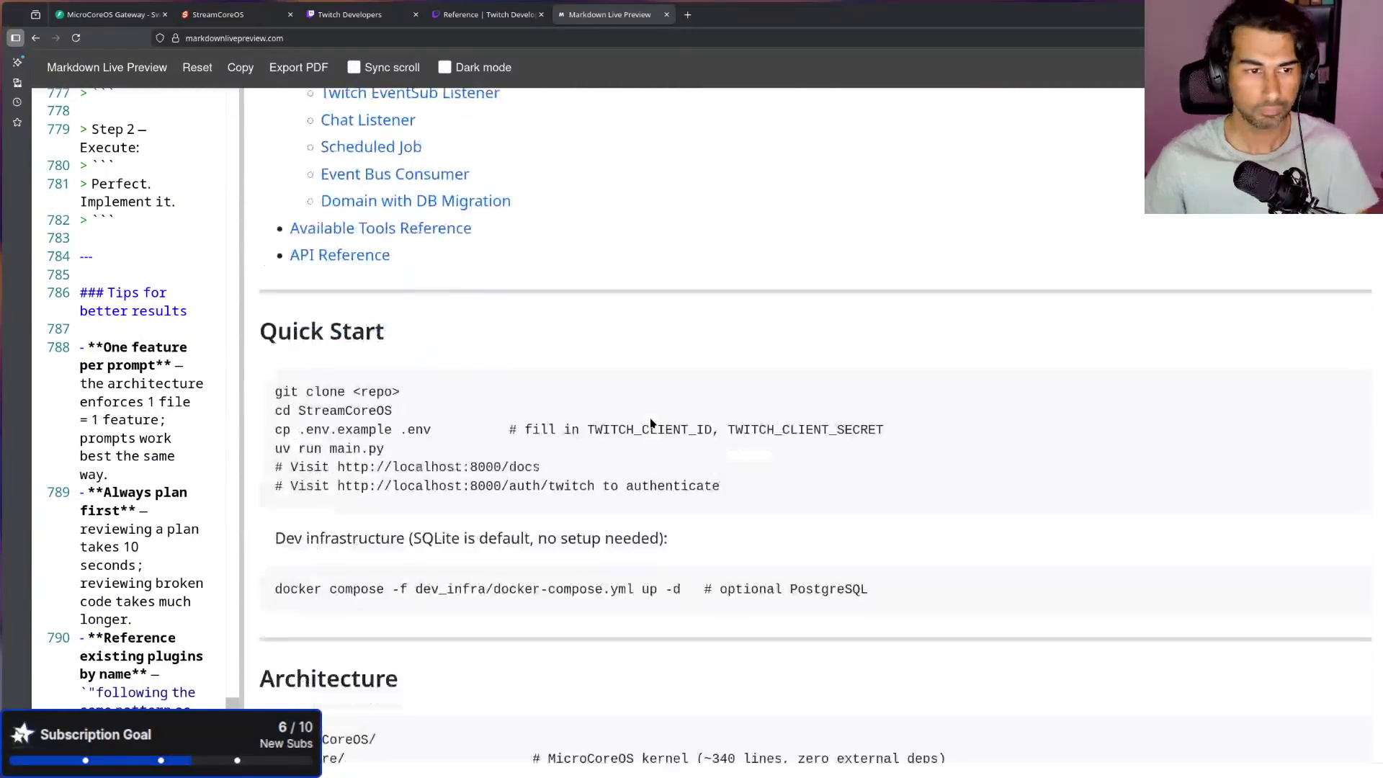
left_click_drag(904, 411, 248, 317)
scroll(533, 418, "down", 6)
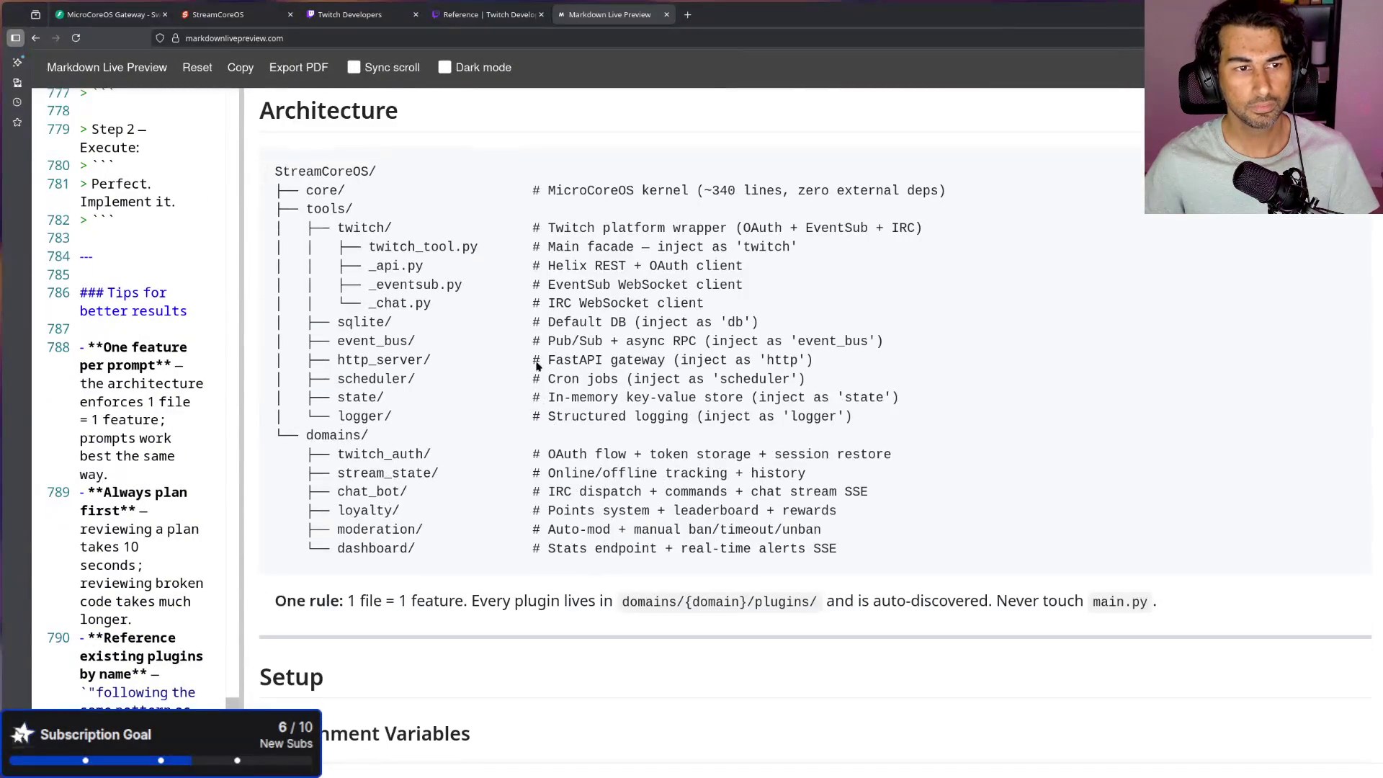
left_click_drag(365, 252, 569, 254)
mouse_move(316, 319)
left_mouse_down()
mouse_move(337, 311)
mouse_move(320, 303)
mouse_move(430, 345)
left_mouse_up()
left_click(427, 252)
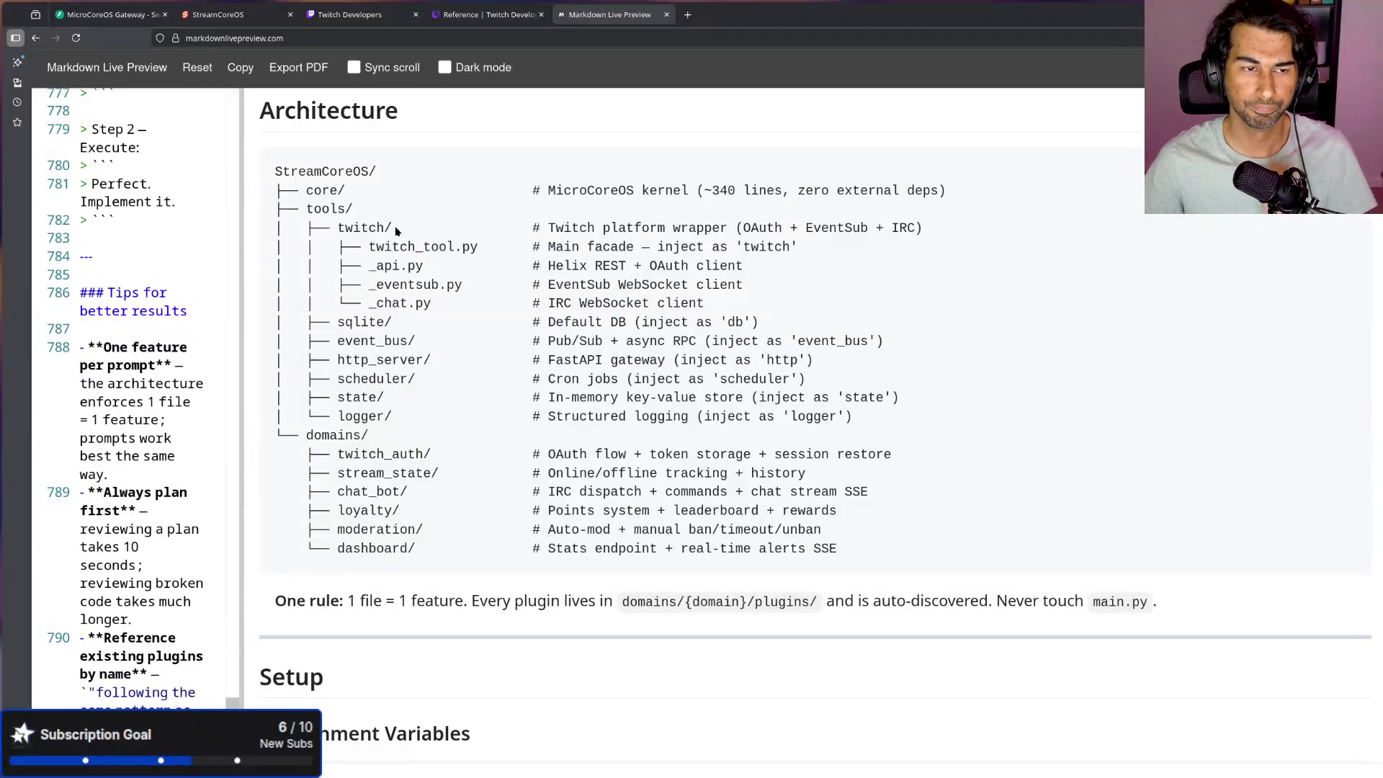
Step: Highlight the tree rows from sqlite to state and scroll around the Architecture section
mouse_move(332, 317)
left_mouse_down()
mouse_move(490, 387)
mouse_move(606, 402)
left_mouse_up()
left_click(969, 396)
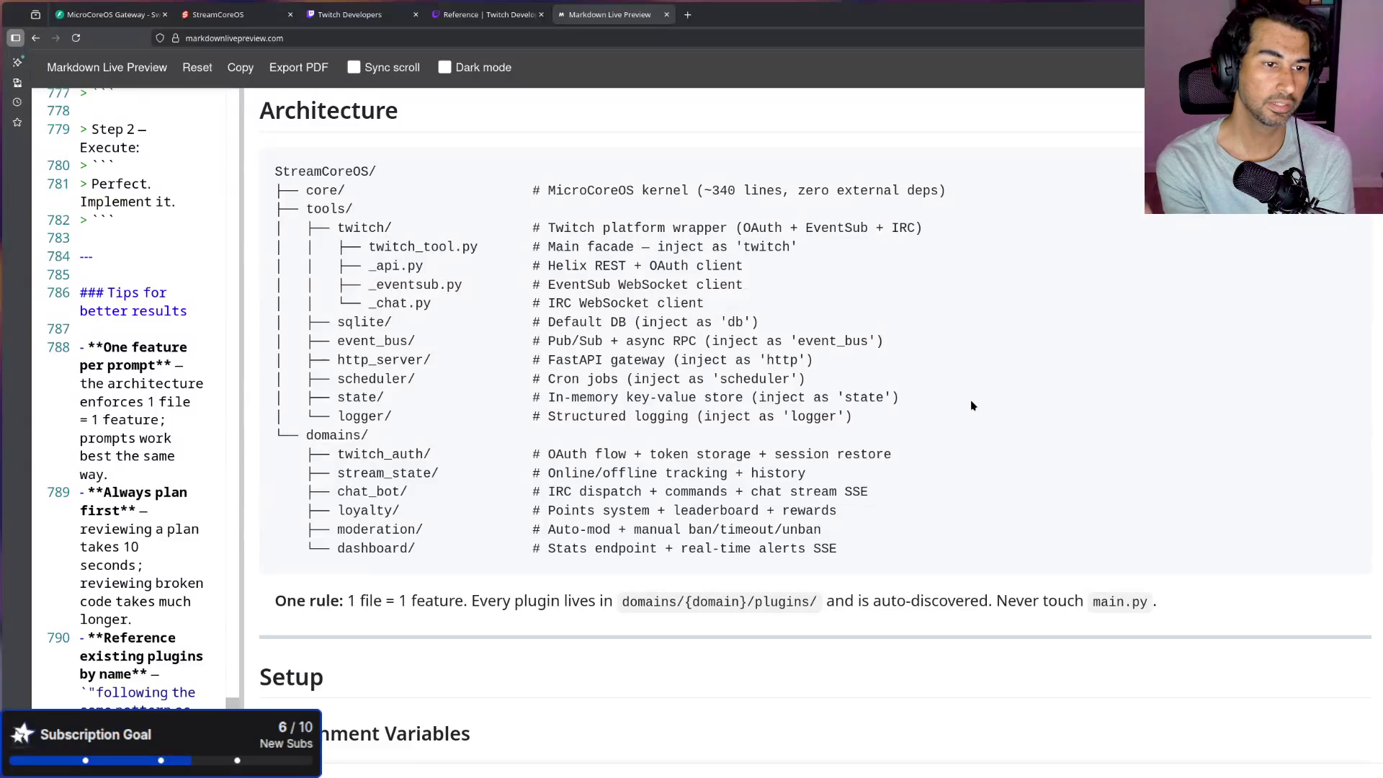
scroll(702, 342, "down", 1)
scroll(634, 317, "down", 2)
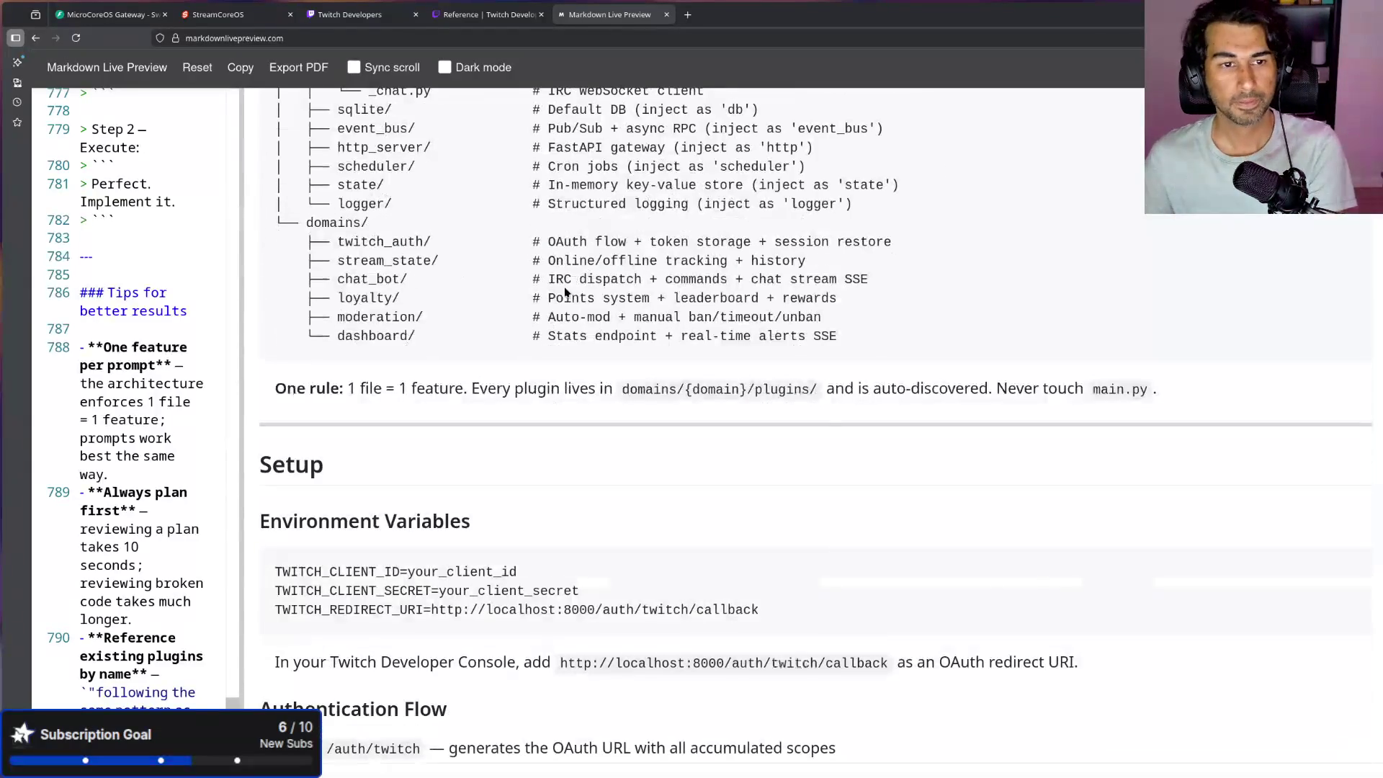
scroll(364, 345, "up", 2)
Step: Go through the twitch_auth, stream_state, chat_bot, loyalty, moderation and dashboard domain rows, then scroll to Setup
double_click(341, 362)
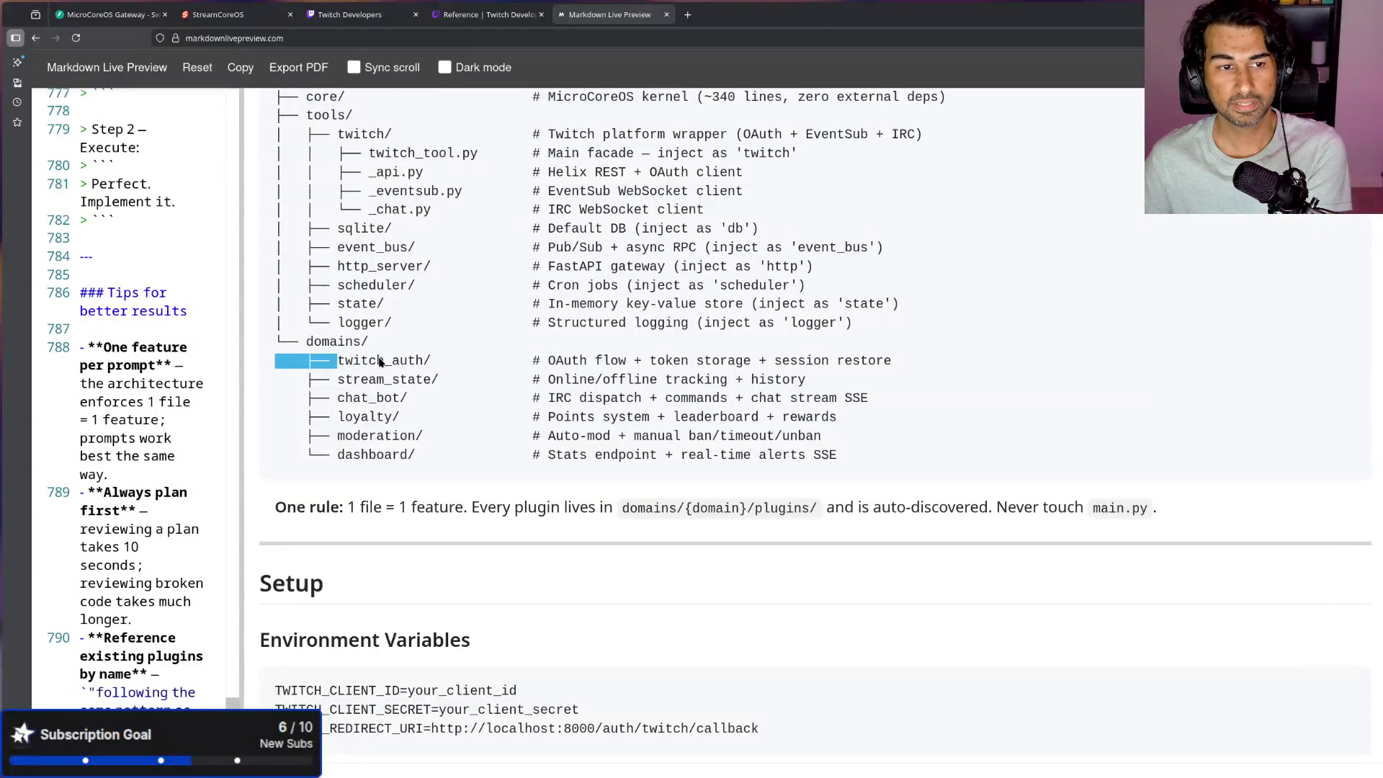
left_click_drag(341, 380, 834, 379)
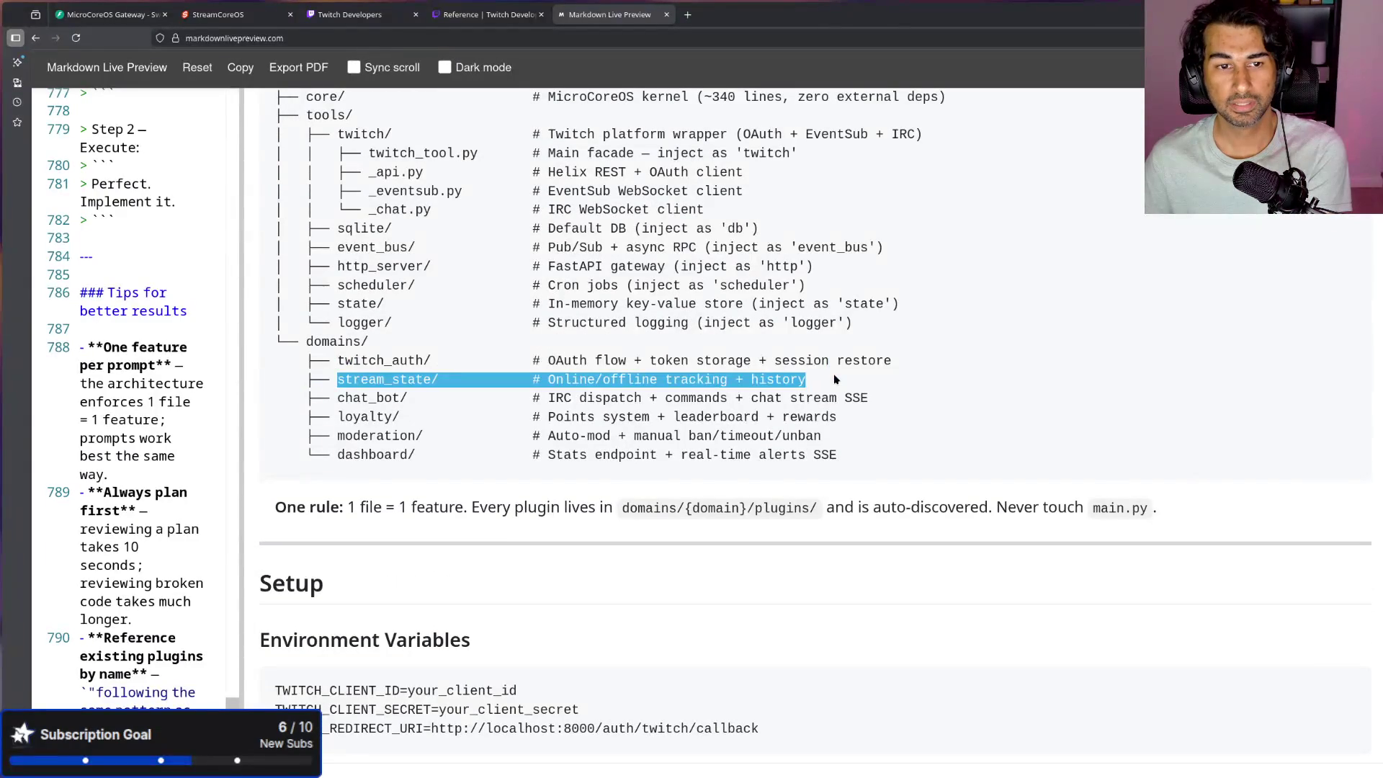
left_click_drag(323, 401, 540, 403)
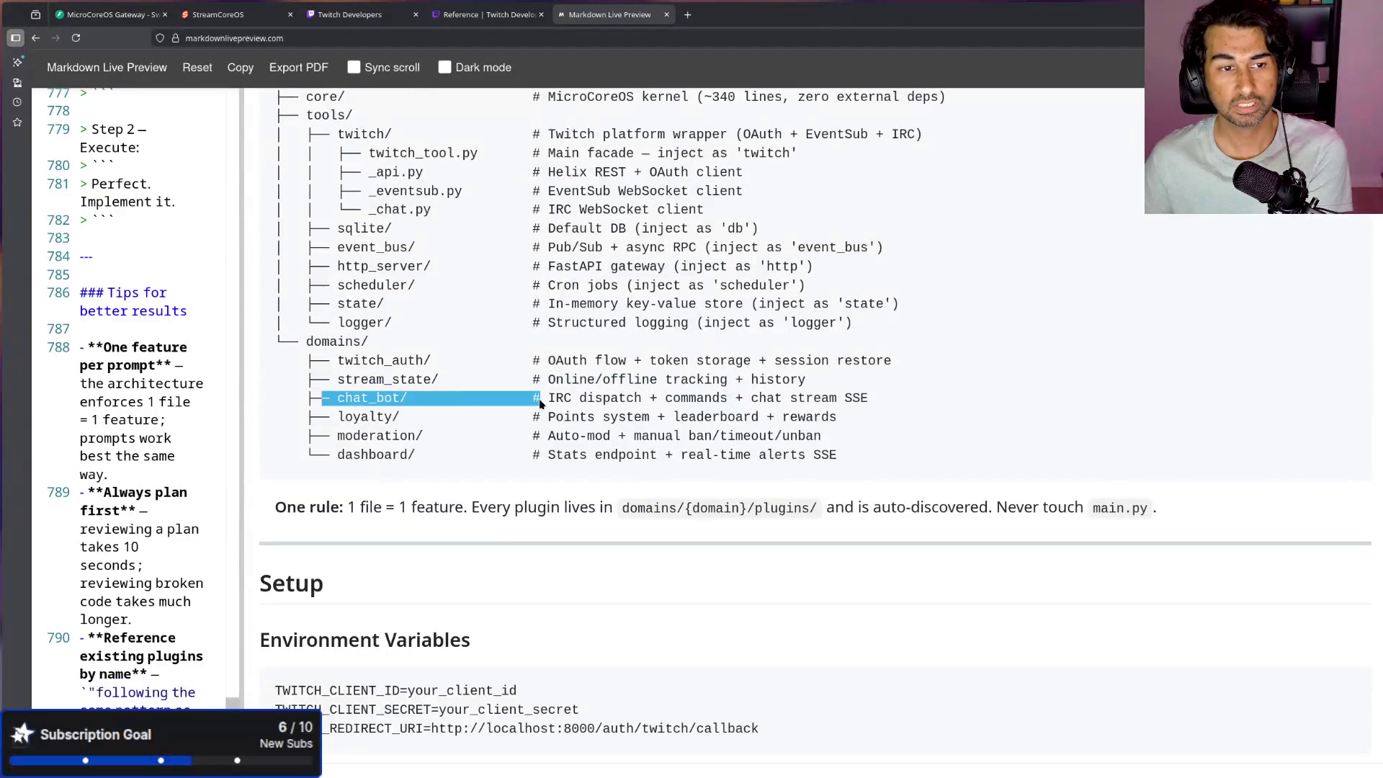
left_click_drag(335, 416, 469, 418)
left_click_drag(343, 439, 455, 439)
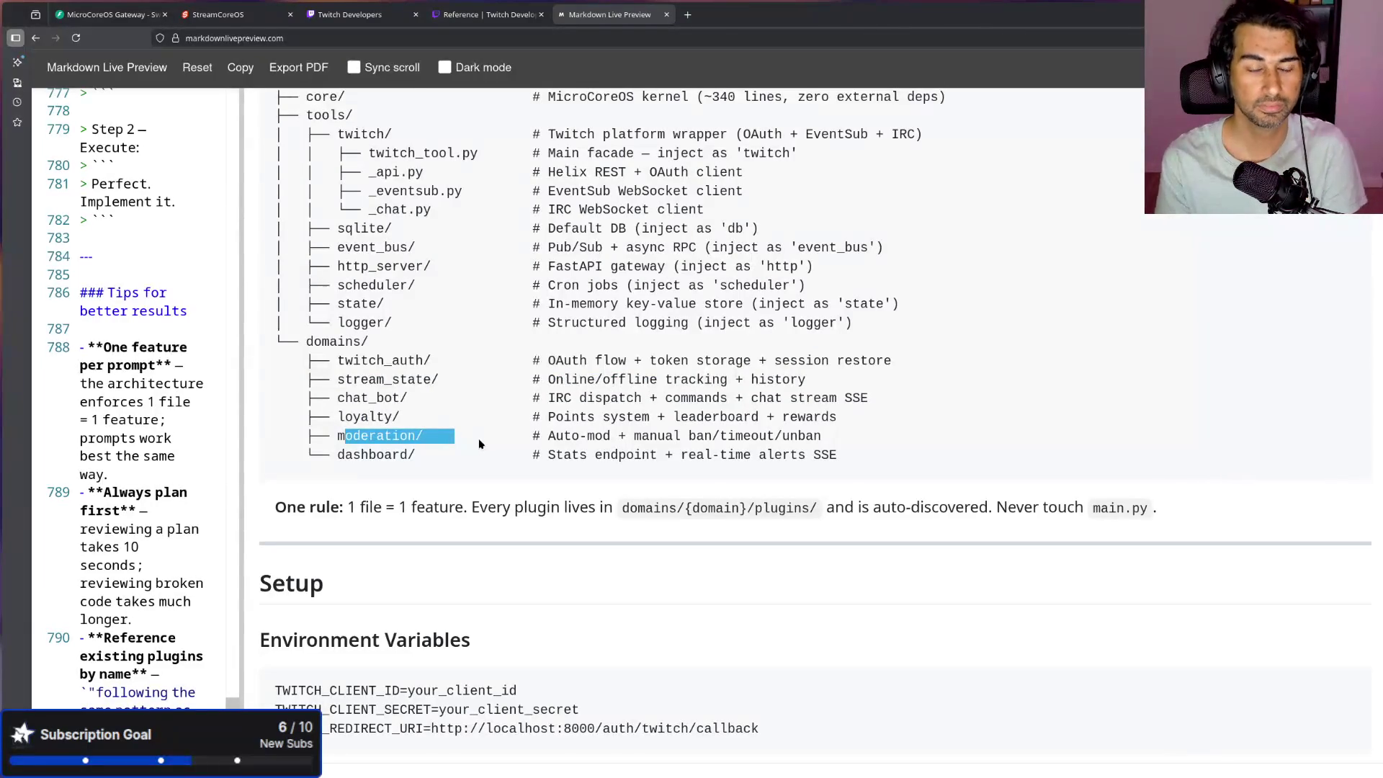
left_click_drag(837, 456, 323, 456)
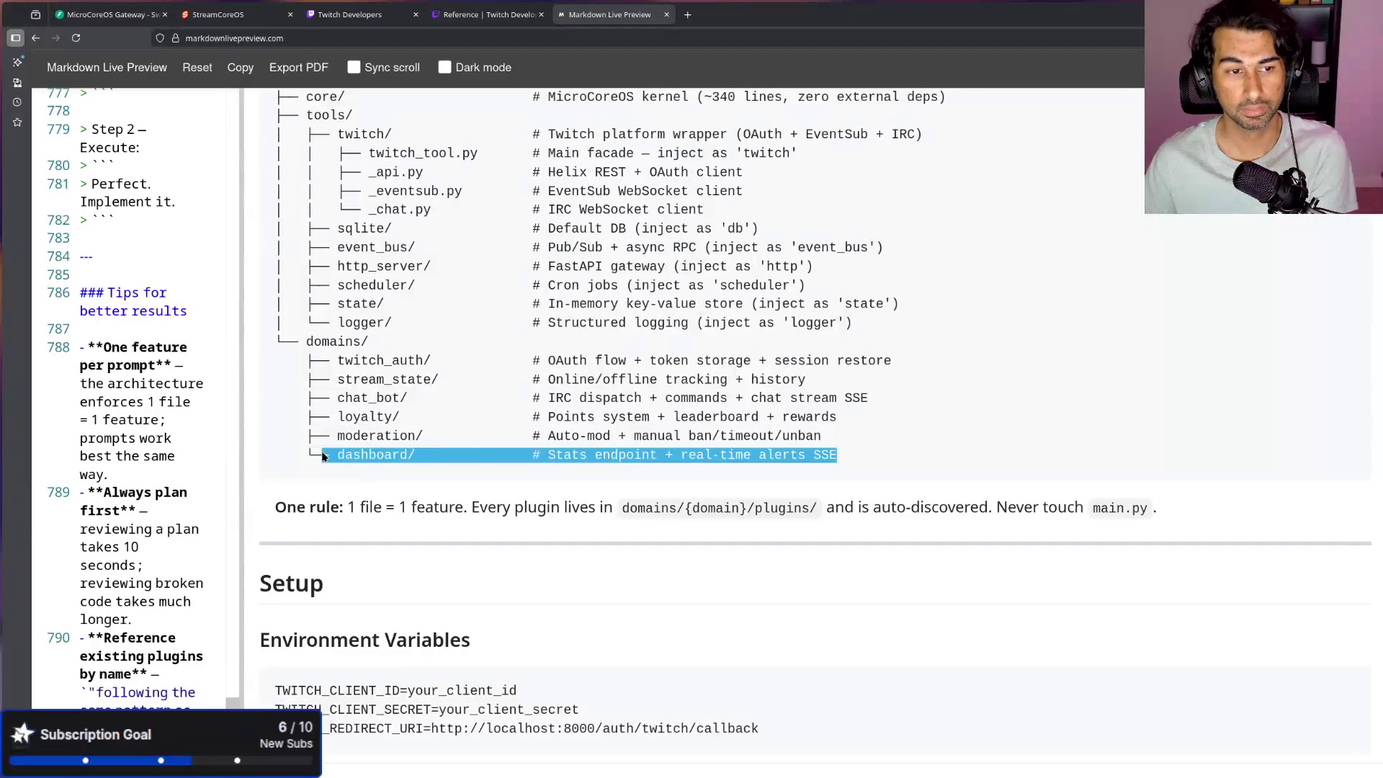
scroll(717, 478, "down", 5)
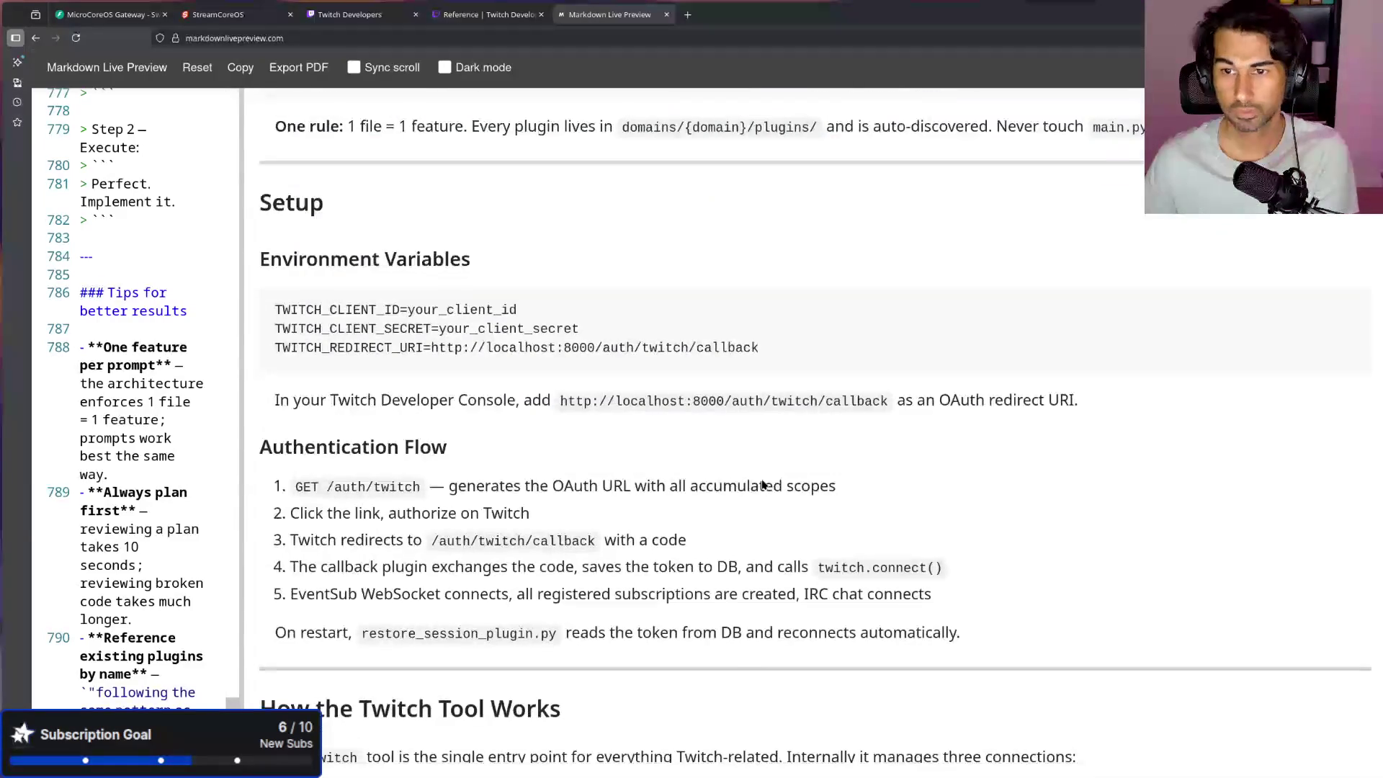
Step: Scroll through the Existing Domains tables and highlight the chat_activity_points_plugin description
scroll(622, 325, "down", 6)
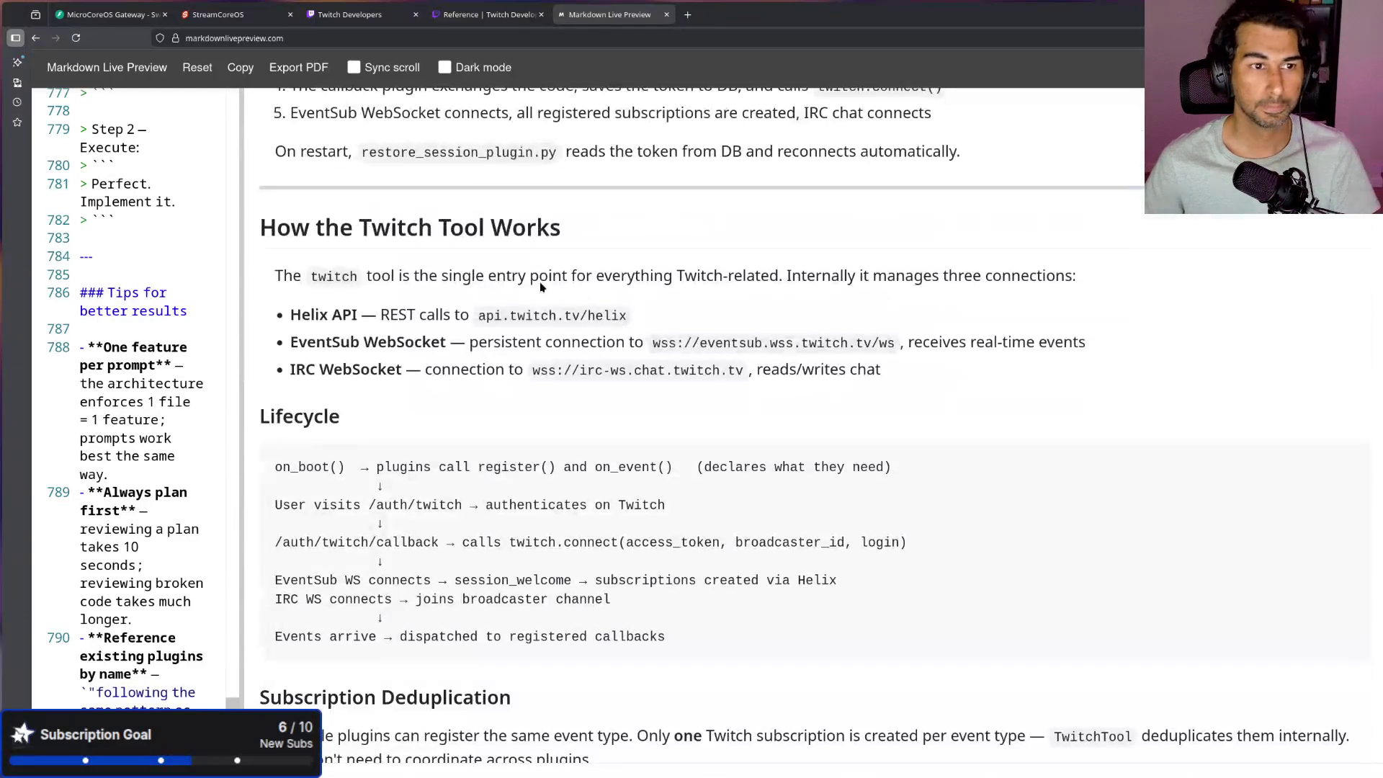
scroll(463, 262, "down", 3, "ctrl")
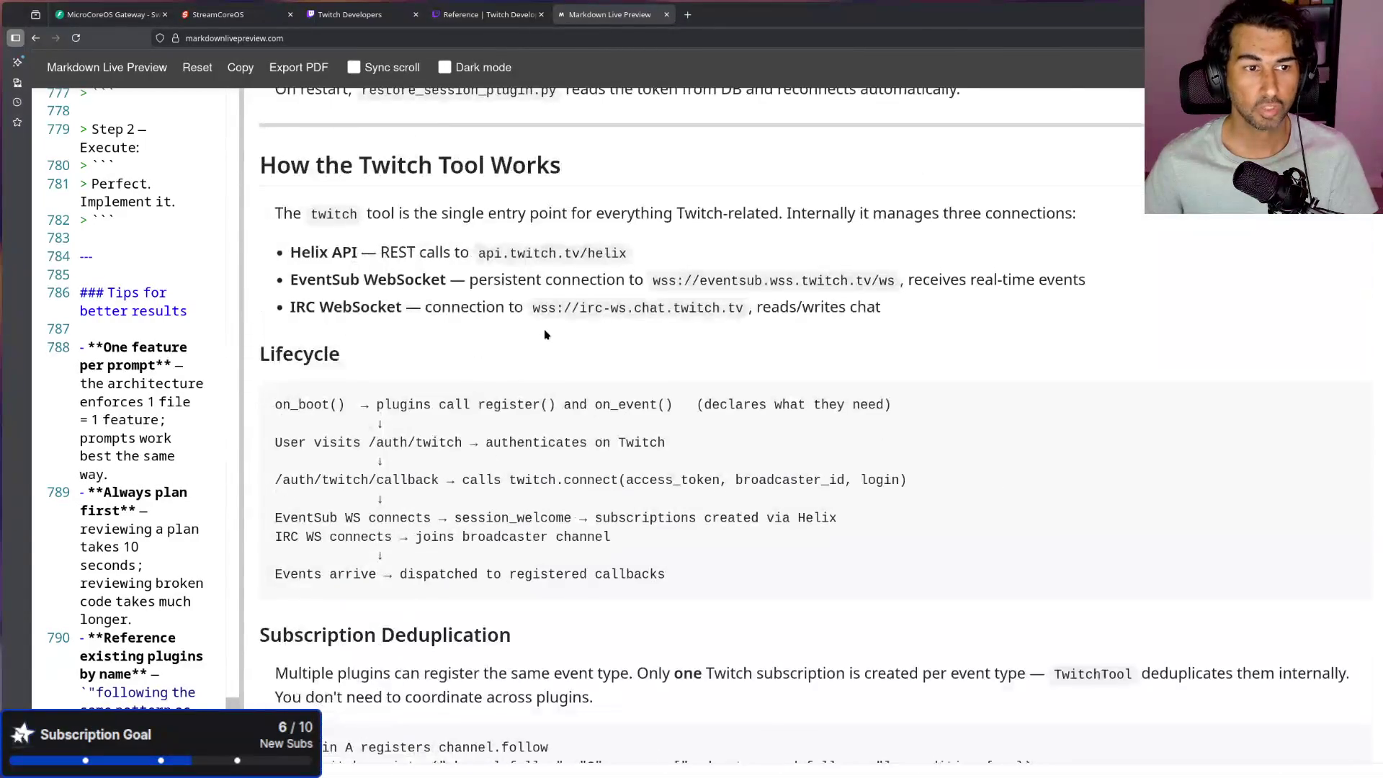
scroll(545, 336, "up", 1, "ctrl")
scroll(399, 367, "down", 6)
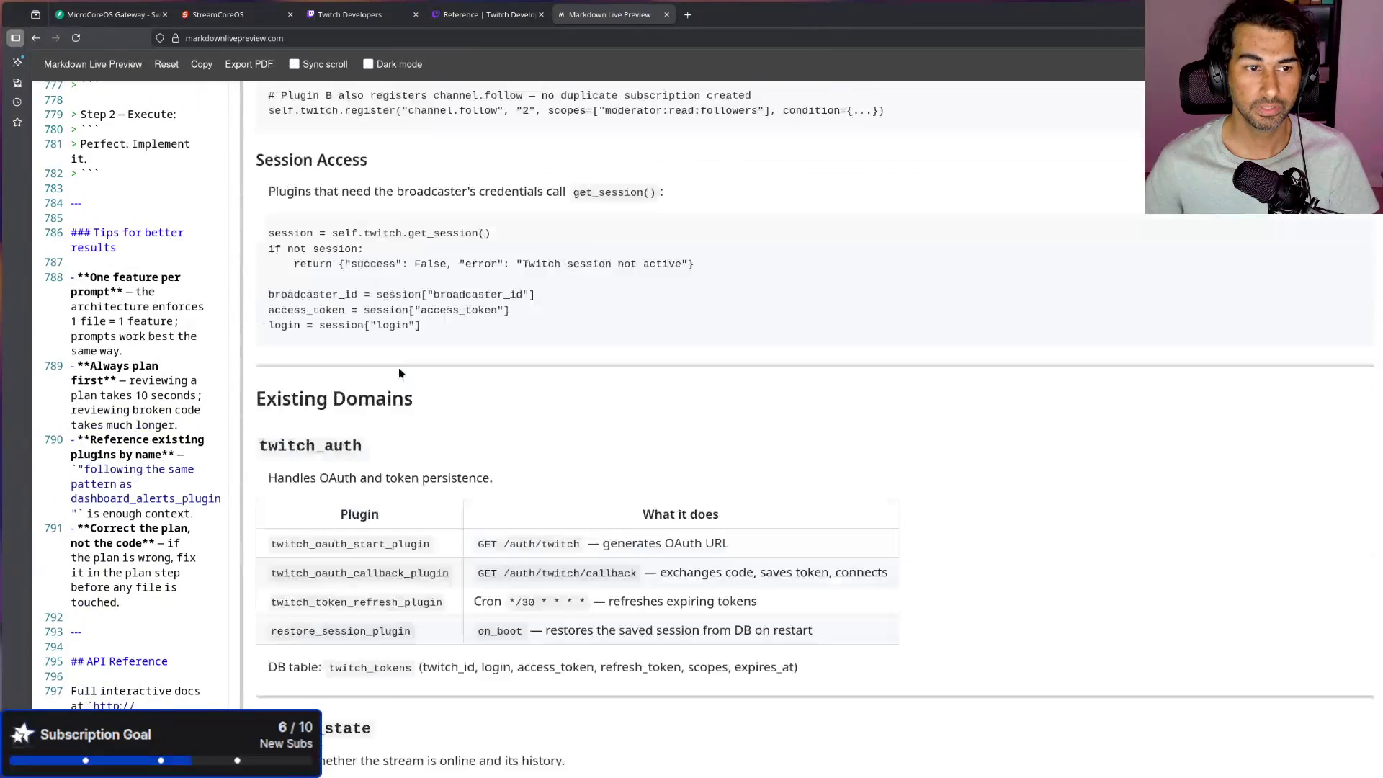
scroll(403, 364, "down", 2)
scroll(419, 351, "down", 20)
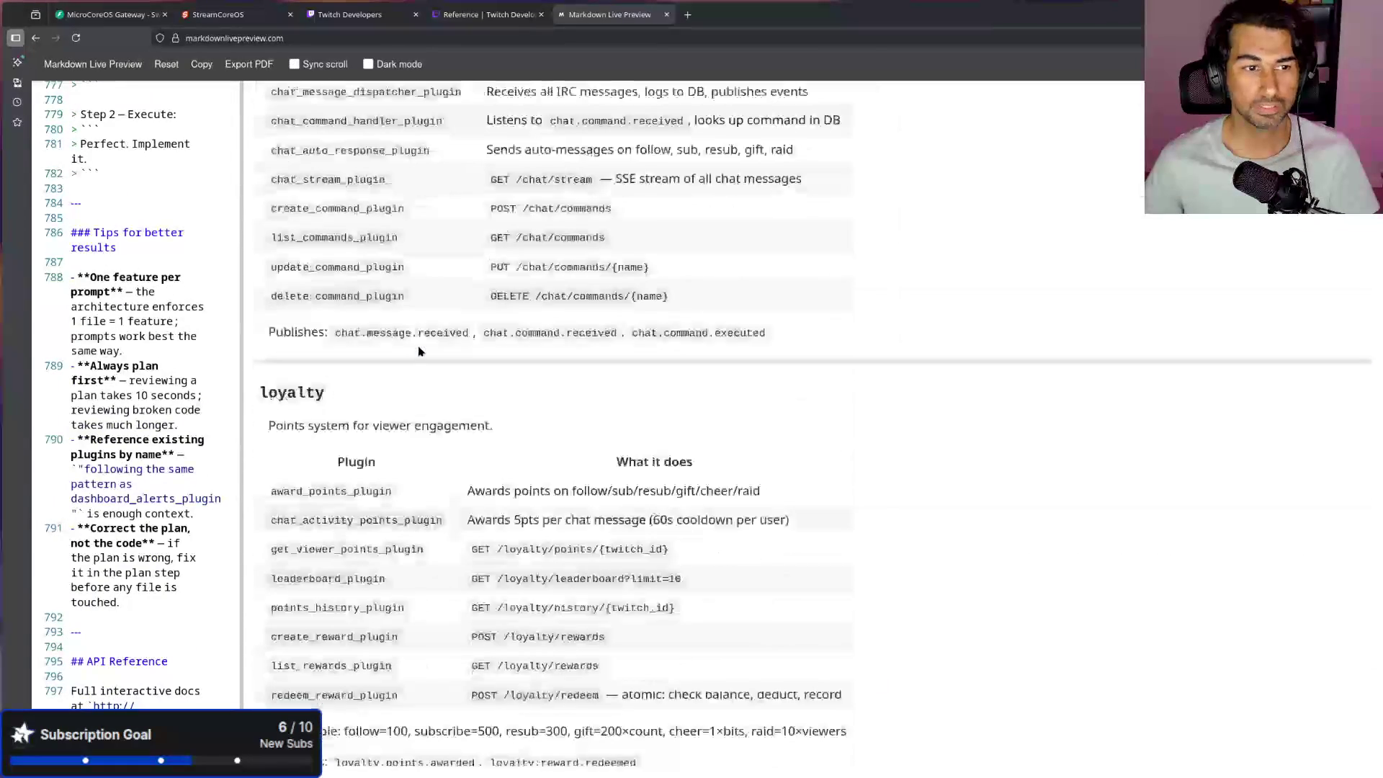
scroll(422, 351, "up", 8)
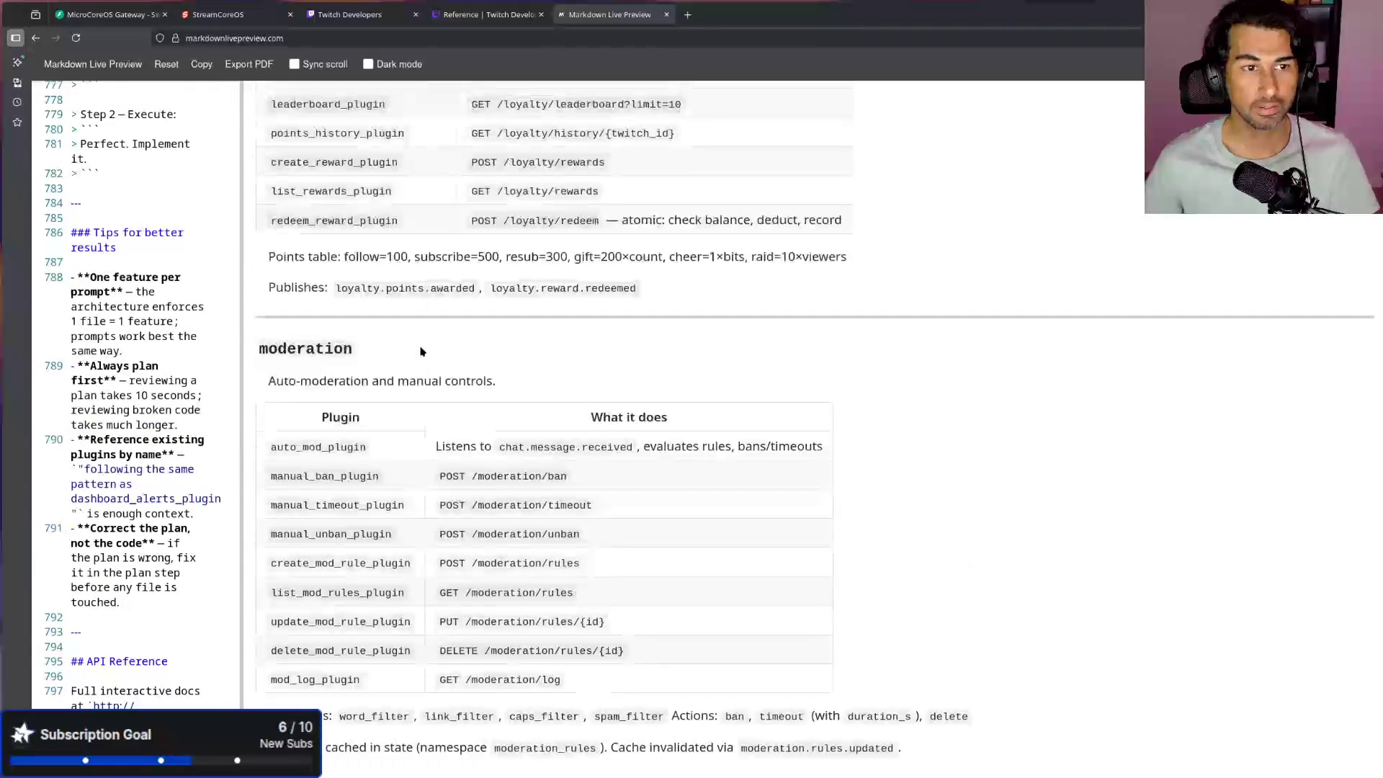
left_click_drag(293, 344, 381, 343)
left_click_drag(278, 369, 793, 370)
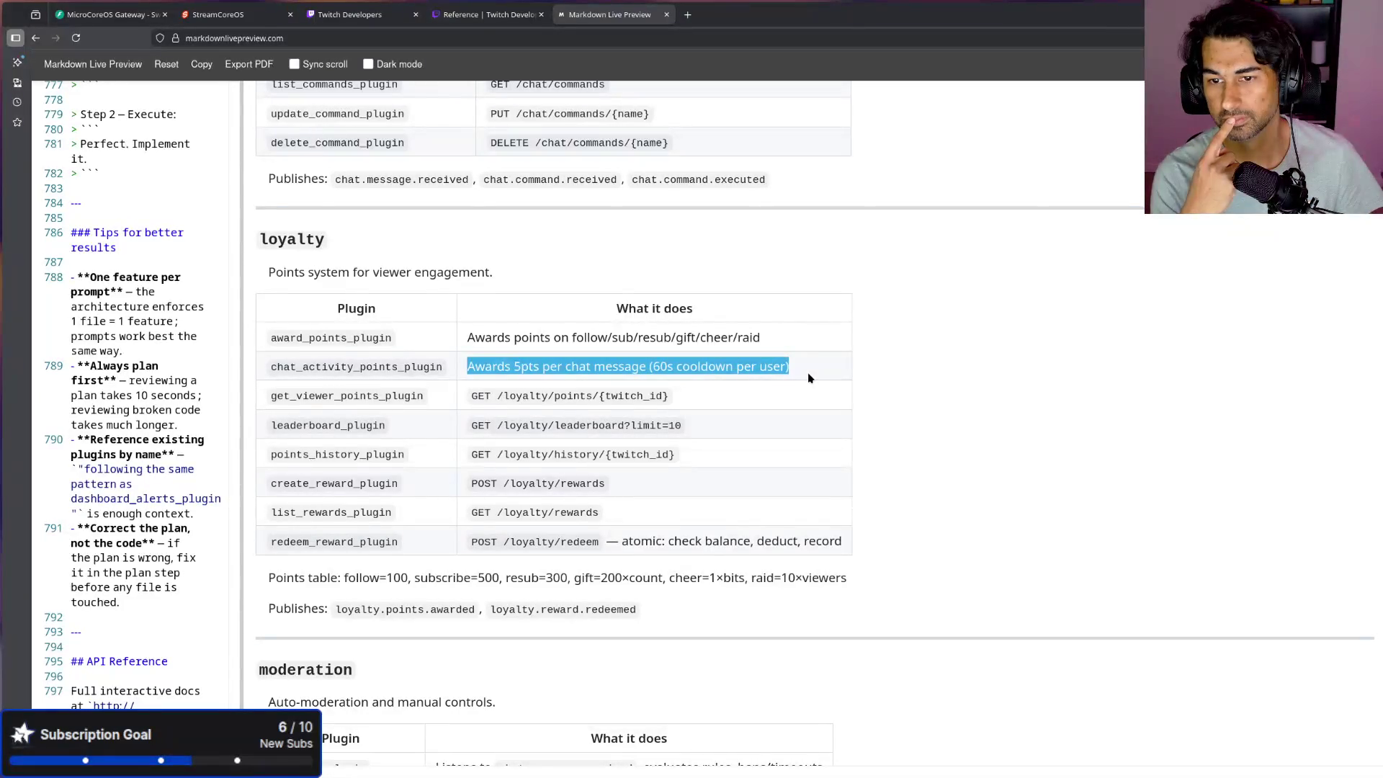
Step: Scroll down to the Twitch EventSub Listener example, then return to VS Code
scroll(484, 513, "down", 17)
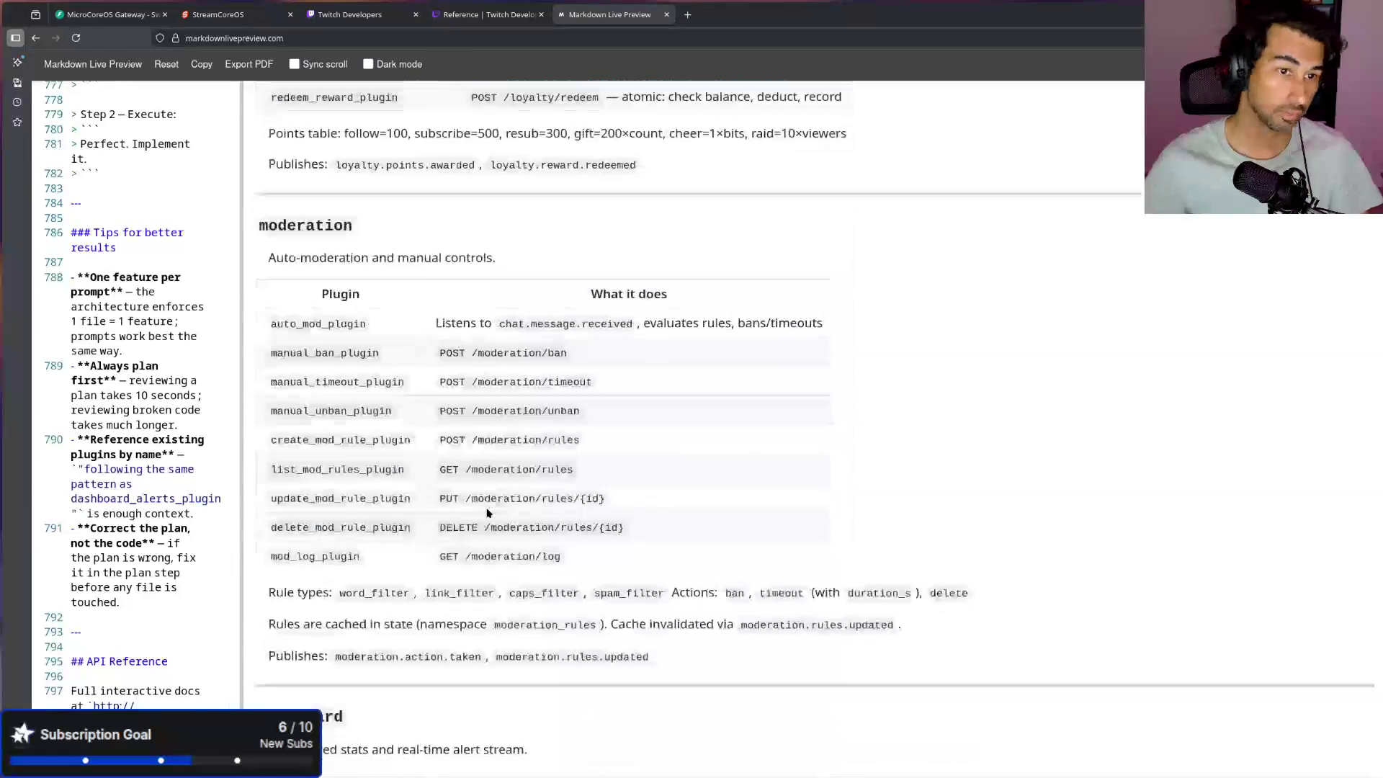
scroll(487, 513, "down", 15)
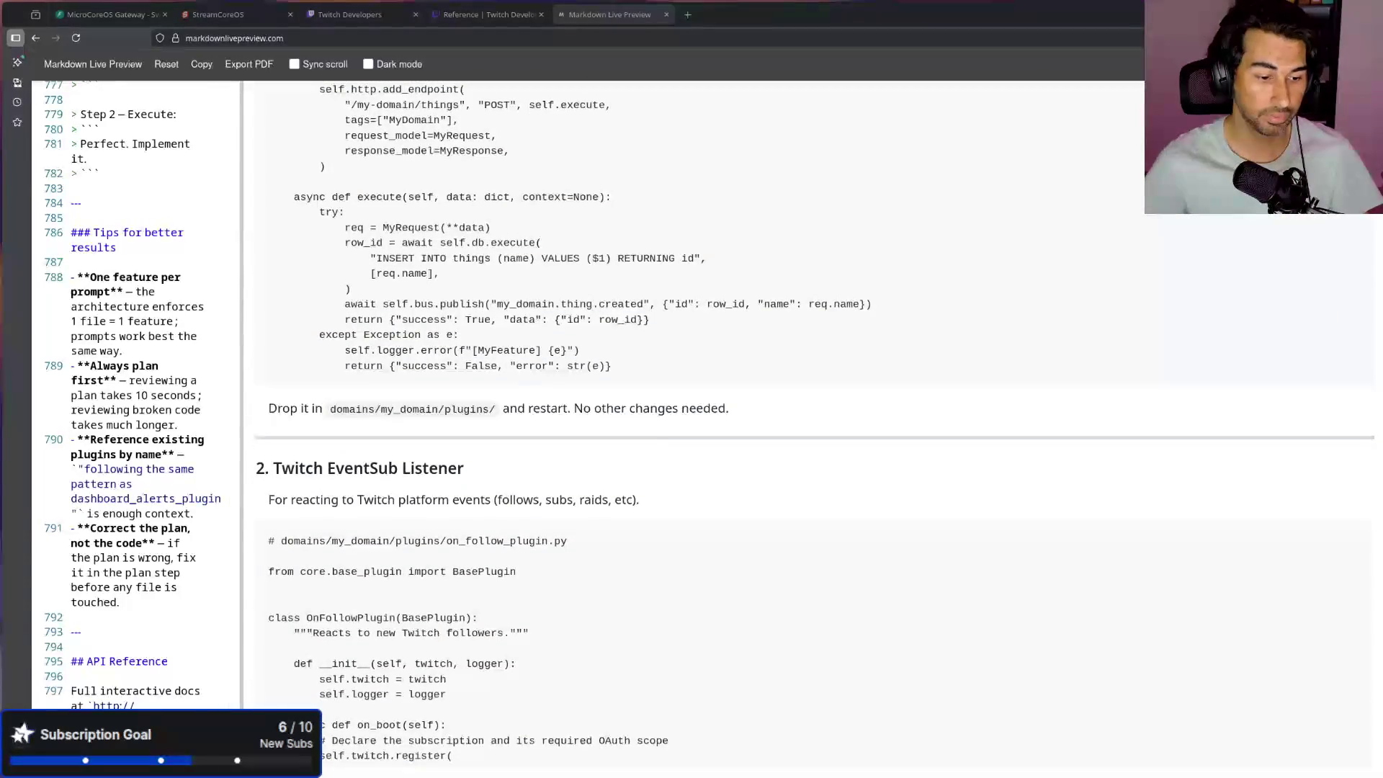
key("alt+Tab")
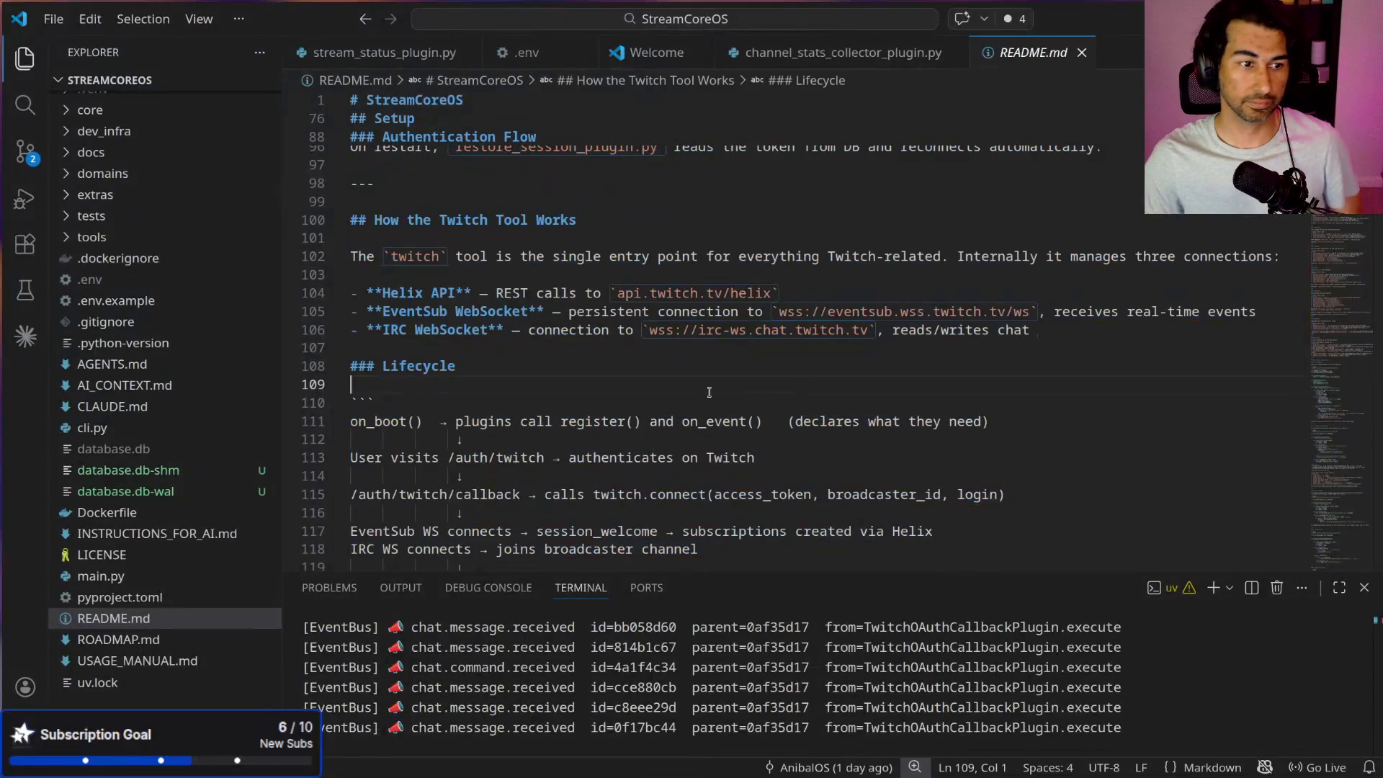
Step: Scroll README.md and zoom the editor out two steps, then back in one
scroll(657, 381, "down", 3)
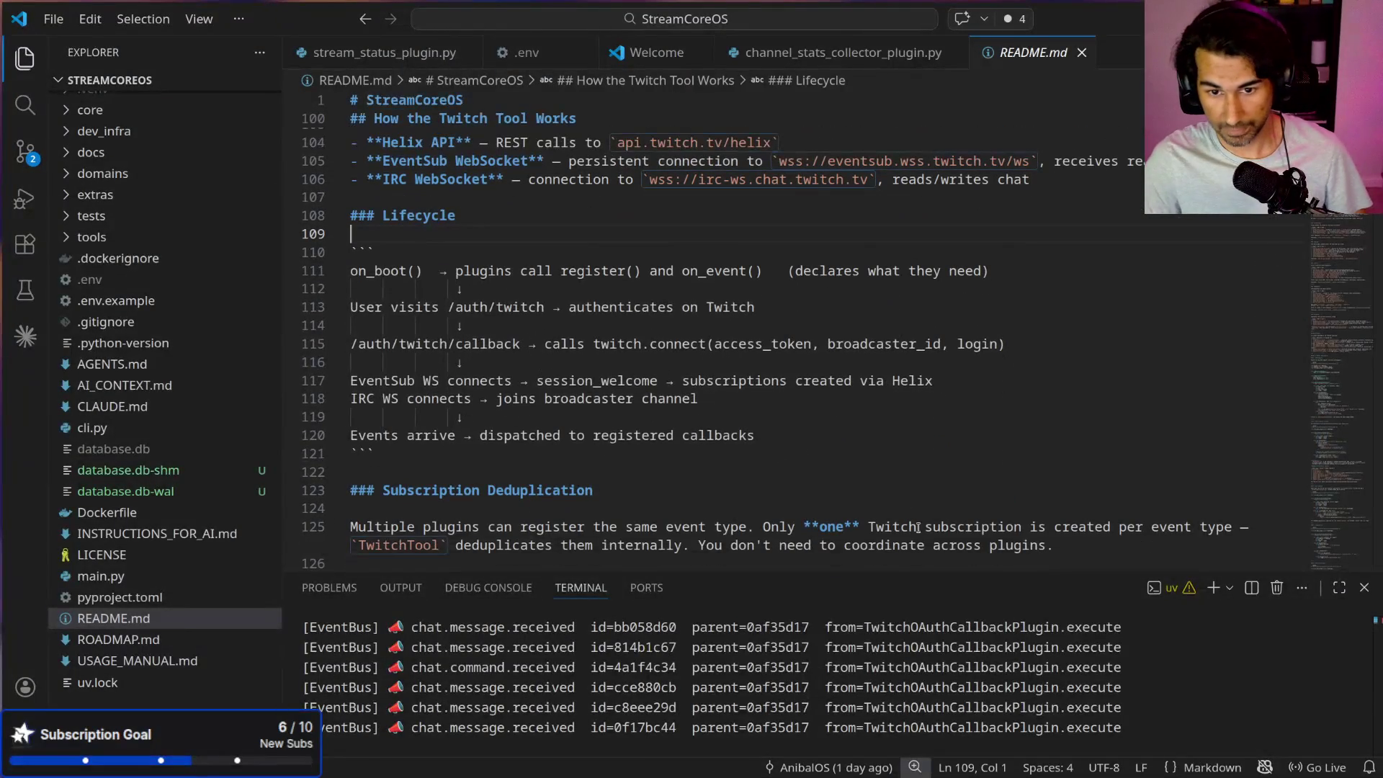
key("ctrl+minus")
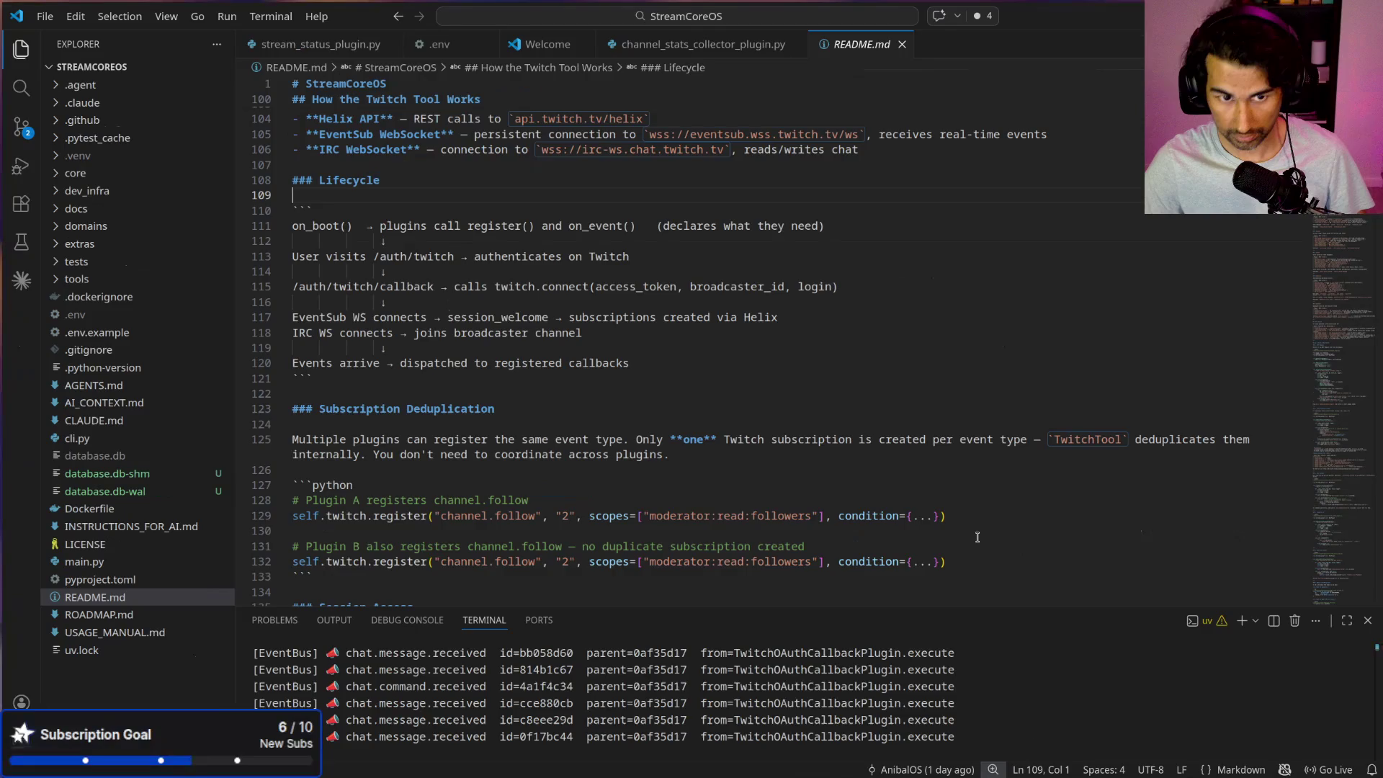
key("ctrl+minus")
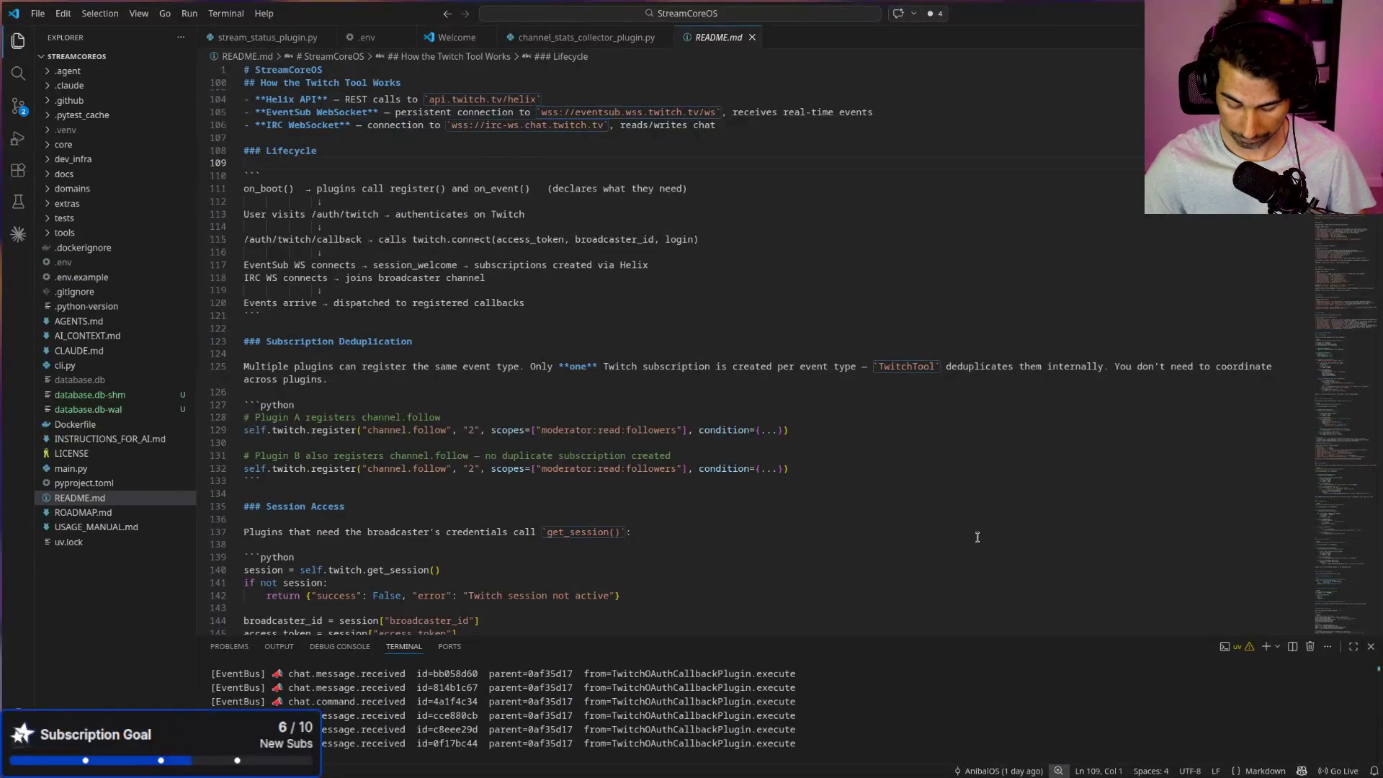
key("ctrl+equal")
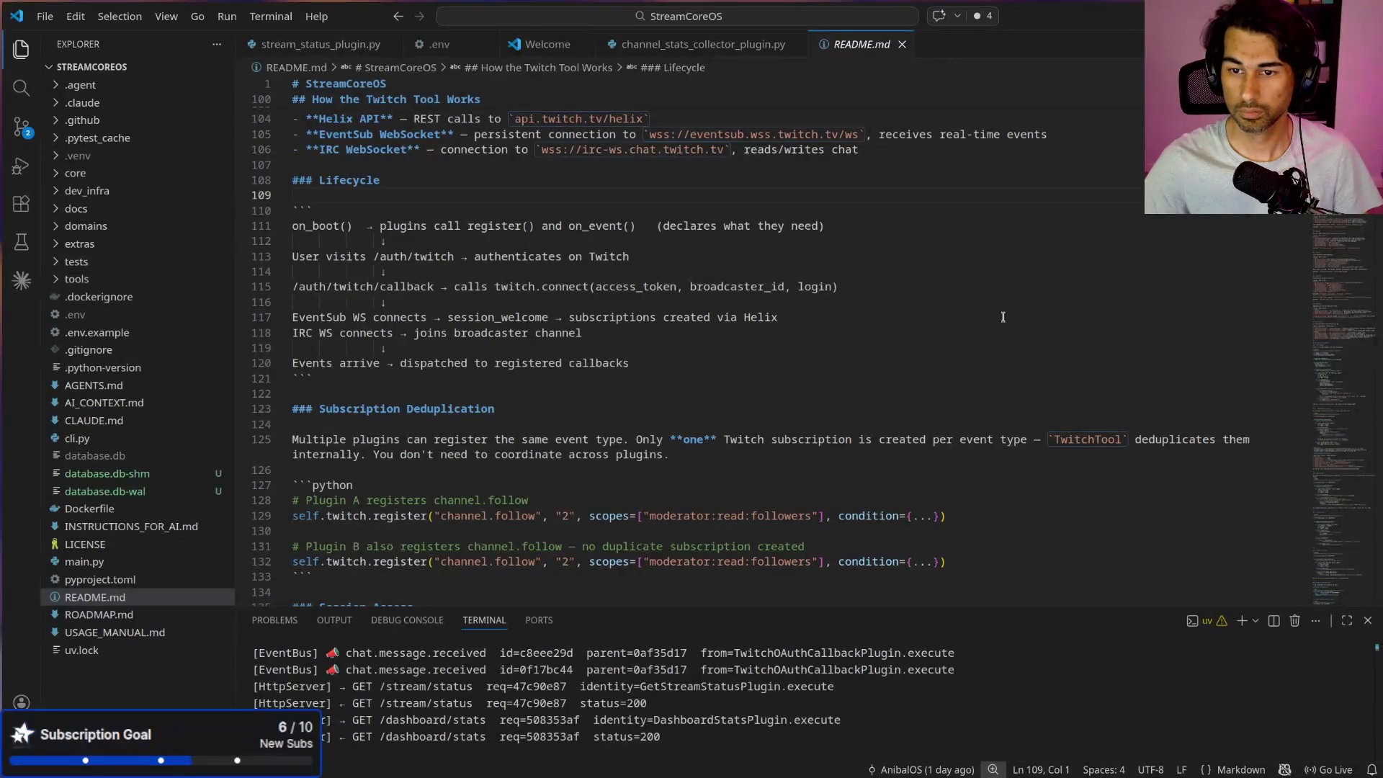
Step: Expand domains > chat_bot, open models/chat_command.py and list the chat_bot plugins
left_click(86, 225)
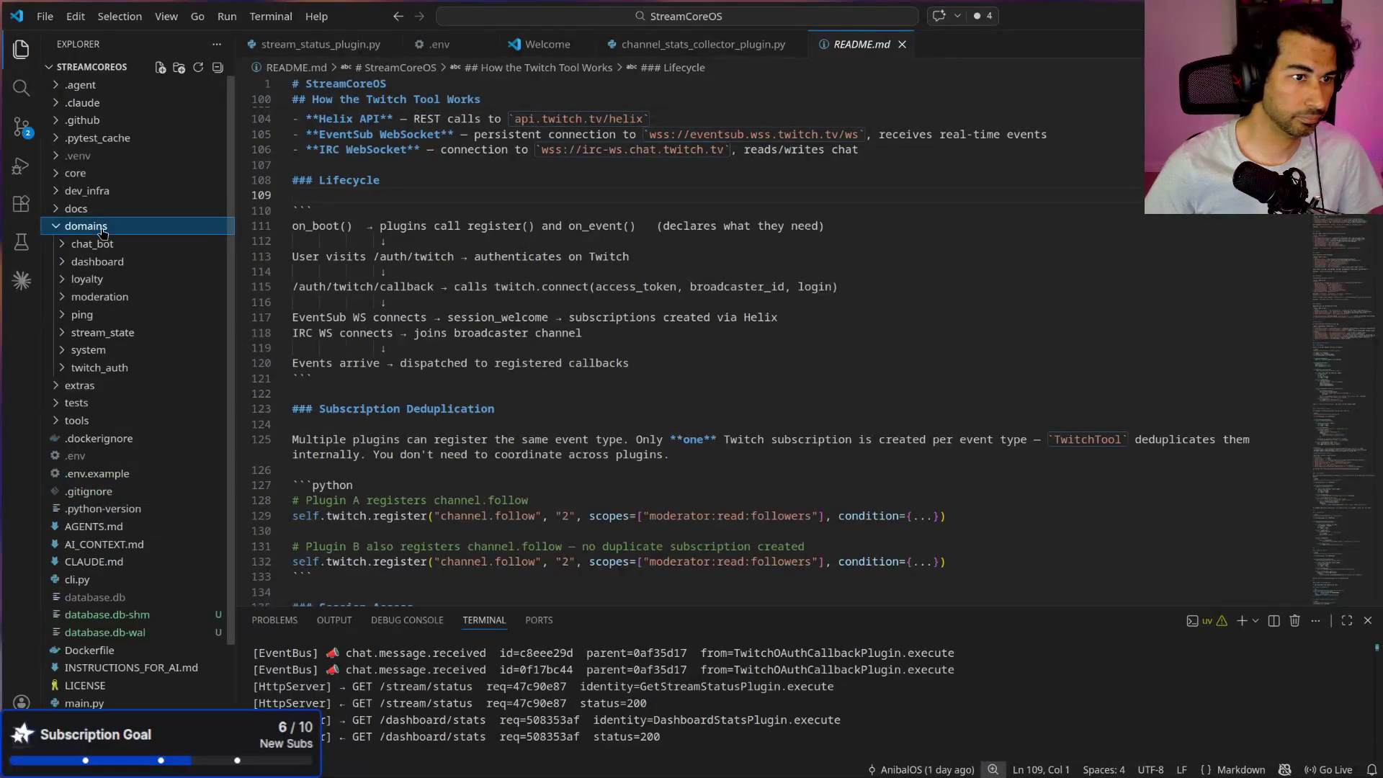
left_click(106, 245)
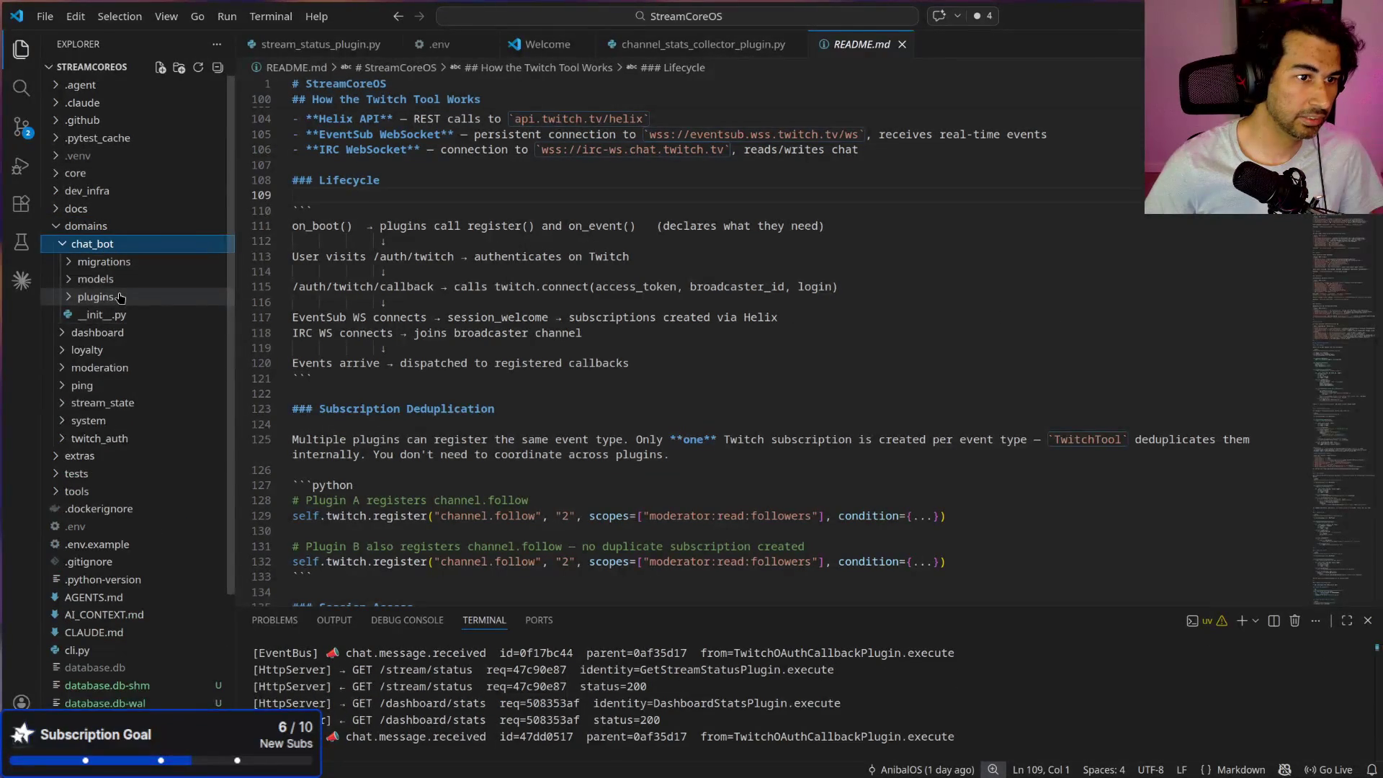
left_click(118, 296)
left_click(119, 280)
left_click(116, 315)
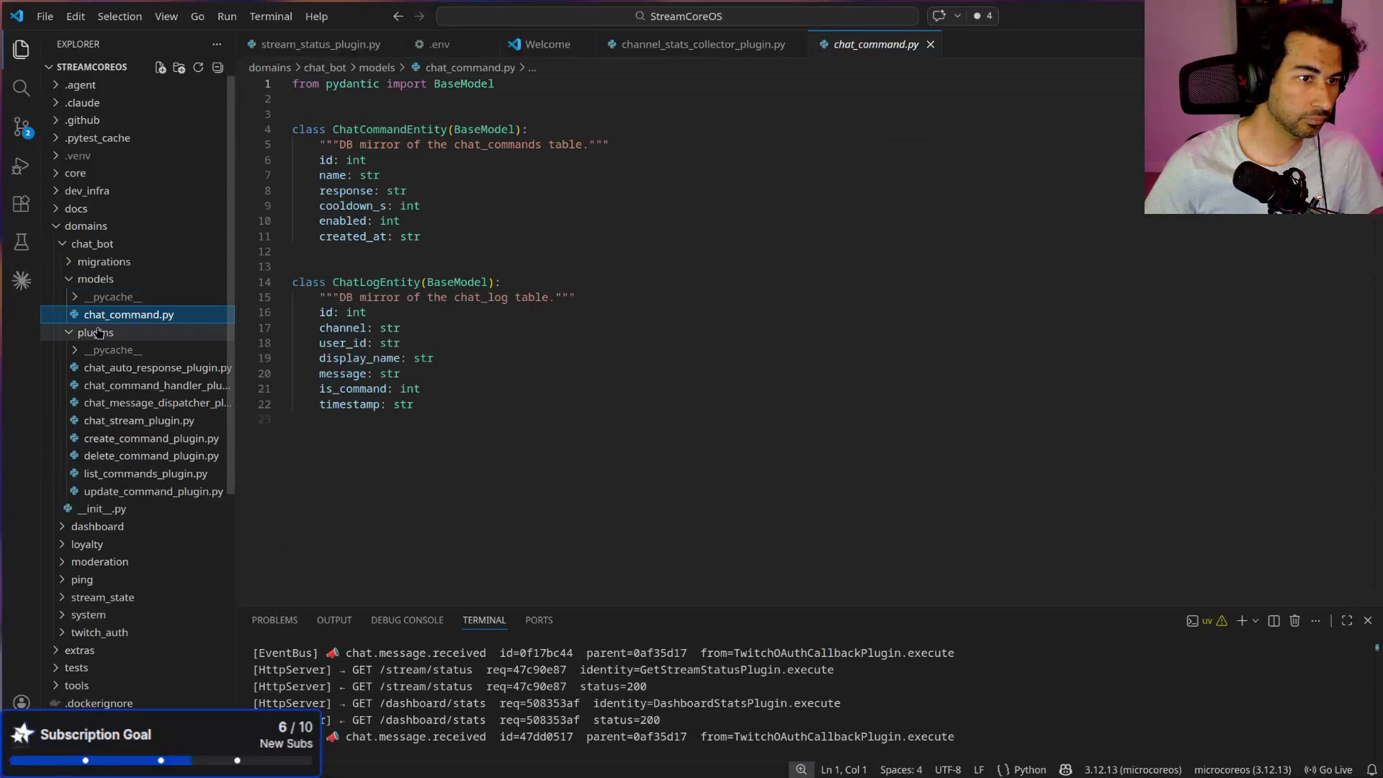
left_click(100, 333)
left_click(100, 335)
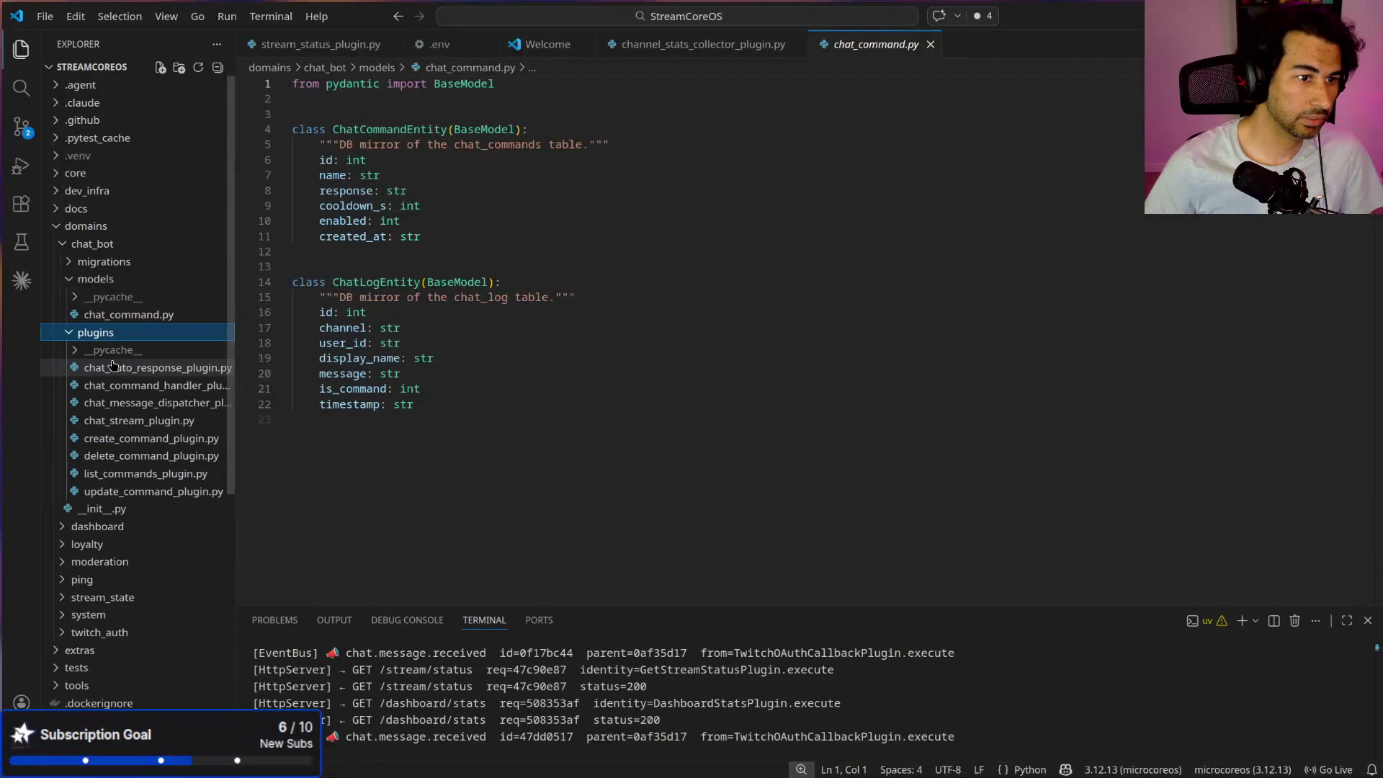
left_click(144, 367)
Step: Scroll through chat_auto_response_plugin.py's handlers, check where _RESUB_MSG is used, and enlarge the terminal
scroll(517, 372, "up", 3)
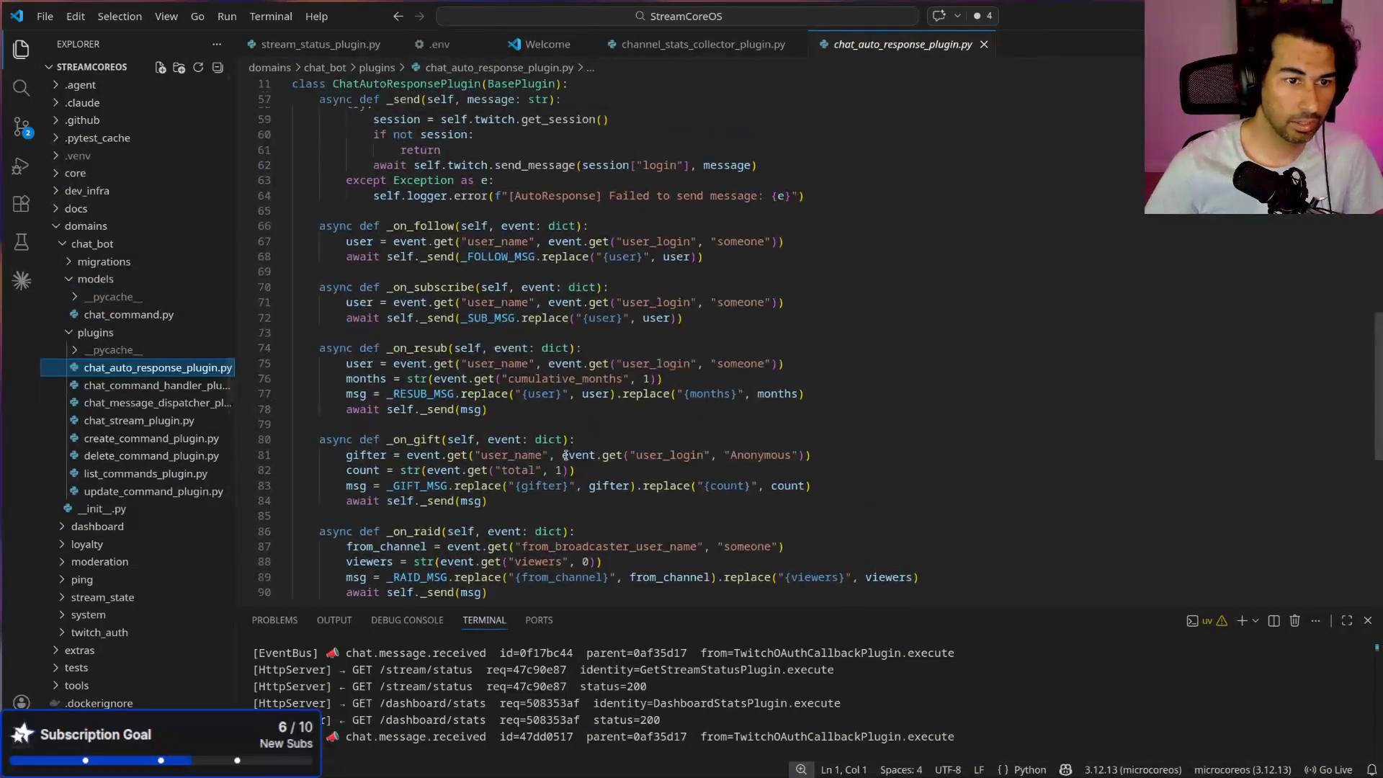
scroll(489, 322, "up", 2)
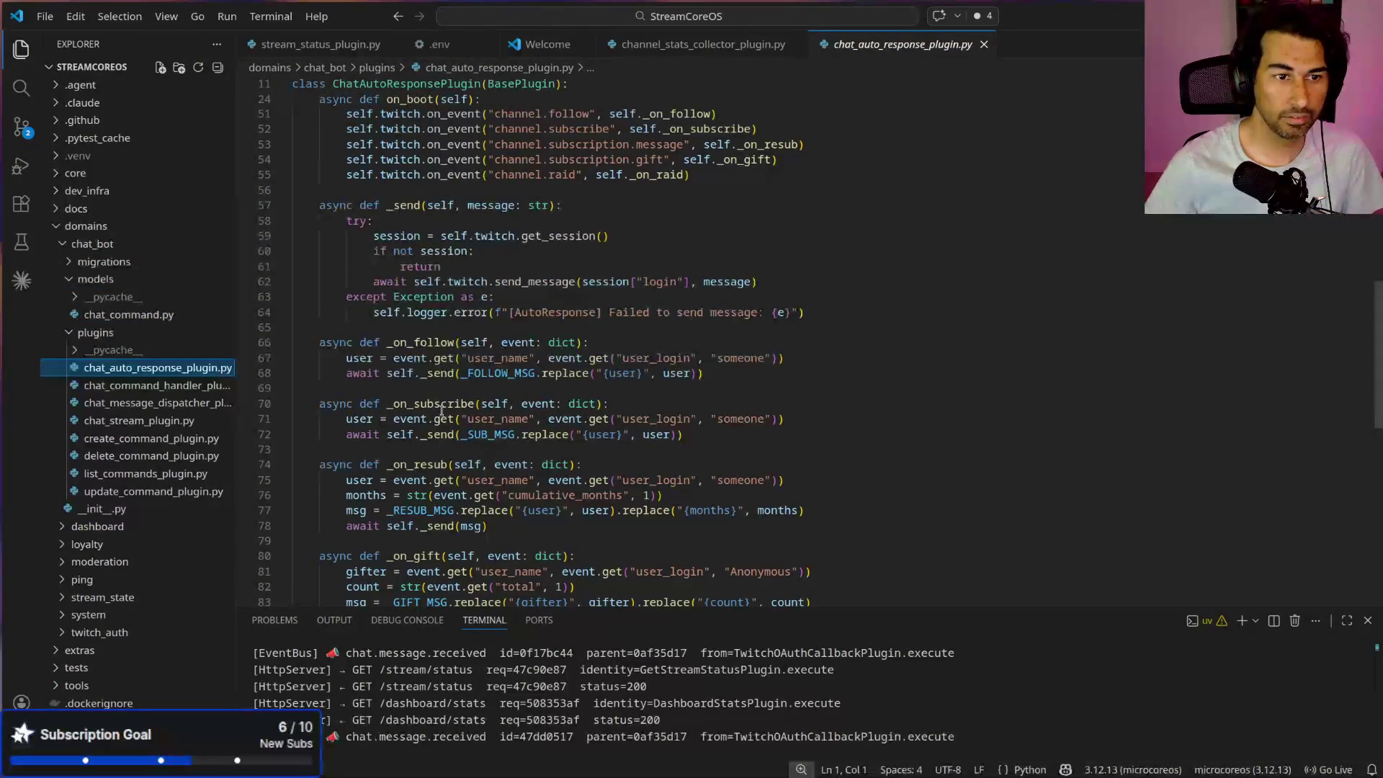
mouse_move(439, 416)
scroll(461, 443, "down", 3)
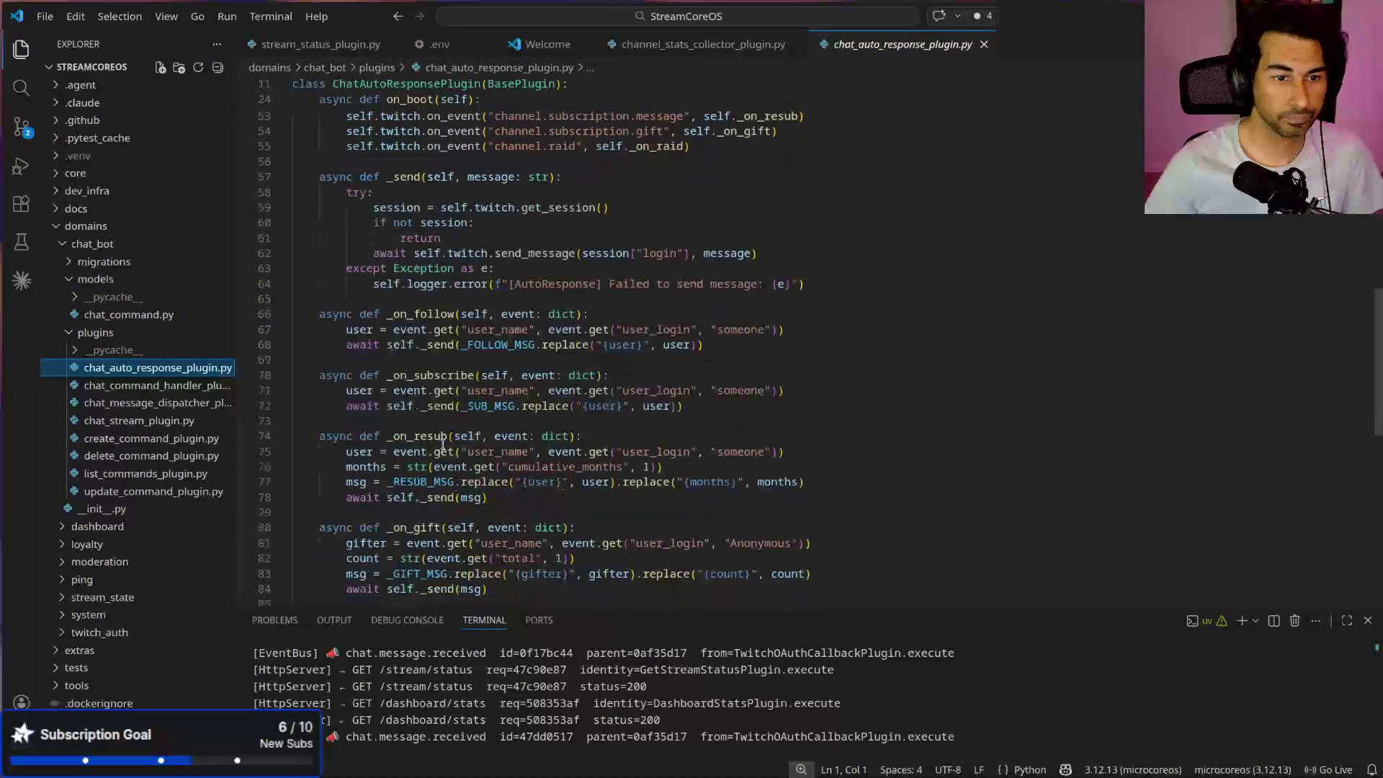
left_click(387, 387)
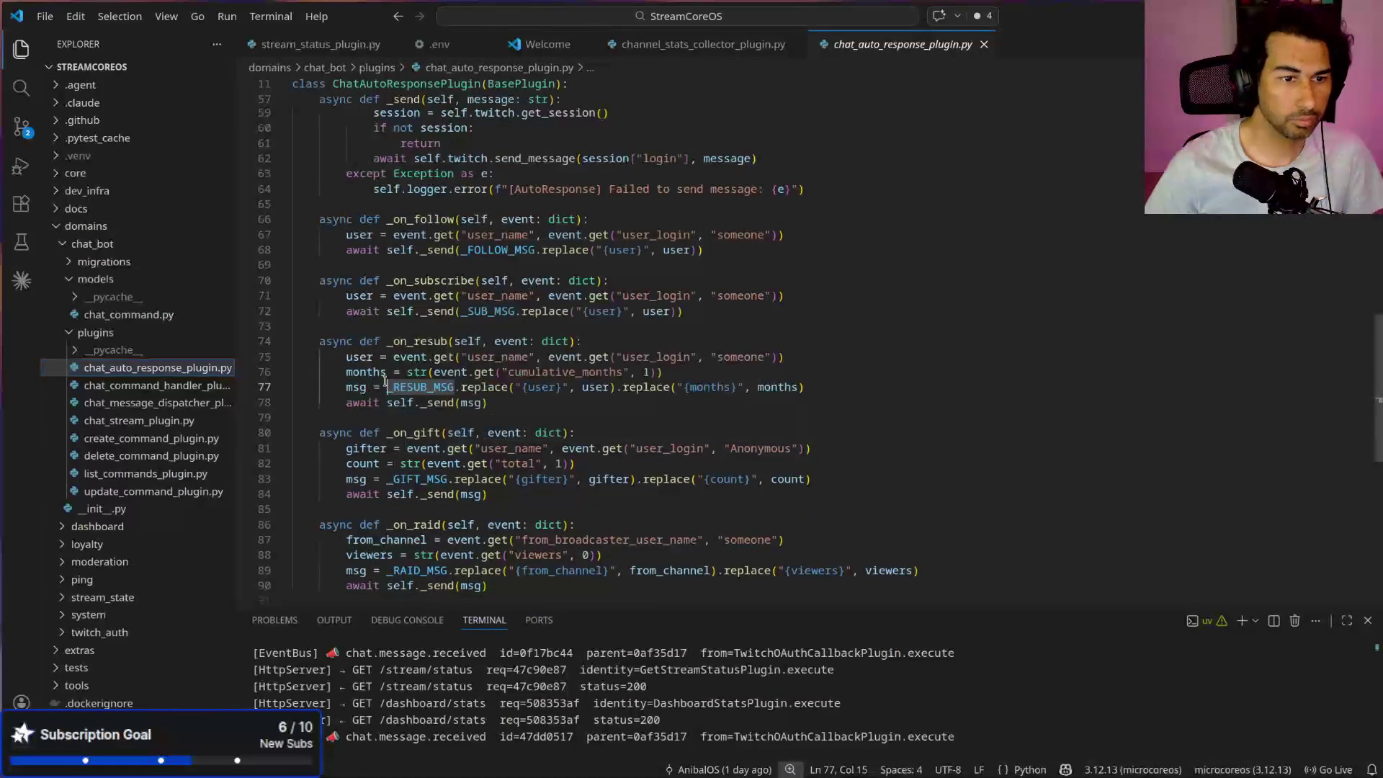
left_click_drag(646, 607, 646, 551)
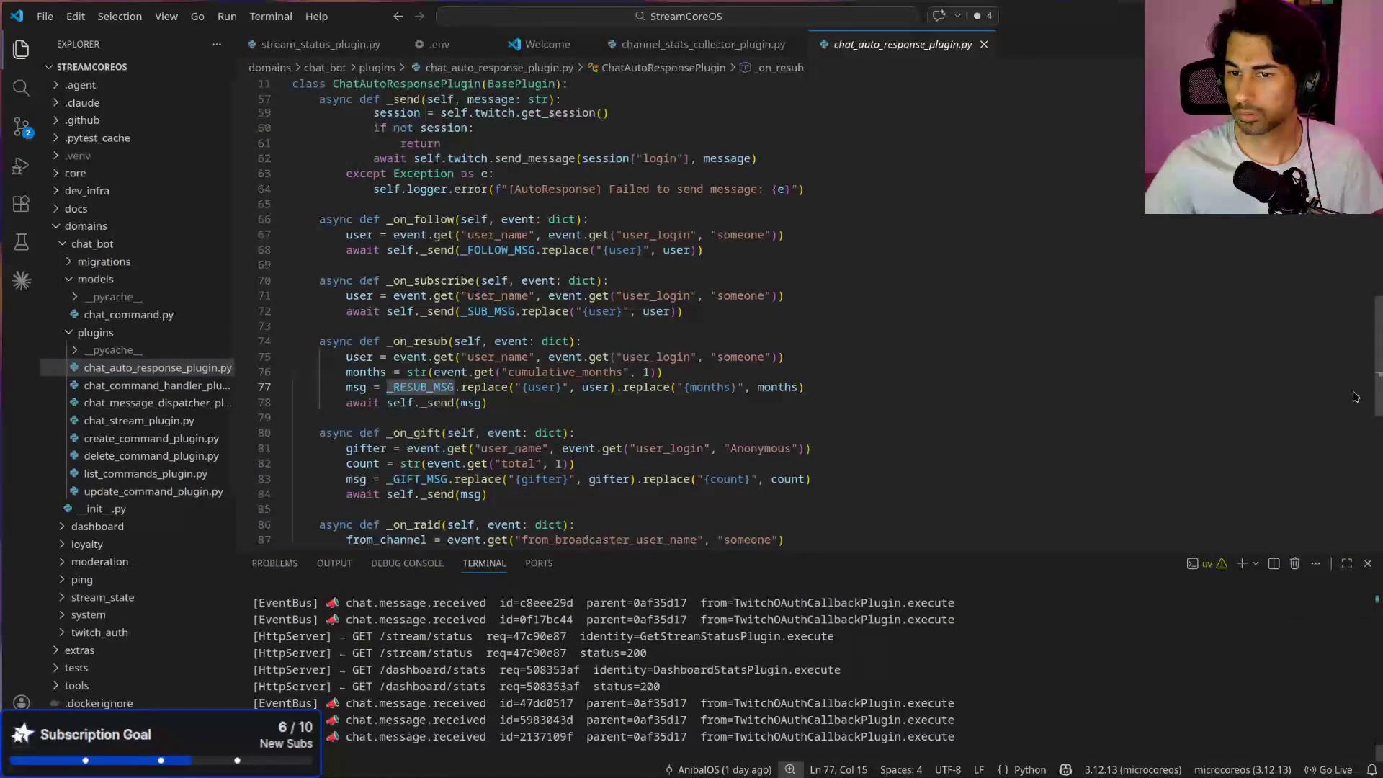
scroll(723, 420, "up", 3)
scroll(723, 421, "up", 15)
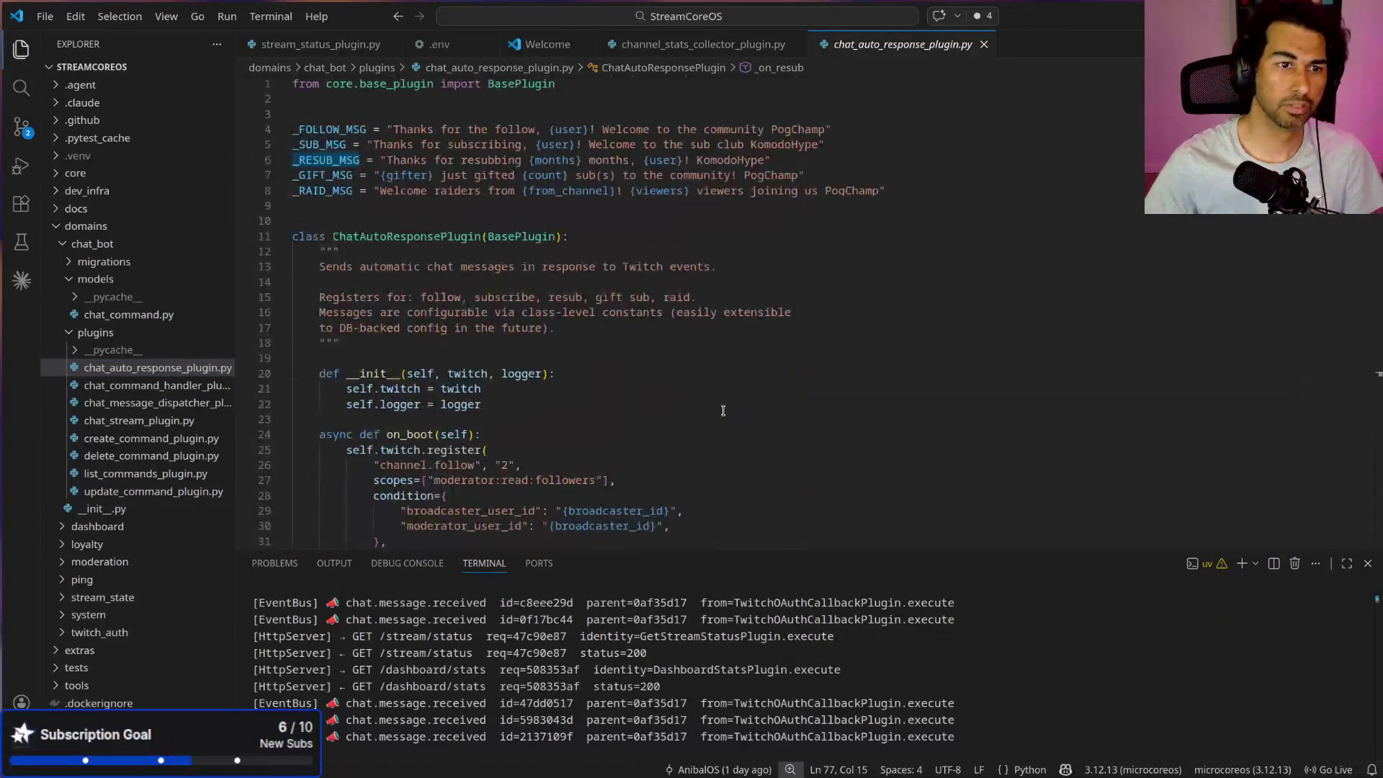
Step: Inspect the class docstring and the five _MSG welcome templates, then open chat_command_handler_plugin.py
left_click(705, 245)
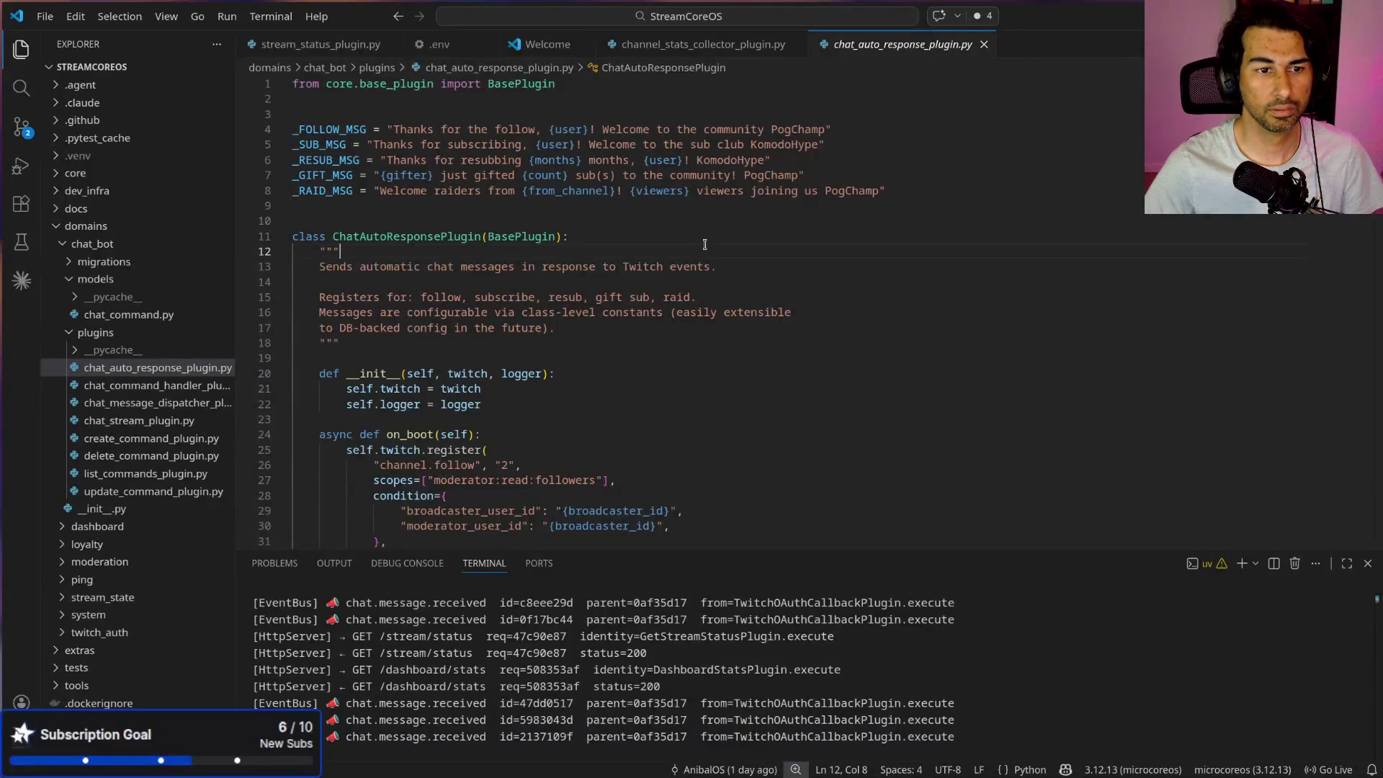
left_click(611, 328)
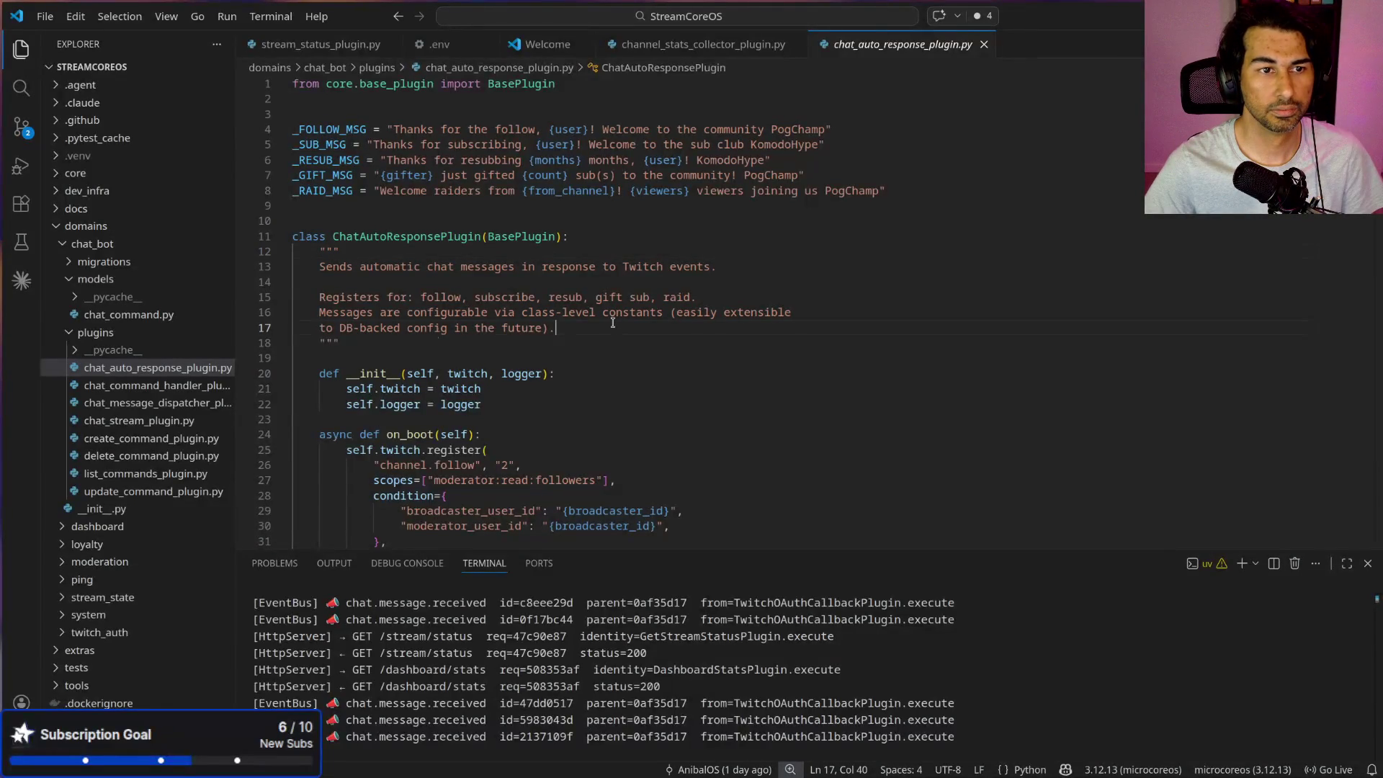
left_click_drag(394, 129, 798, 133)
mouse_move(929, 192)
left_mouse_down()
mouse_move(324, 160)
mouse_move(223, 128)
left_mouse_up()
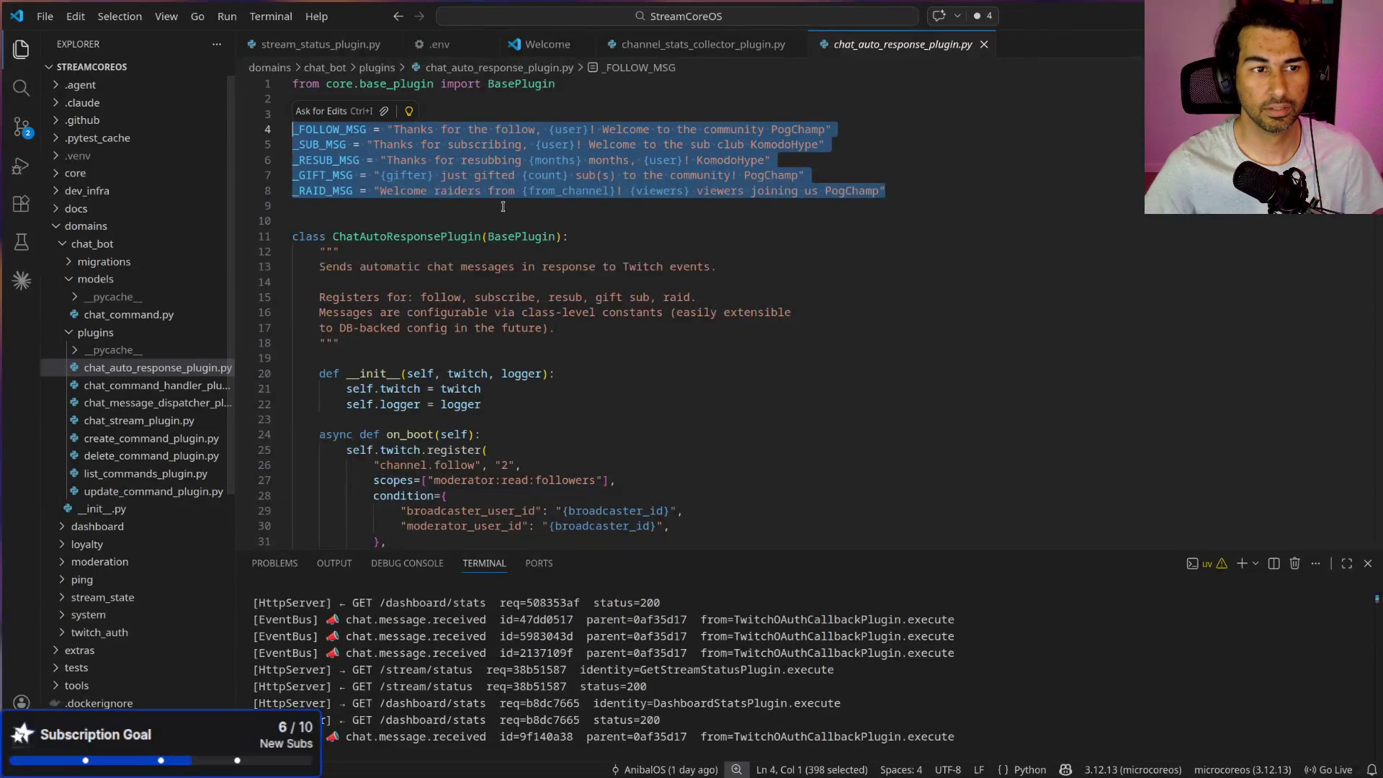
left_click(825, 210)
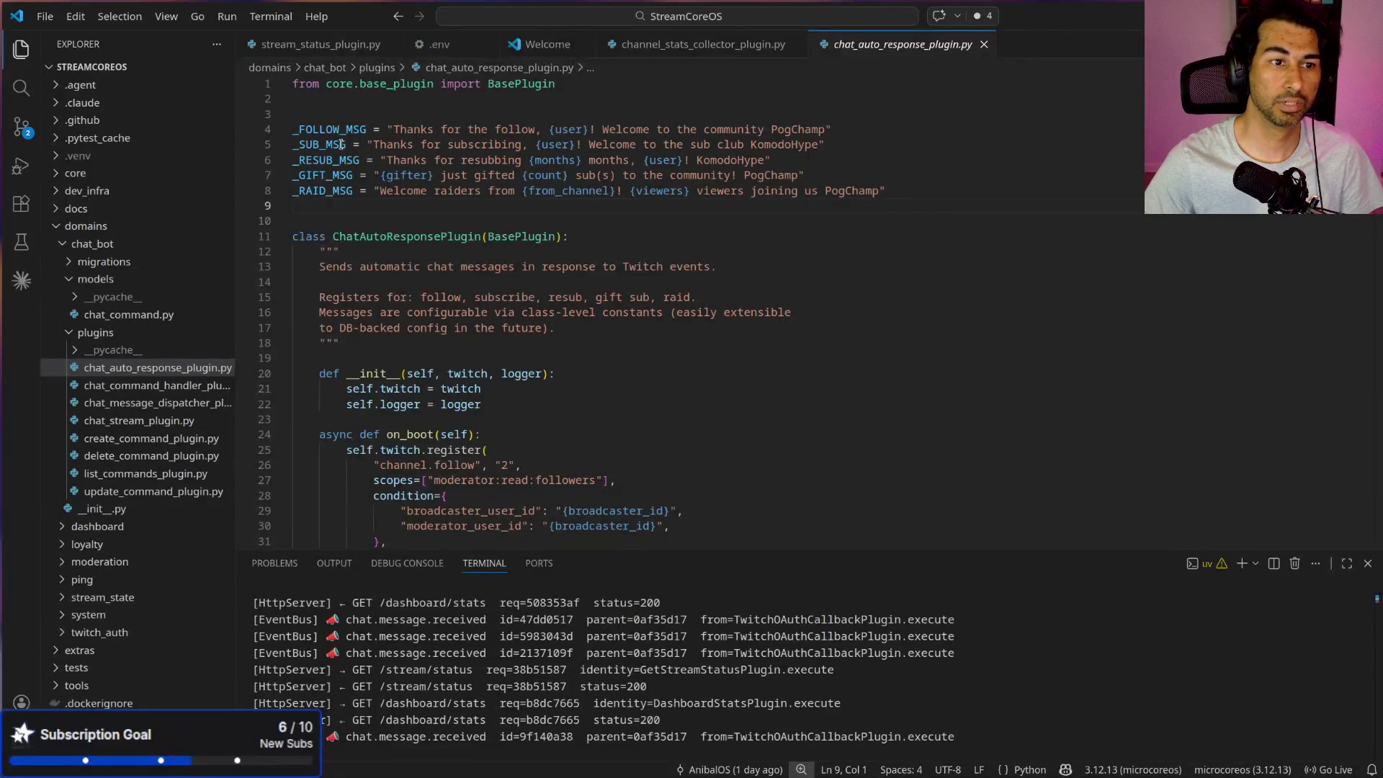
left_click(308, 128)
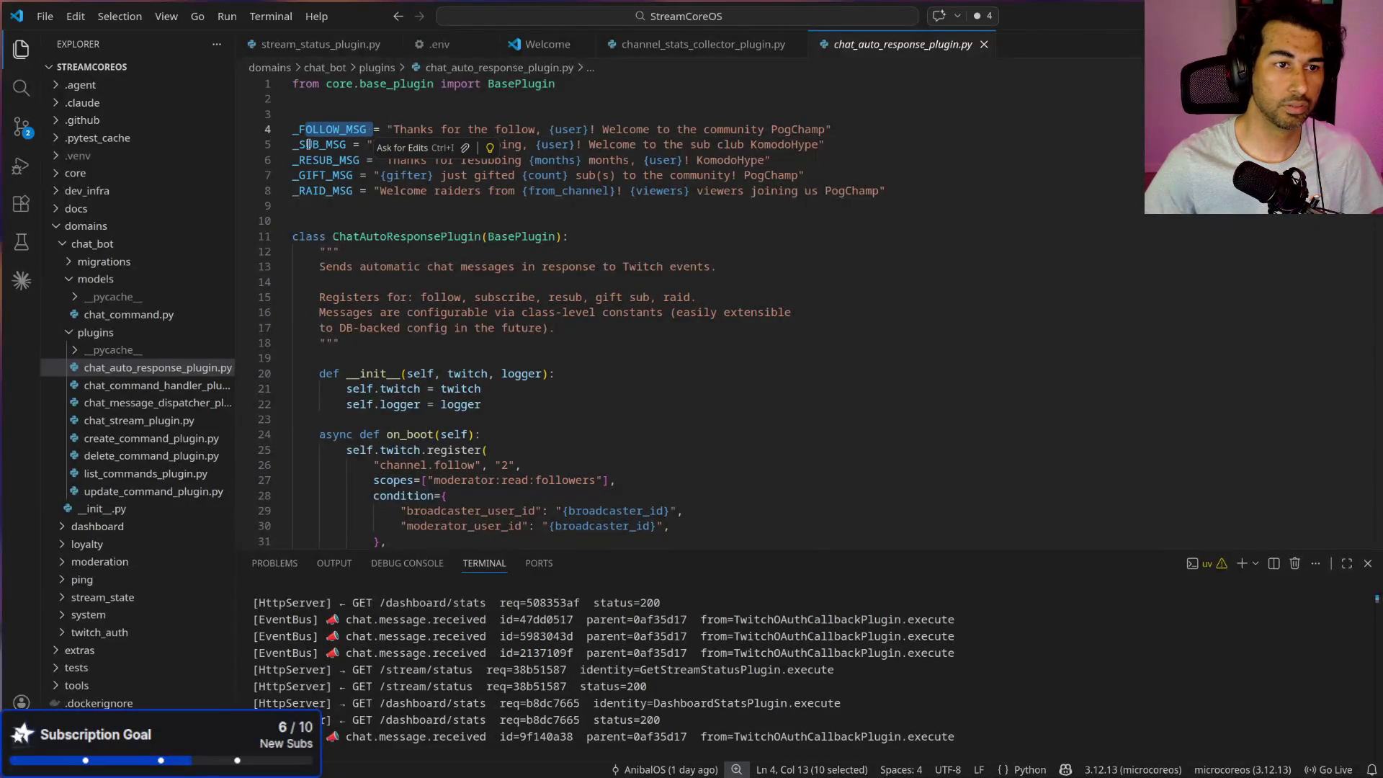
left_click_drag(299, 144, 306, 144)
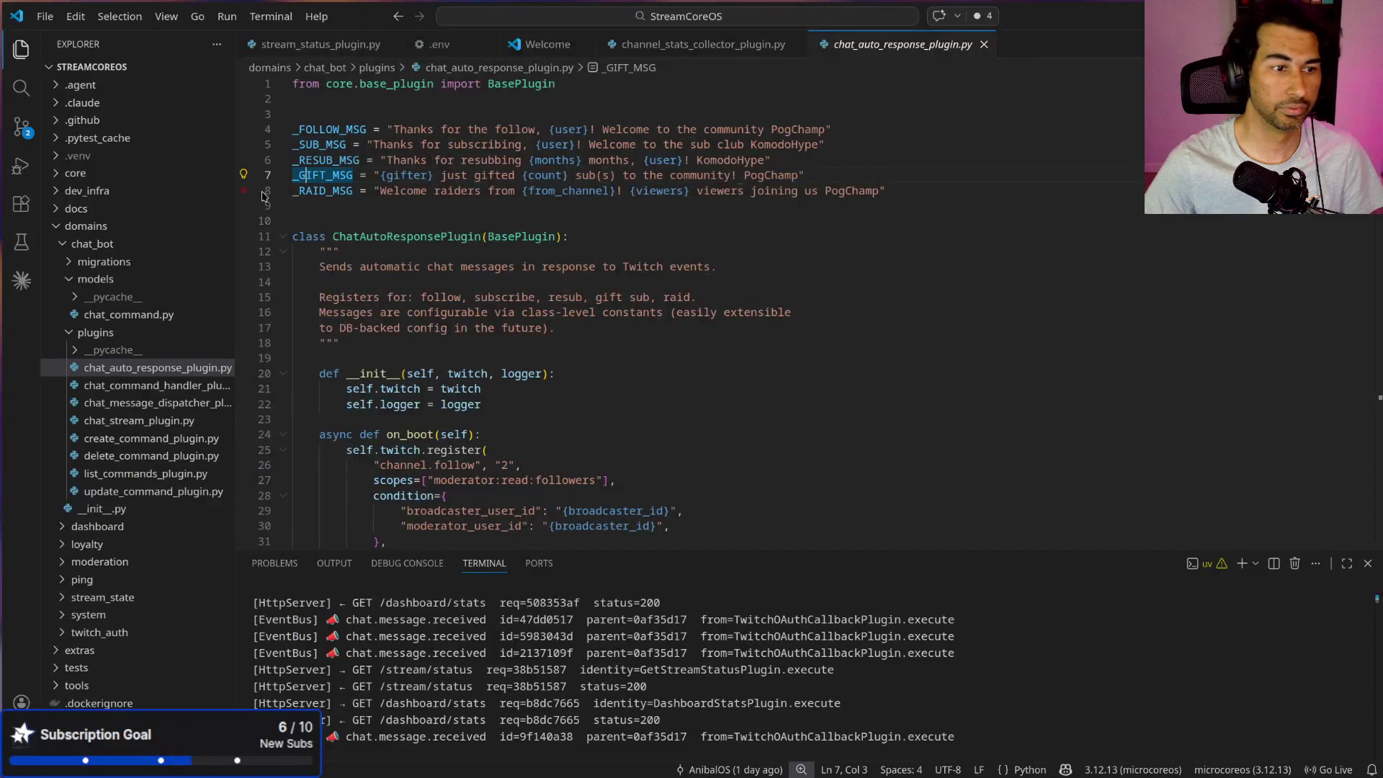
left_click(177, 387)
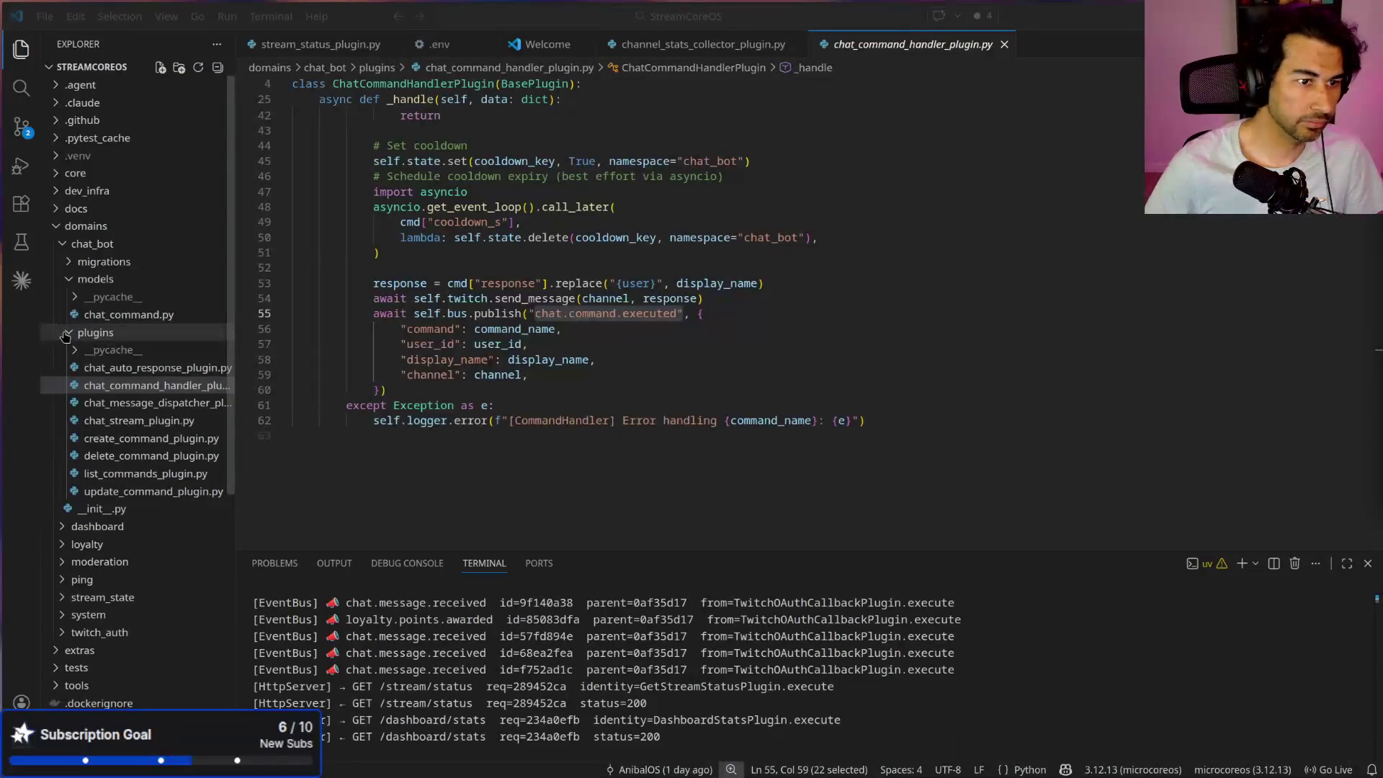
key("alt+Tab")
key("alt+Tab")
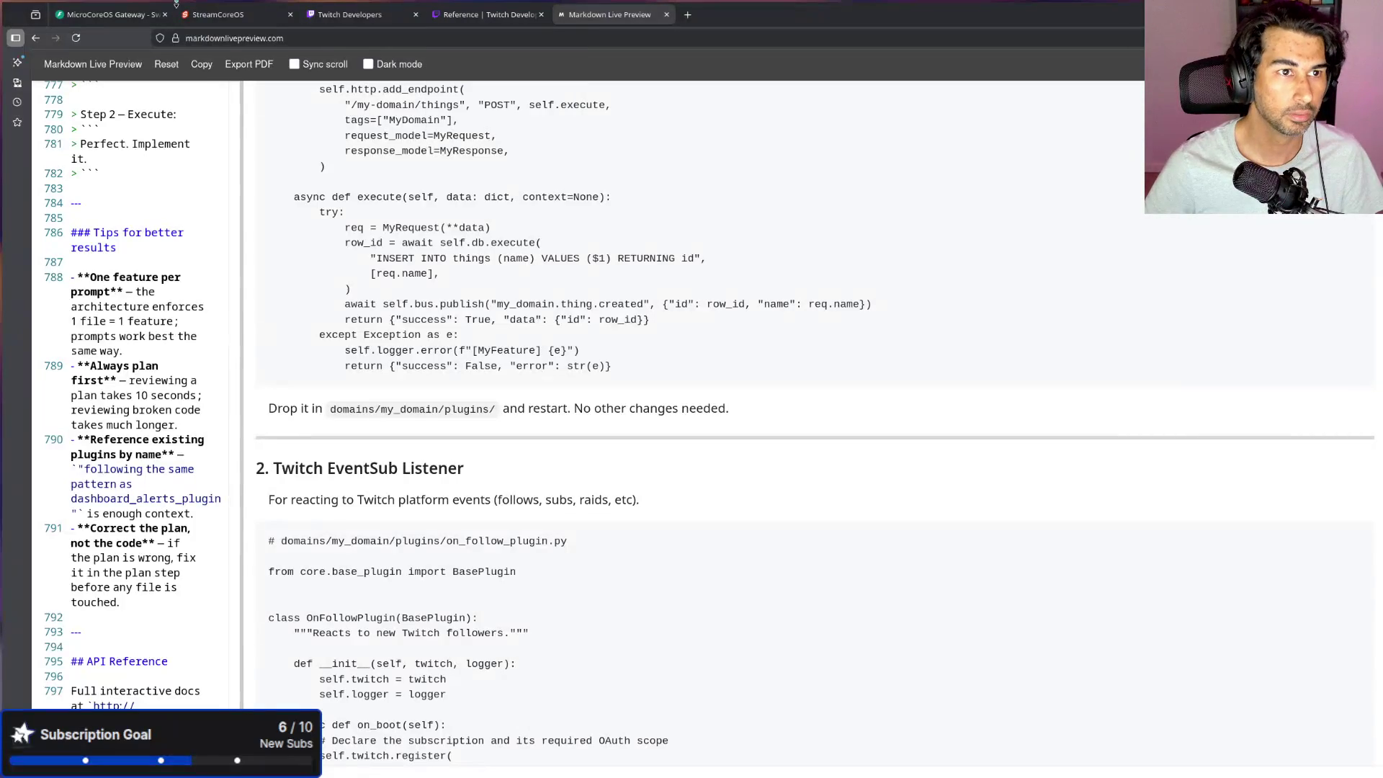
Step: Switch to the StreamCoreOS dashboard and go via Commands to the empty Moderation page
left_click(218, 15)
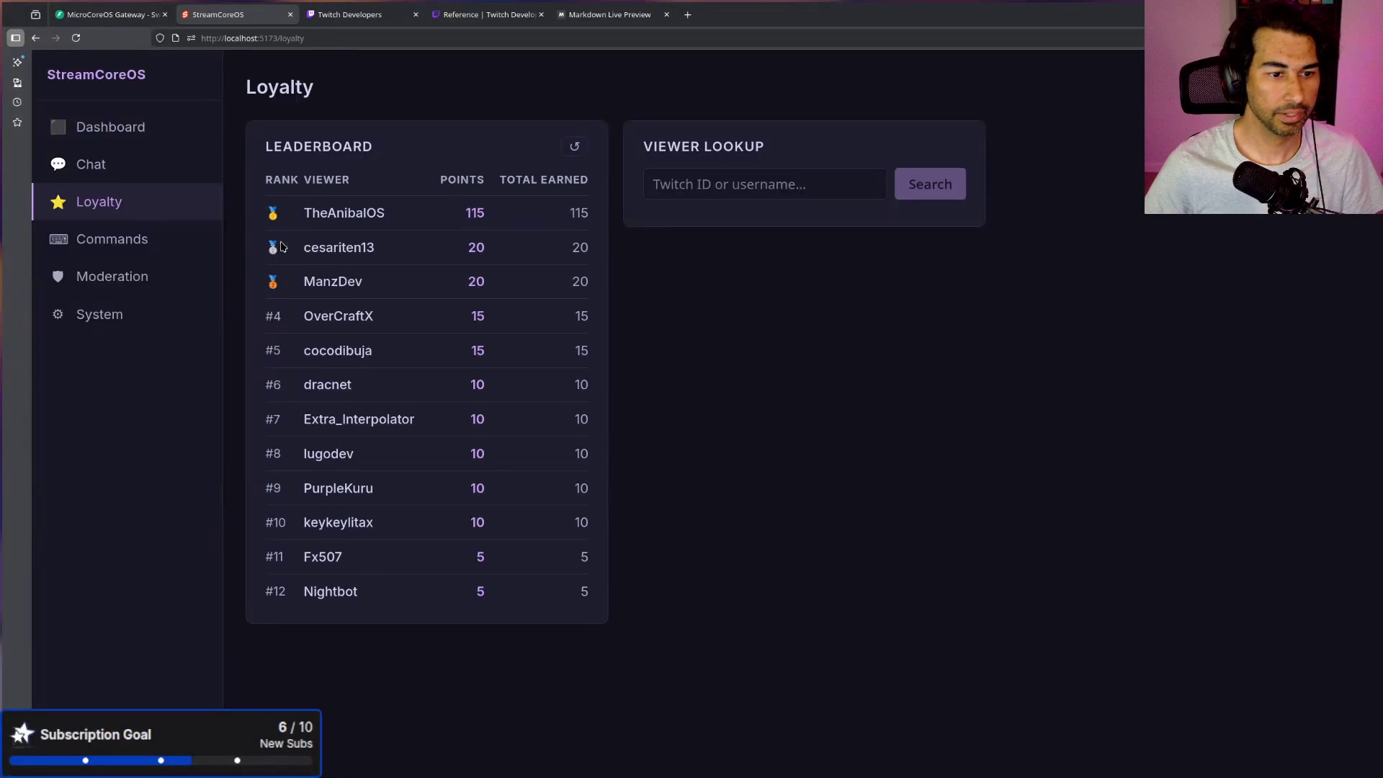
mouse_move(602, 592)
left_mouse_down()
mouse_move(363, 462)
mouse_move(297, 279)
mouse_move(296, 216)
left_mouse_up()
left_click(435, 385)
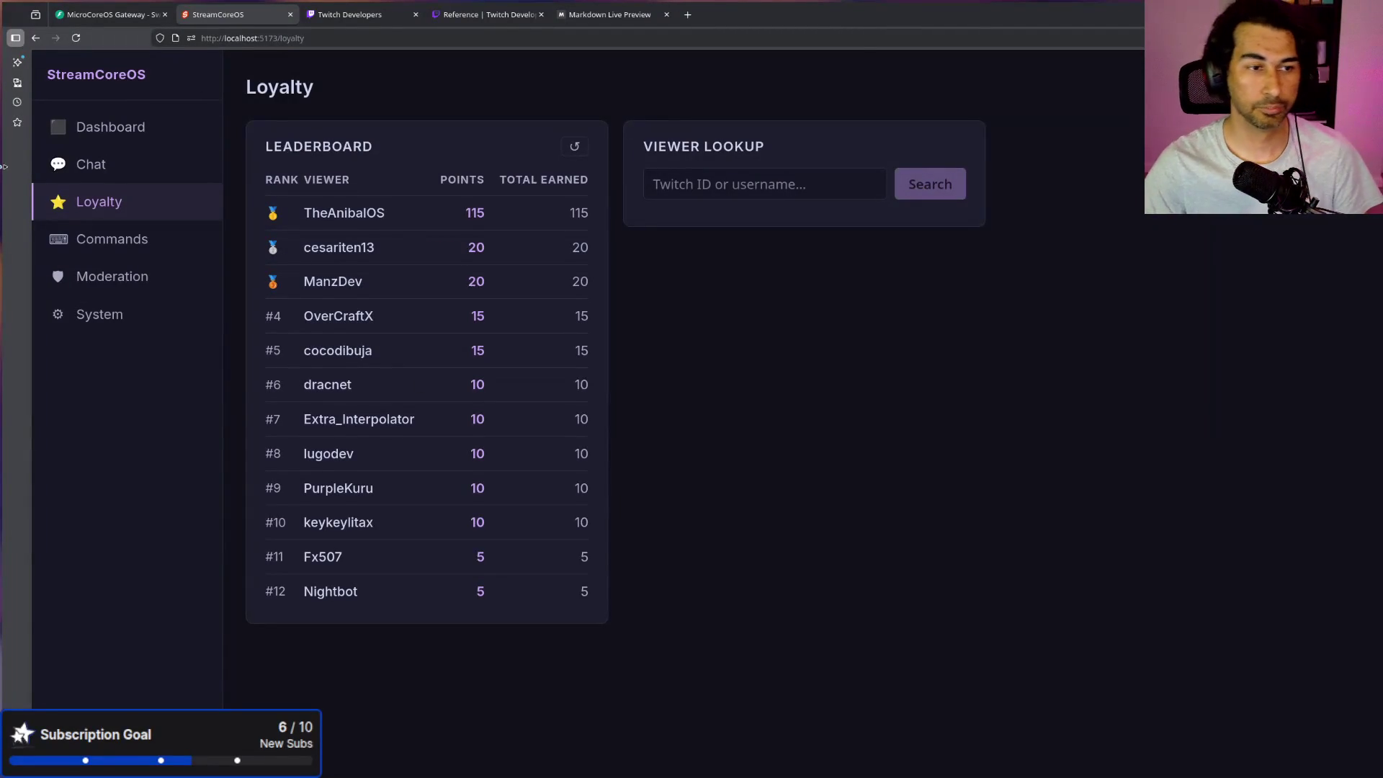
left_click(137, 245)
left_click(98, 286)
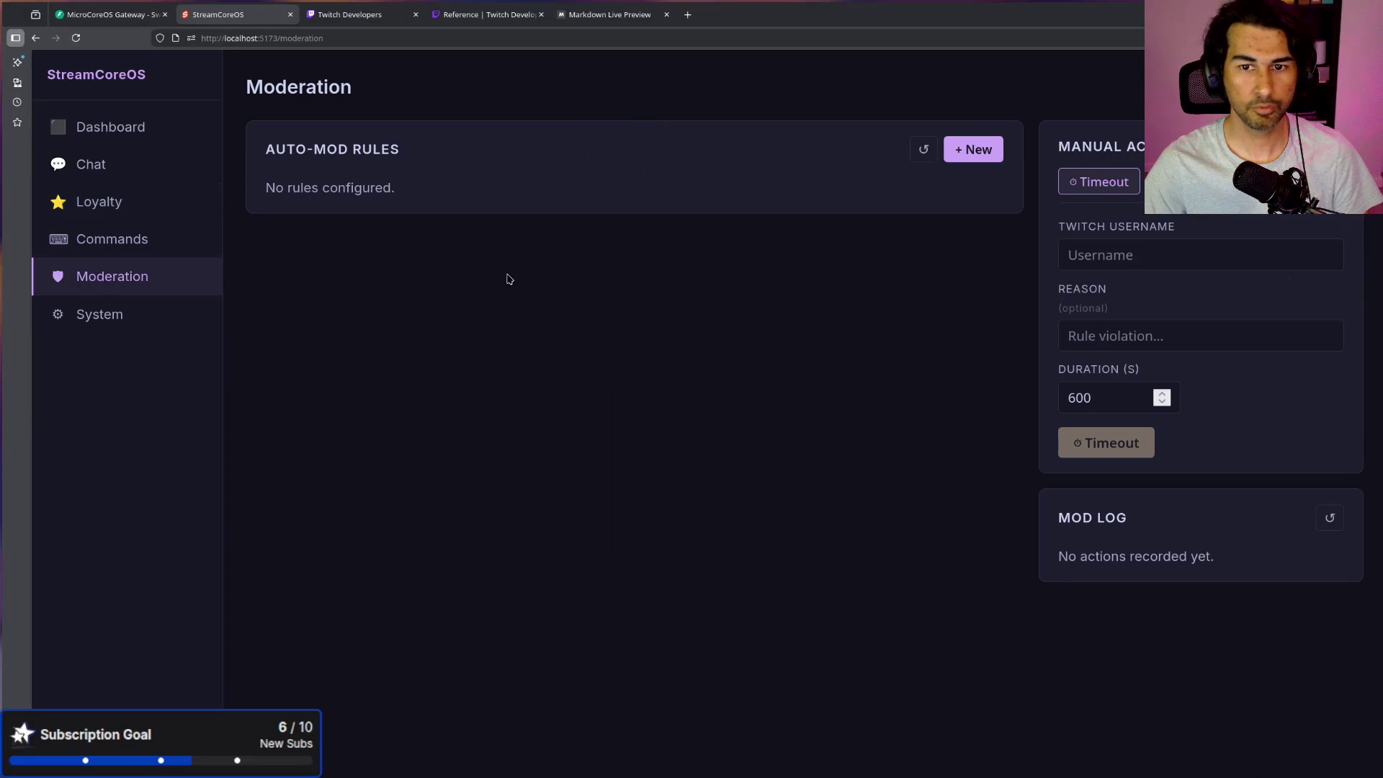
Step: Start a new Word Filter auto-mod rule with the word 'tailwind'
left_click(965, 164)
left_click(368, 277)
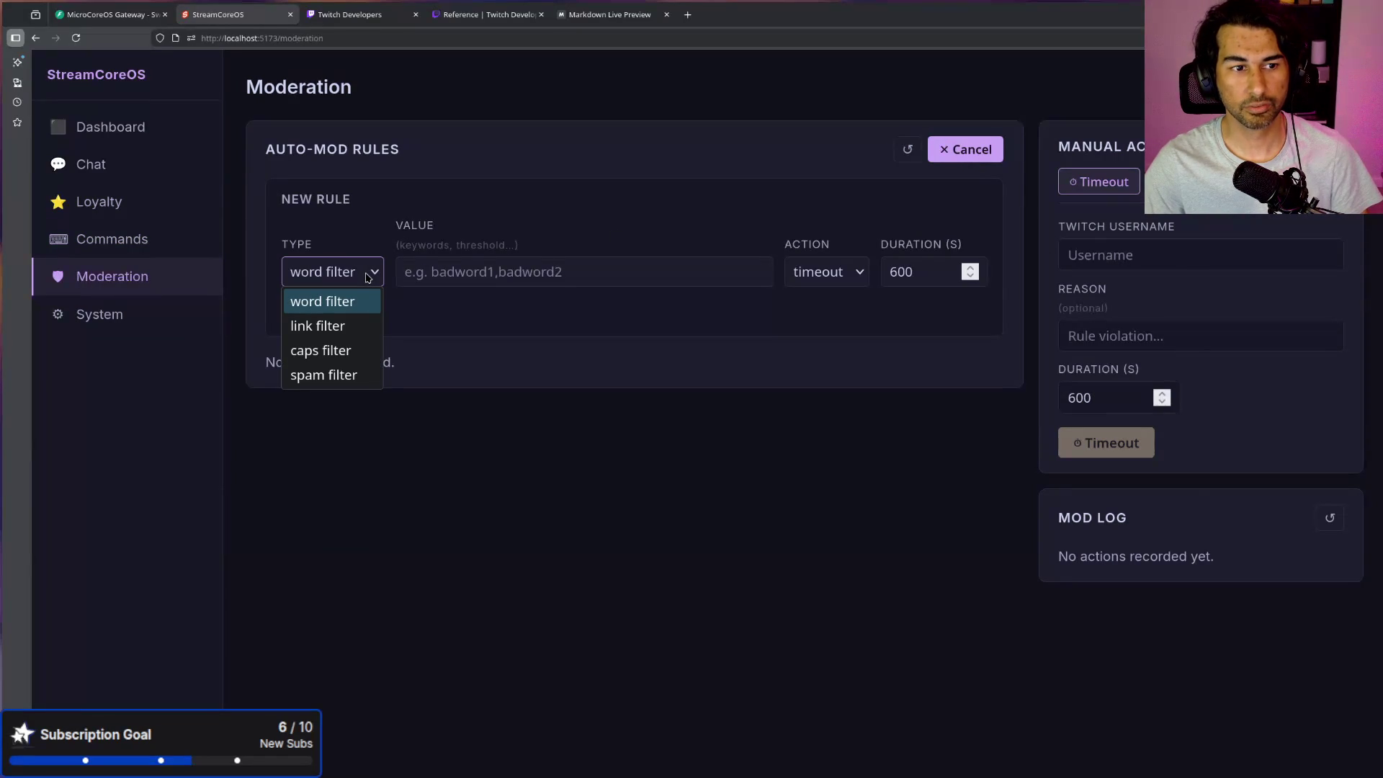
left_click(359, 308)
left_click(514, 272)
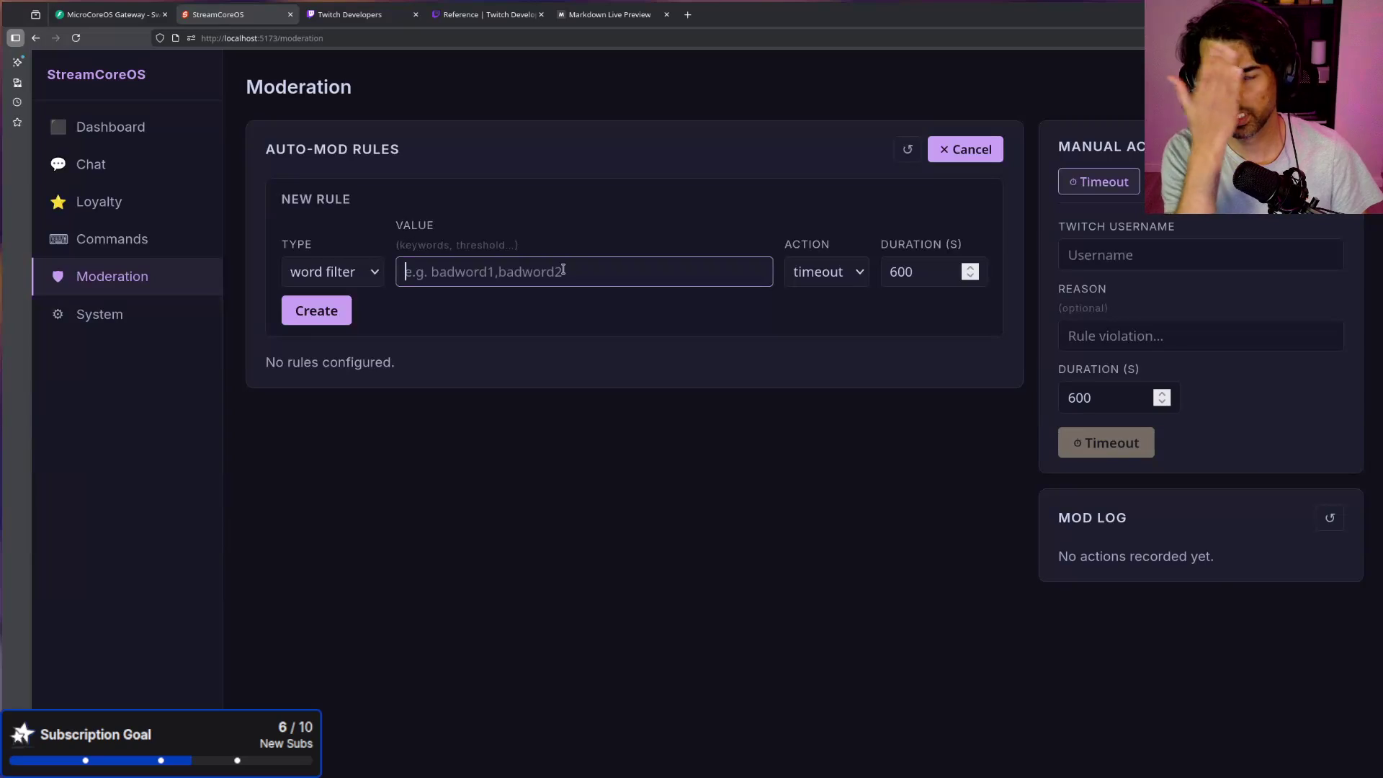
type("tailwiond")
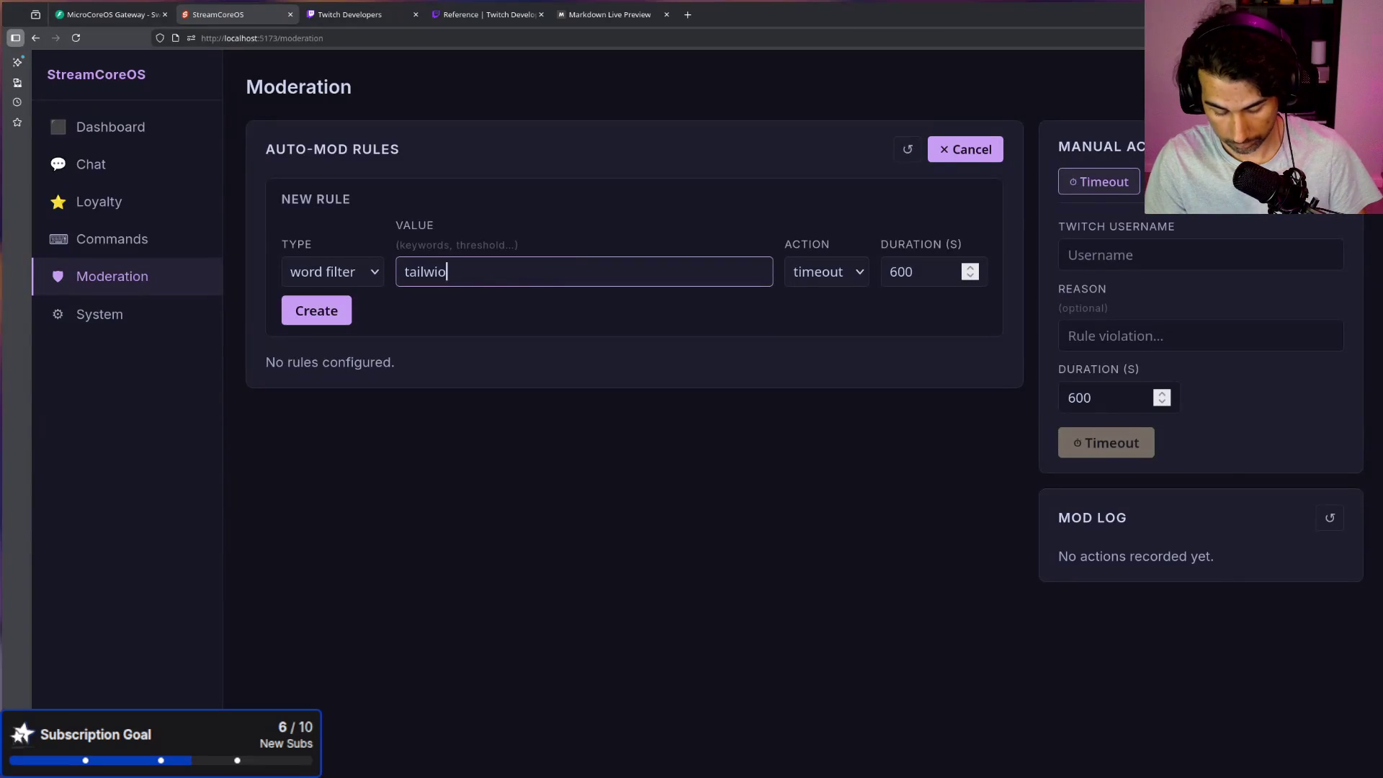
key("BackSpace")
key("BackSpace")
key("BackSpace")
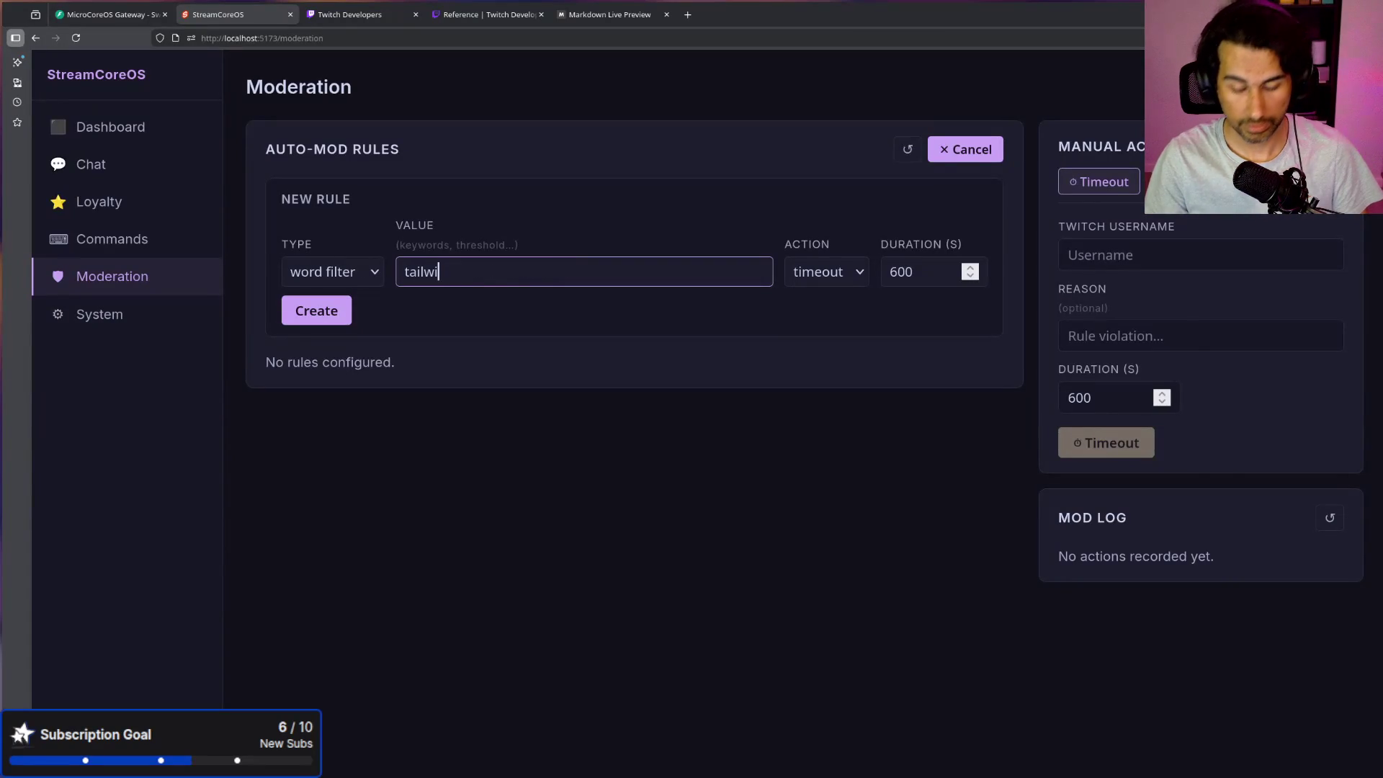
type("nd")
Step: Replace the 600 s default with a 20-second timeout action and create the tailwind rule
left_click_drag(936, 268, 871, 270)
type("20")
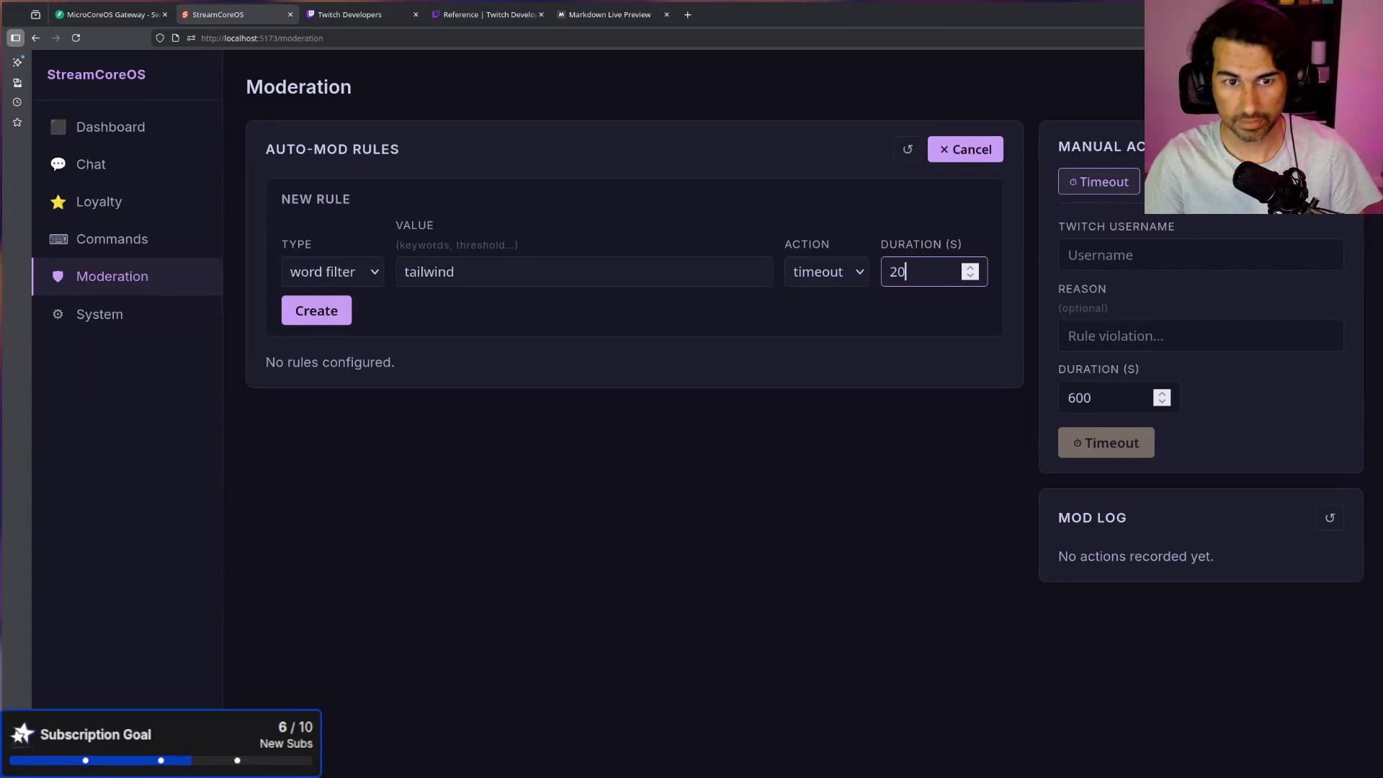
left_click(856, 288)
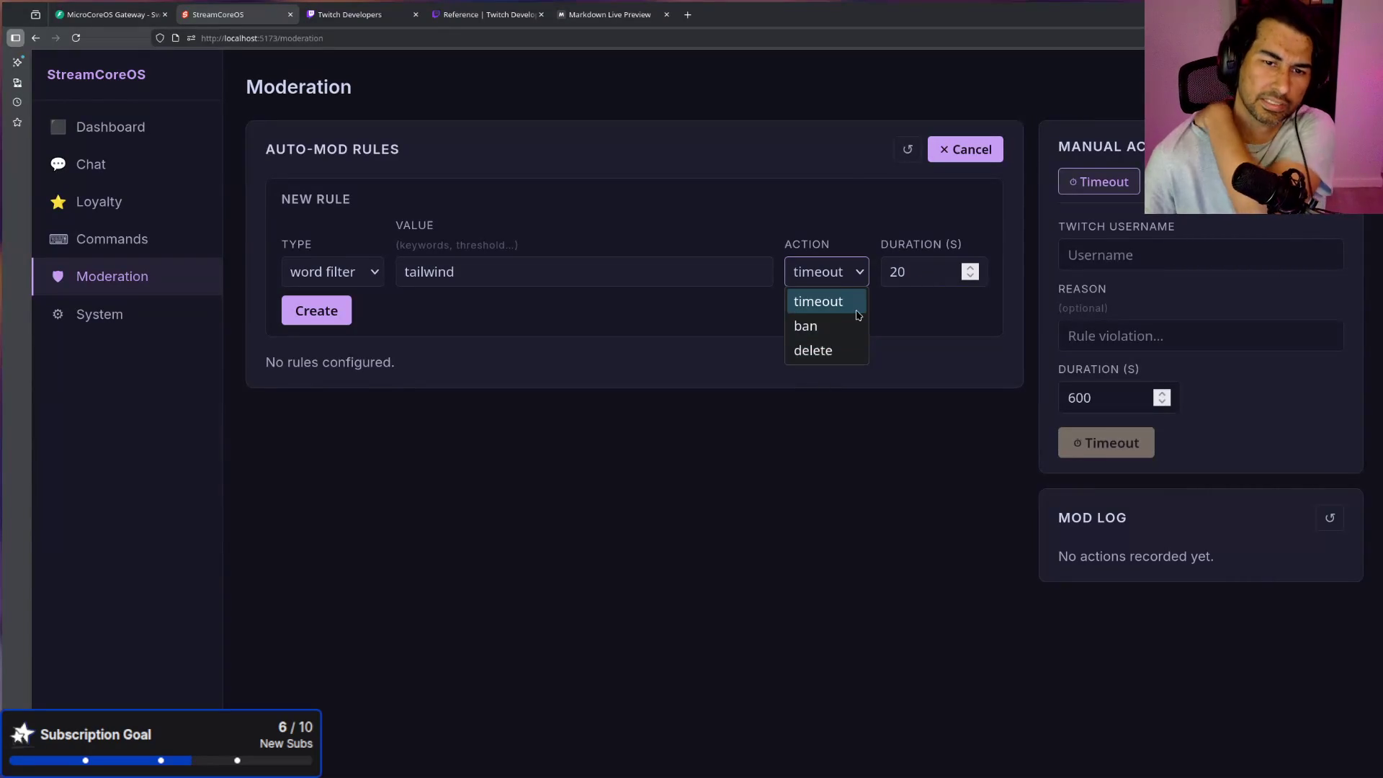
left_click(853, 311)
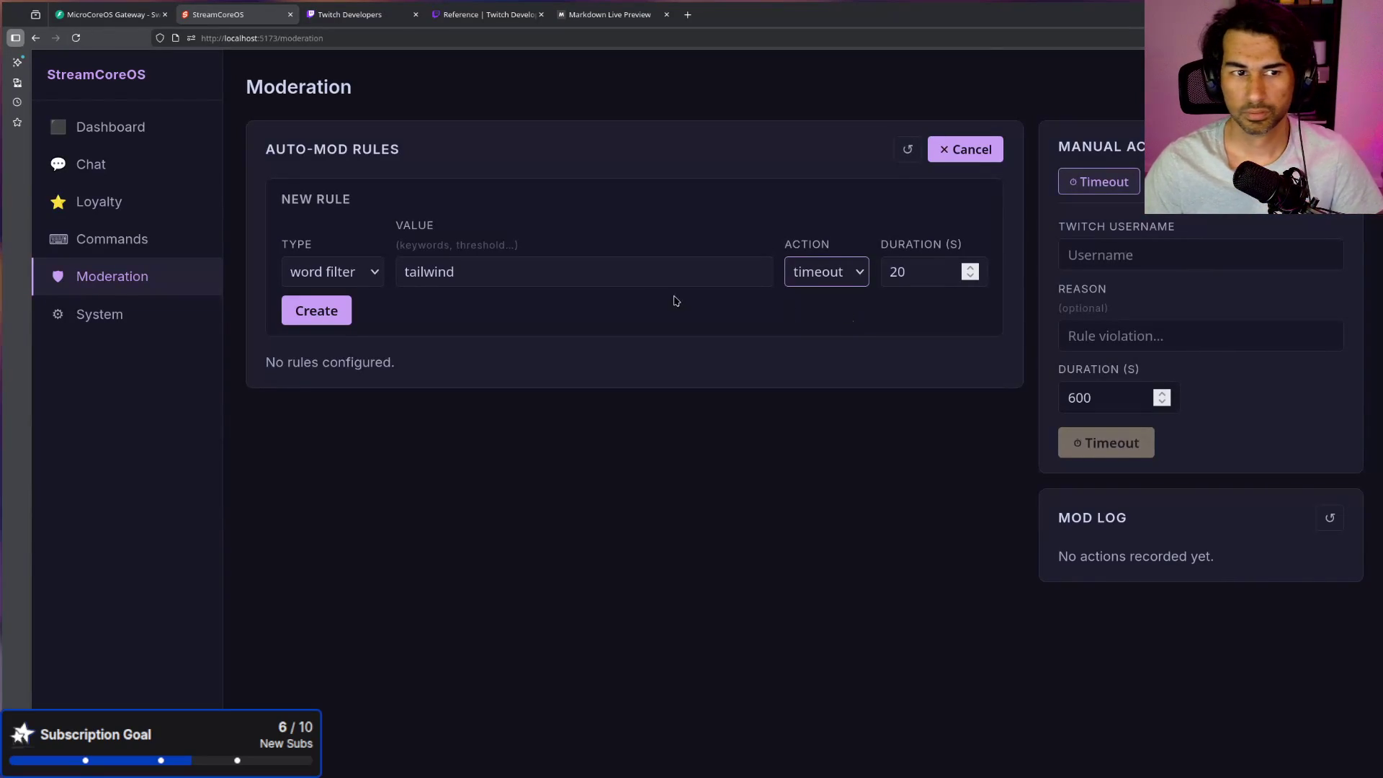
left_click(637, 274)
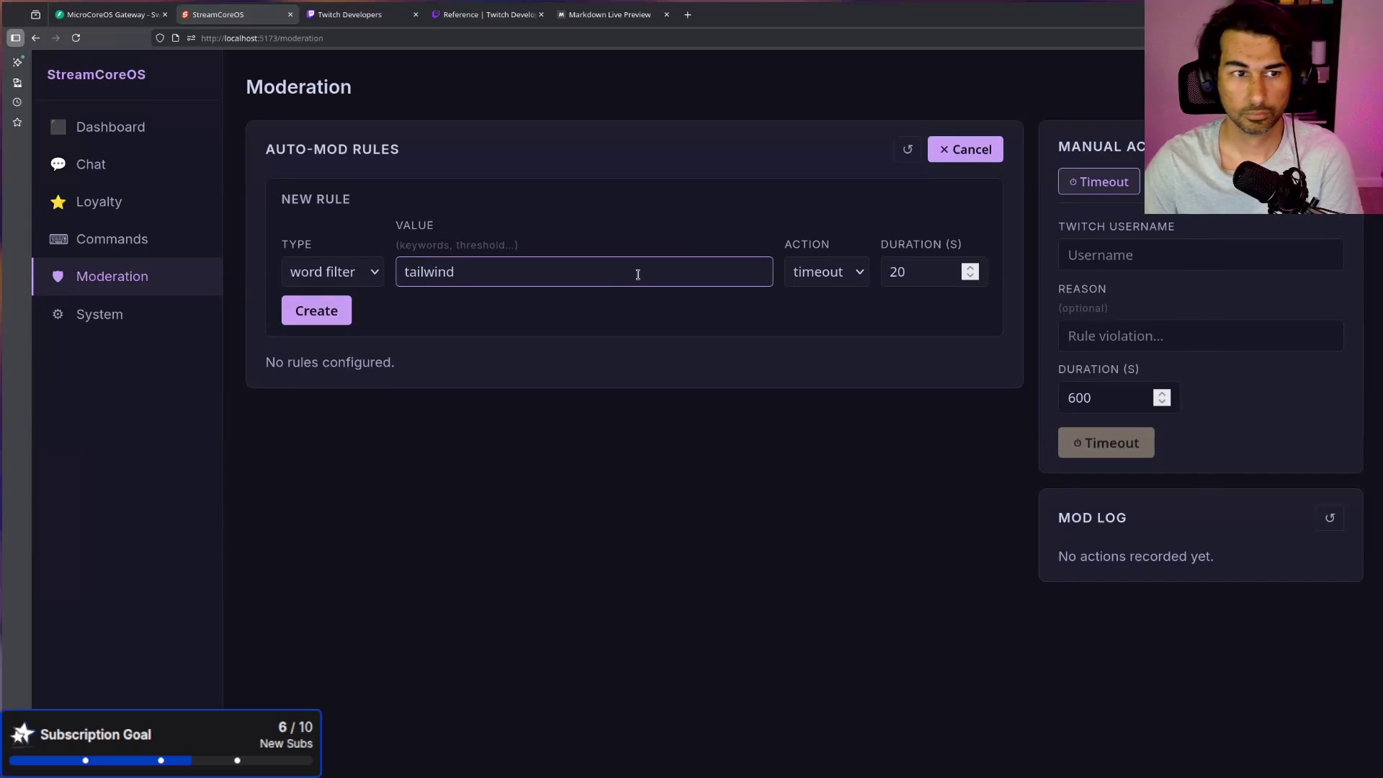
left_click(317, 311)
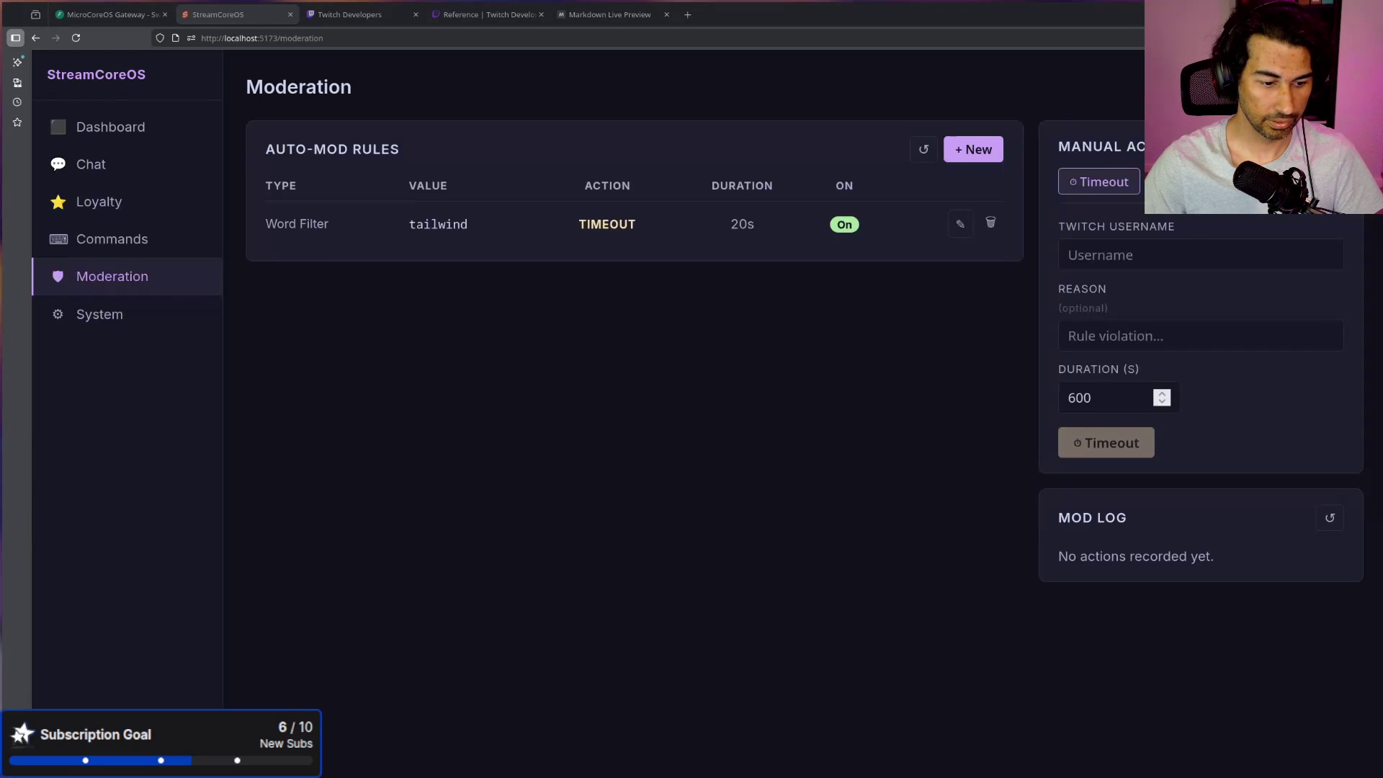
key("alt+Tab")
key("alt+Tab")
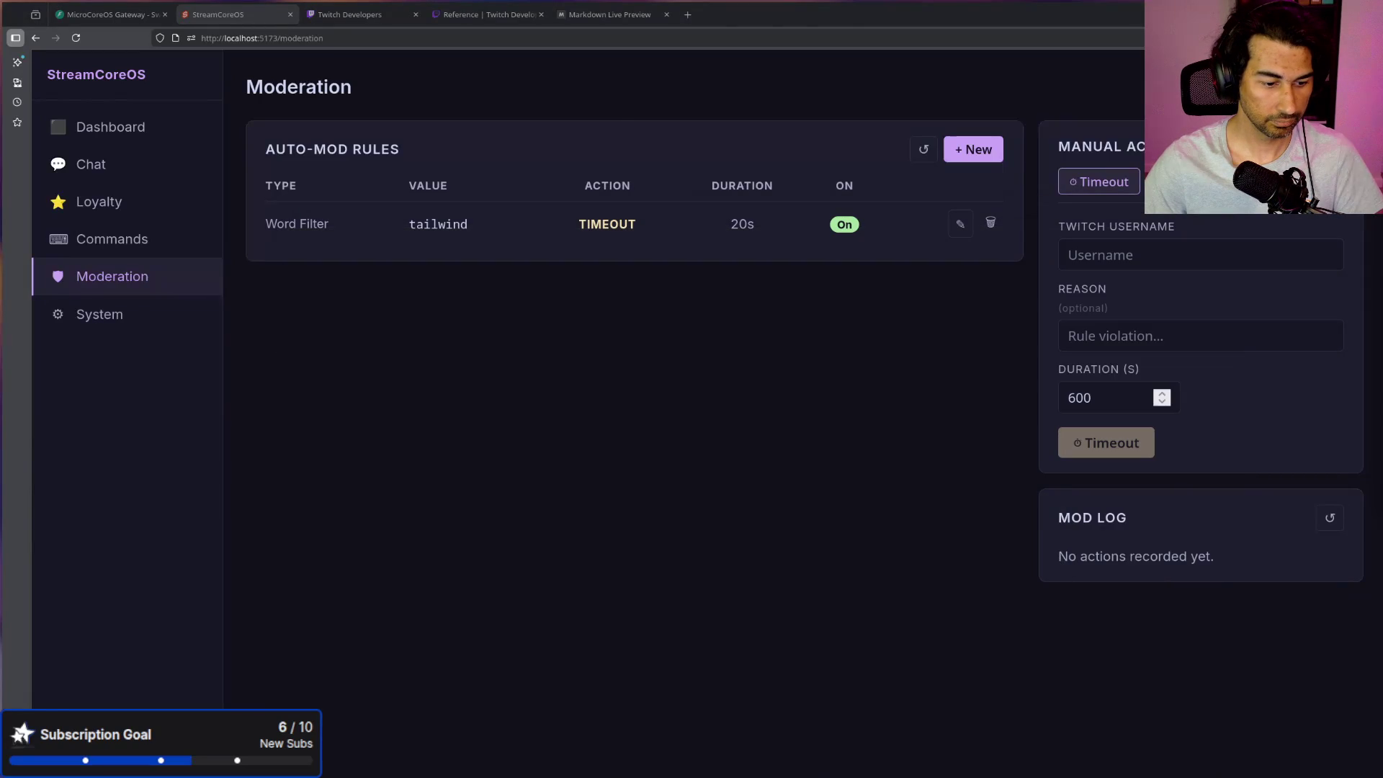
key("alt+Tab")
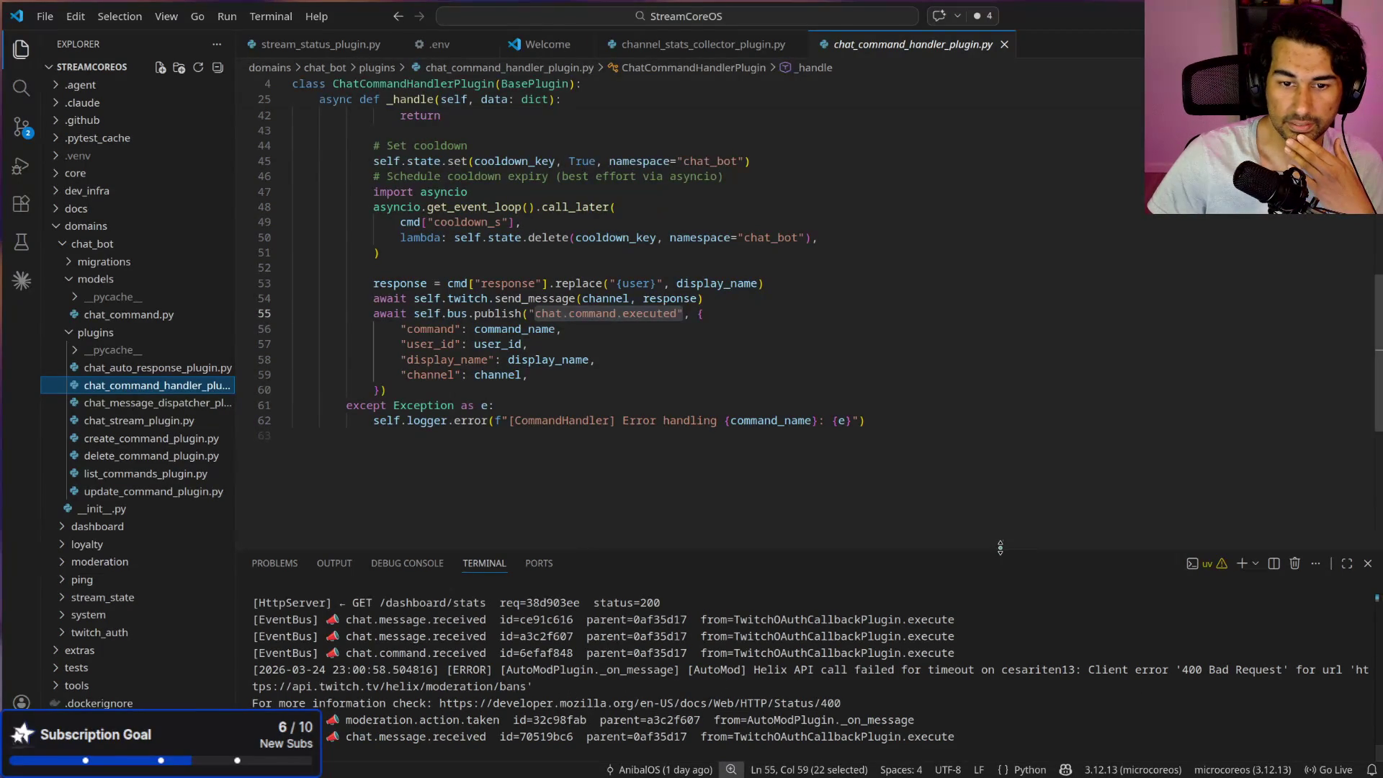
left_click_drag(1049, 552, 1049, 216)
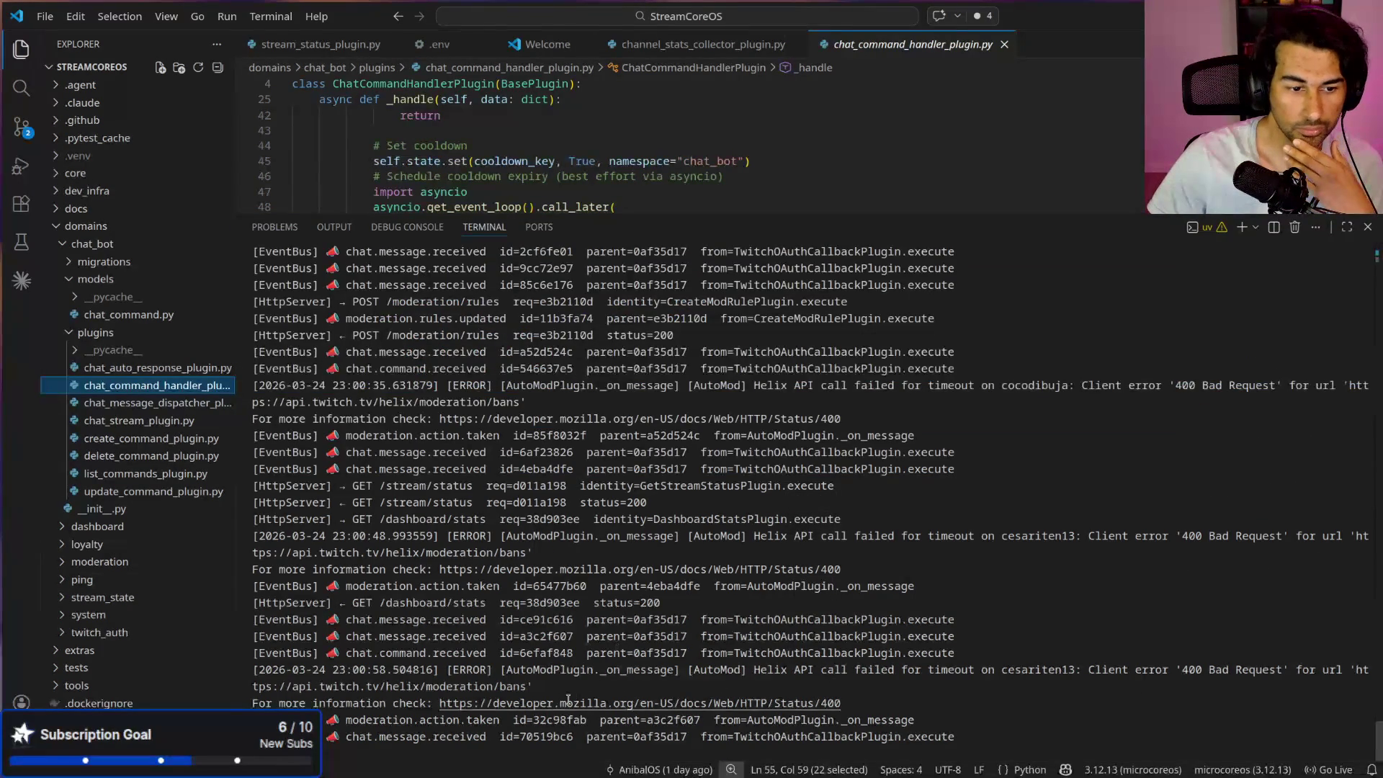
mouse_move(551, 664)
left_mouse_down()
mouse_move(253, 669)
mouse_move(247, 653)
left_mouse_up()
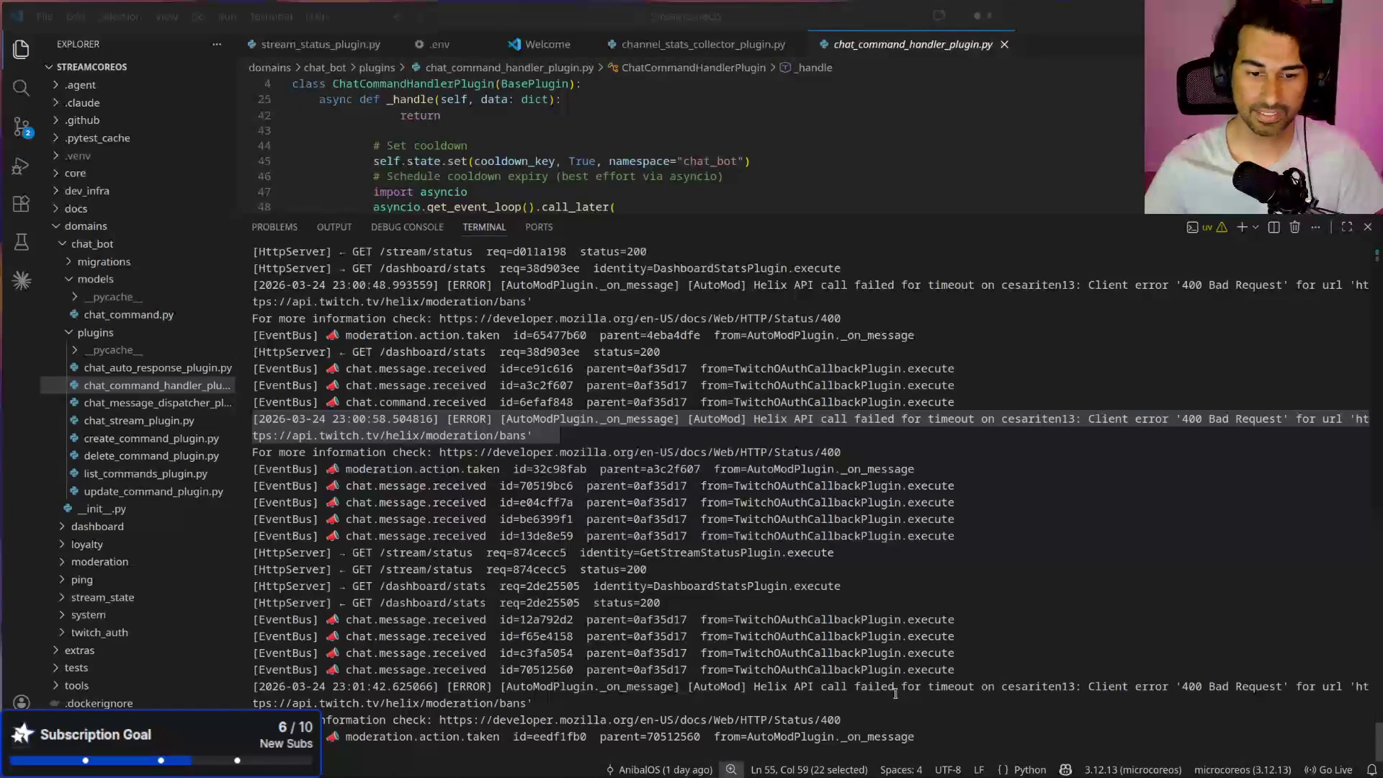
left_click_drag(595, 704, 252, 669)
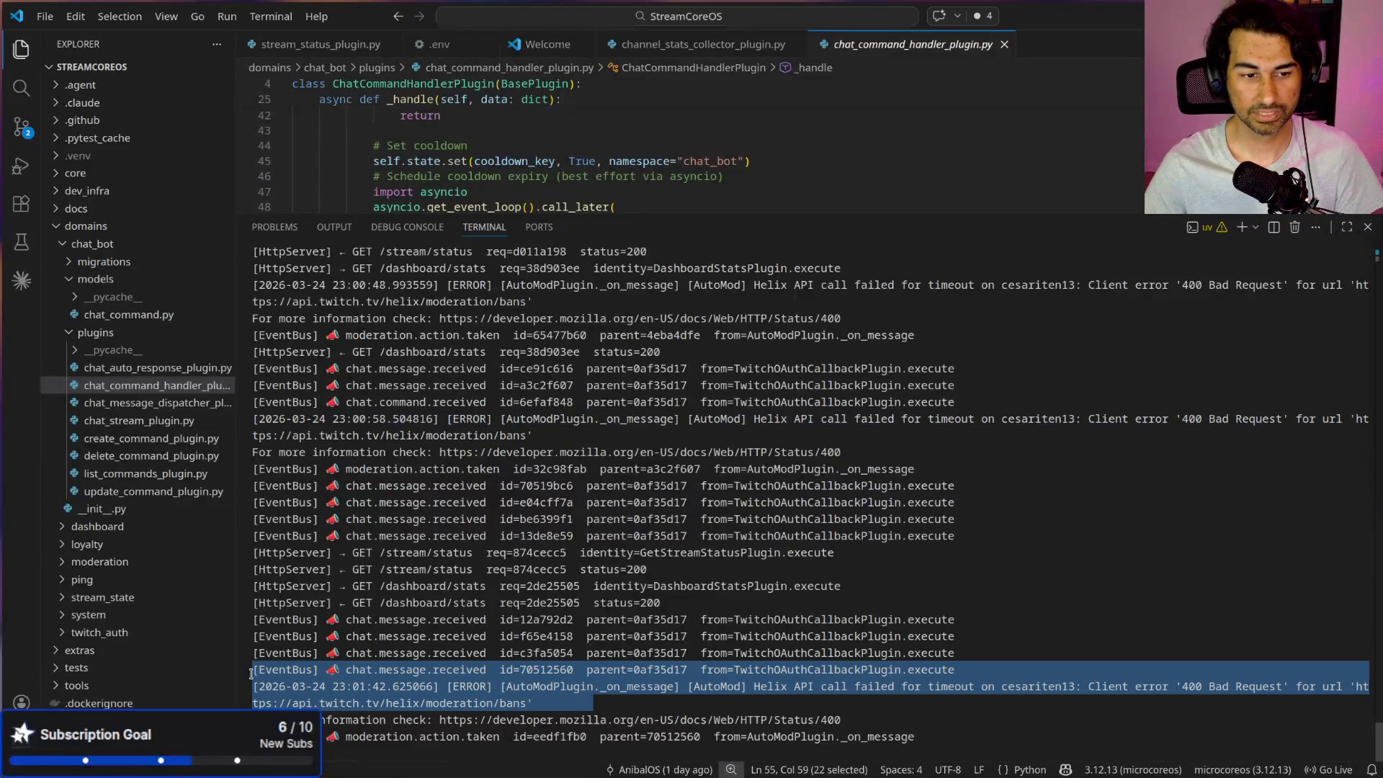
key("ctrl+c")
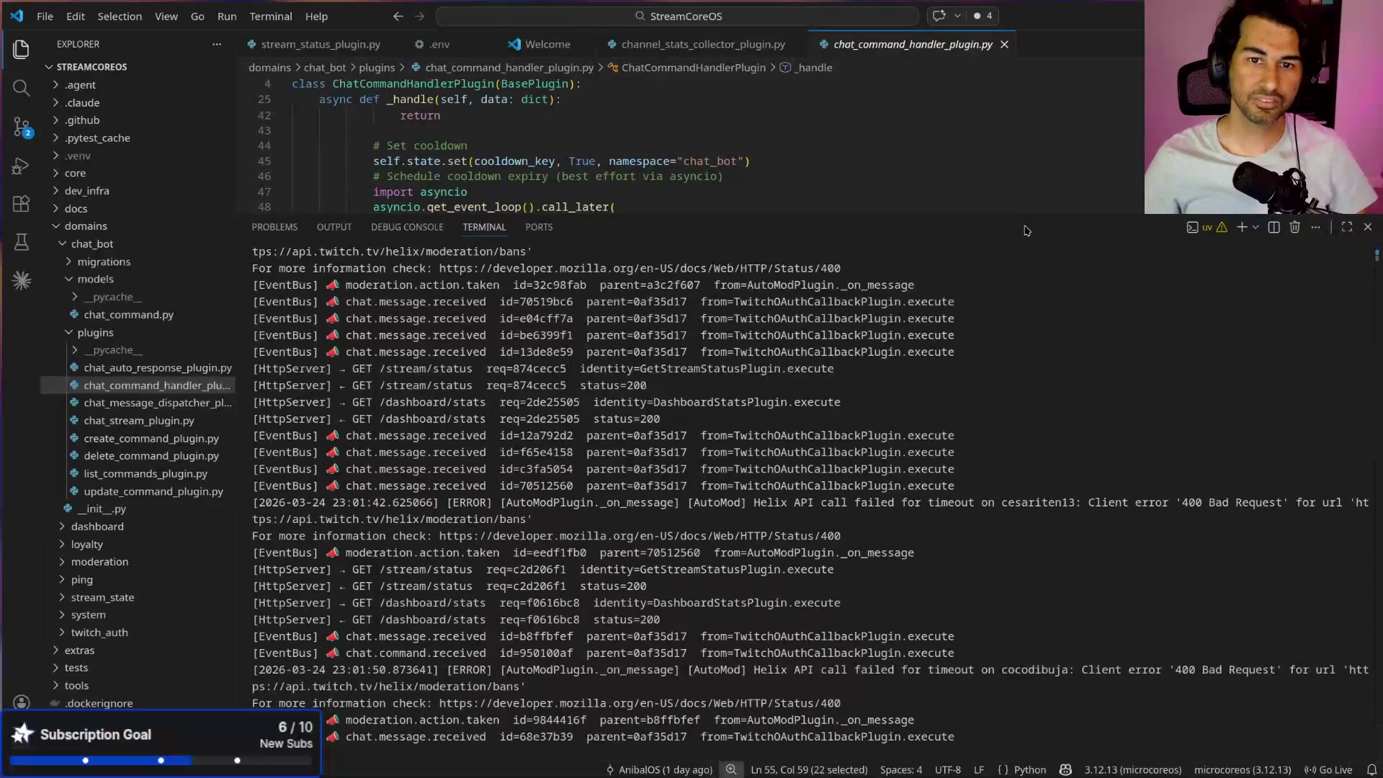
mouse_move(1025, 214)
left_mouse_down()
mouse_move(977, 441)
mouse_move(977, 601)
left_mouse_up()
scroll(602, 396, "up", 10)
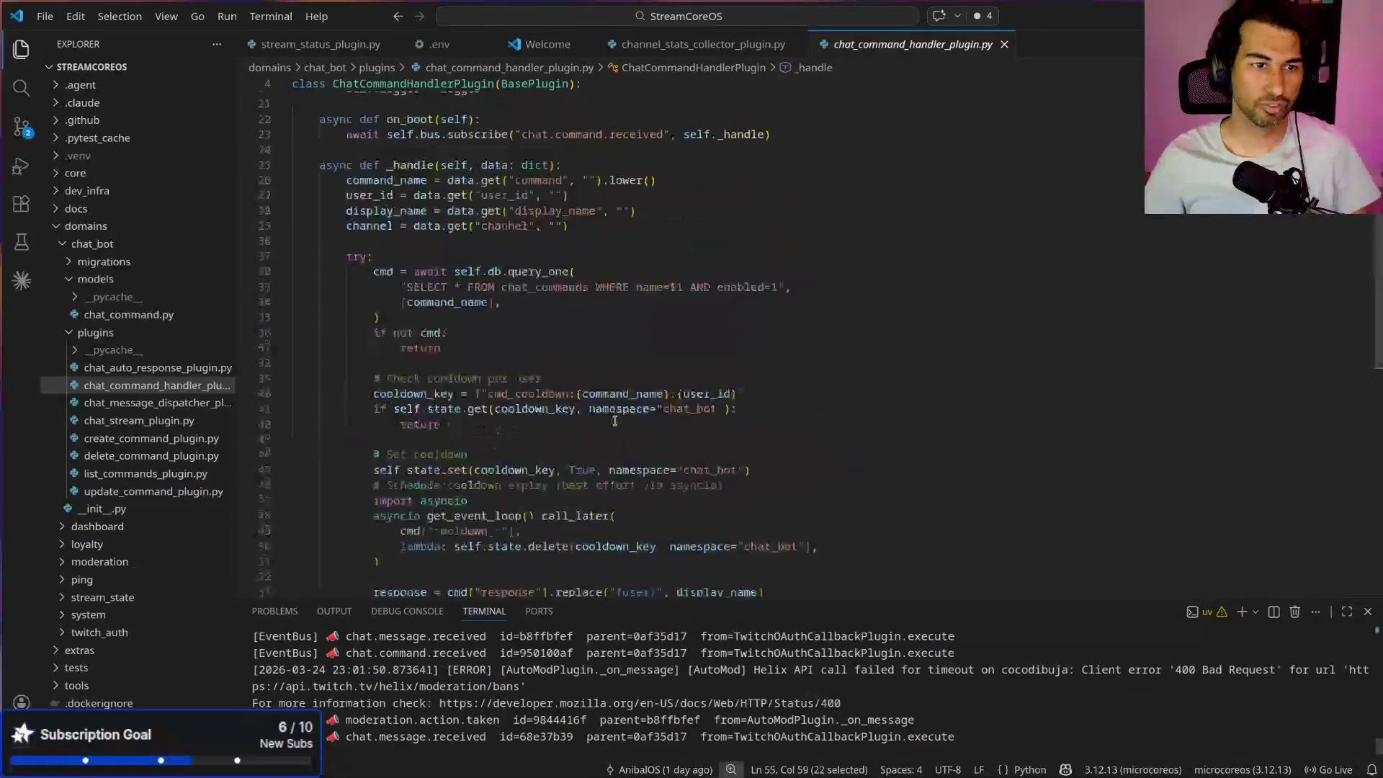
Step: Expand domains/moderation/plugins and open auto_mod_plugin.py, scrolling down to its enforcement code
left_click(60, 246)
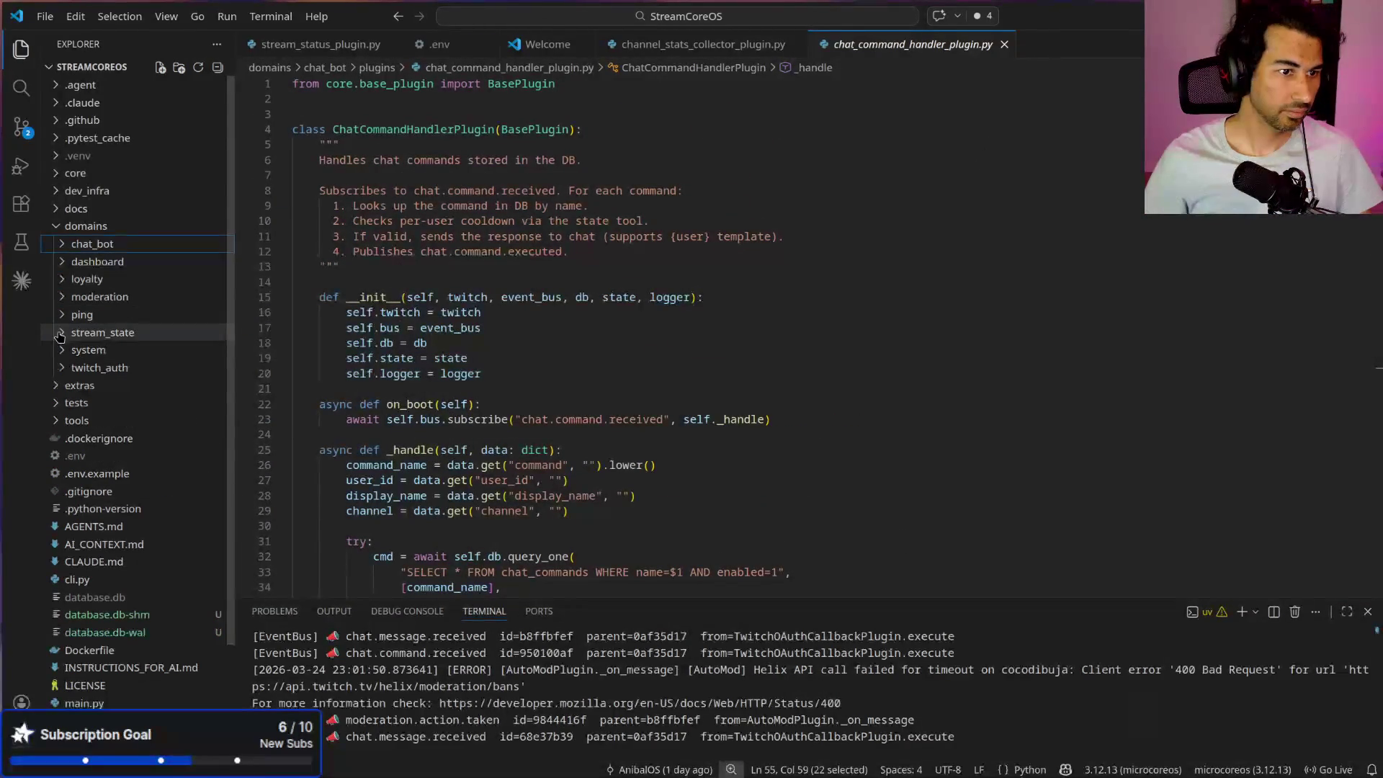
left_click(60, 298)
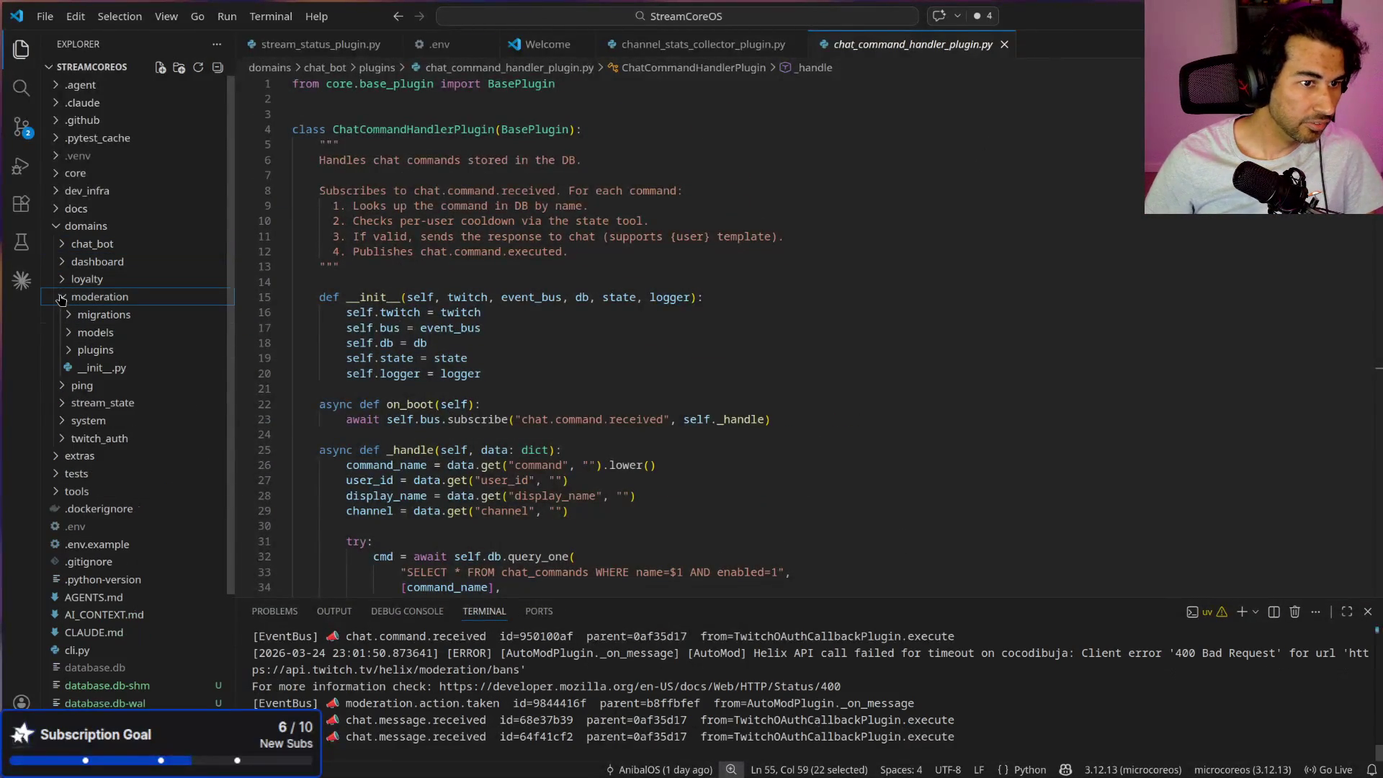
left_click(68, 339)
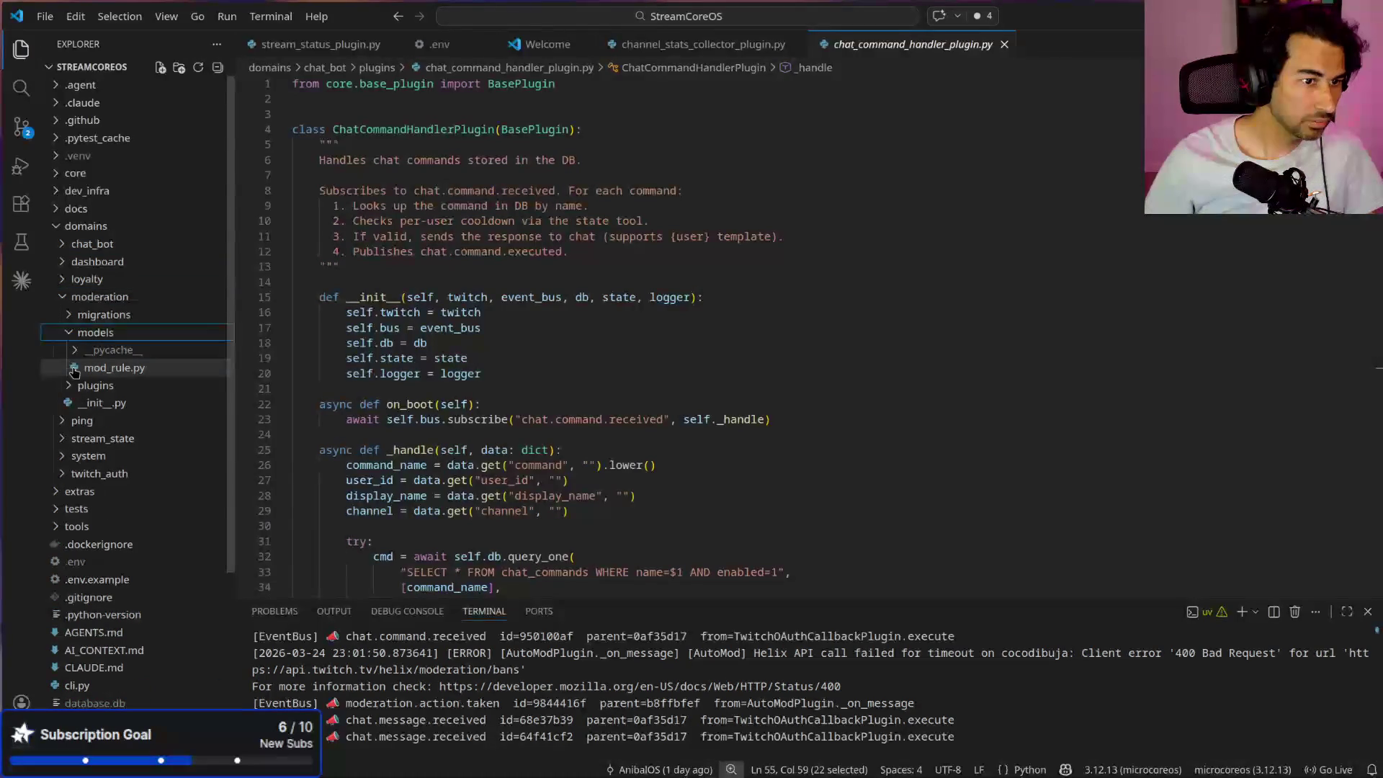
left_click(70, 339)
left_click(69, 350)
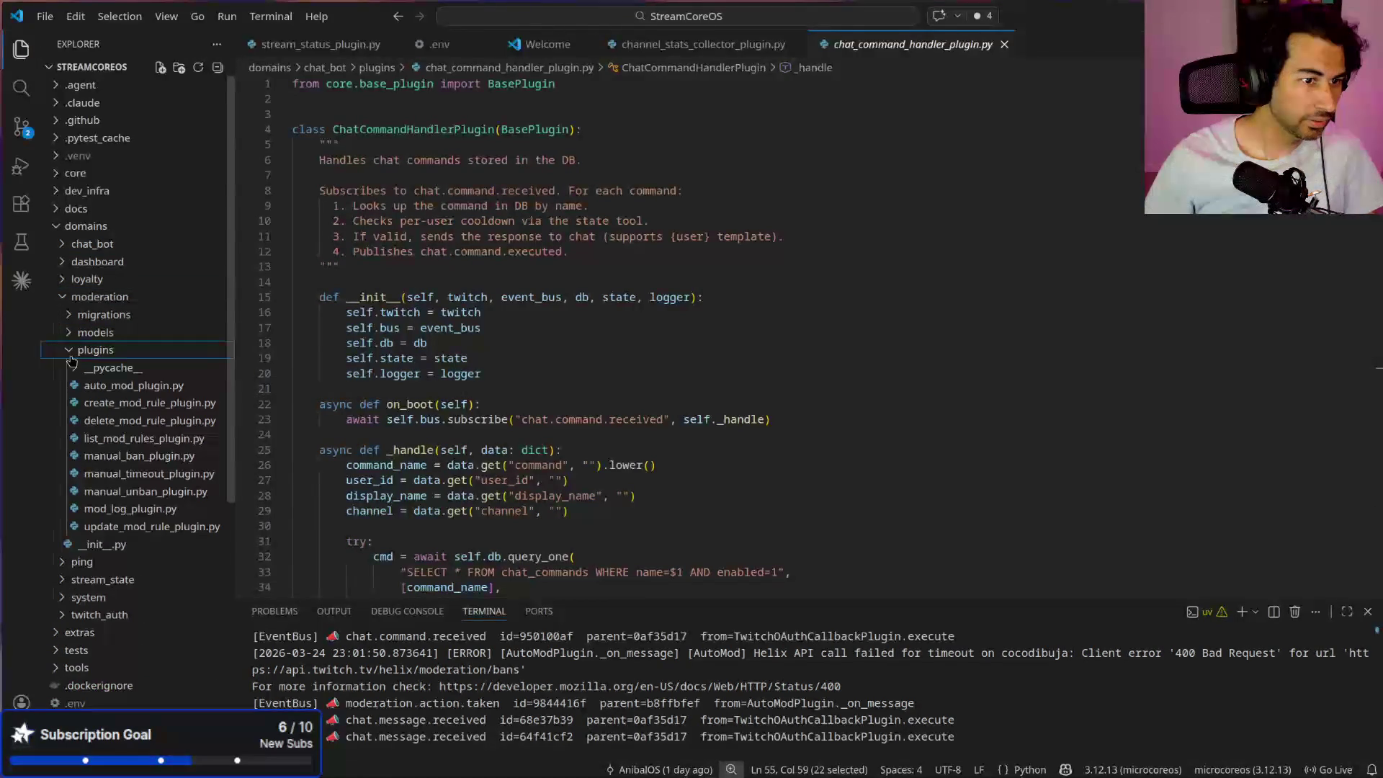
left_click(165, 386)
scroll(721, 340, "down", 15)
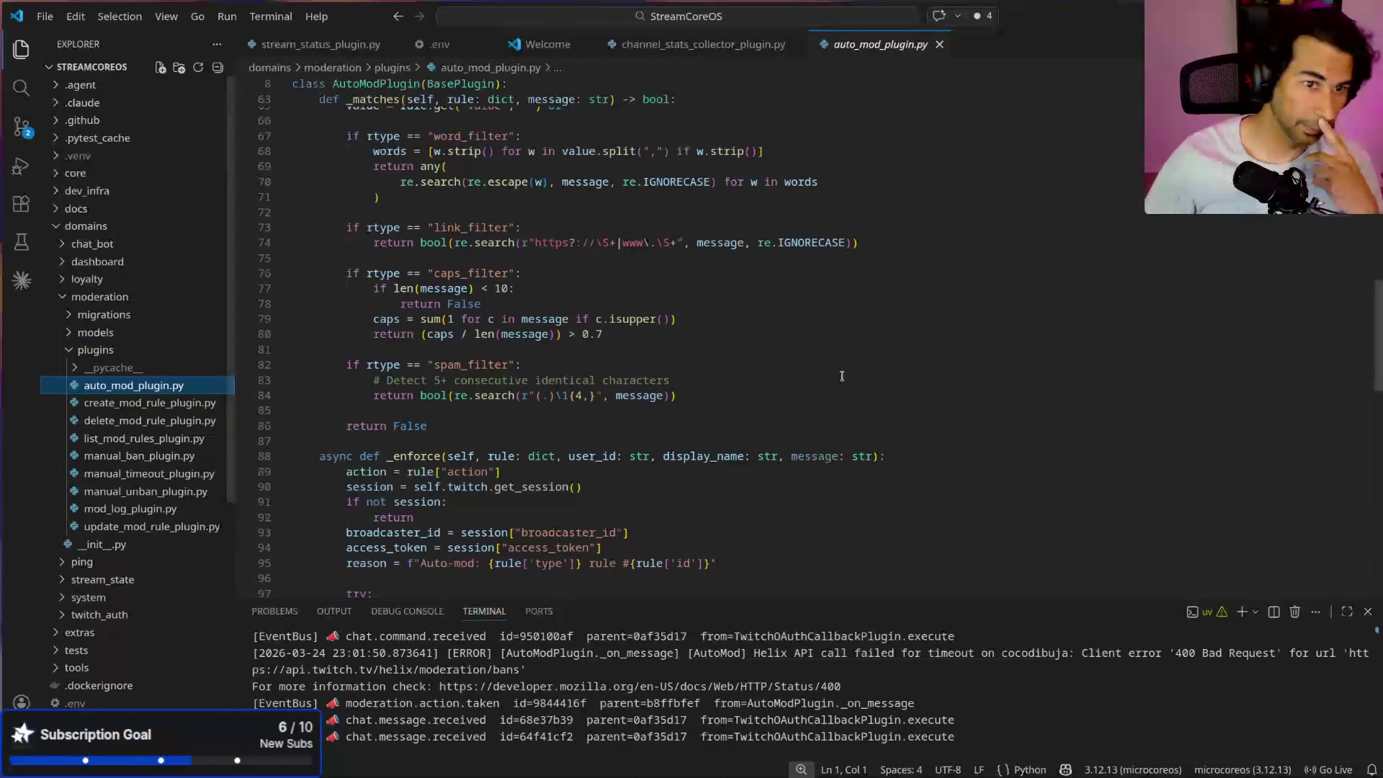
scroll(722, 340, "down", 8)
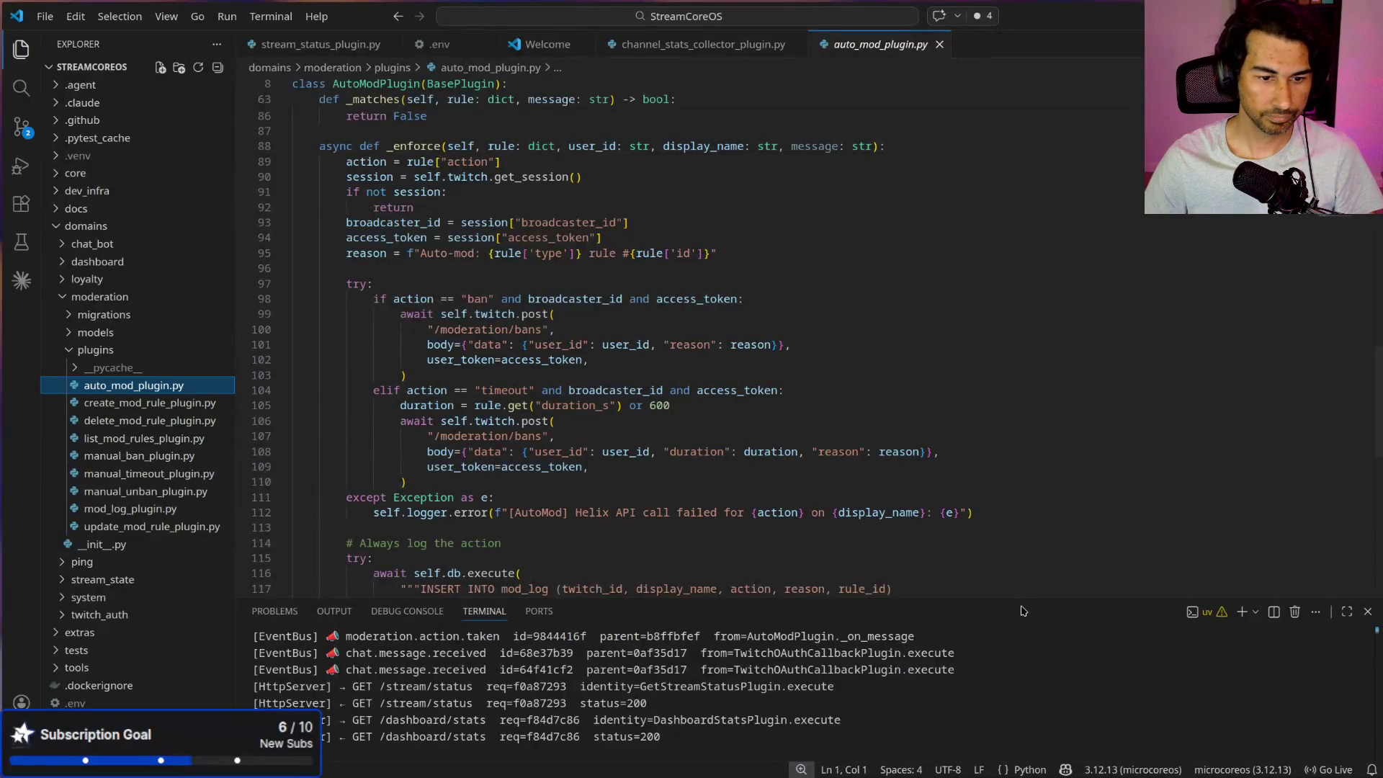
Step: Enlarge the terminal and open manual_ban_plugin.py for comparison
mouse_move(1024, 603)
left_mouse_down()
mouse_move(977, 376)
mouse_move(985, 639)
left_mouse_up()
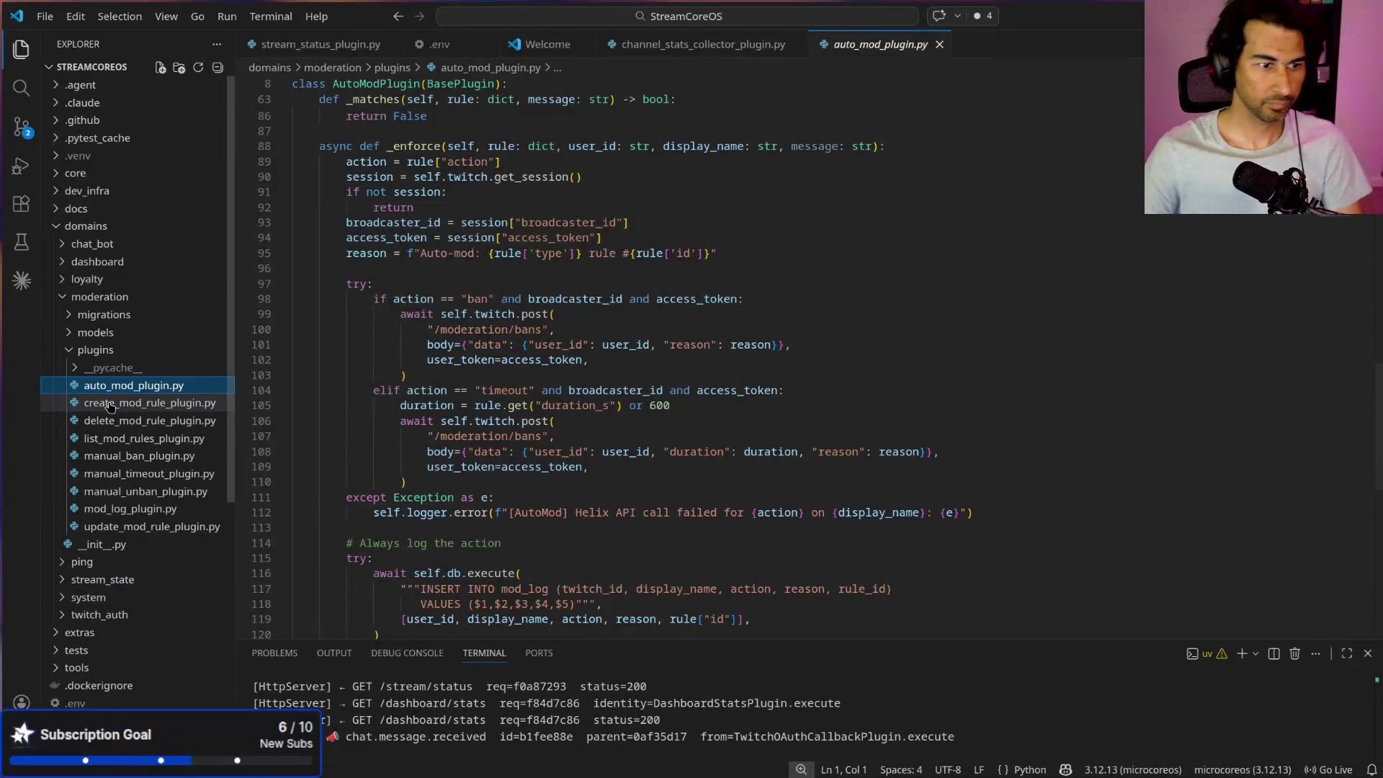
left_click(143, 457)
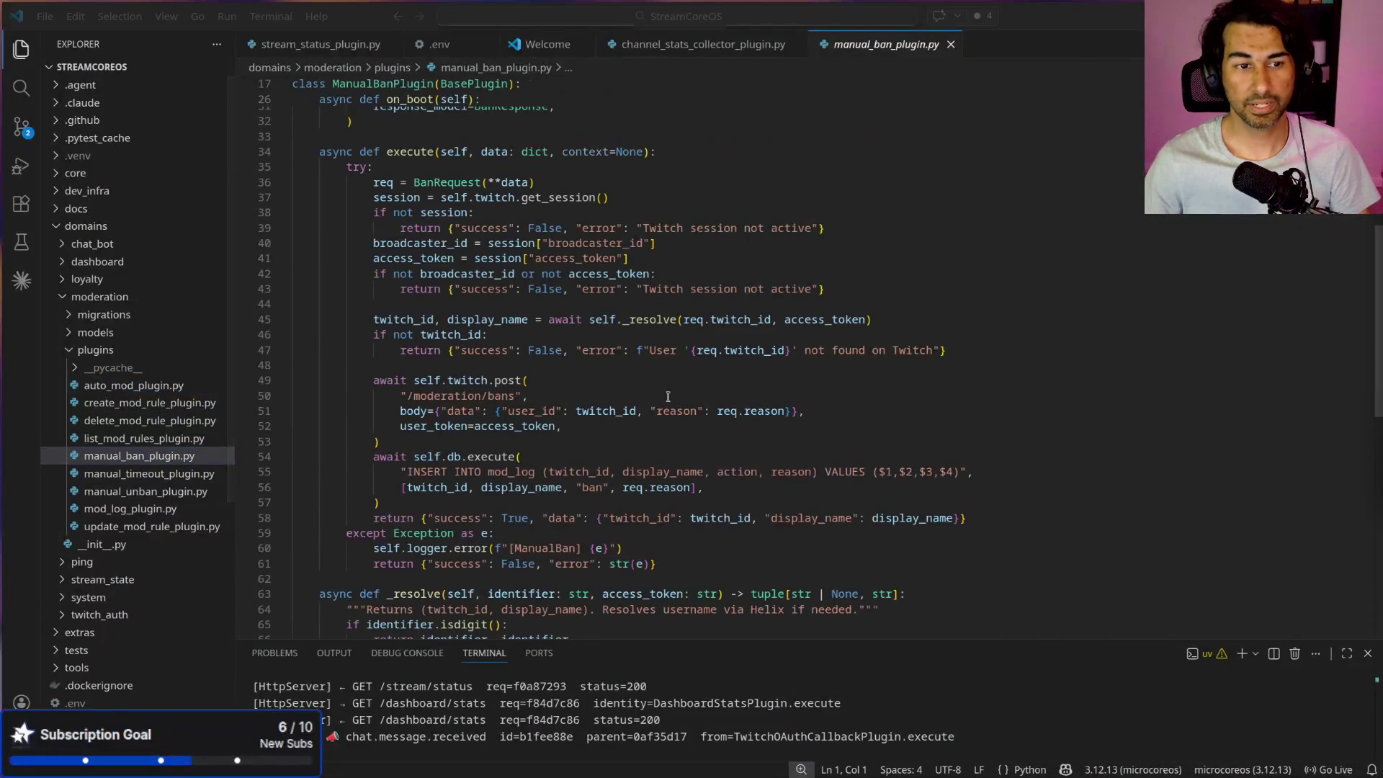
key("alt+Tab")
key("alt+Tab")
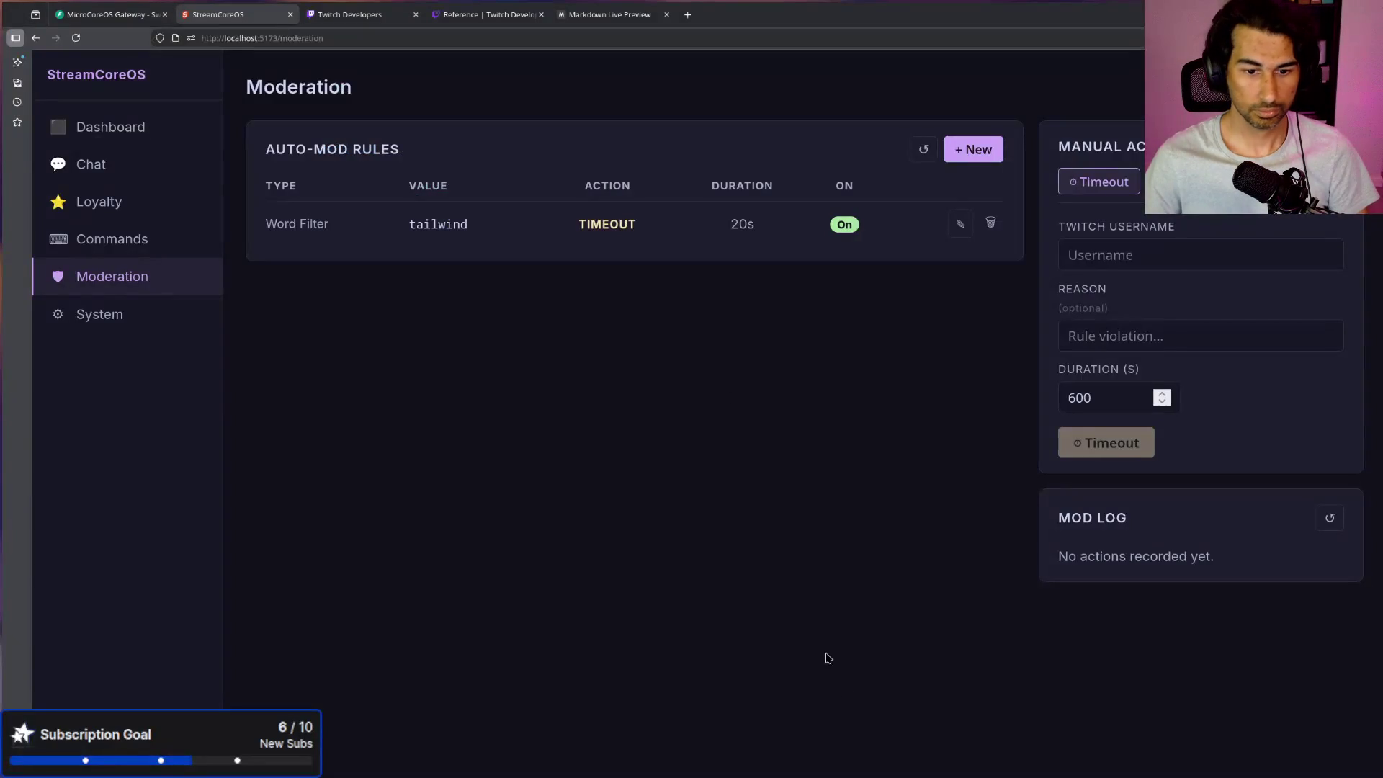
Step: Move and widen the dashboard window until Moderation shows two columns with the Mod Log, then return to VS Code
mouse_move(868, 21)
left_mouse_down()
mouse_move(894, 28)
mouse_move(823, 26)
mouse_move(1085, 23)
mouse_move(606, 23)
left_mouse_up()
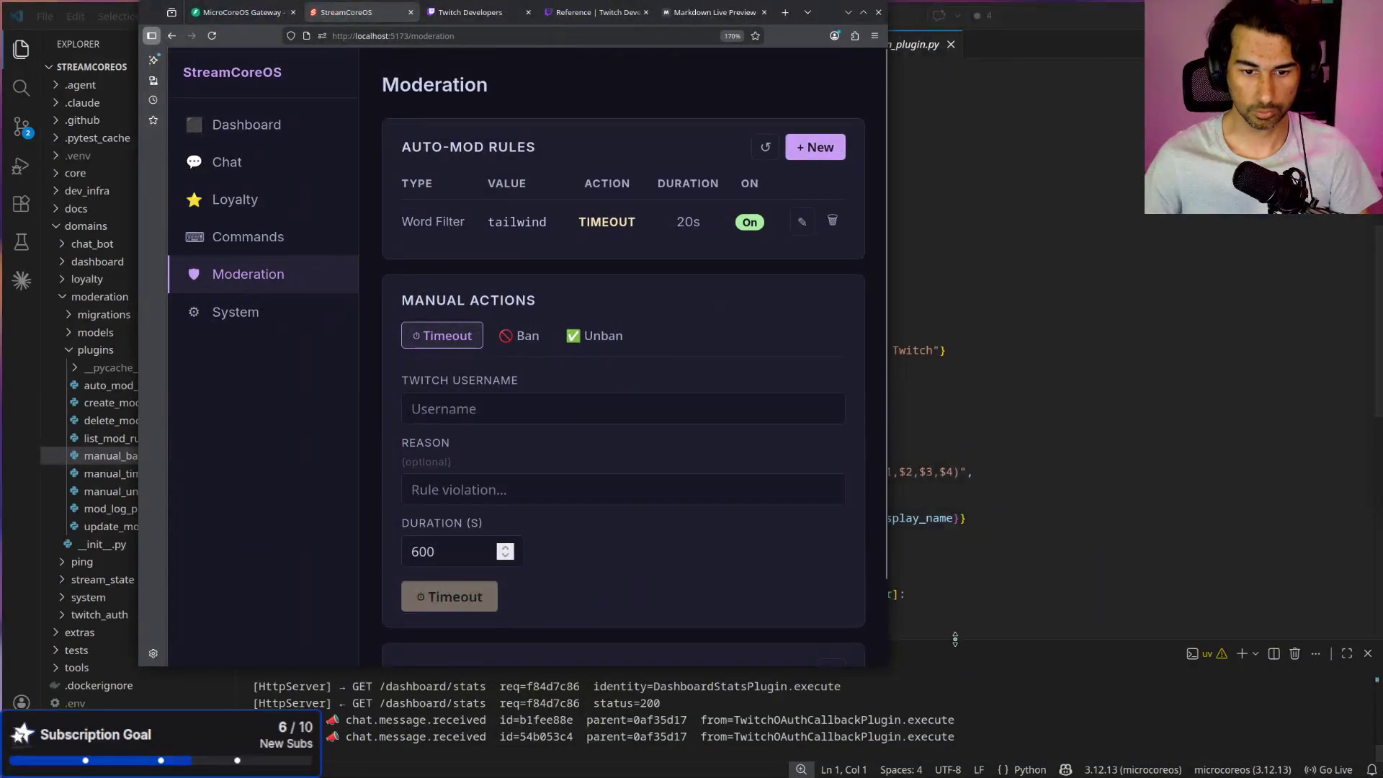
mouse_move(988, 641)
left_mouse_down()
mouse_move(984, 418)
mouse_move(984, 508)
left_mouse_up()
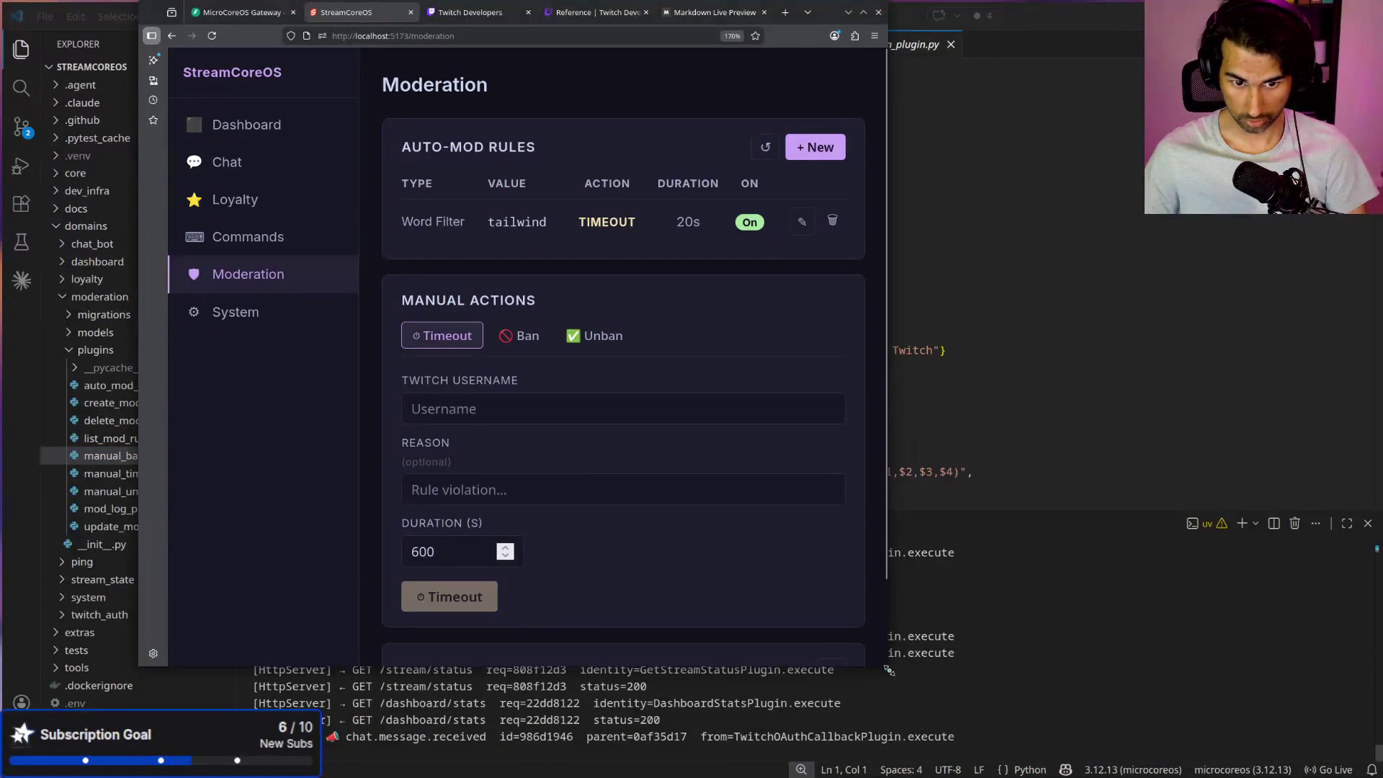
mouse_move(889, 670)
left_mouse_down()
mouse_move(897, 612)
mouse_move(1097, 548)
mouse_move(1121, 555)
left_mouse_up()
left_click_drag(1178, 613, 1219, 533)
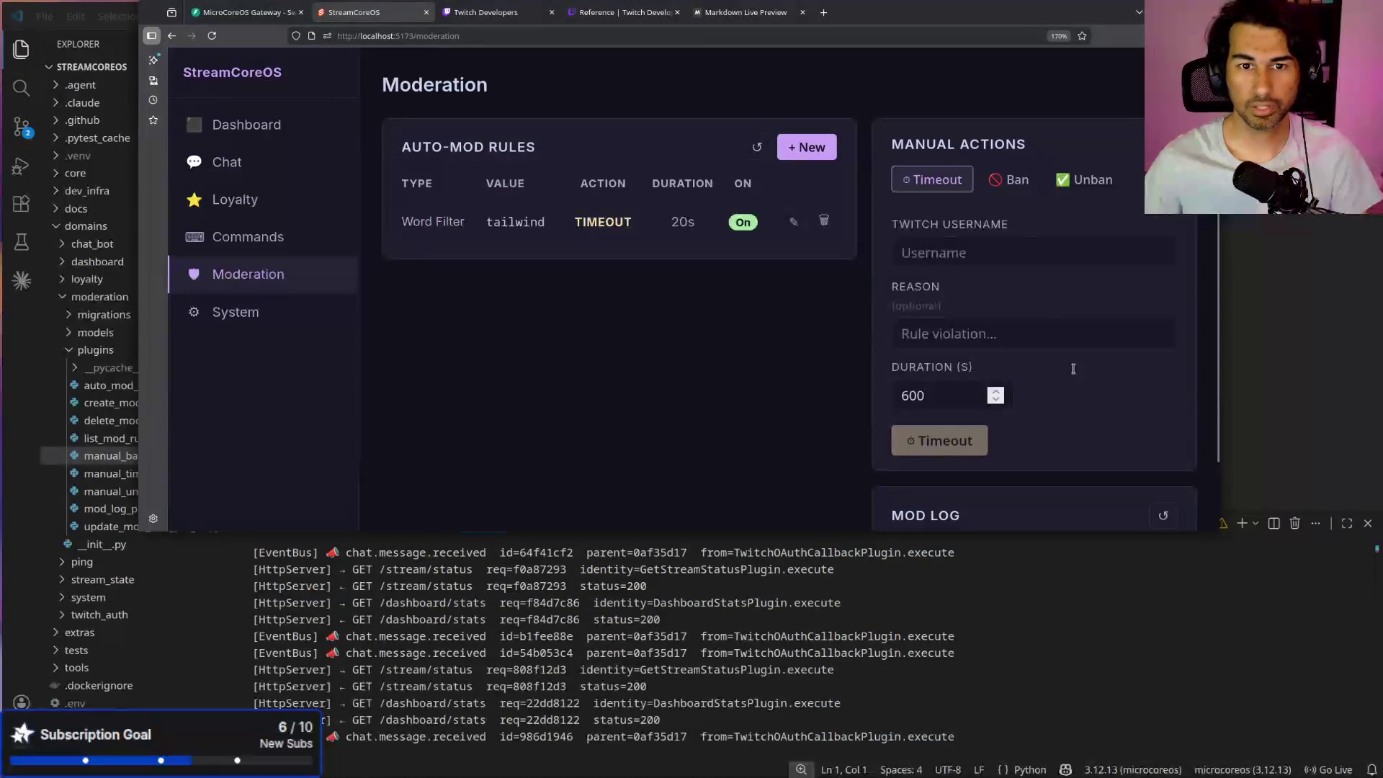
left_click_drag(1217, 534, 1240, 629)
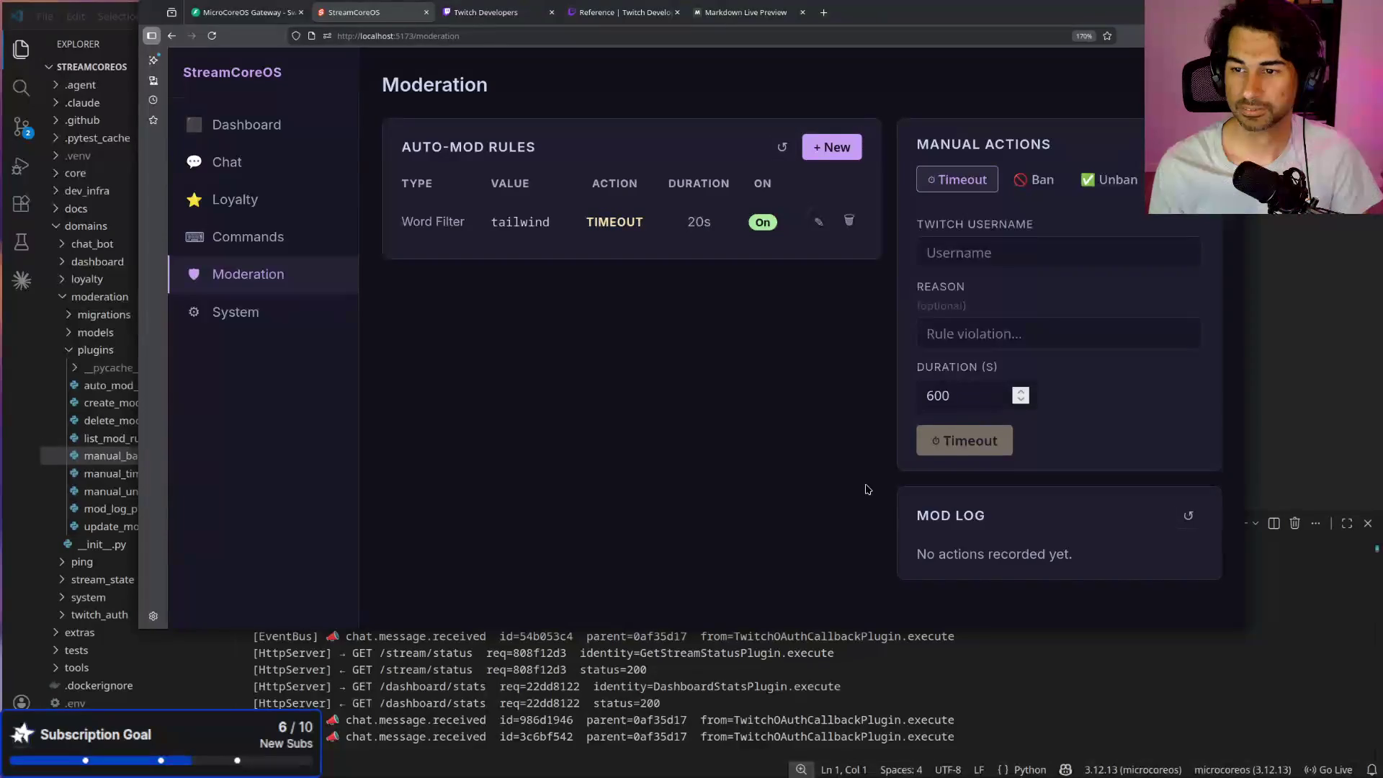
left_click(1284, 257)
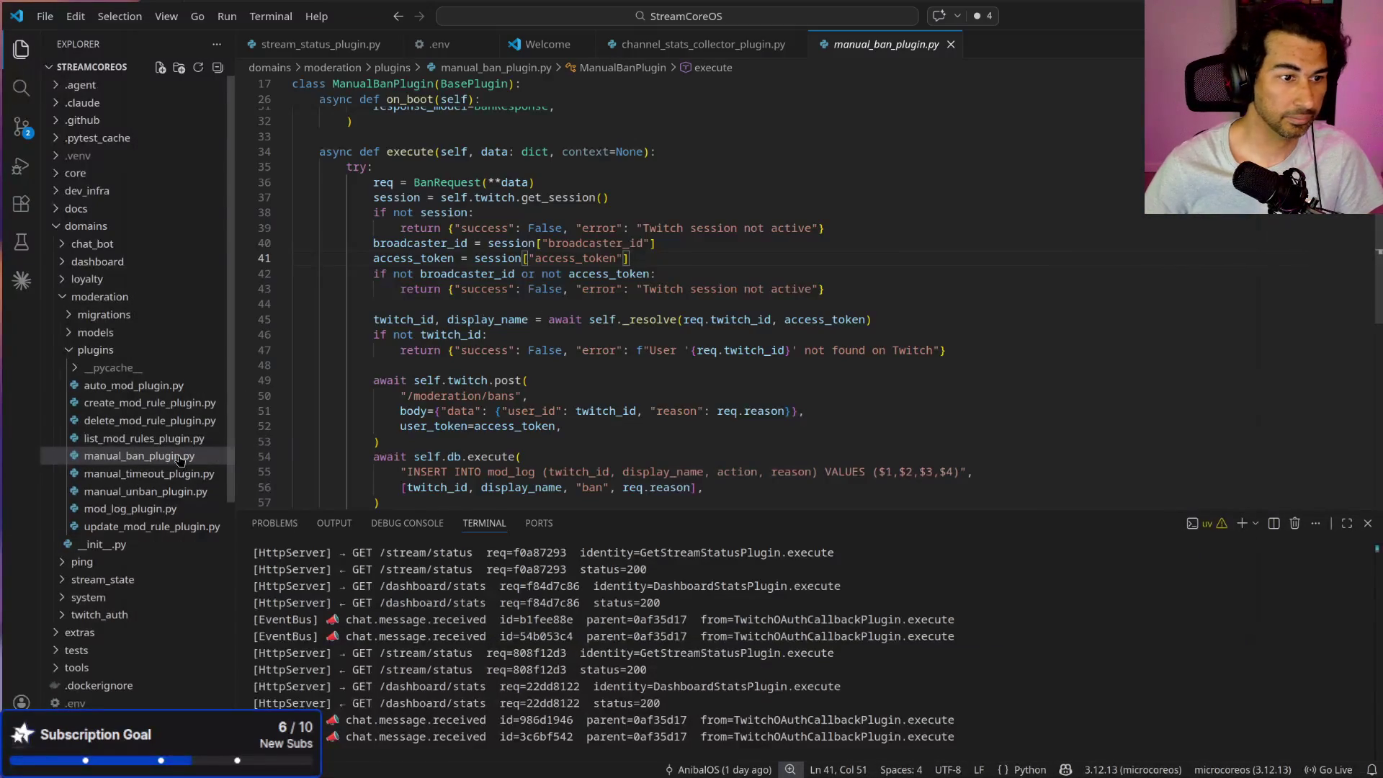
Step: Open auto_mod_plugin.py, scroll through it, and shrink the terminal to show more code
left_click(164, 388)
scroll(731, 438, "down", 1)
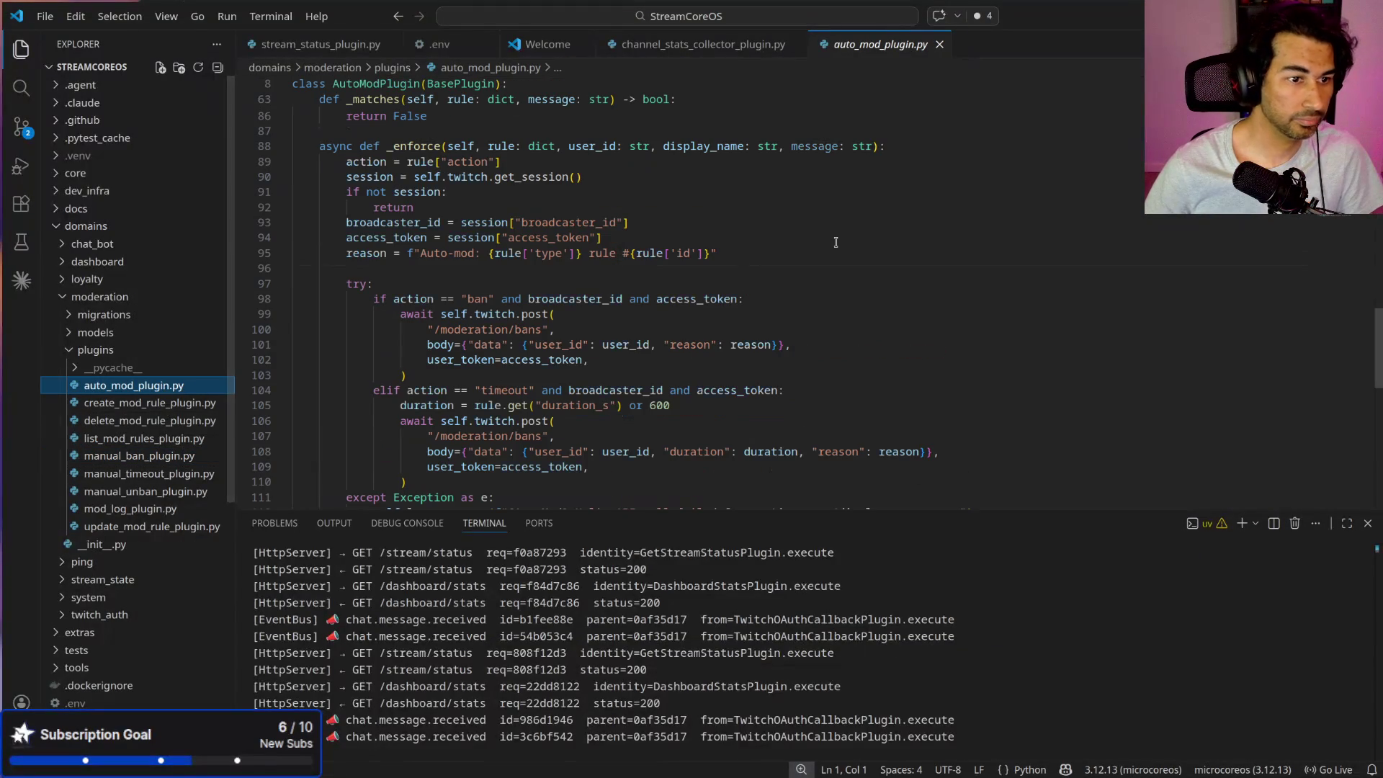
scroll(731, 438, "down", 1)
scroll(516, 281, "down", 1)
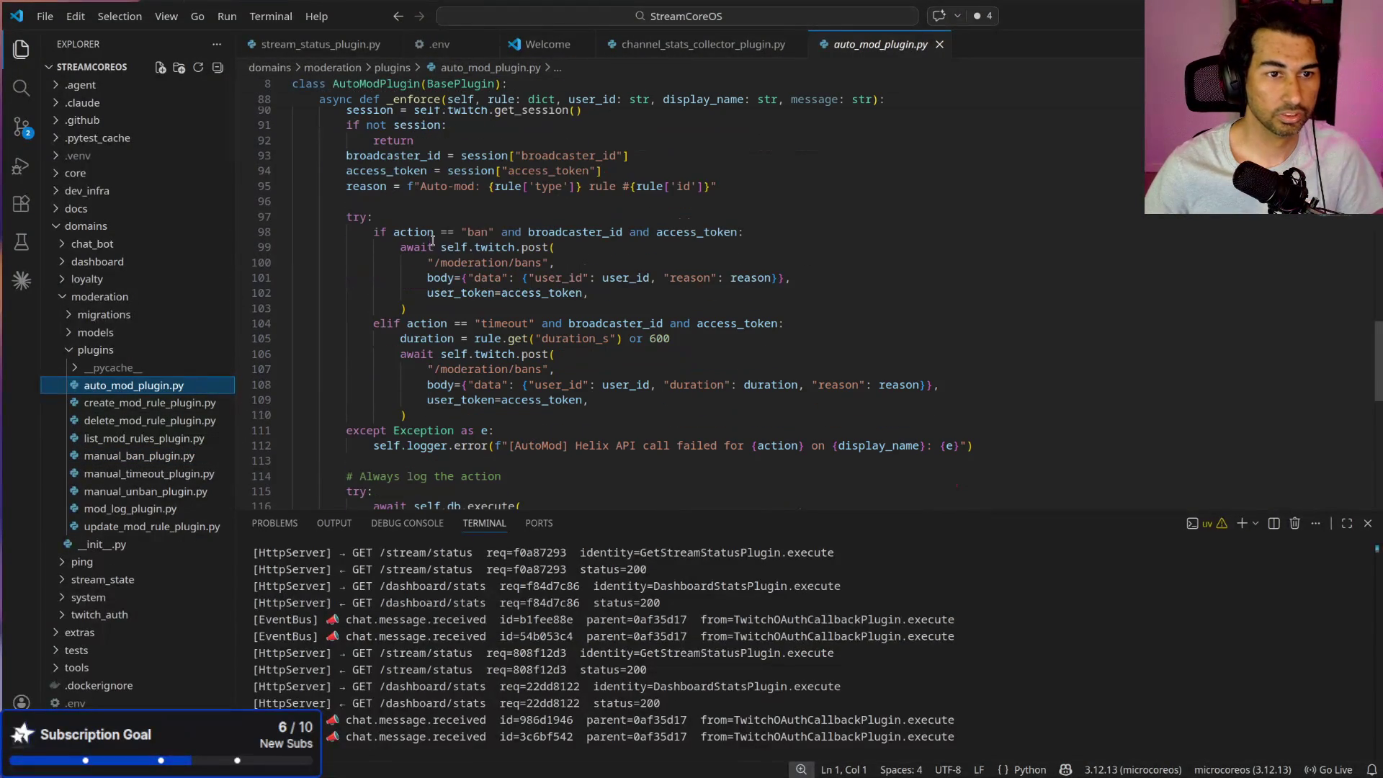
scroll(492, 341, "down", 4)
scroll(491, 341, "up", 12)
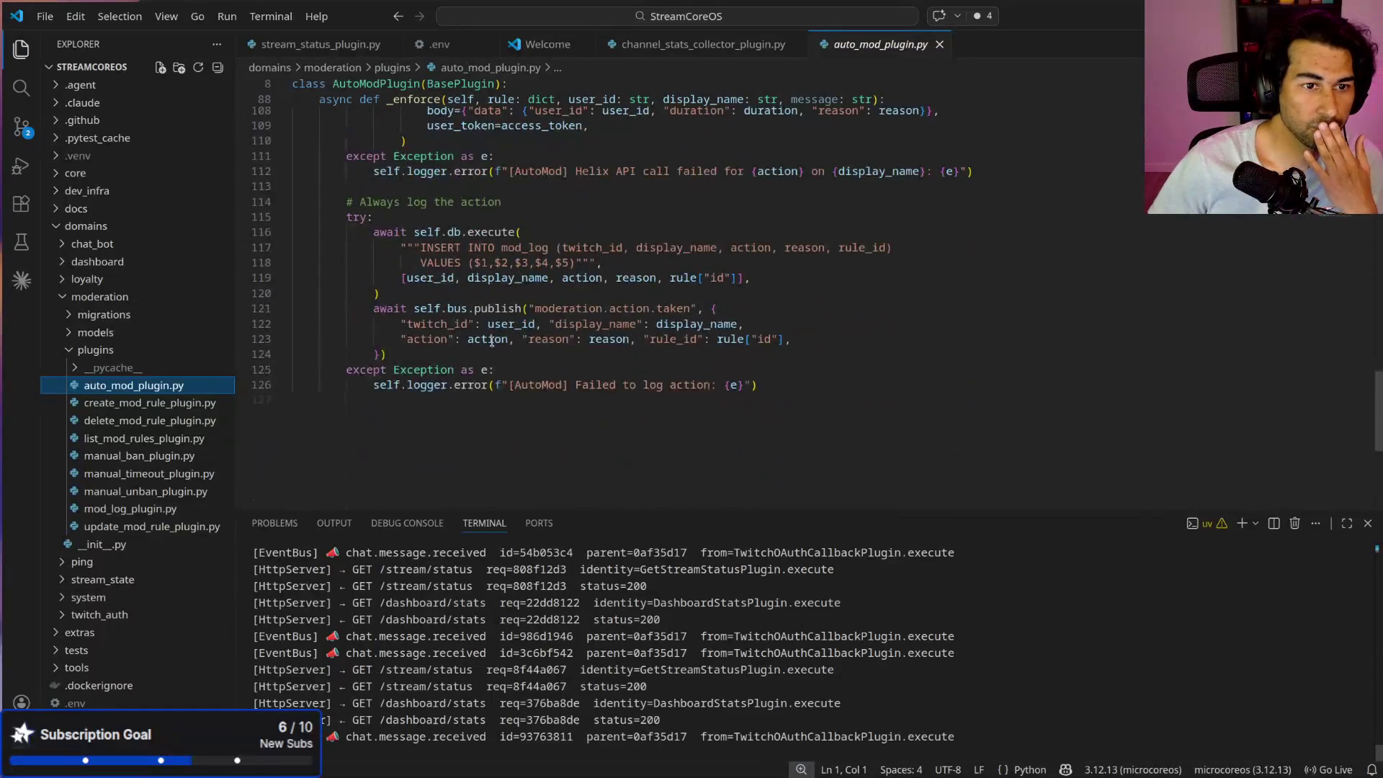
scroll(494, 331, "up", 4)
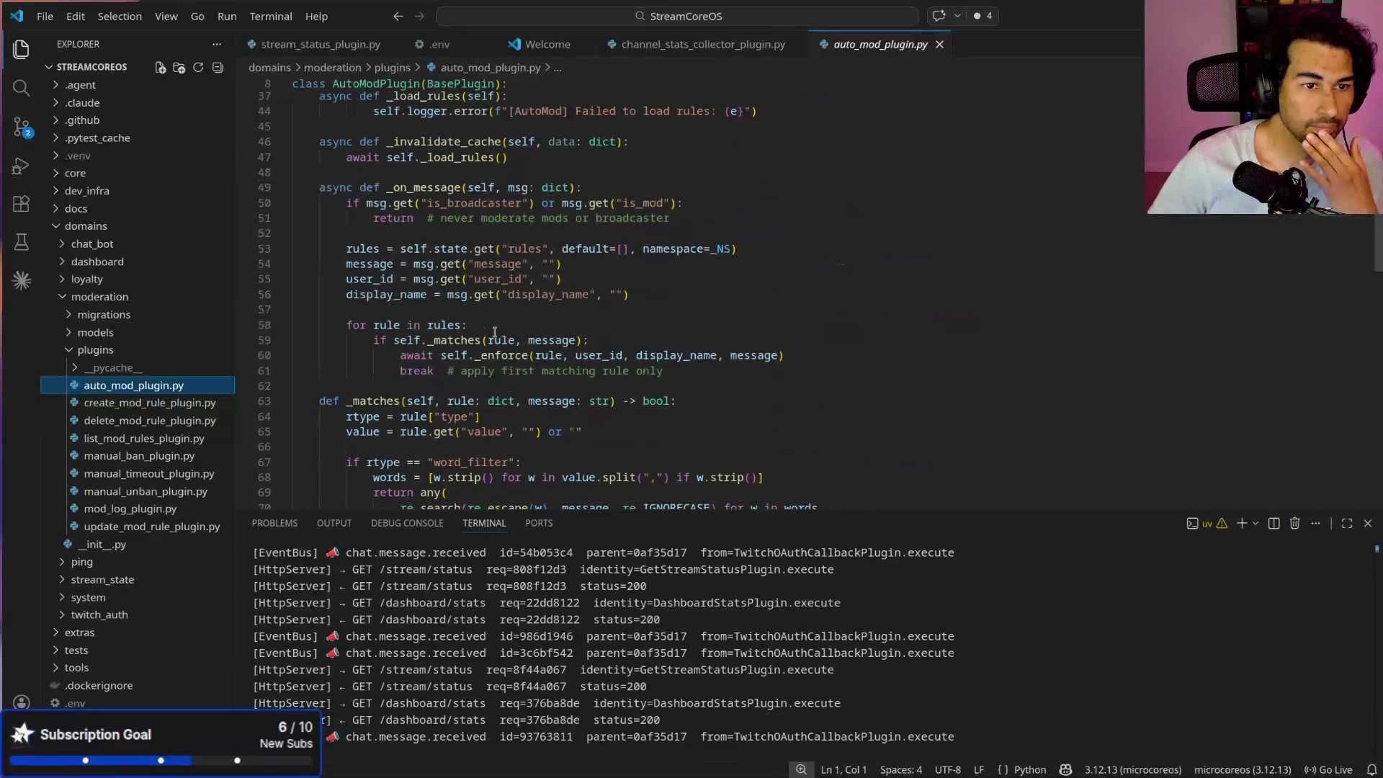
left_click_drag(796, 510, 796, 679)
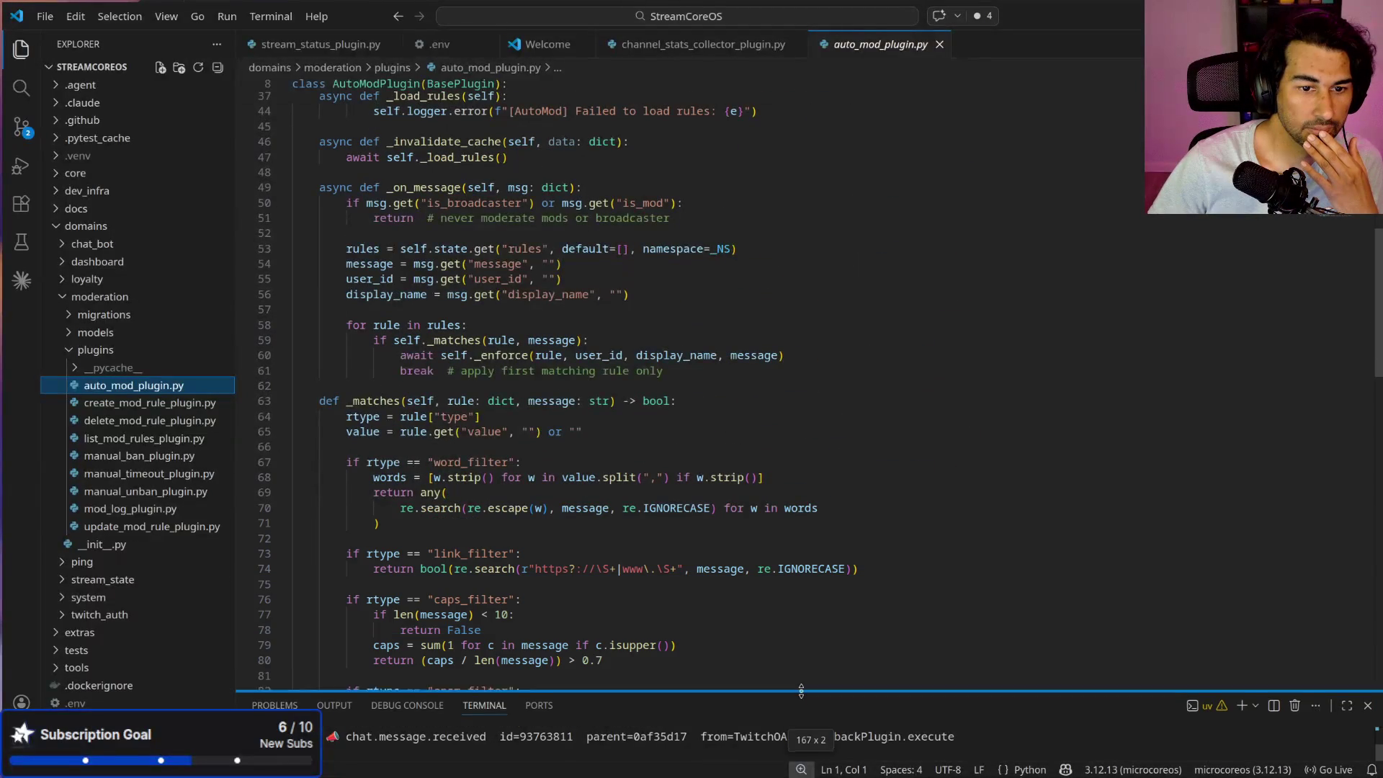
scroll(571, 539, "down", 1)
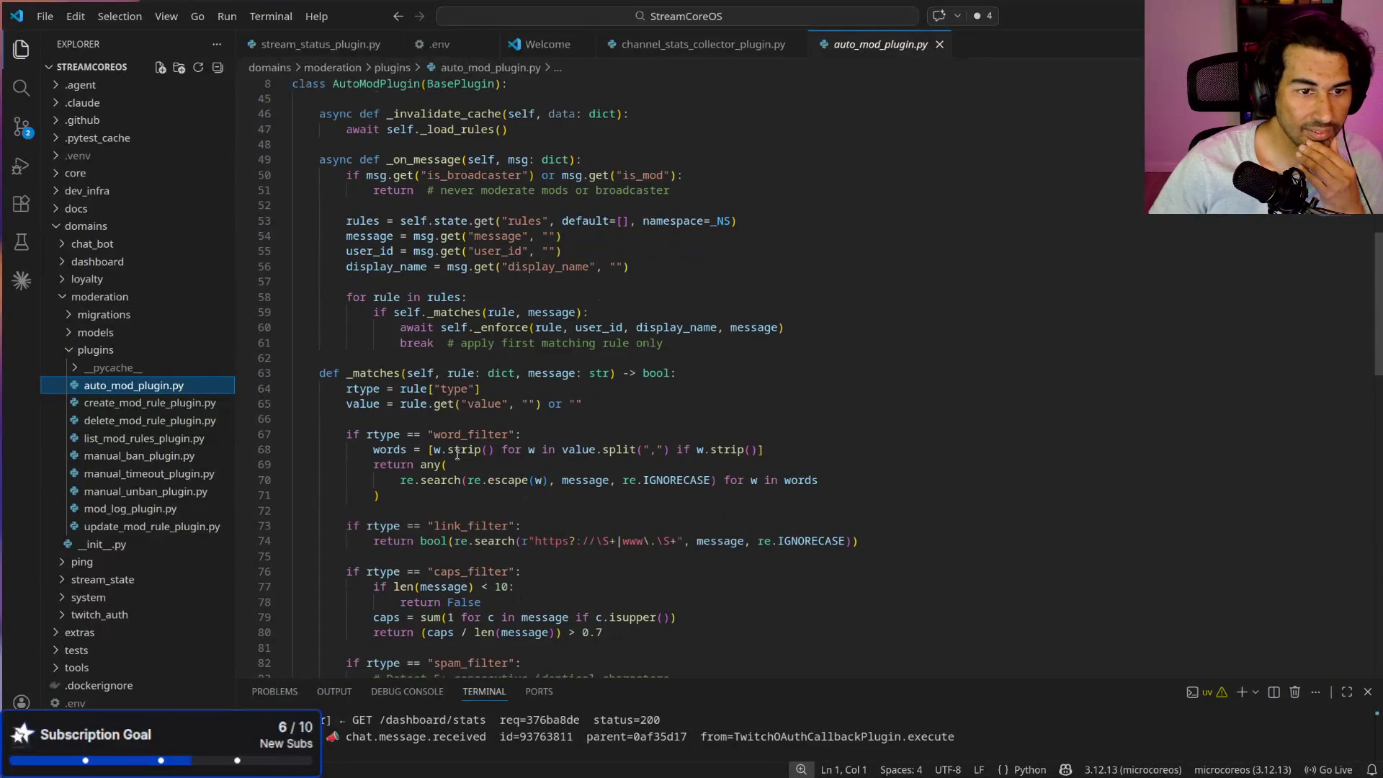
Step: Examine the word_filter matching: comma-split words, the w.strip() check and the per-word re.search
double_click(432, 433)
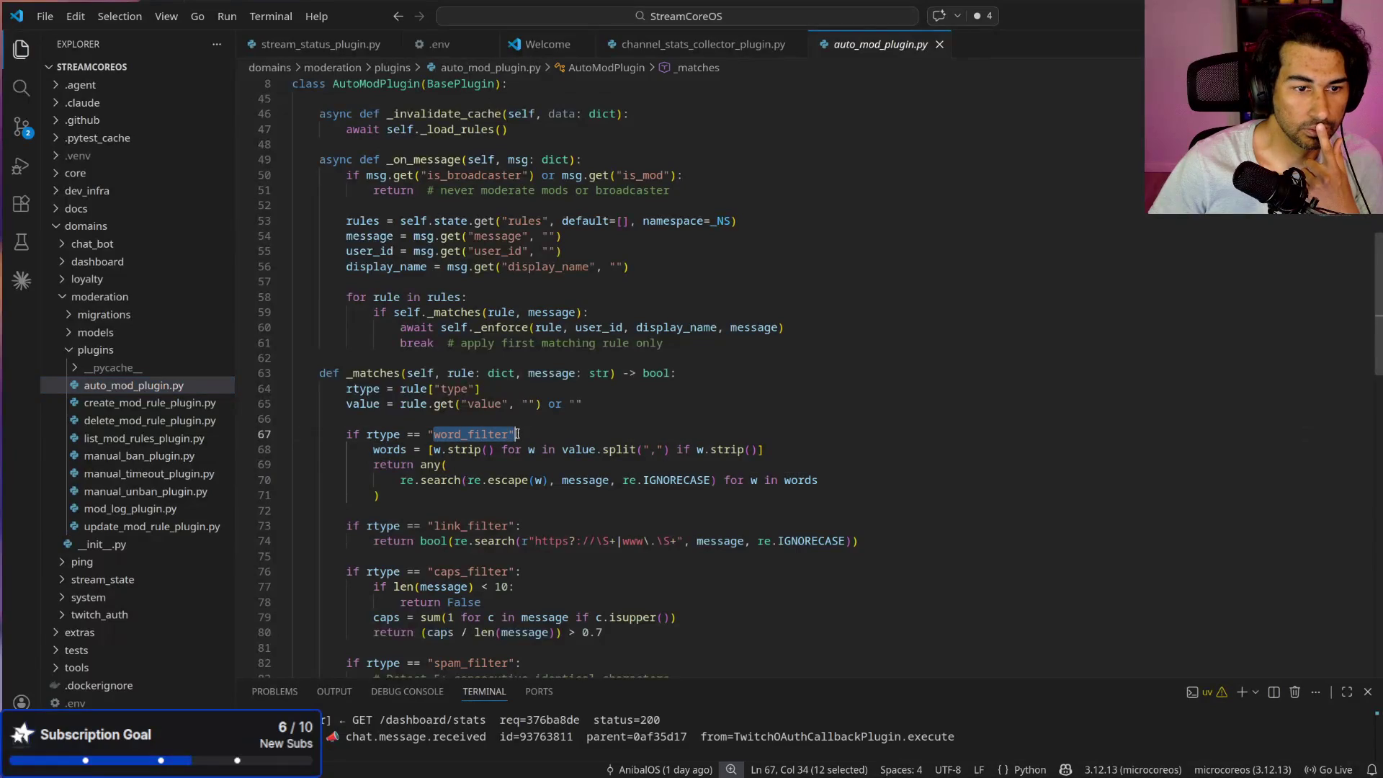
left_click(611, 514)
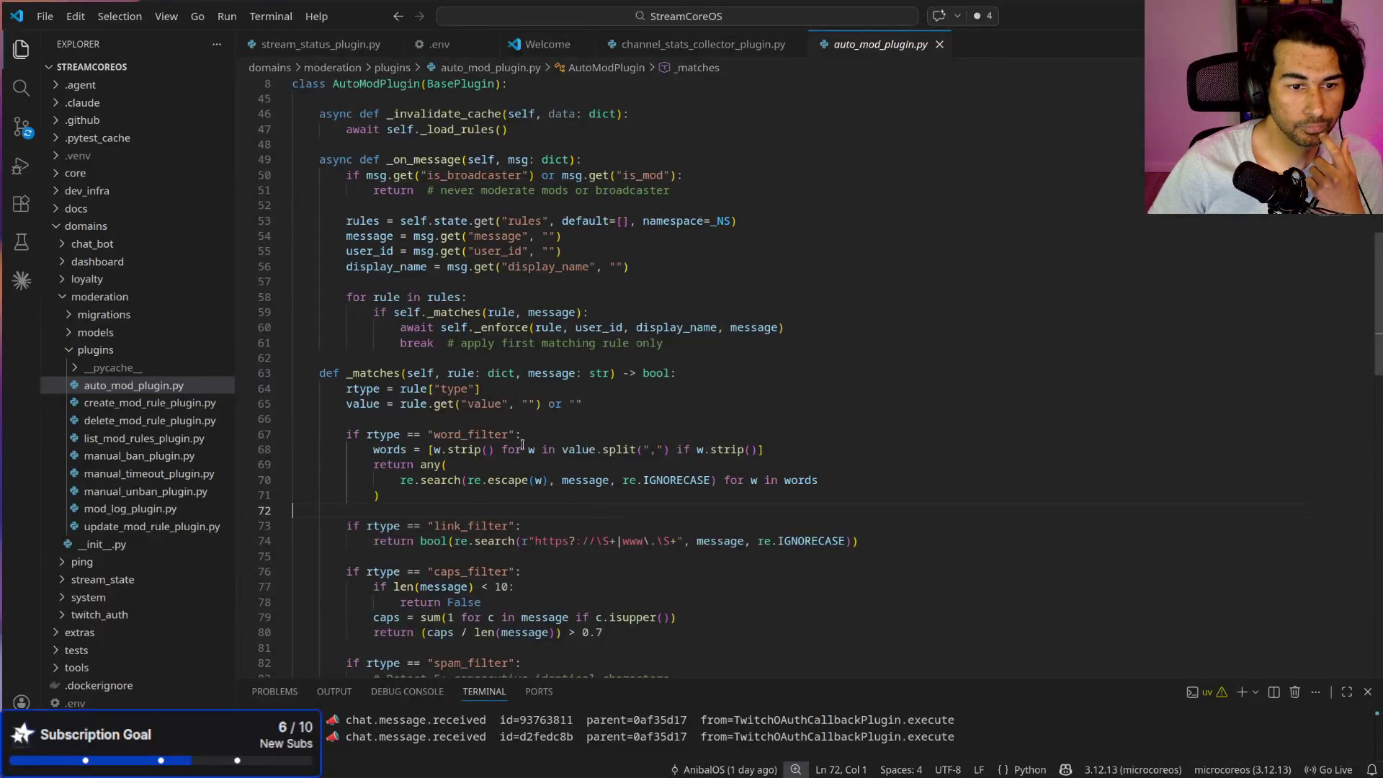
left_click_drag(611, 449, 761, 448)
left_click(747, 448)
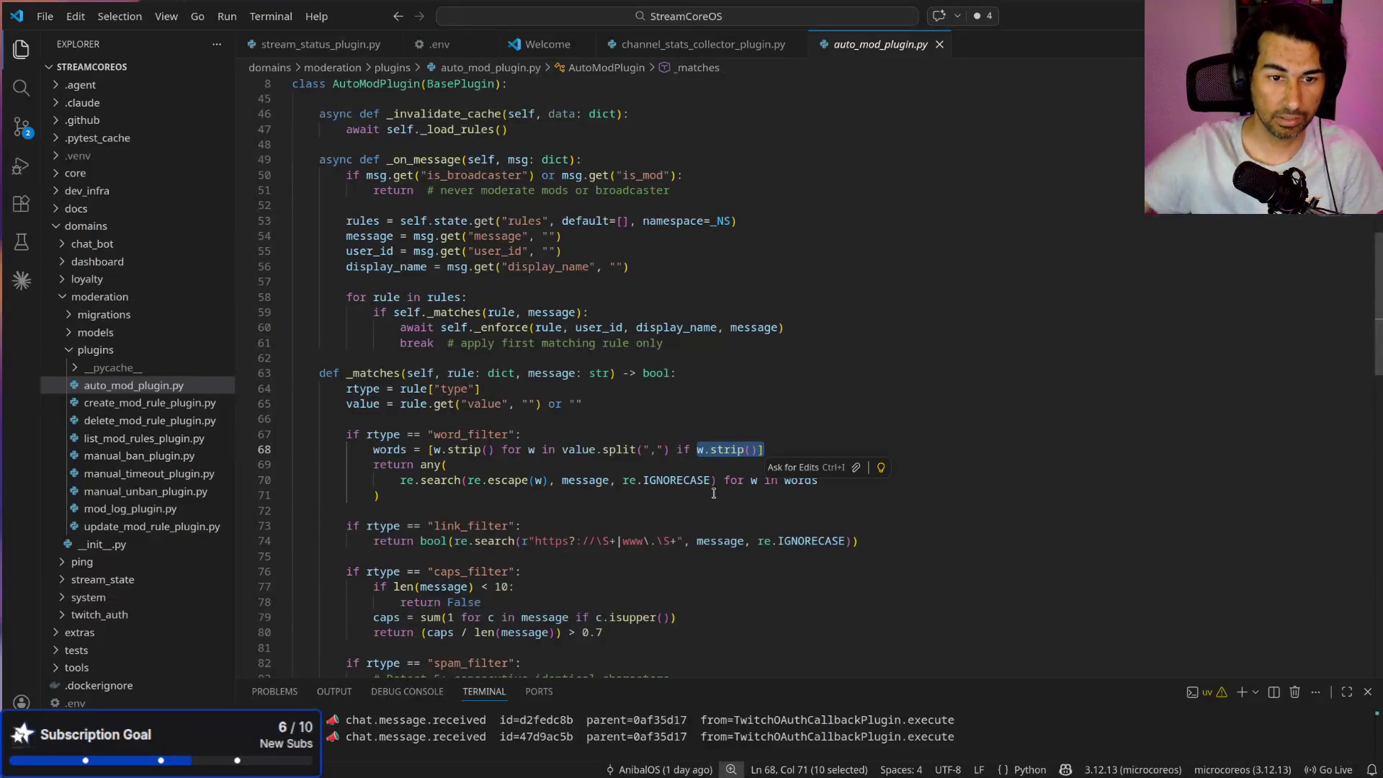
scroll(560, 469, "down", 1)
left_click(560, 469)
left_click_drag(860, 451, 416, 452)
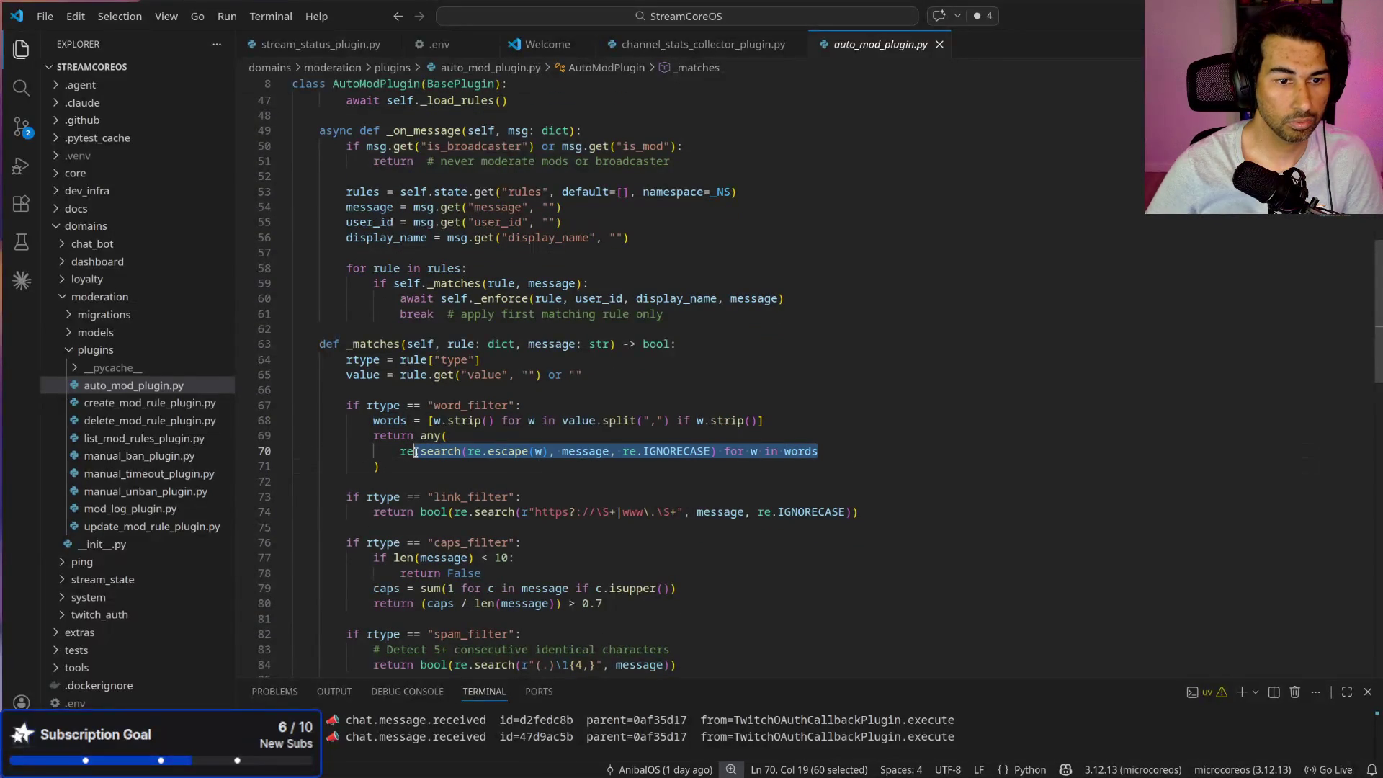
left_click(575, 479)
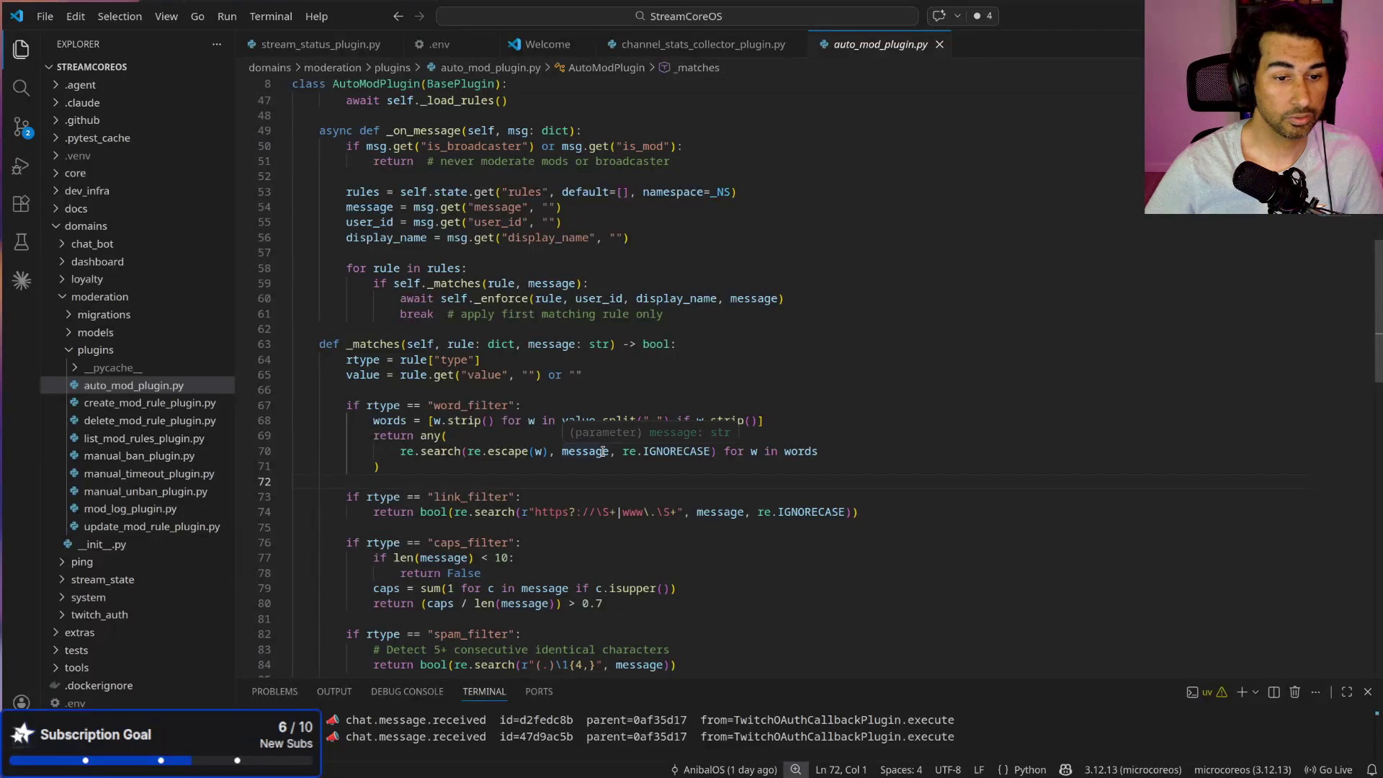
scroll(592, 393, "down", 2)
left_click_drag(885, 392, 399, 389)
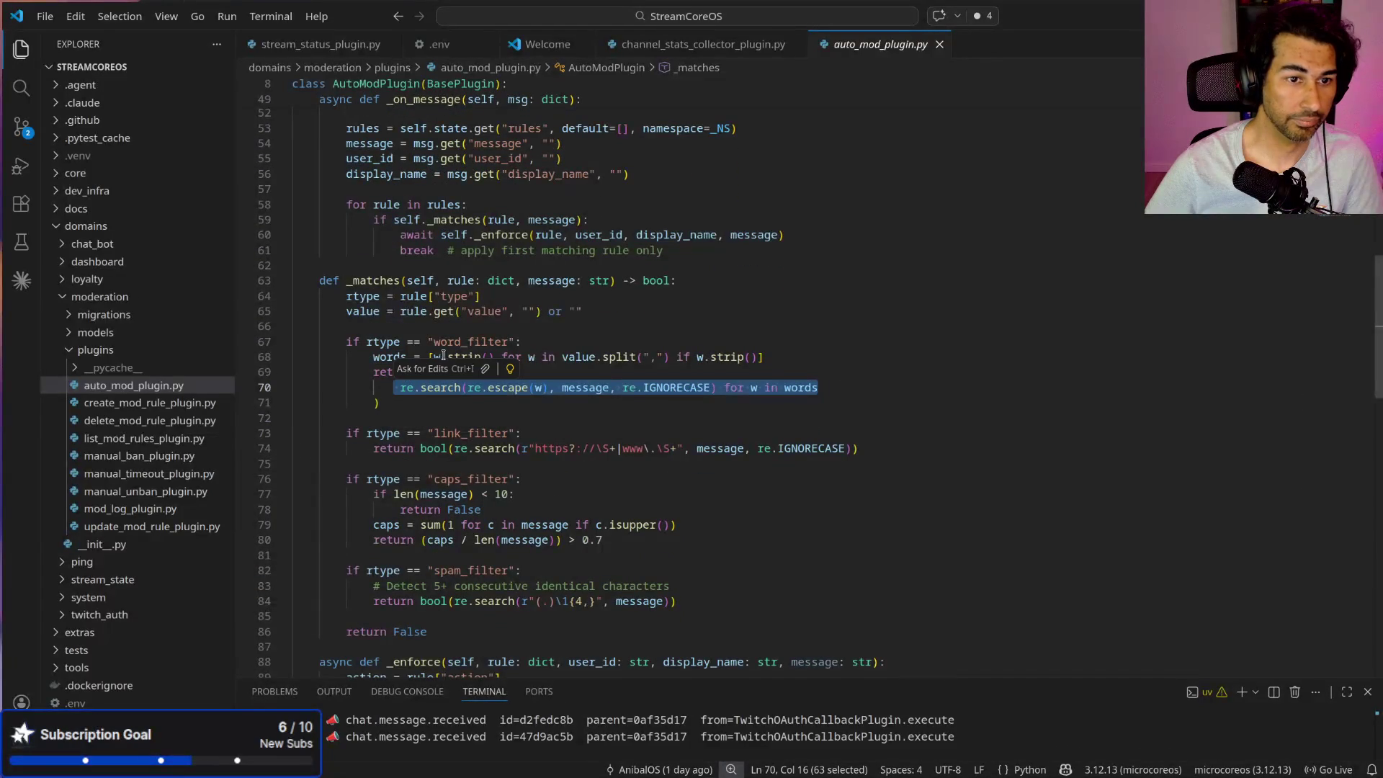
Step: Inspect how the rule action, session broadcaster_id, access_token and auto-mod reason are read
scroll(439, 356, "down", 4)
scroll(482, 387, "down", 3)
scroll(573, 363, "down", 4)
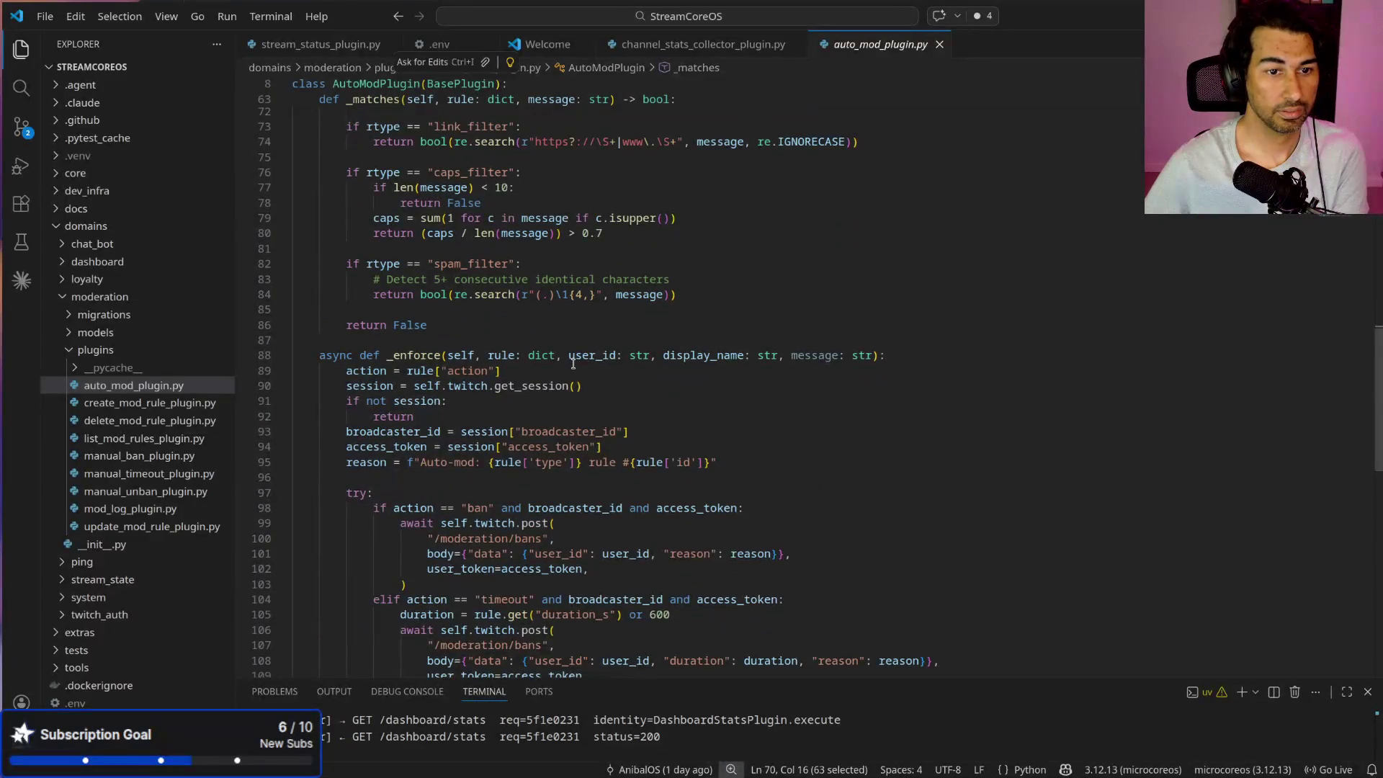
left_click_drag(346, 370, 509, 380)
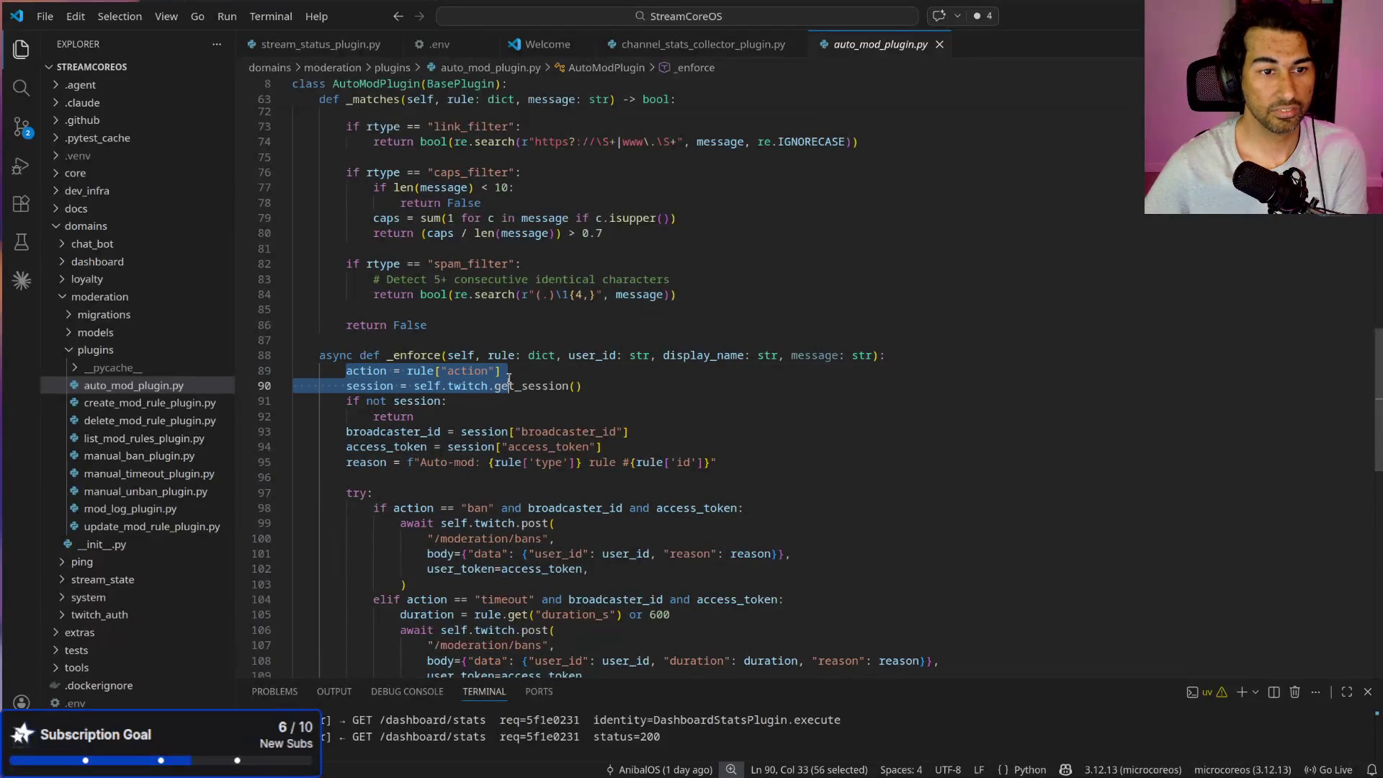
left_click(441, 416)
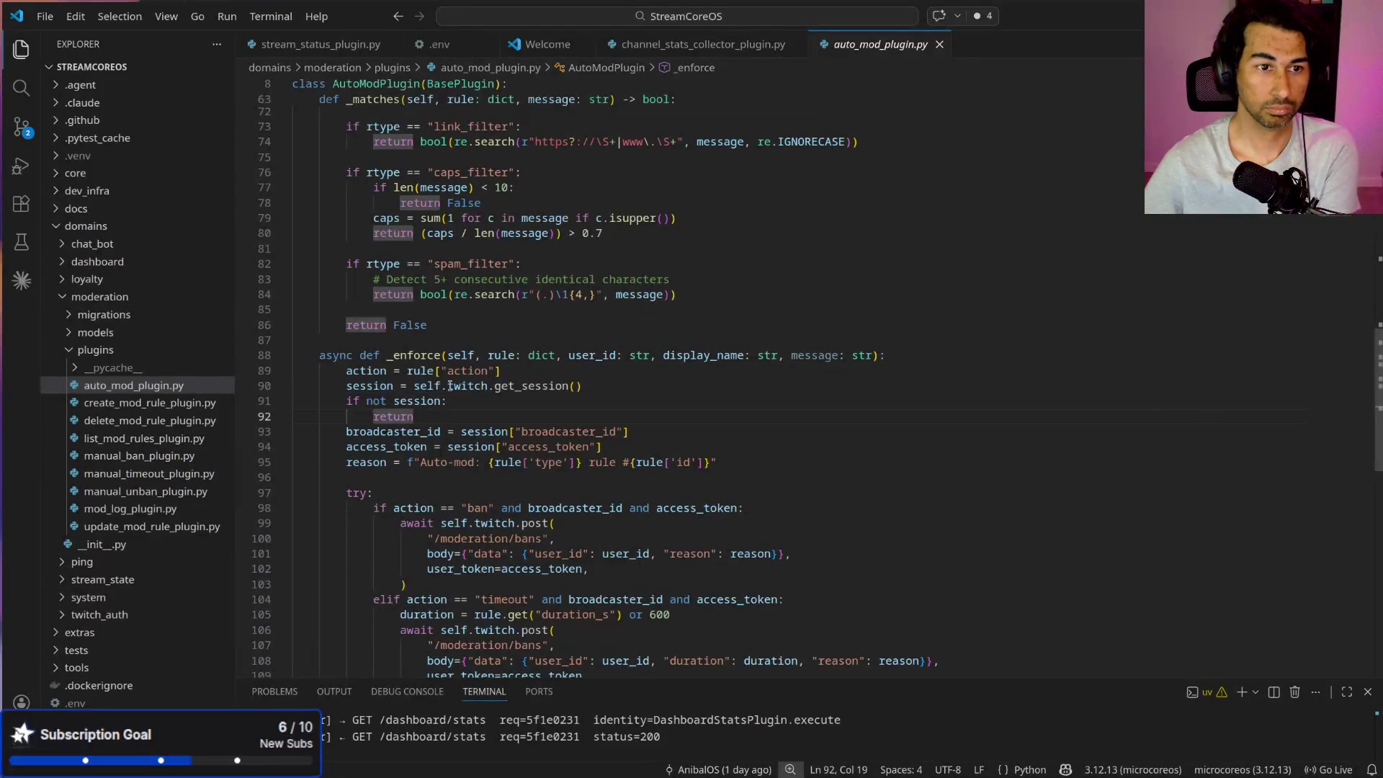
scroll(596, 472, "down", 2)
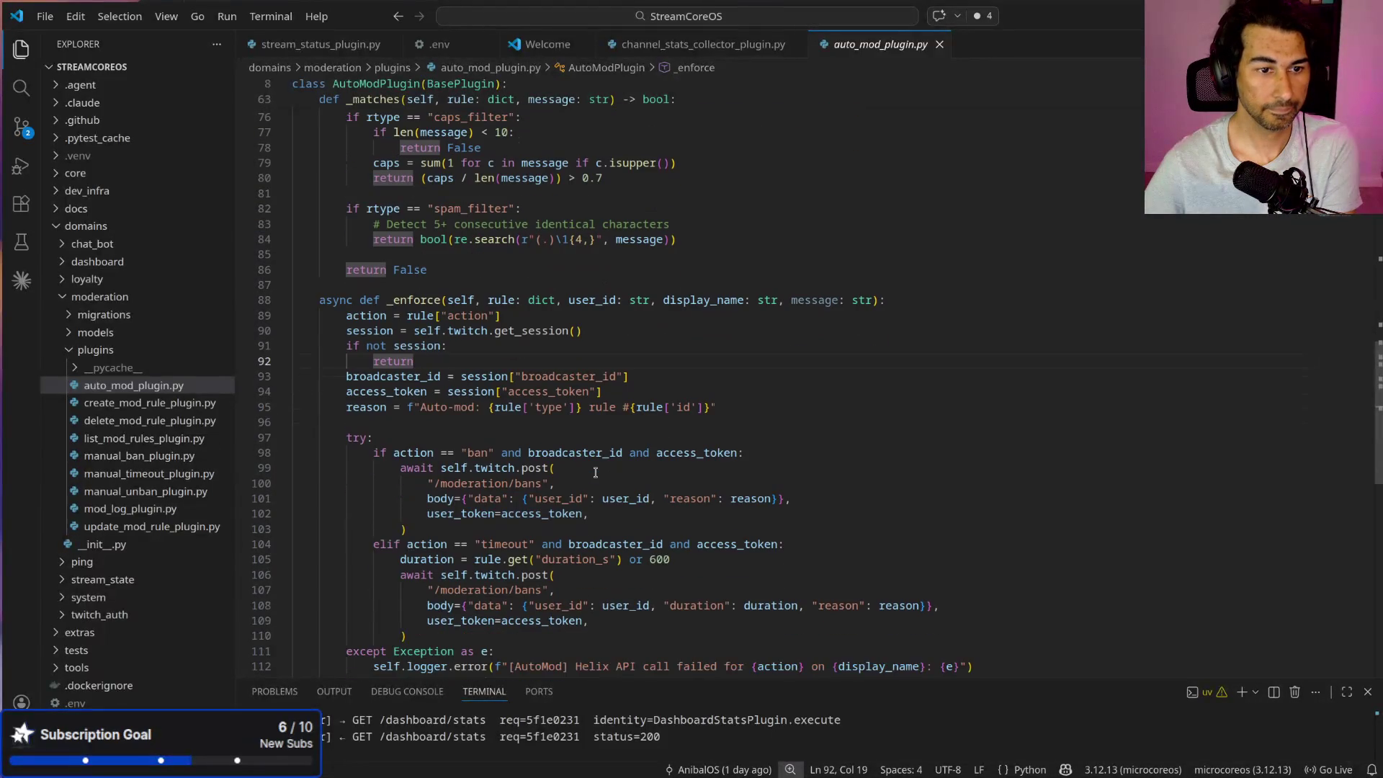
double_click(600, 376)
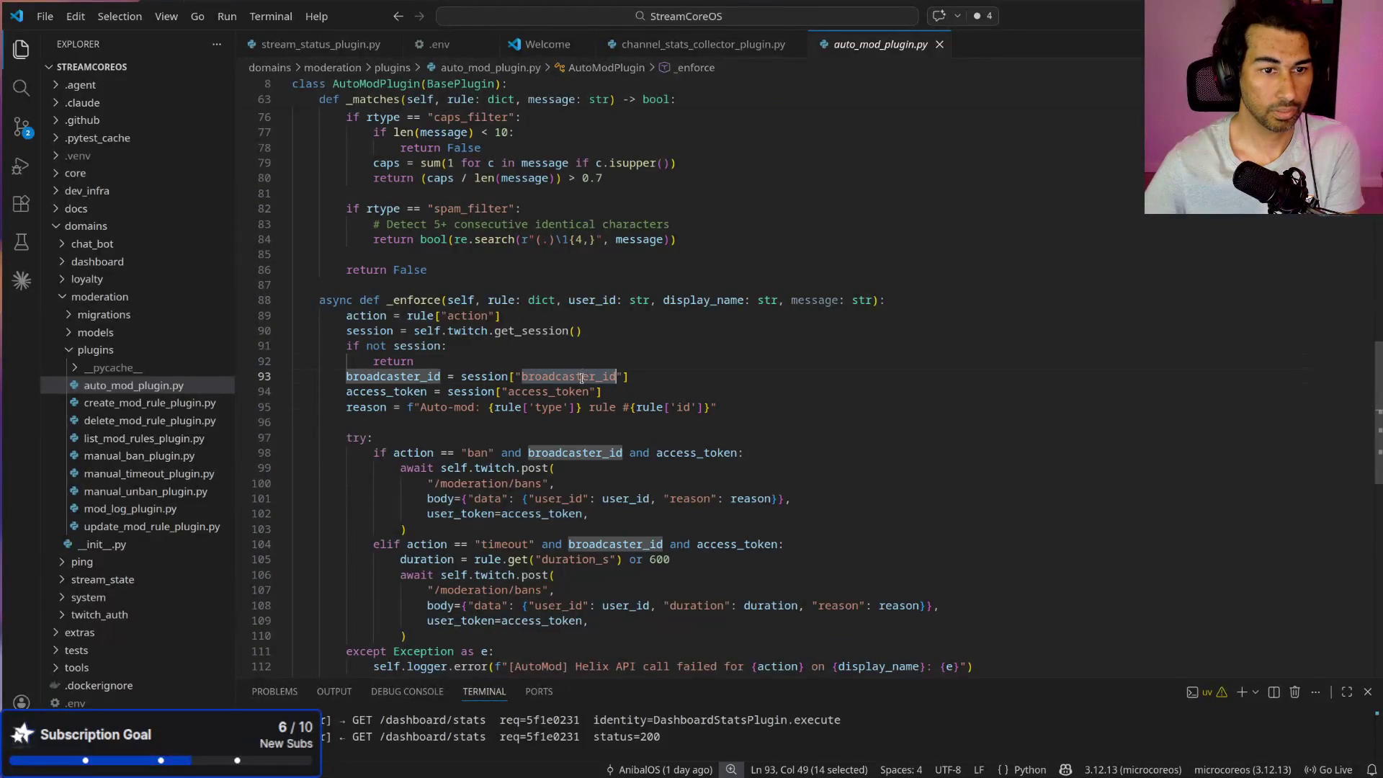
double_click(555, 392)
mouse_move(494, 408)
left_mouse_down()
mouse_move(723, 409)
mouse_move(717, 433)
left_mouse_up()
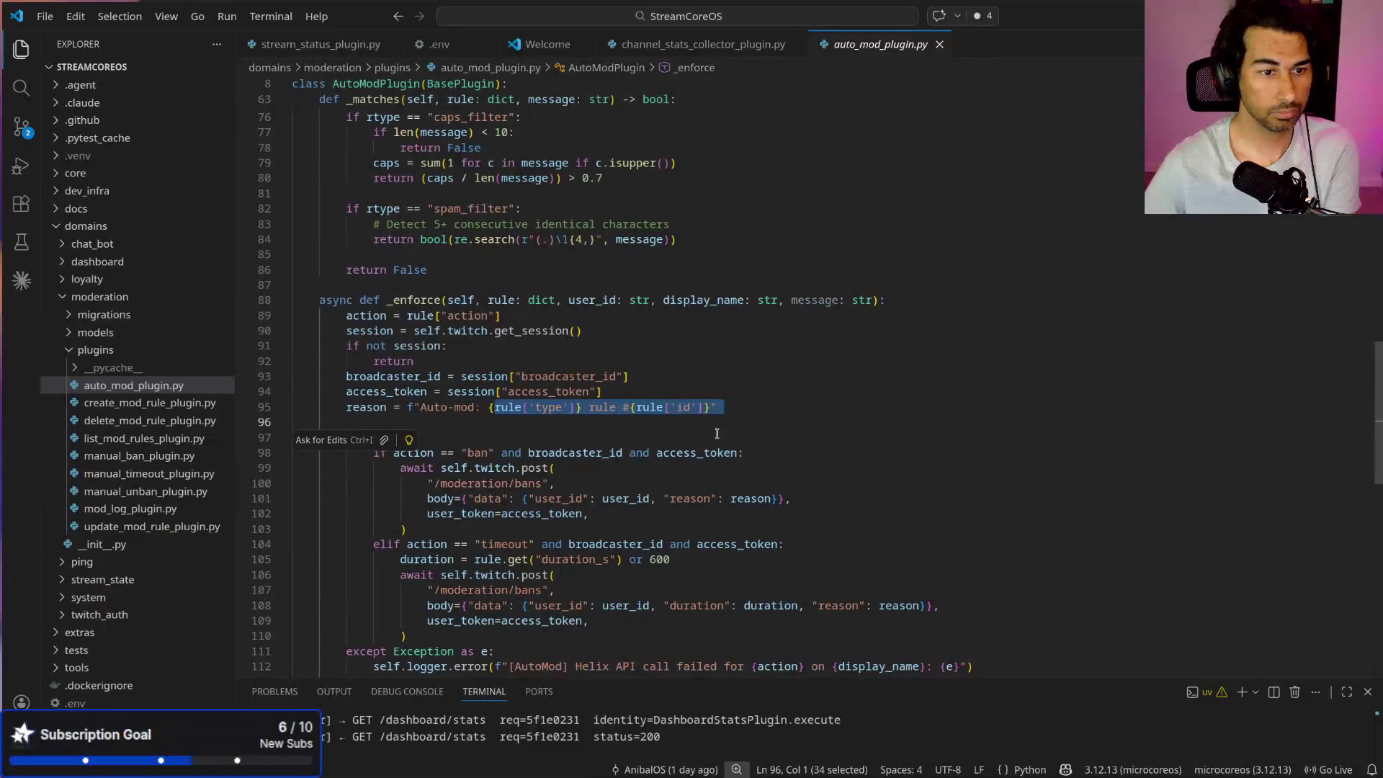
left_click(505, 433)
Step: Review the ban and timeout branches in _enforce and the ban request body
scroll(484, 350, "down", 3)
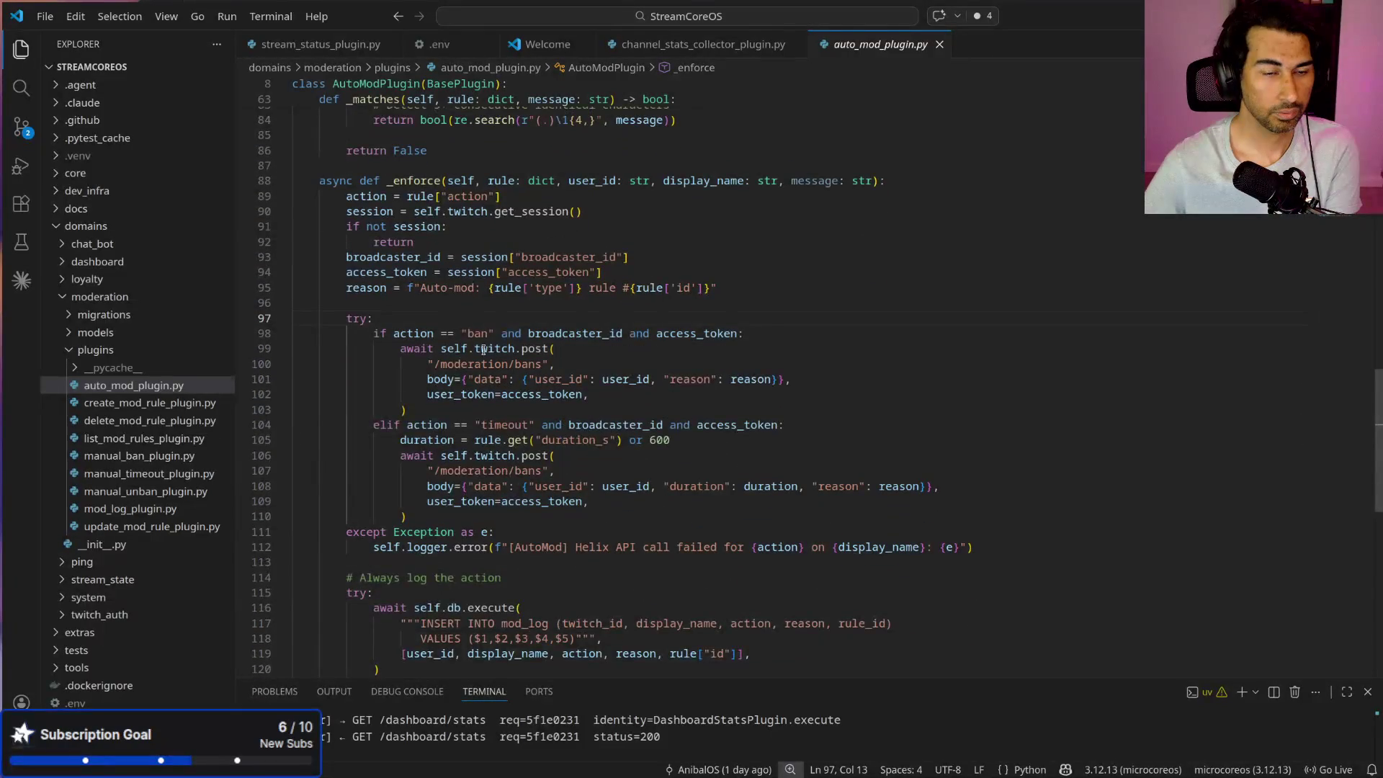
left_click(447, 332)
mouse_move(468, 424)
left_mouse_down()
mouse_move(620, 426)
mouse_move(562, 445)
mouse_move(554, 471)
left_mouse_up()
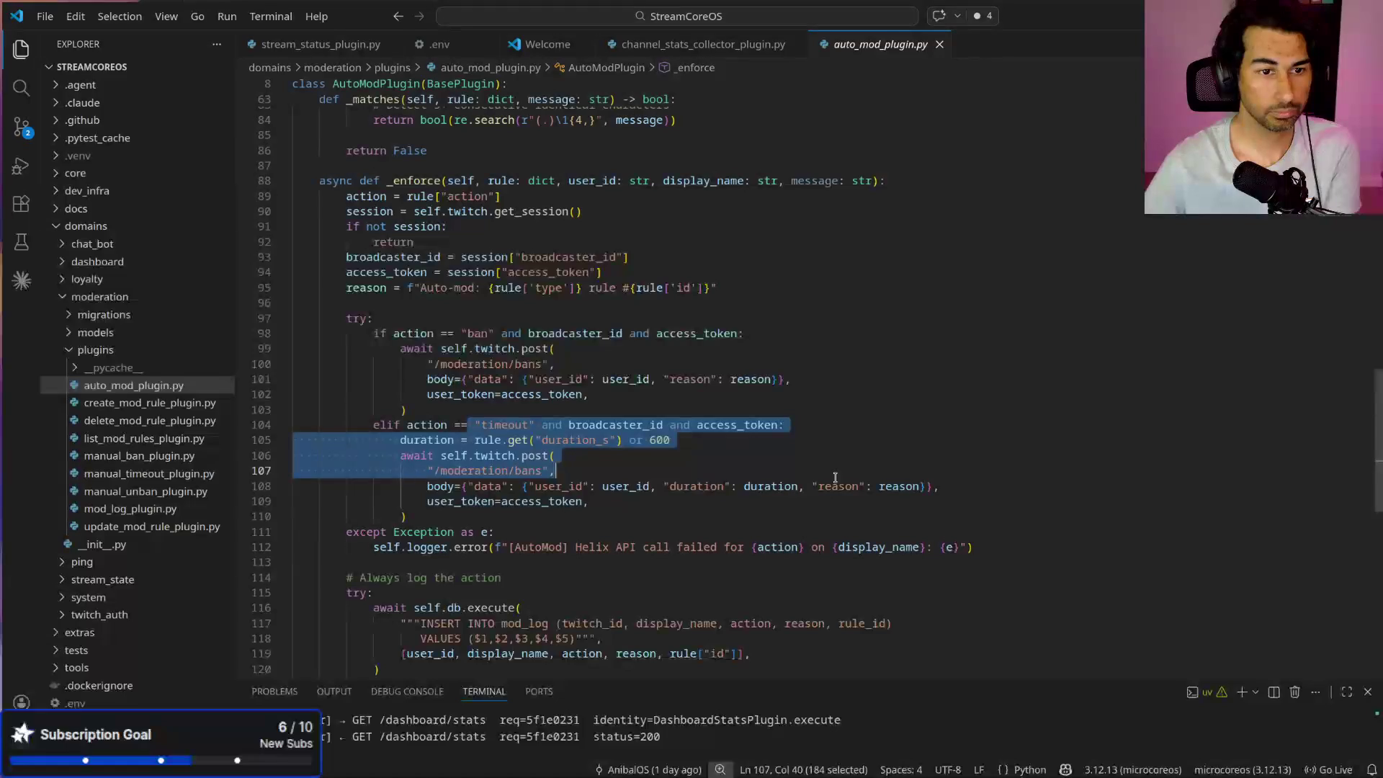
left_click(587, 308)
left_click_drag(401, 364, 837, 415)
left_click(644, 465)
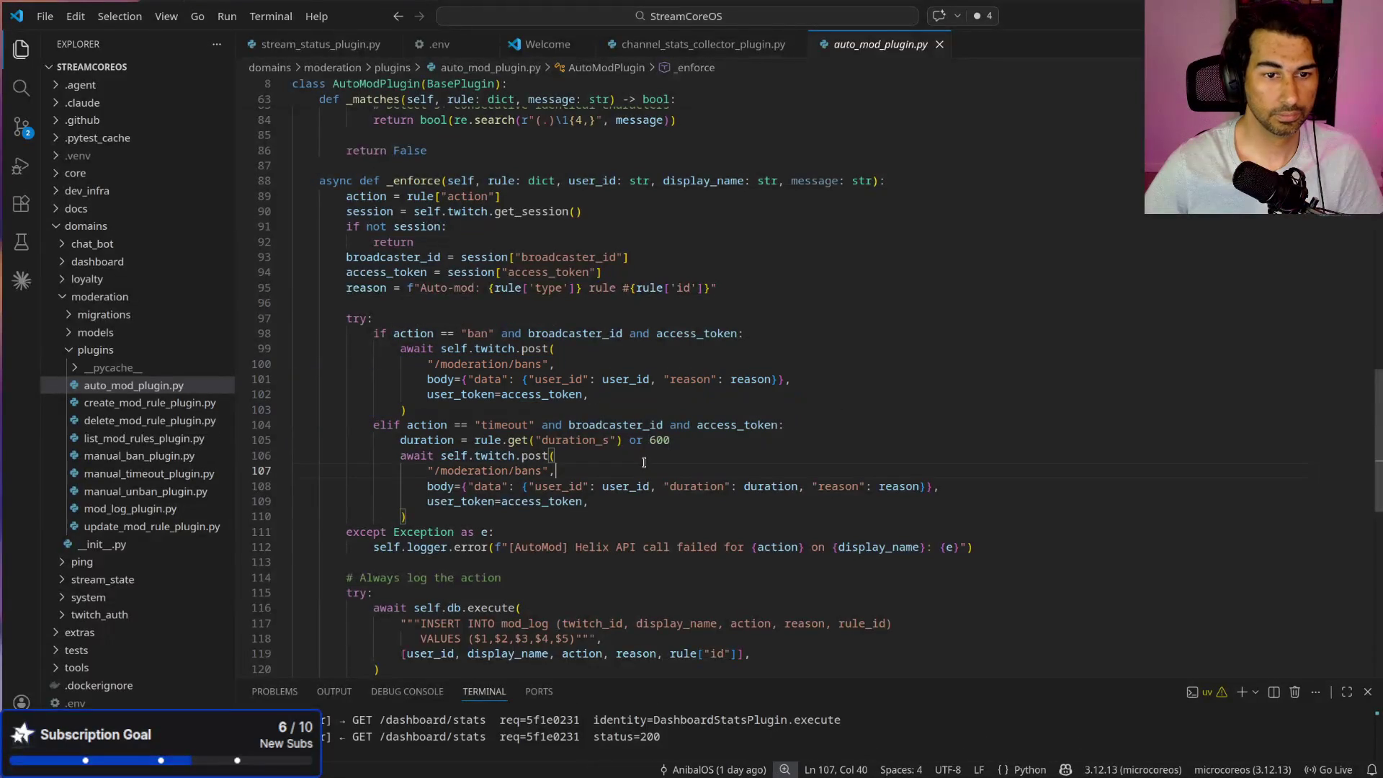
left_click(739, 382)
double_click(357, 287)
left_click(514, 455)
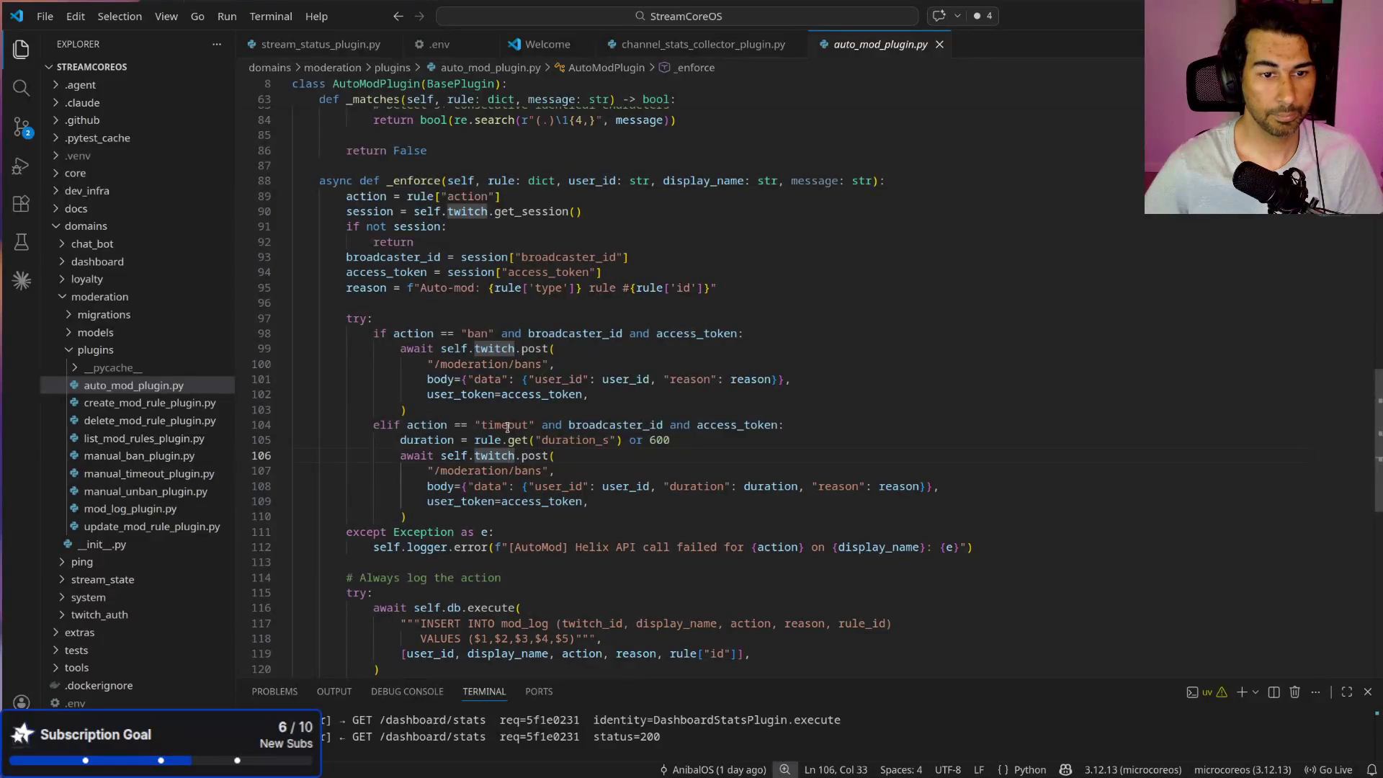
double_click(508, 428)
Step: Check the timeout body's duration and reason fields and the Helix API failure log message
scroll(705, 456, "down", 1)
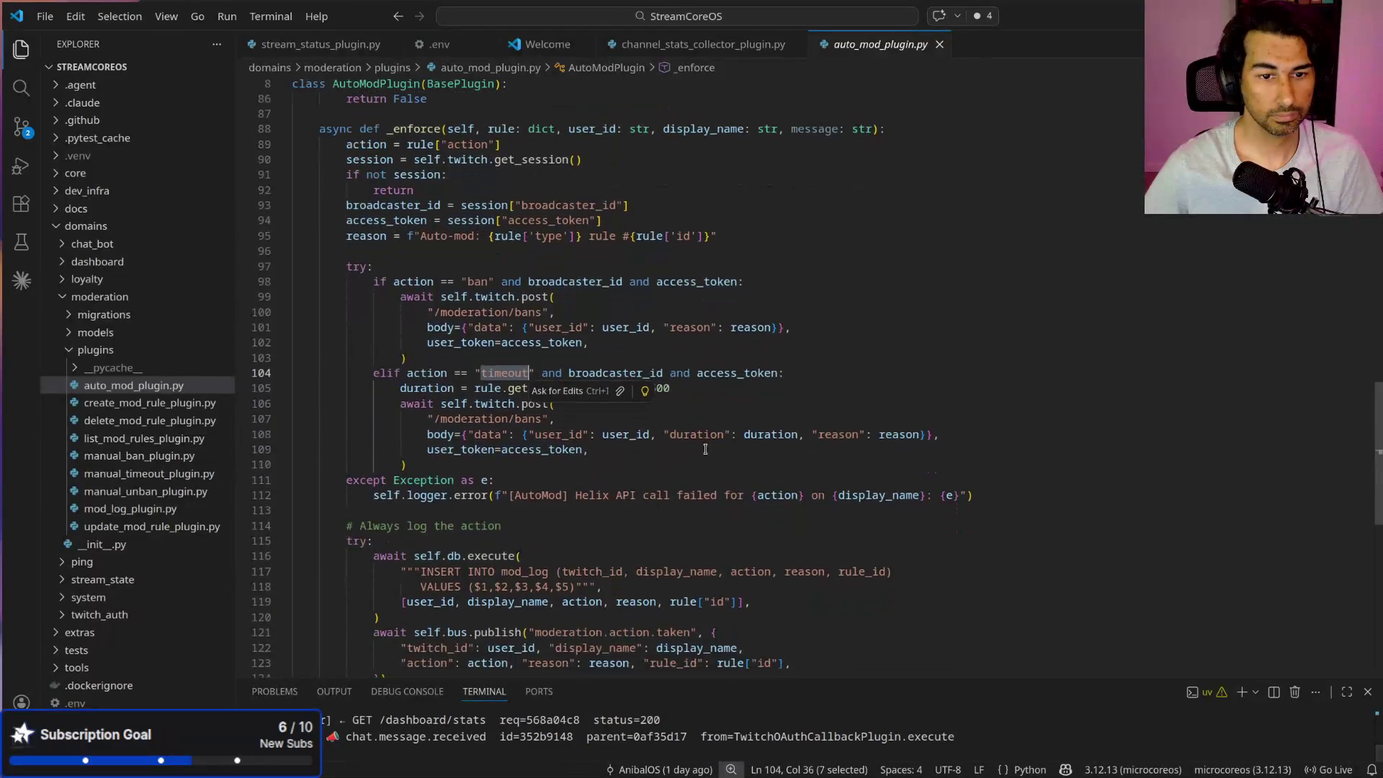
double_click(697, 435)
double_click(771, 434)
double_click(839, 434)
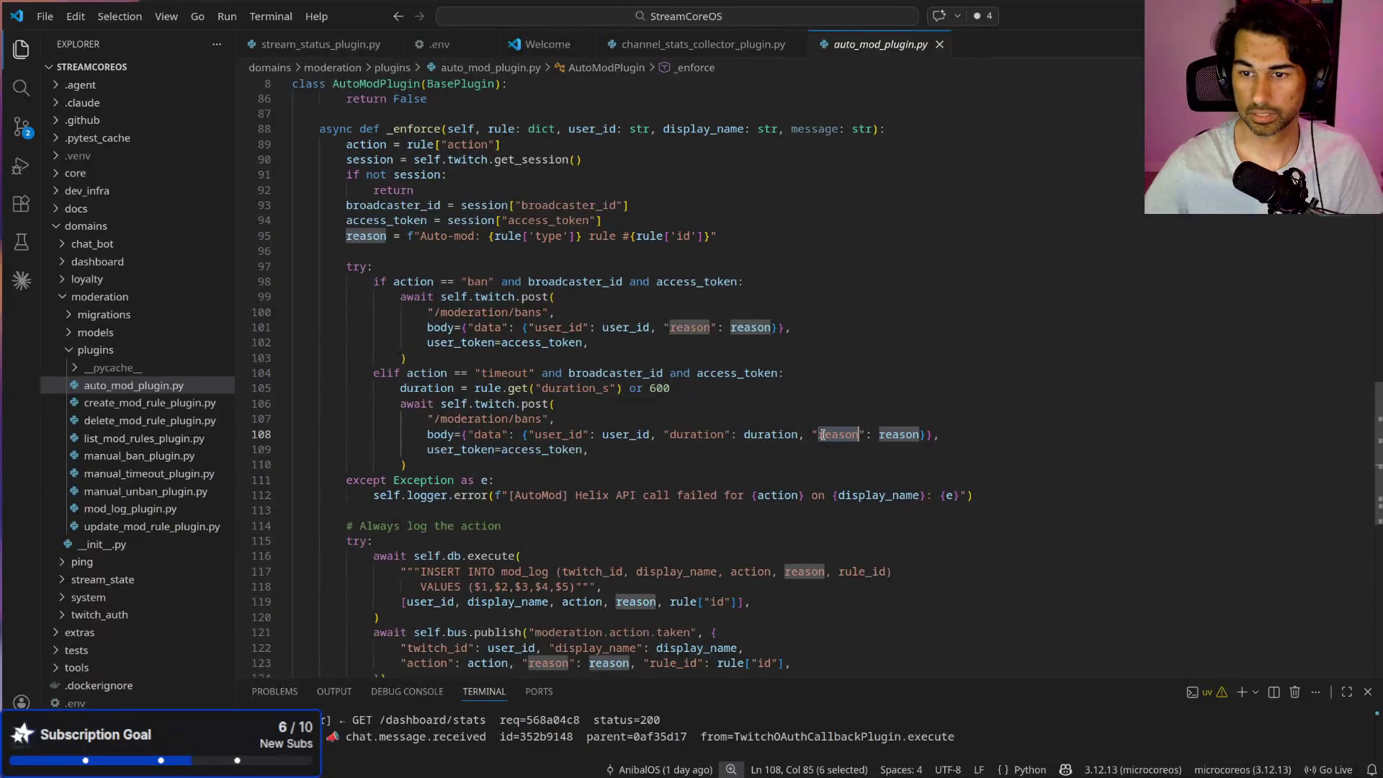
scroll(656, 499, "down", 3)
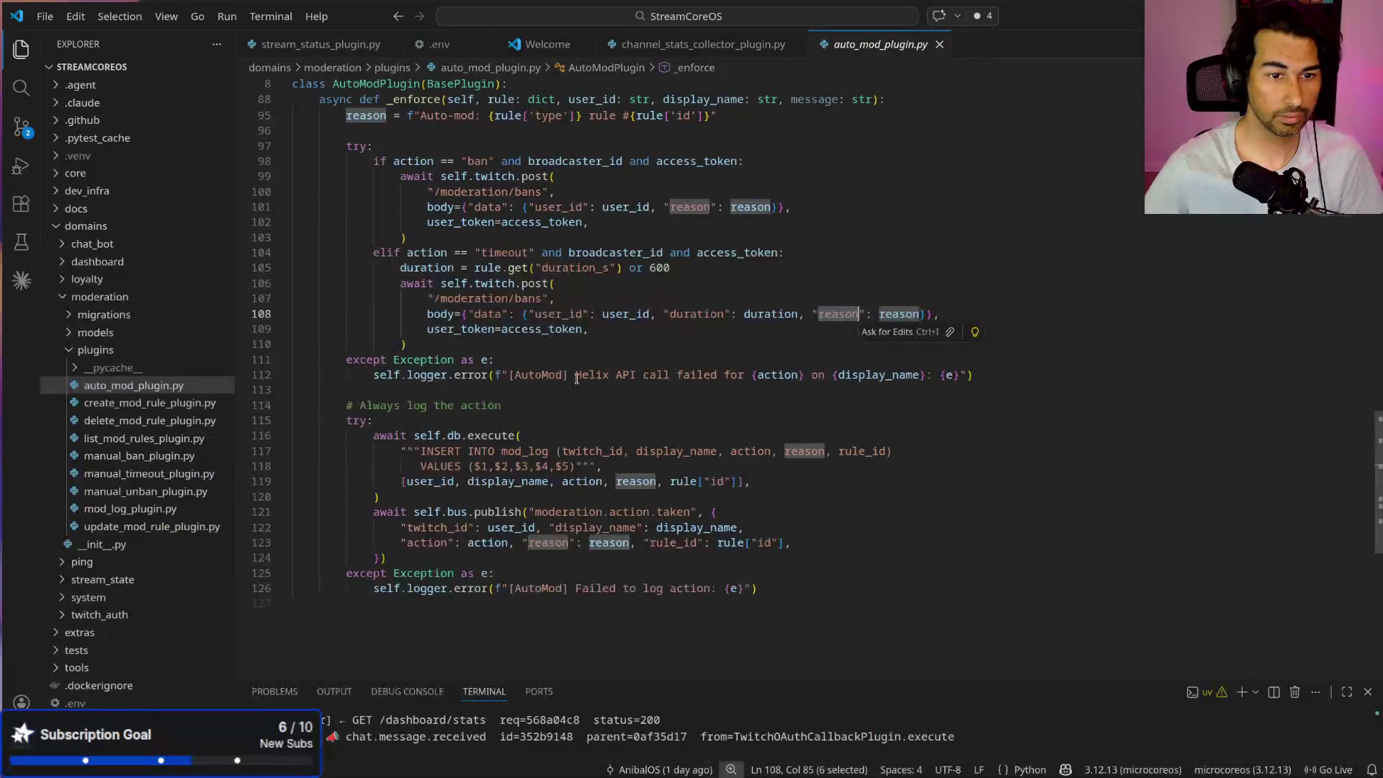
left_click_drag(514, 375, 1001, 374)
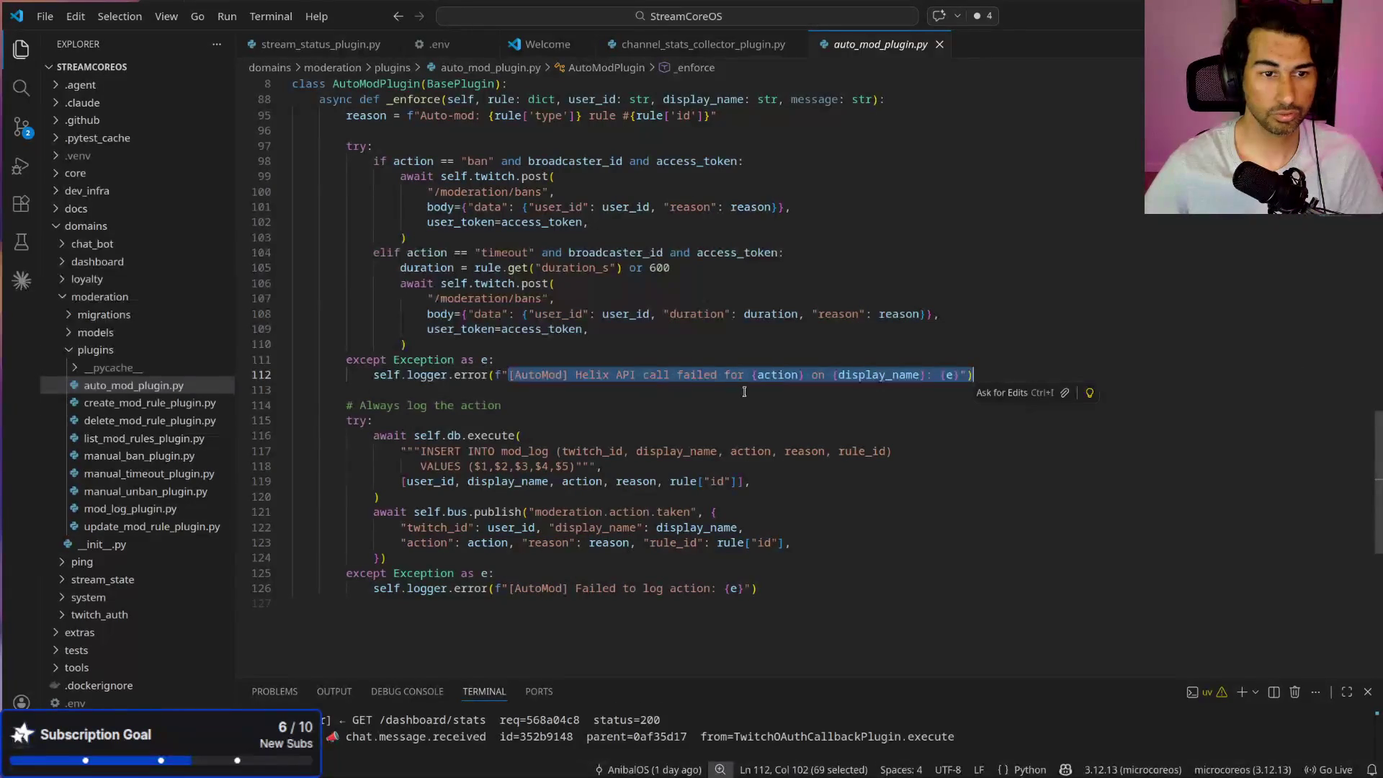
Step: Enlarge the terminal panel to read the backend's server request logs
scroll(724, 461, "up", 3)
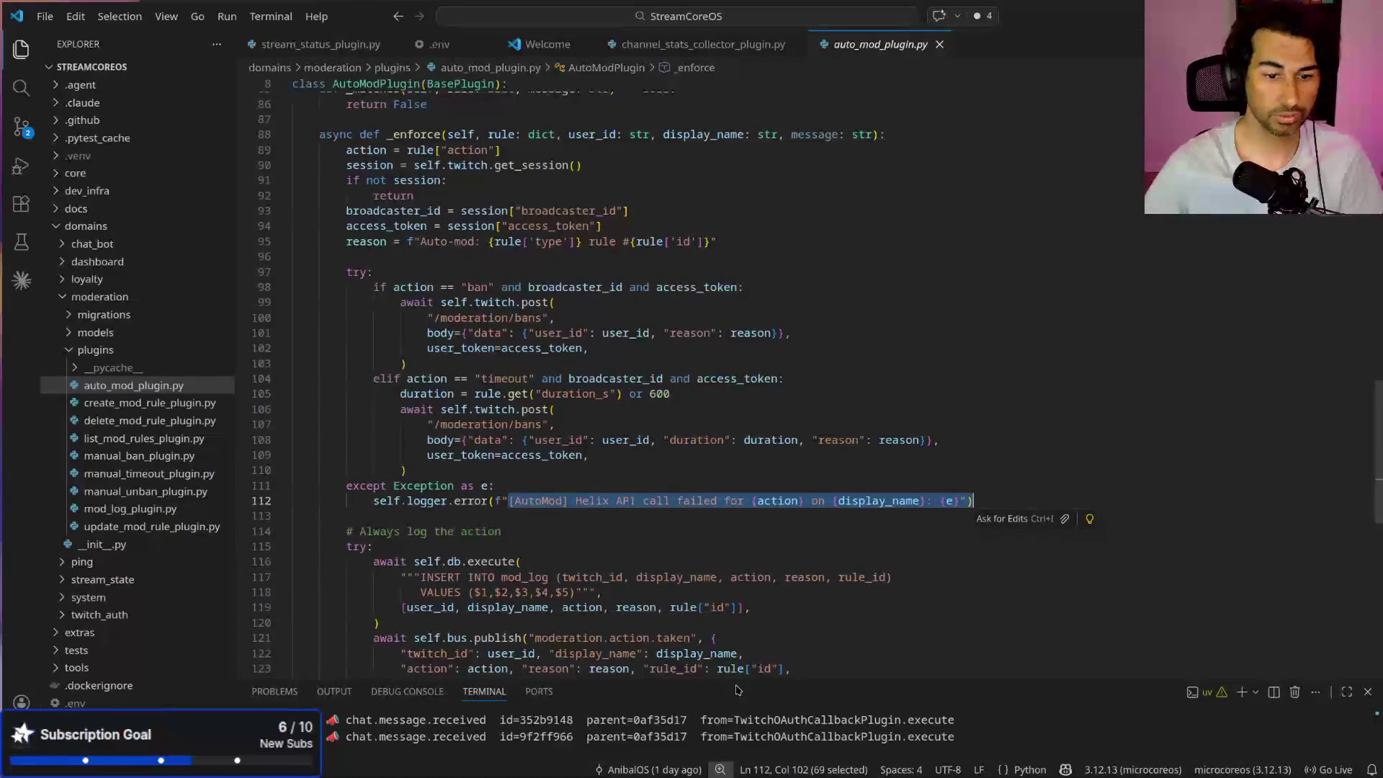
mouse_move(734, 686)
left_mouse_down()
mouse_move(713, 407)
mouse_move(697, 687)
left_mouse_up()
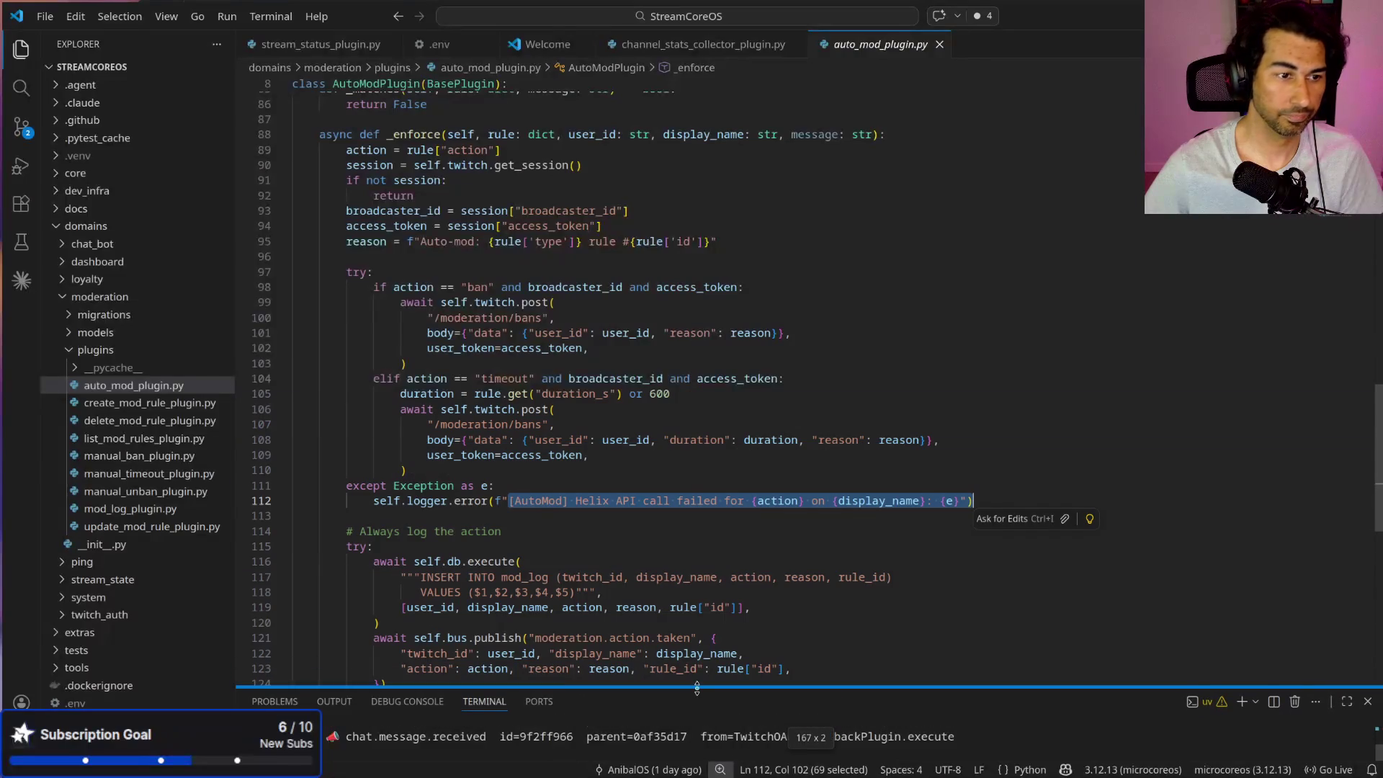
left_click(589, 348)
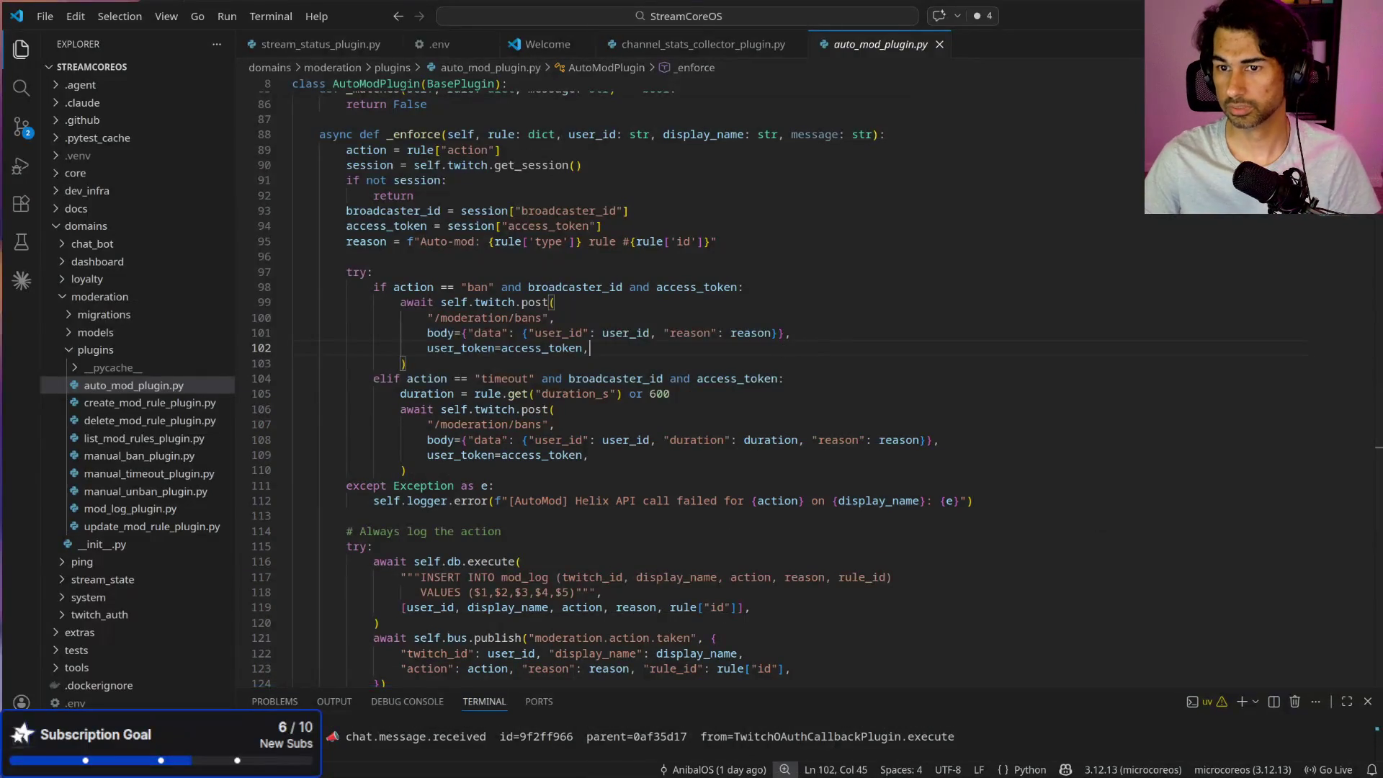
key("alt+Tab")
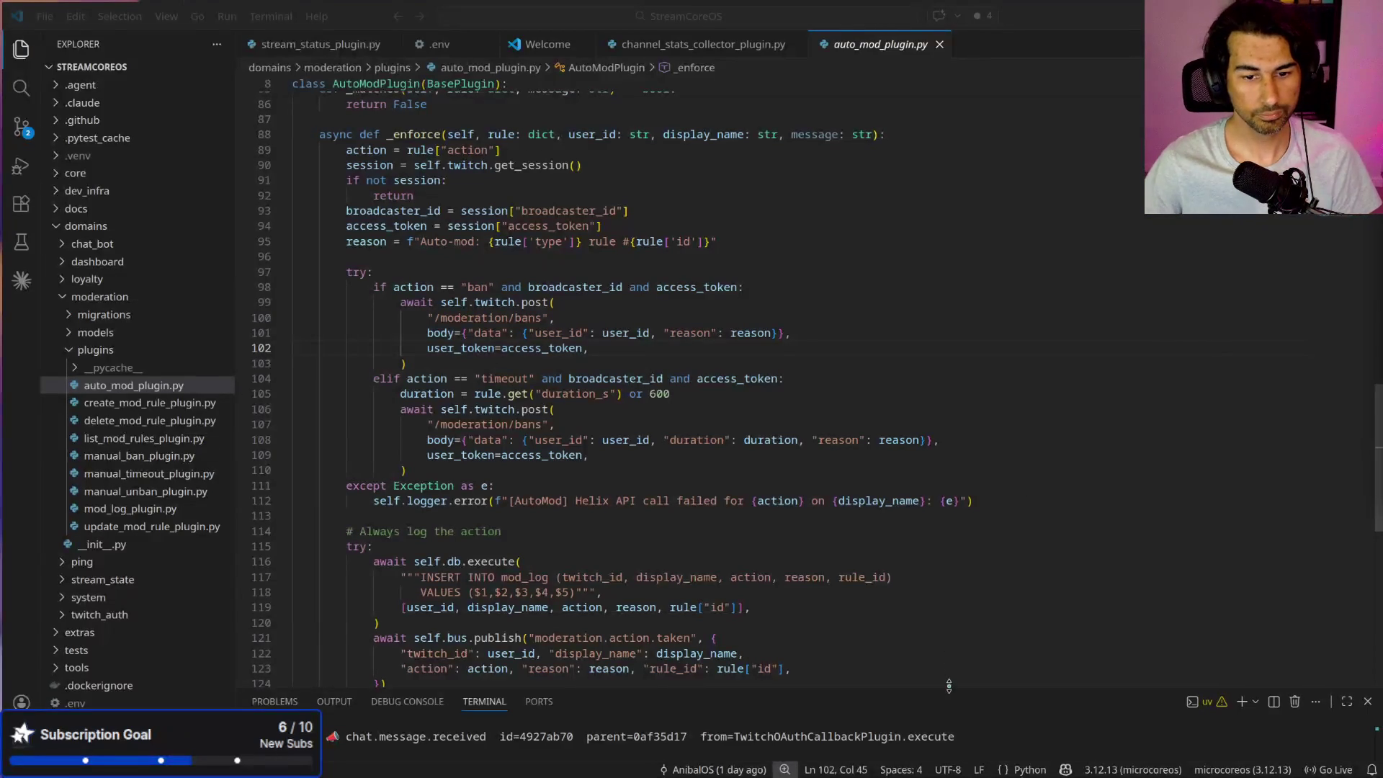
mouse_move(948, 686)
left_mouse_down()
mouse_move(933, 566)
mouse_move(922, 630)
left_mouse_up()
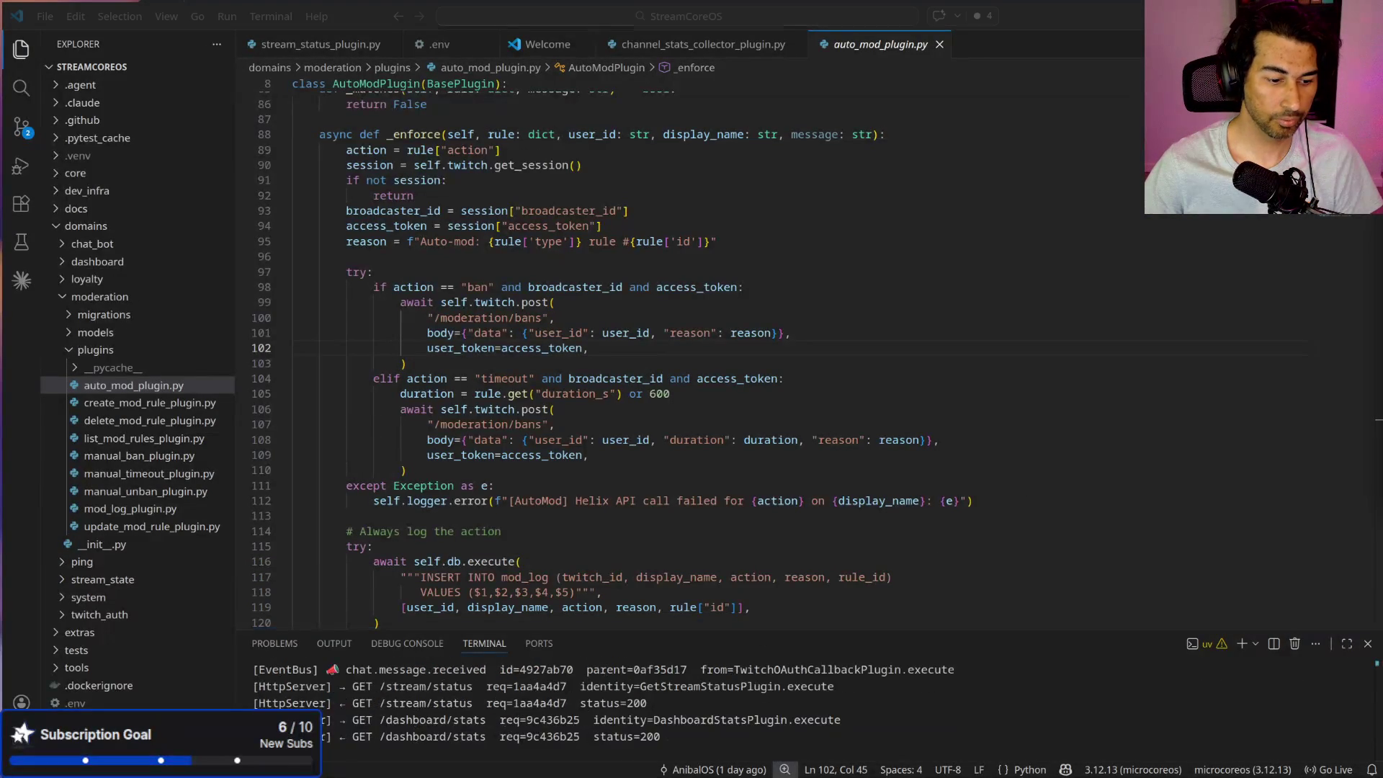
Step: Bring up the Moderation page, reposition the browser, and load Proxmox VE in a new tab
key("alt+Tab")
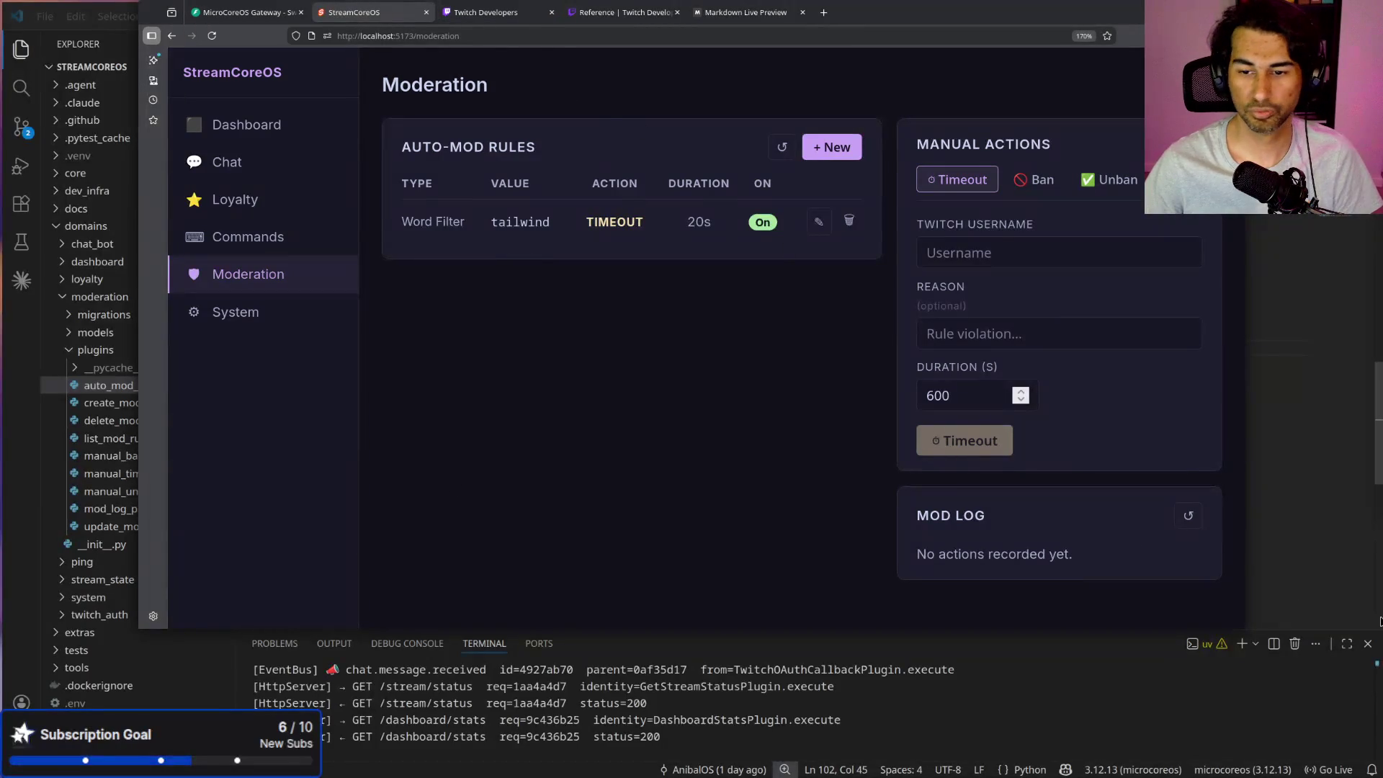
left_click(1272, 458)
key("alt+Tab")
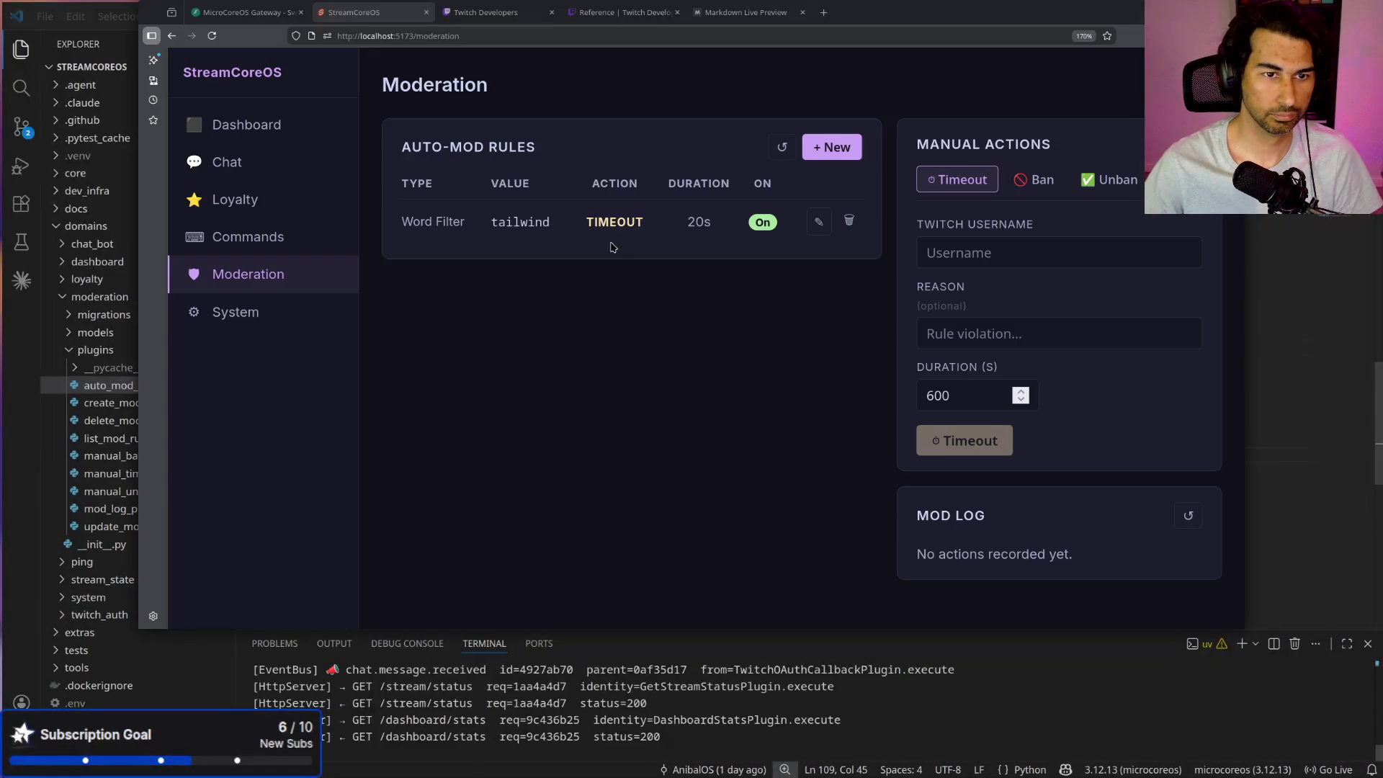
mouse_move(990, 10)
left_mouse_down()
mouse_move(936, 115)
mouse_move(968, 65)
left_mouse_up()
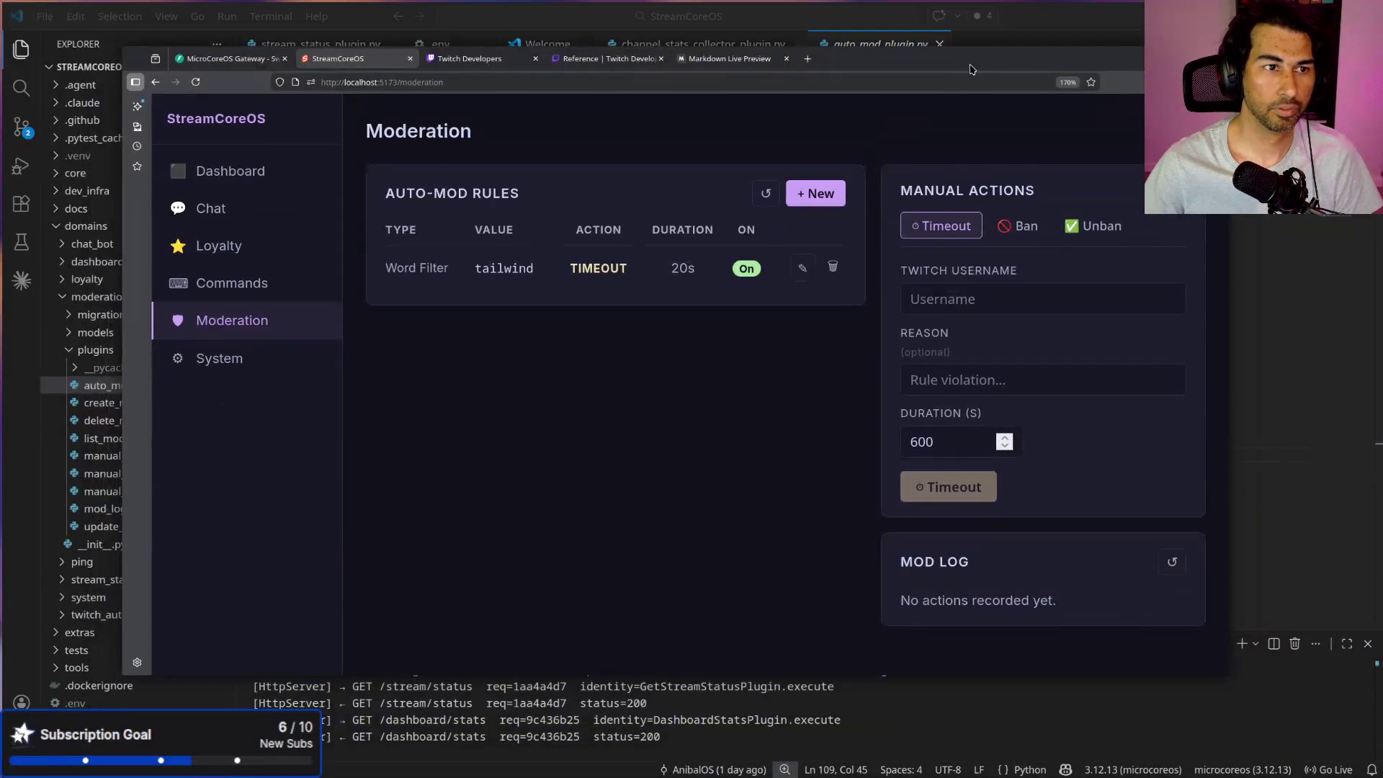
left_click(807, 58)
left_click(719, 425)
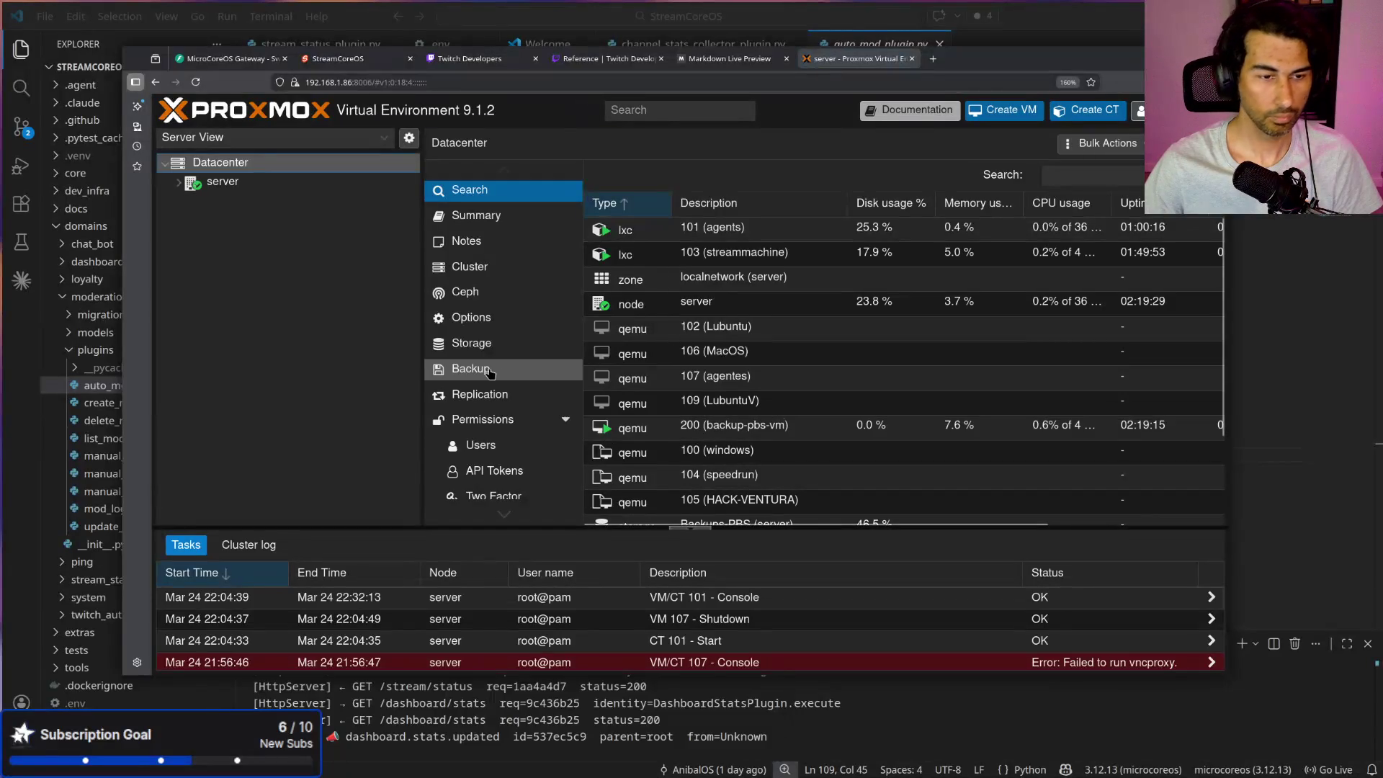
Step: Open a console on container 101 (agents) under node server and list the home directory
left_click(177, 185)
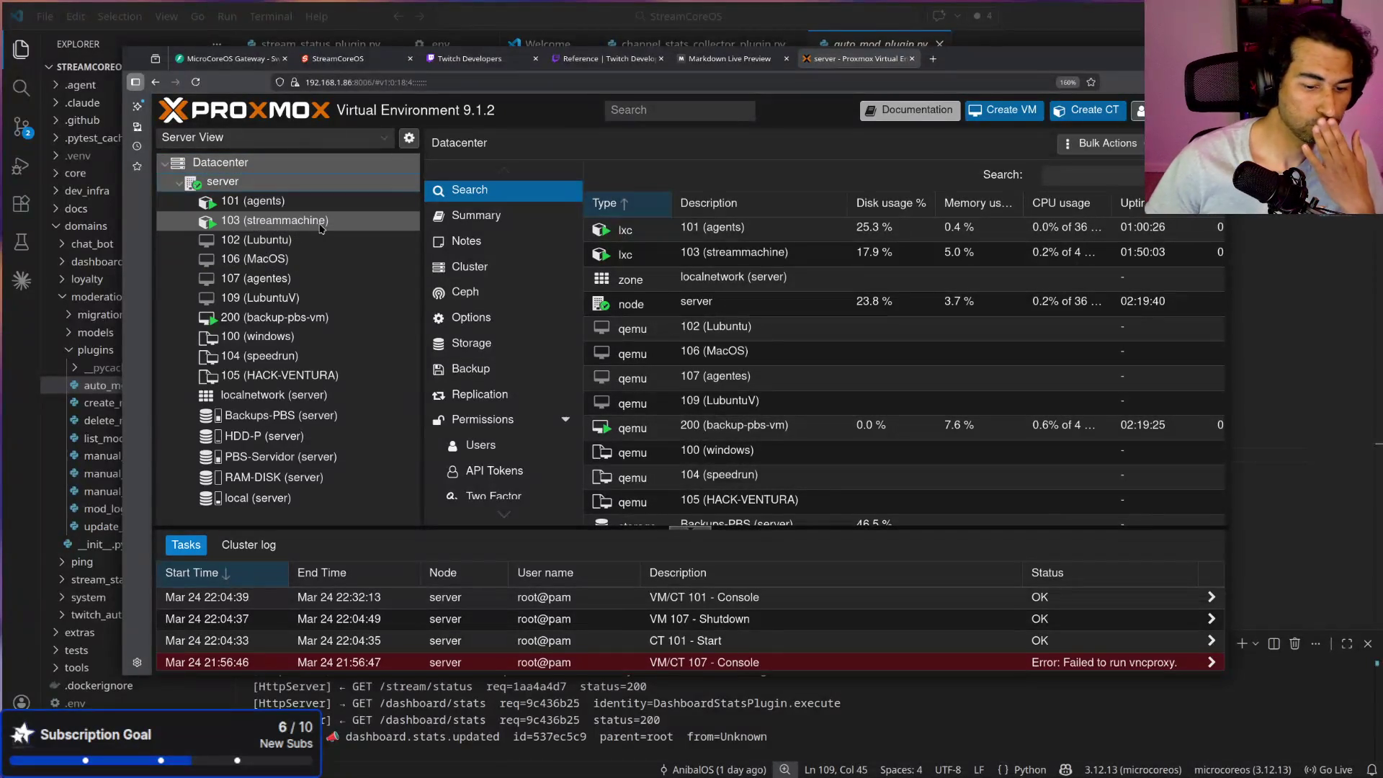
left_click(288, 205)
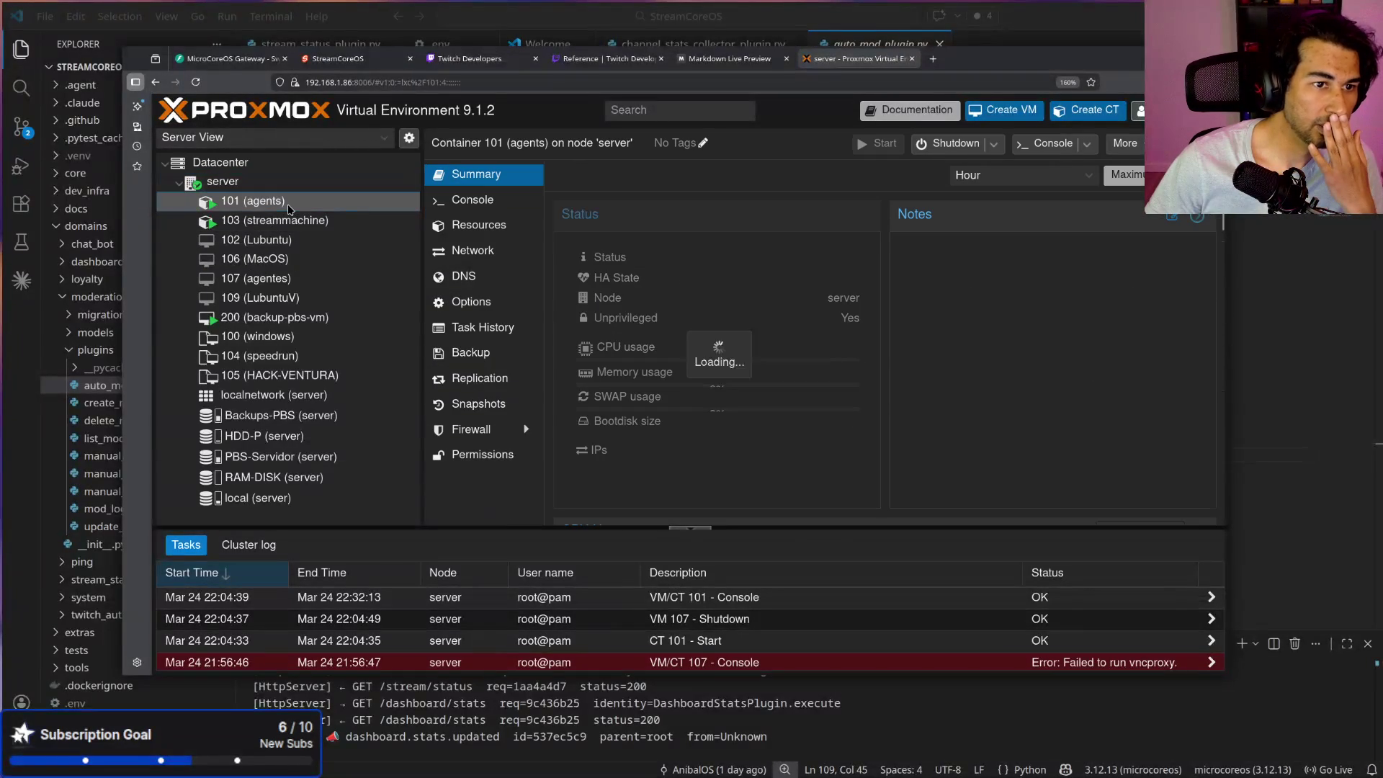
double_click(288, 205)
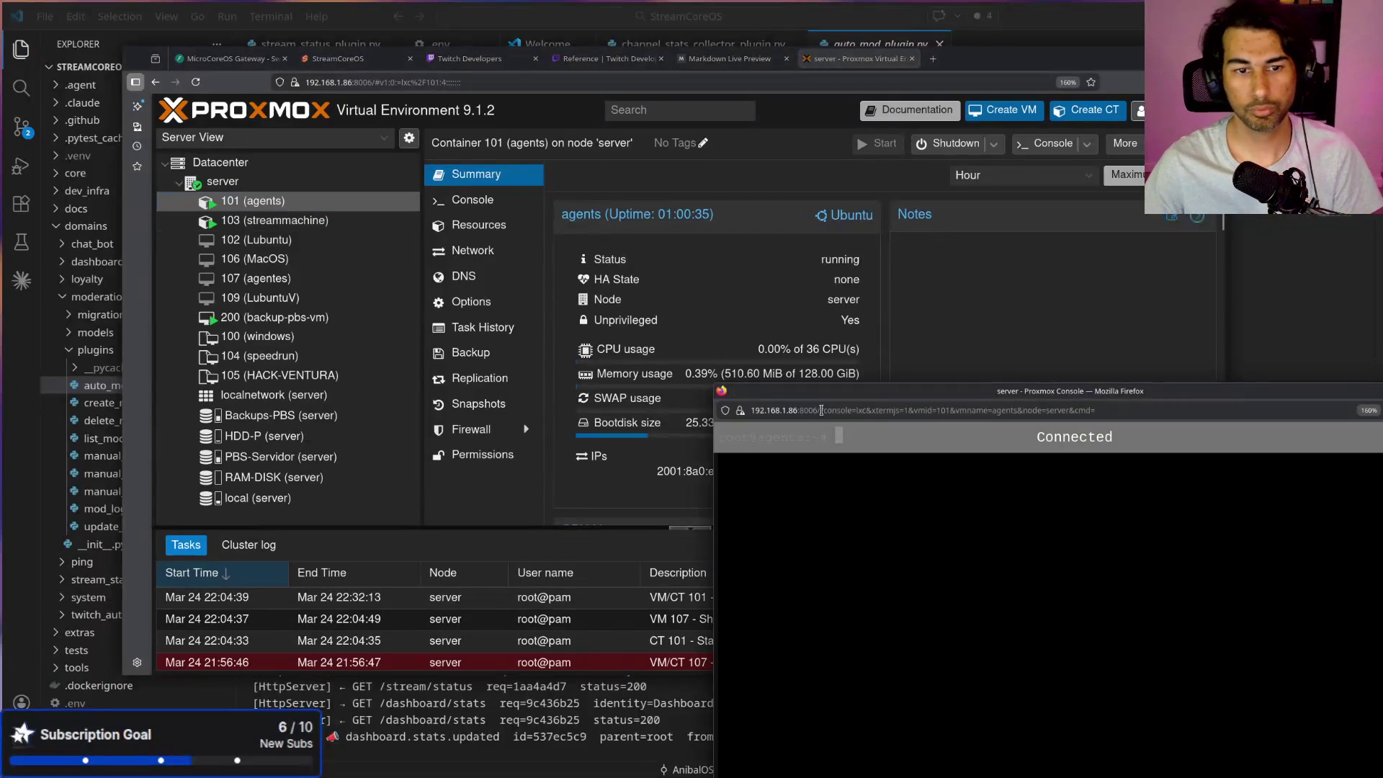
left_click_drag(863, 382, 460, 129)
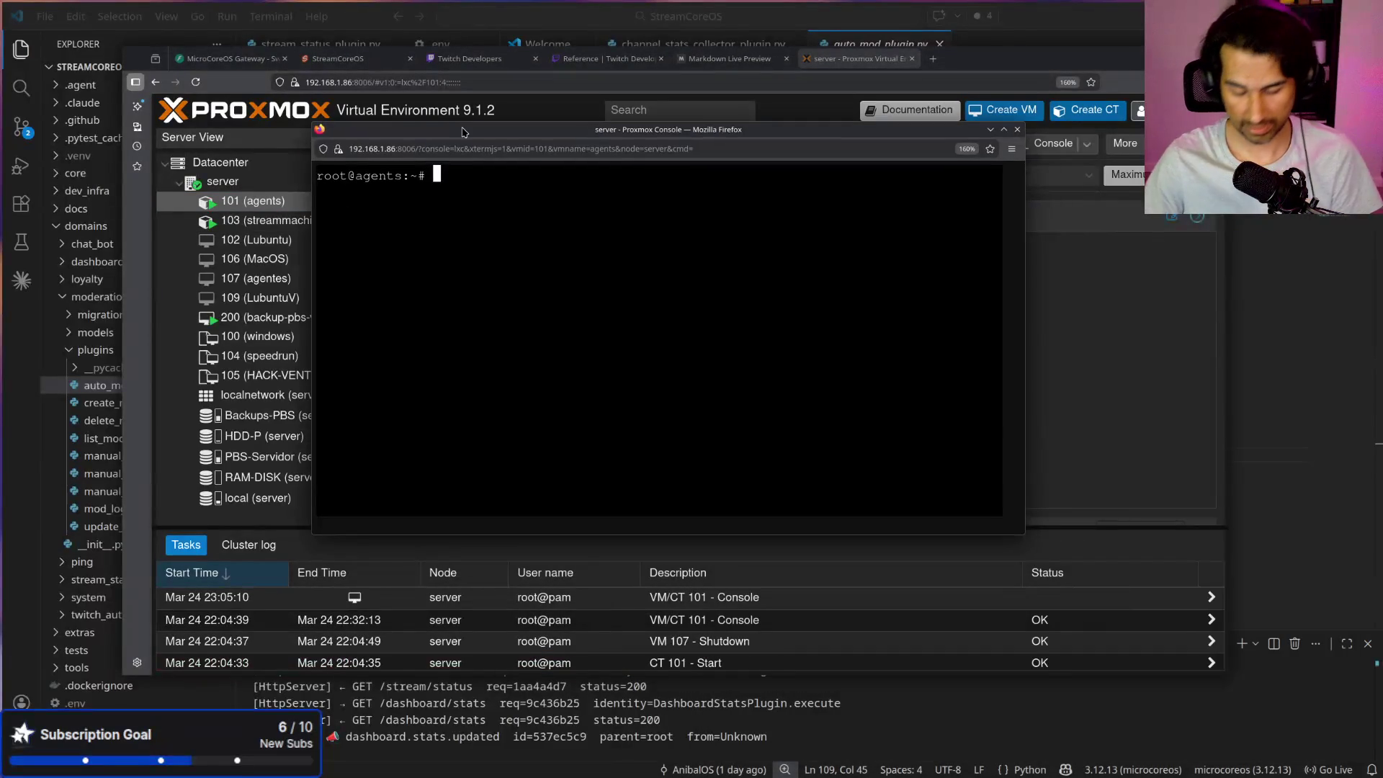
type("ls")
key("Return")
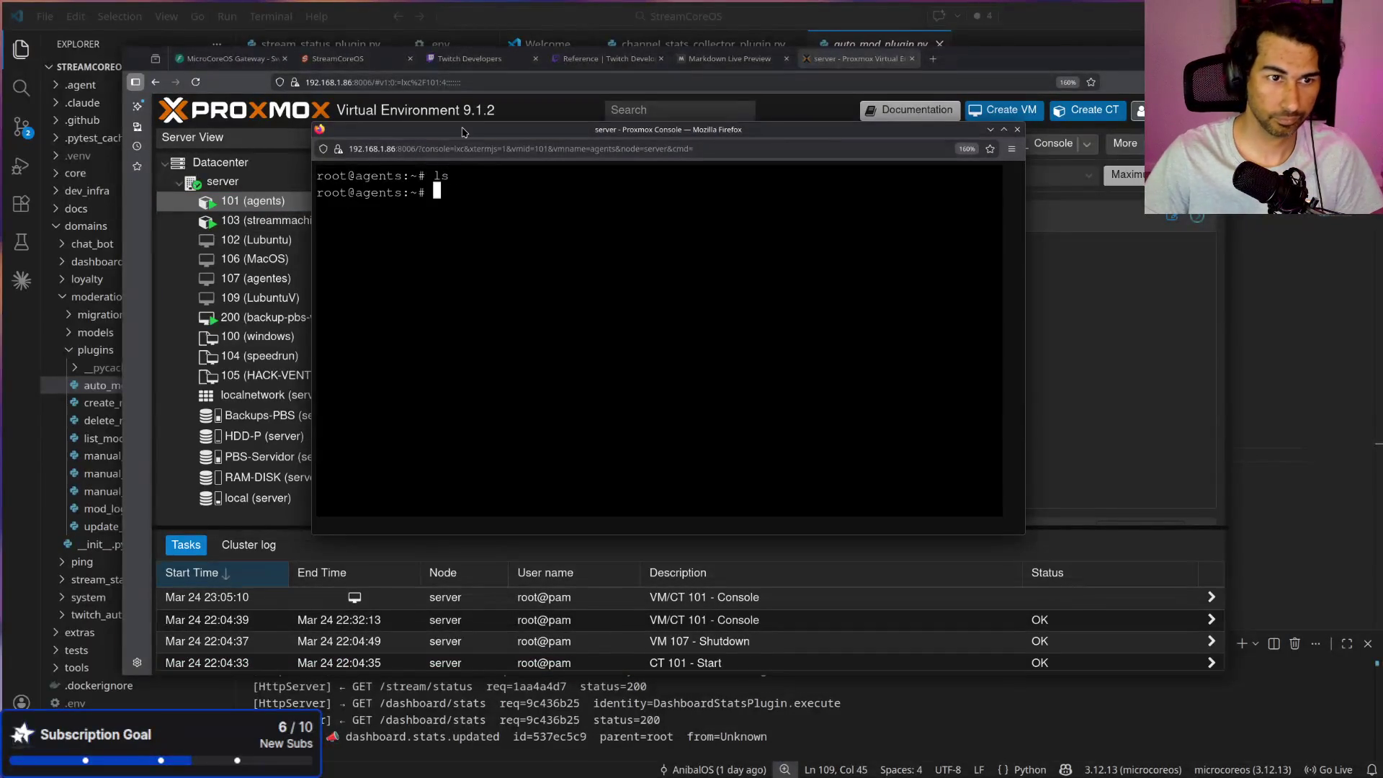
Step: List the Ollama models and run 'ollama run lfm2:latest --verbose' using the copied model name
type("ollama list")
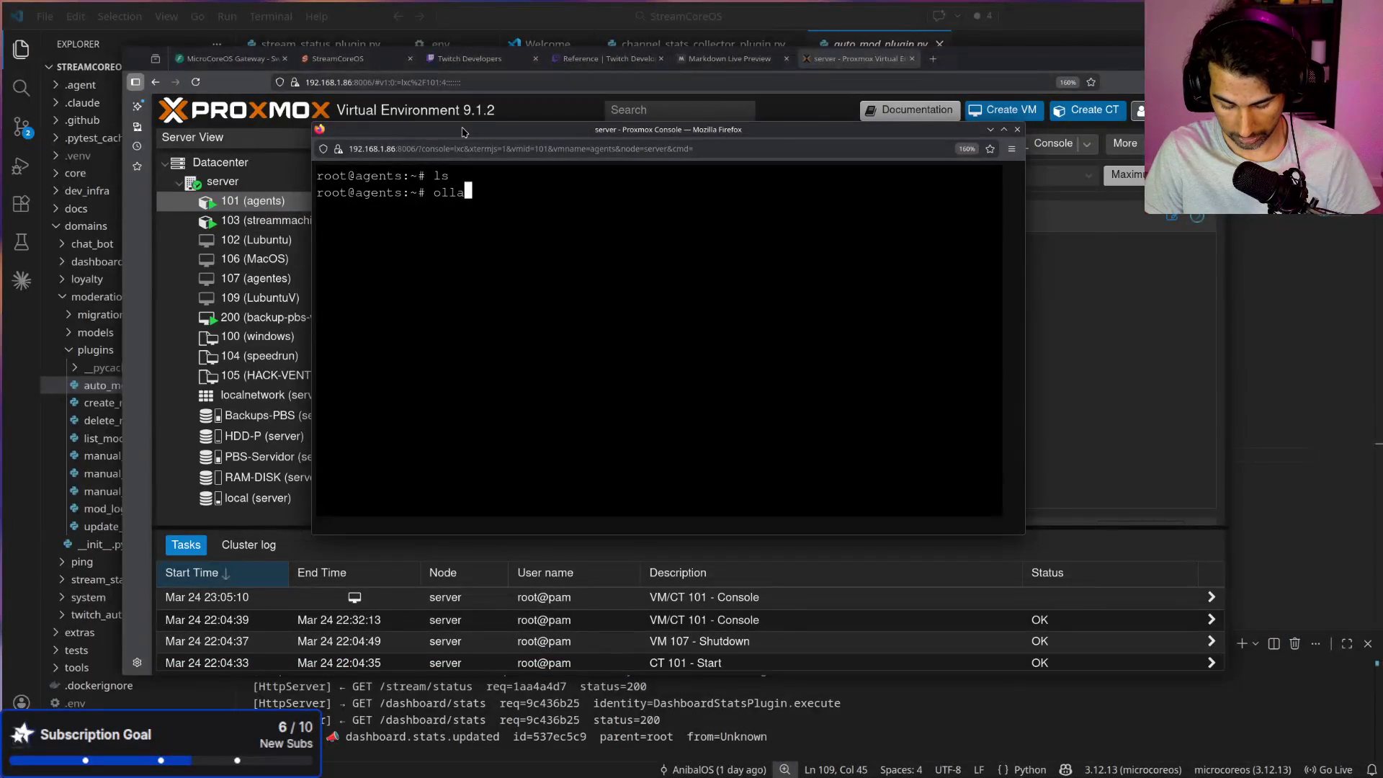
key("Return")
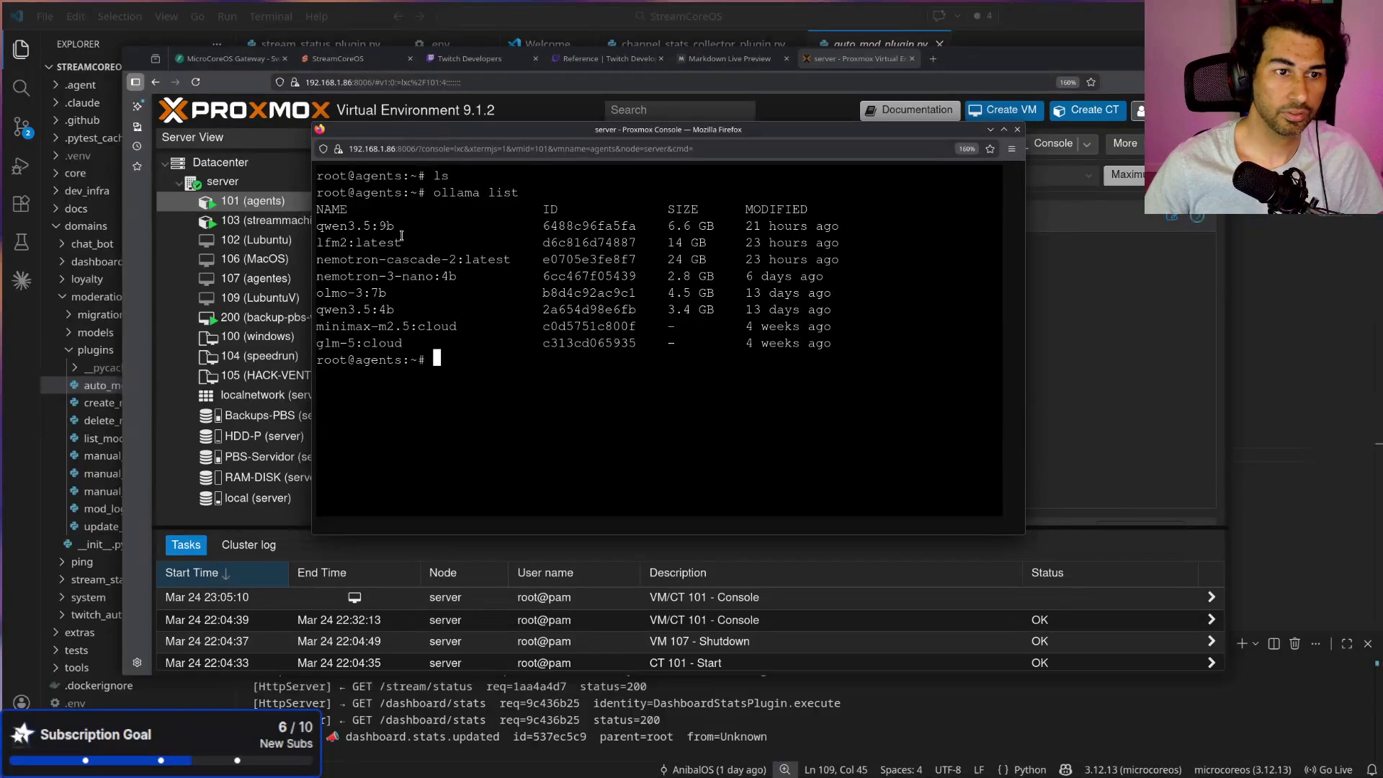
left_click_drag(399, 247, 317, 245)
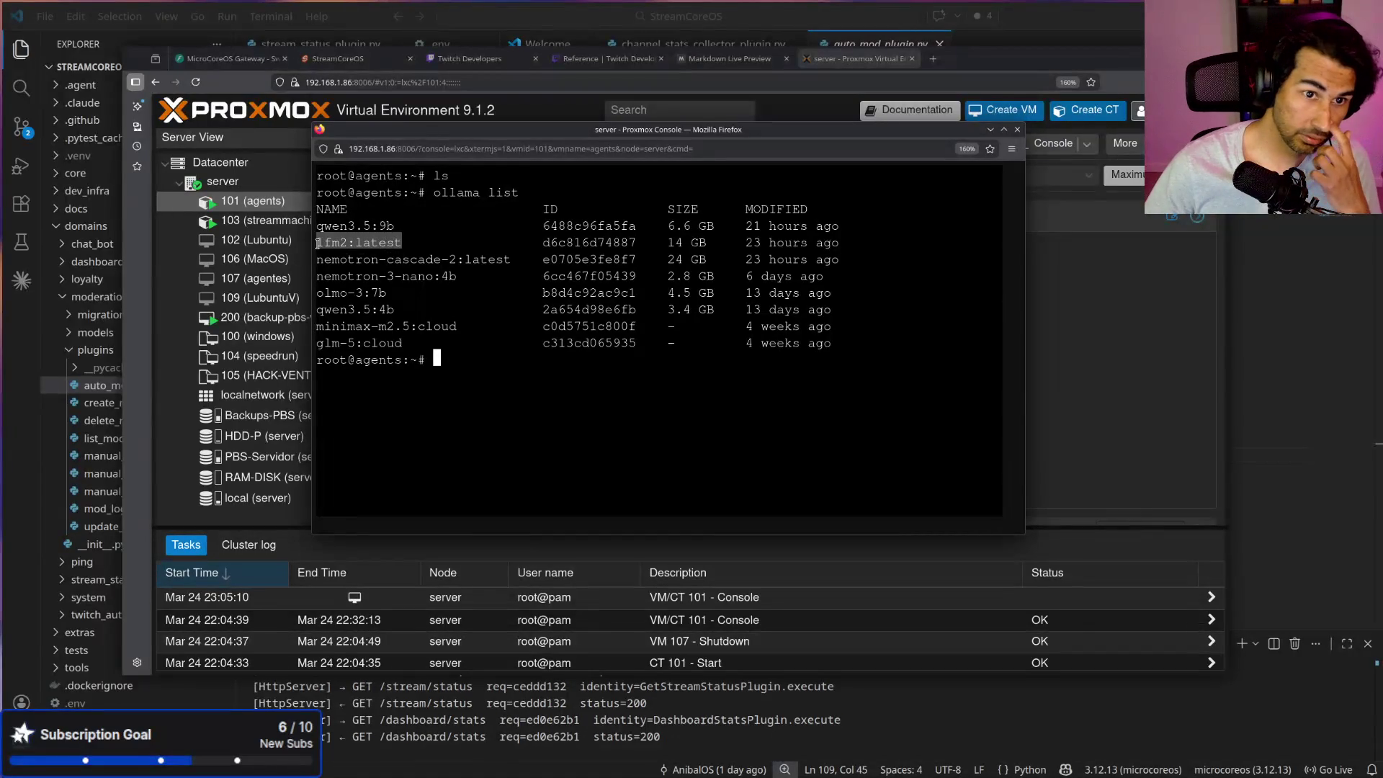
right_click(360, 243)
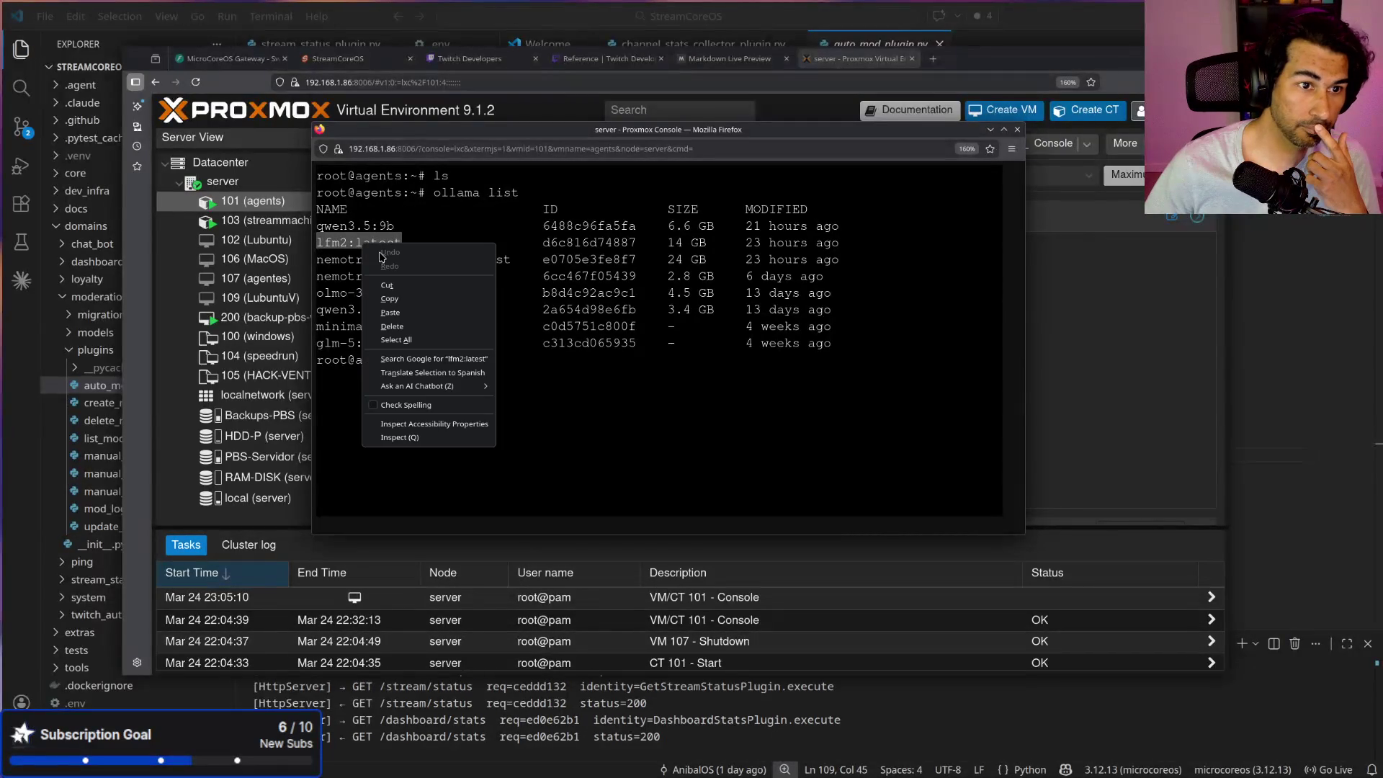
left_click(416, 303)
left_click(652, 406)
type("ollama run")
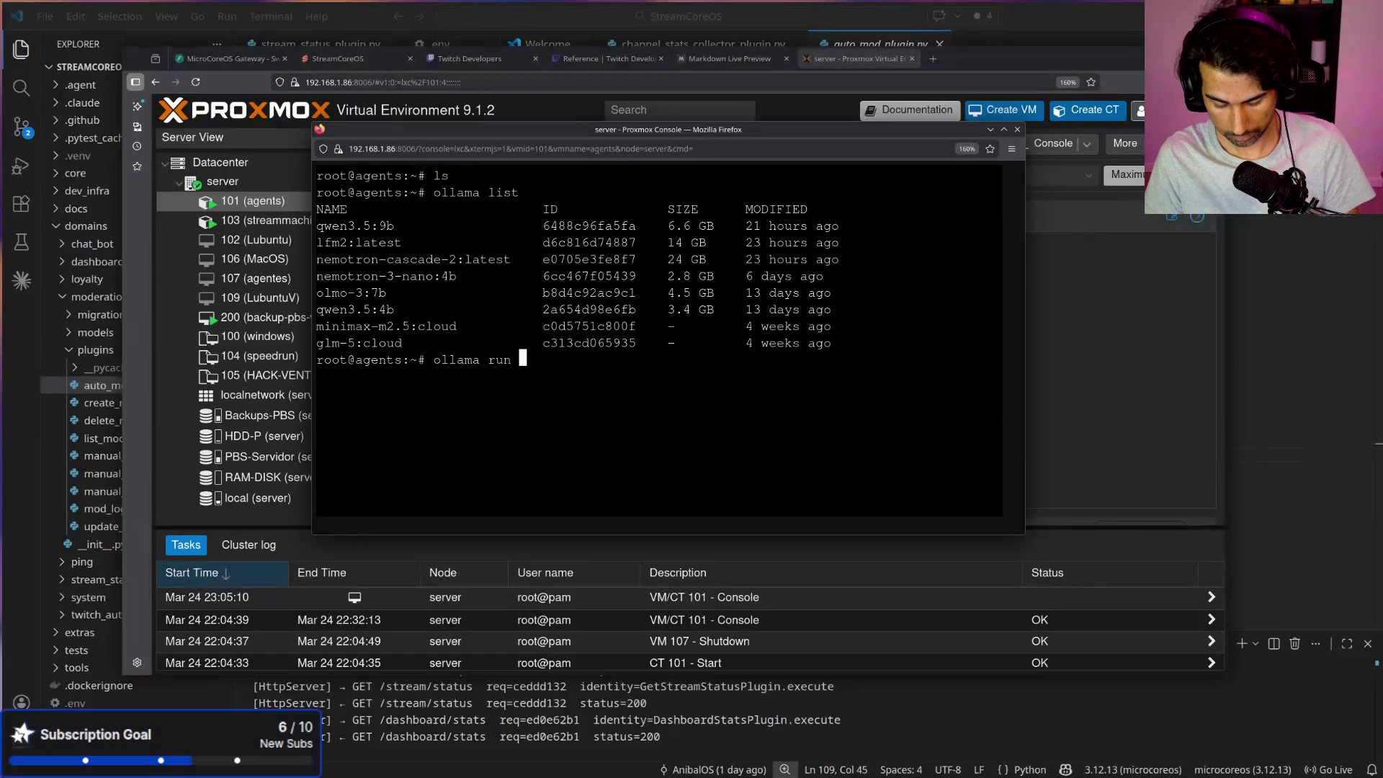
key("ctrl+shift+v")
type("--verbose")
key("Return")
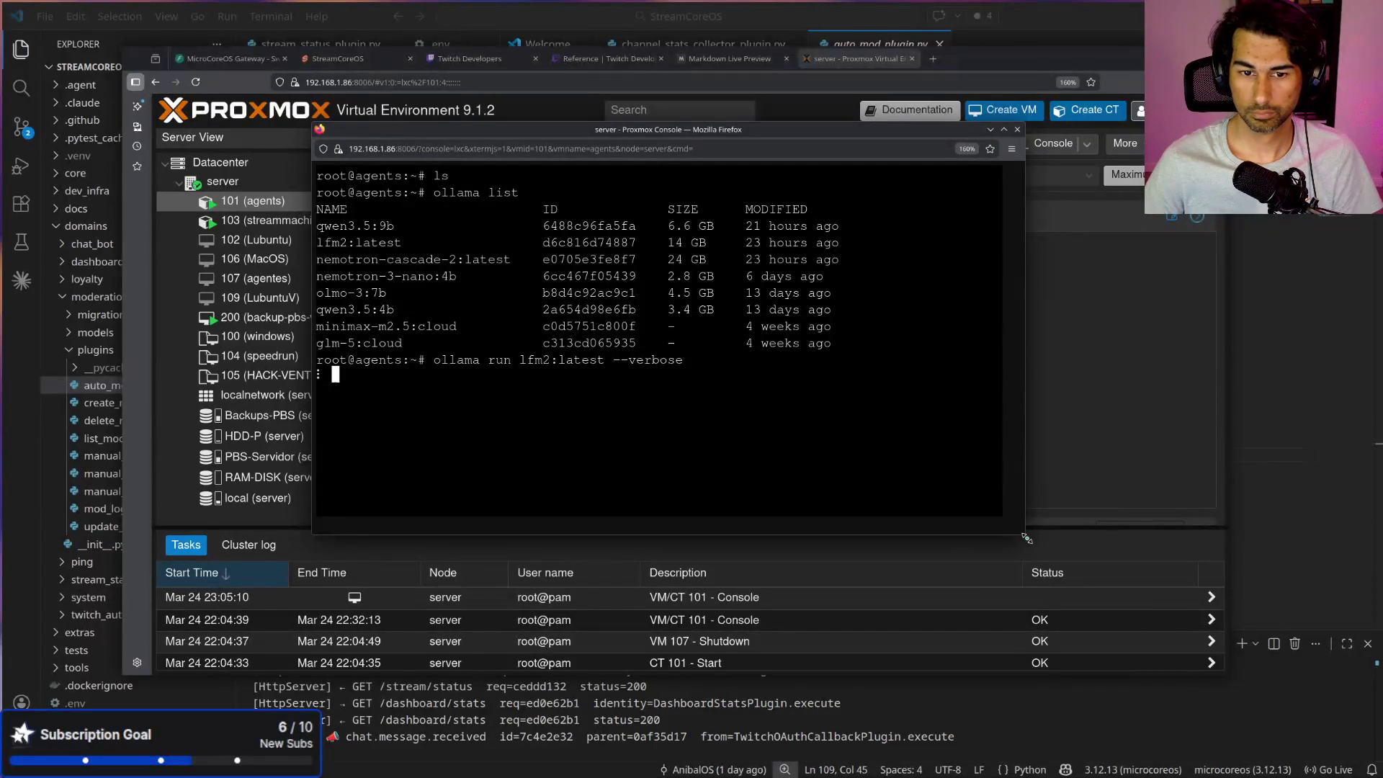
Step: Enlarge the console to watch the model output, then close it back to the container summary
left_click_drag(1026, 538, 1194, 668)
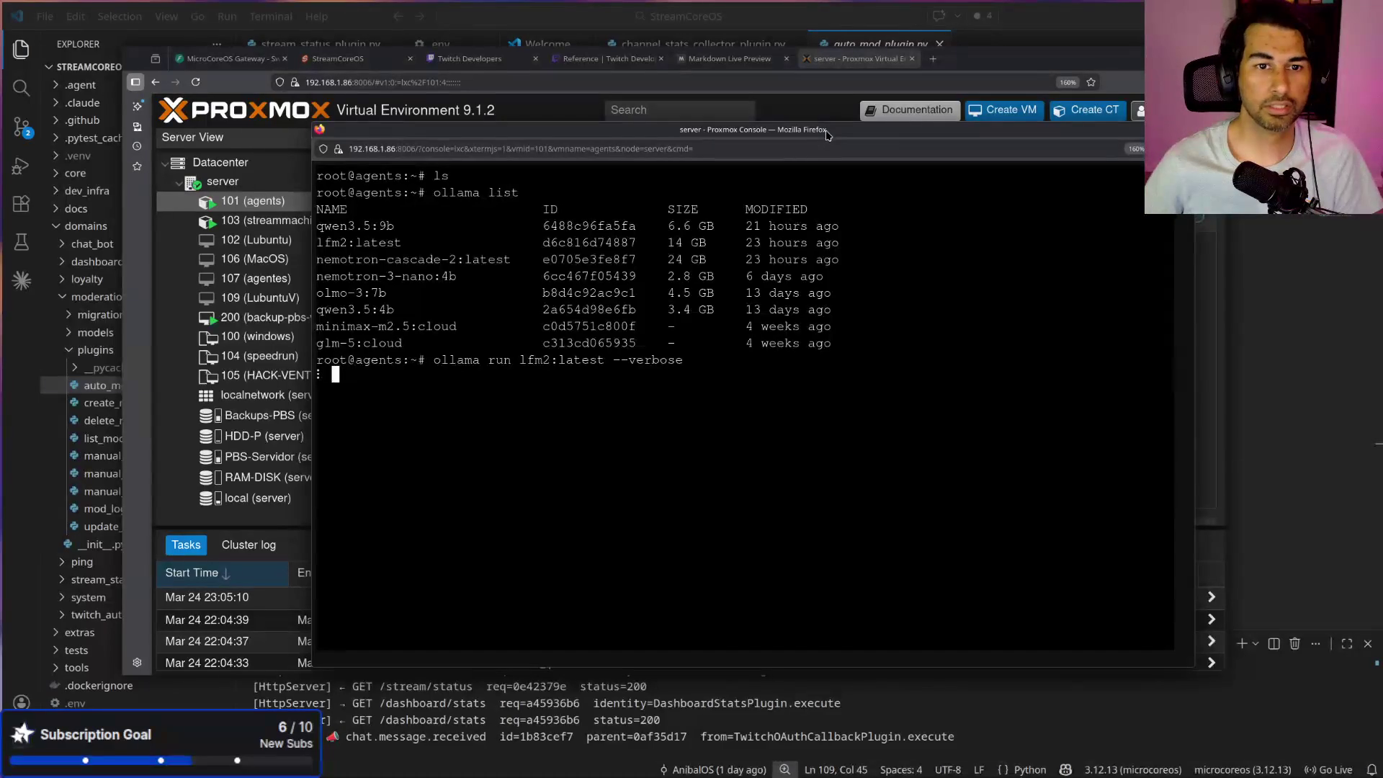
left_click(1181, 130)
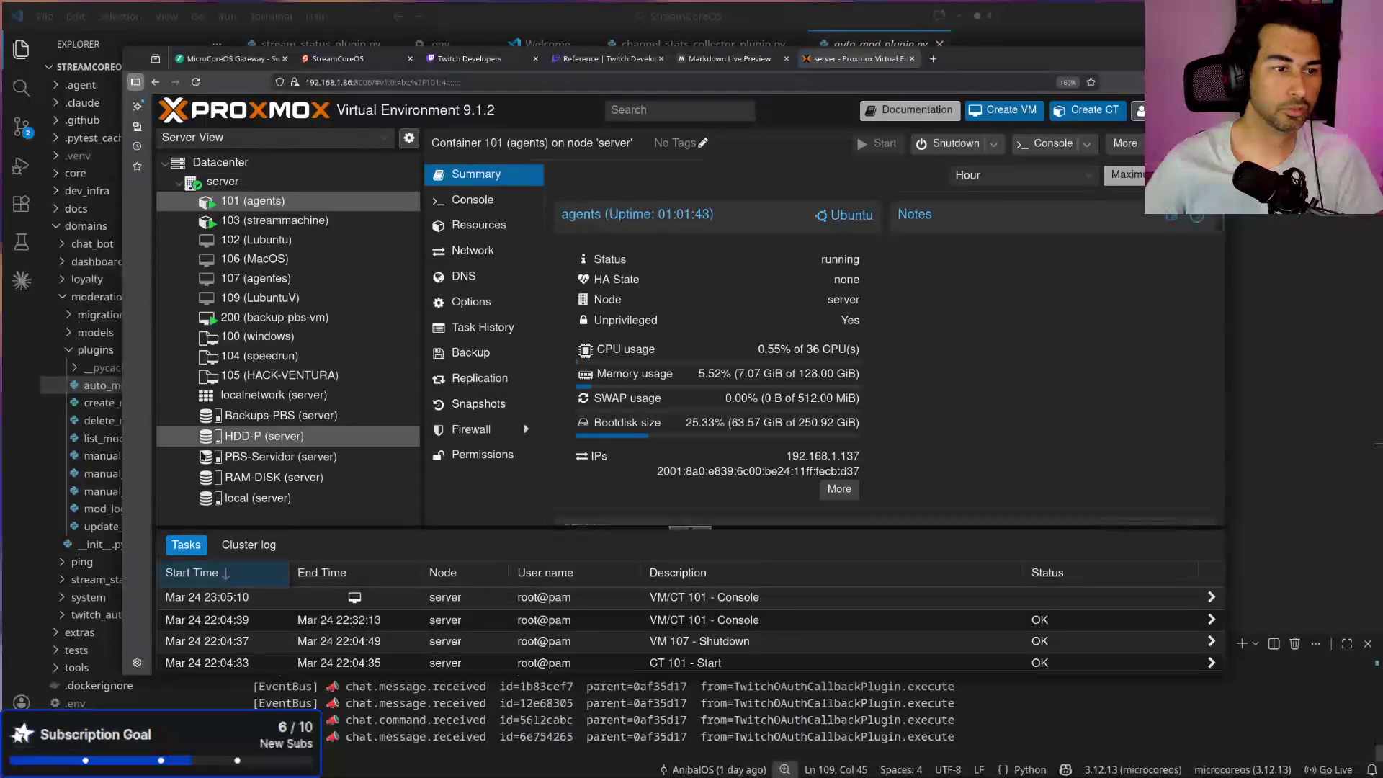
left_click(23, 530)
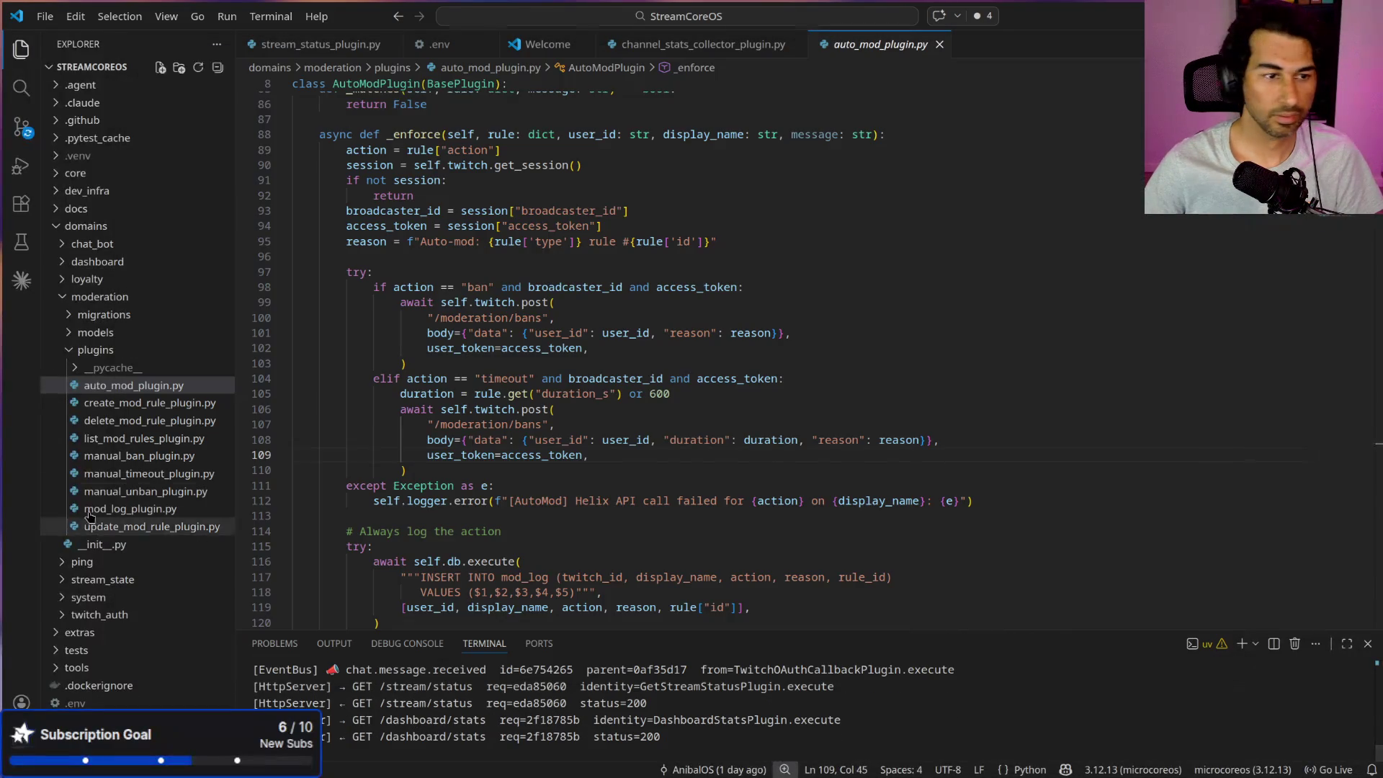
scroll(446, 432, "down", 2)
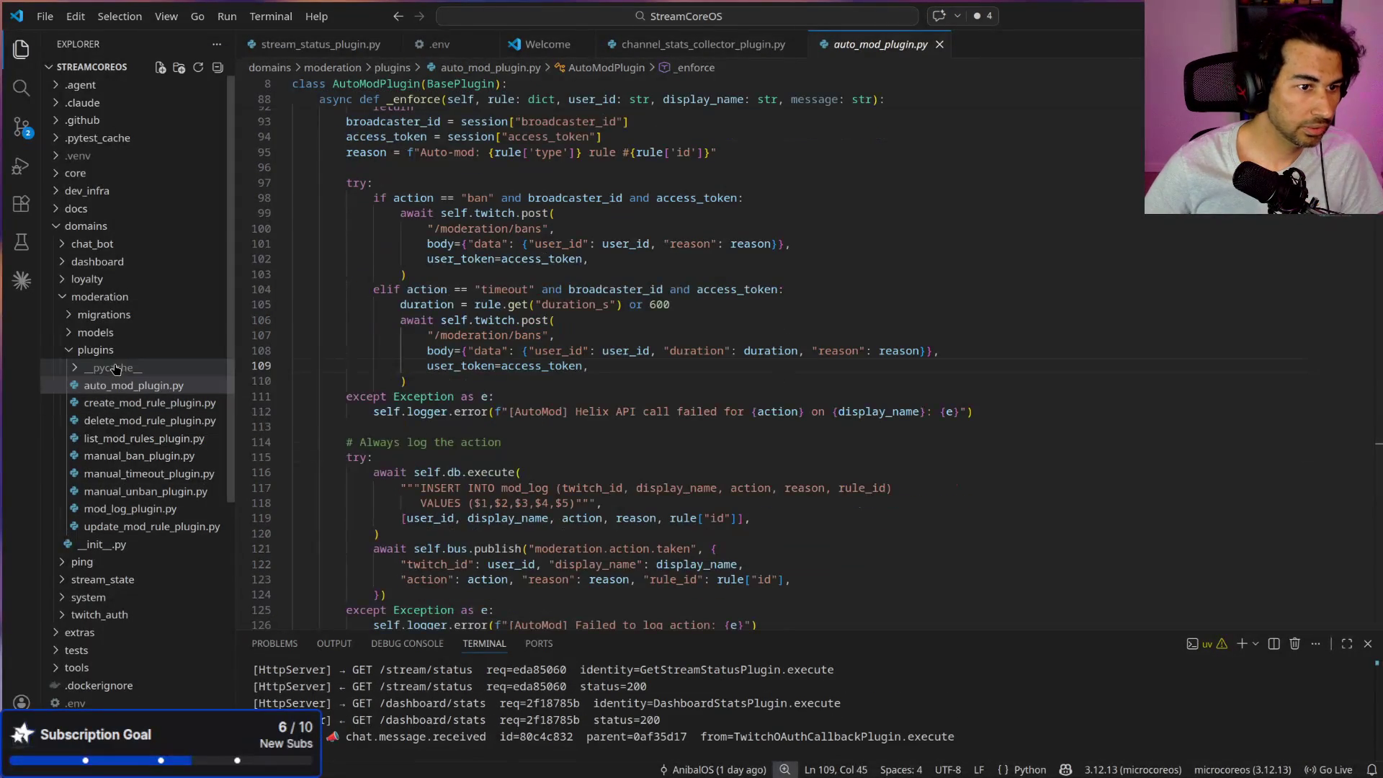
key("alt+Tab")
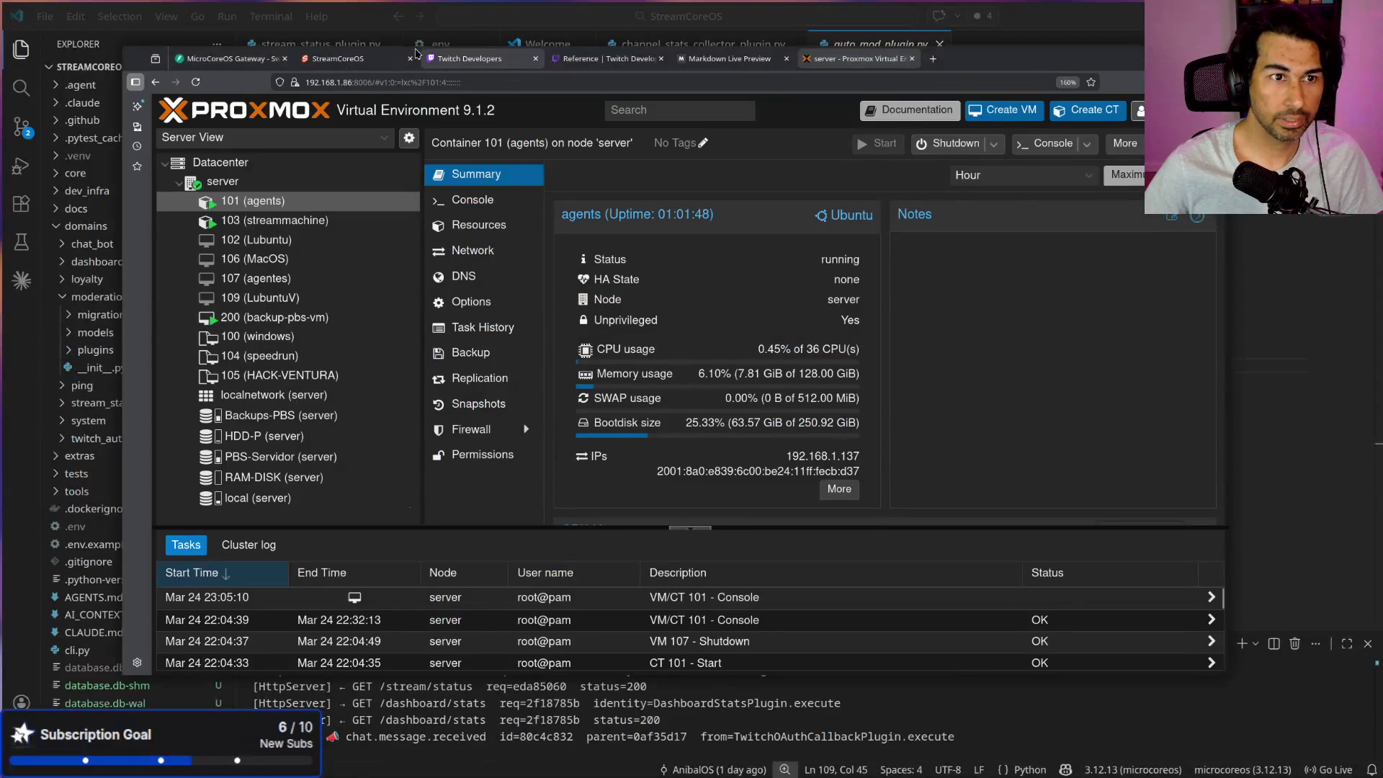
left_click(338, 59)
Step: Open the System page, maximize the browser, and scroll through API, tool and plugin READY statuses
left_click(249, 357)
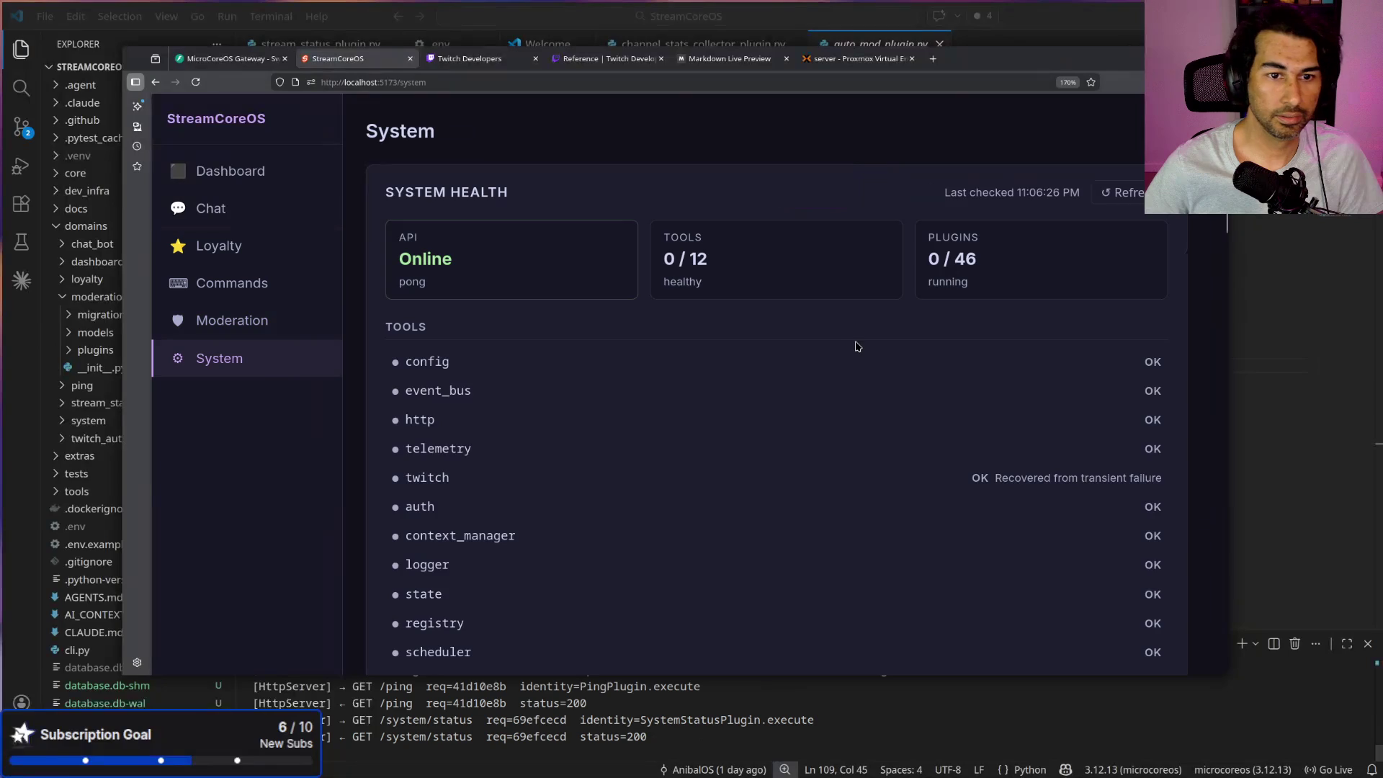
scroll(856, 347, "down", 5)
scroll(848, 377, "up", 5)
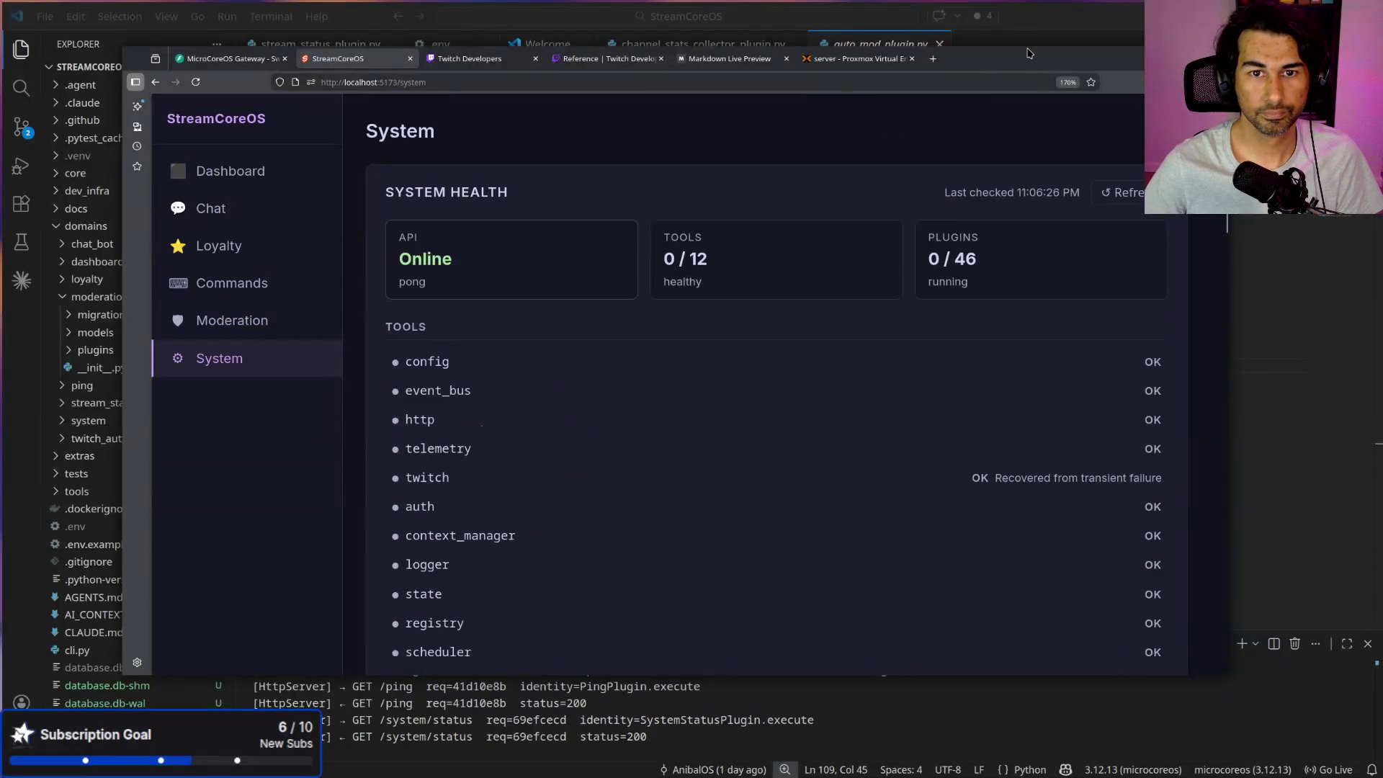
double_click(1010, 63)
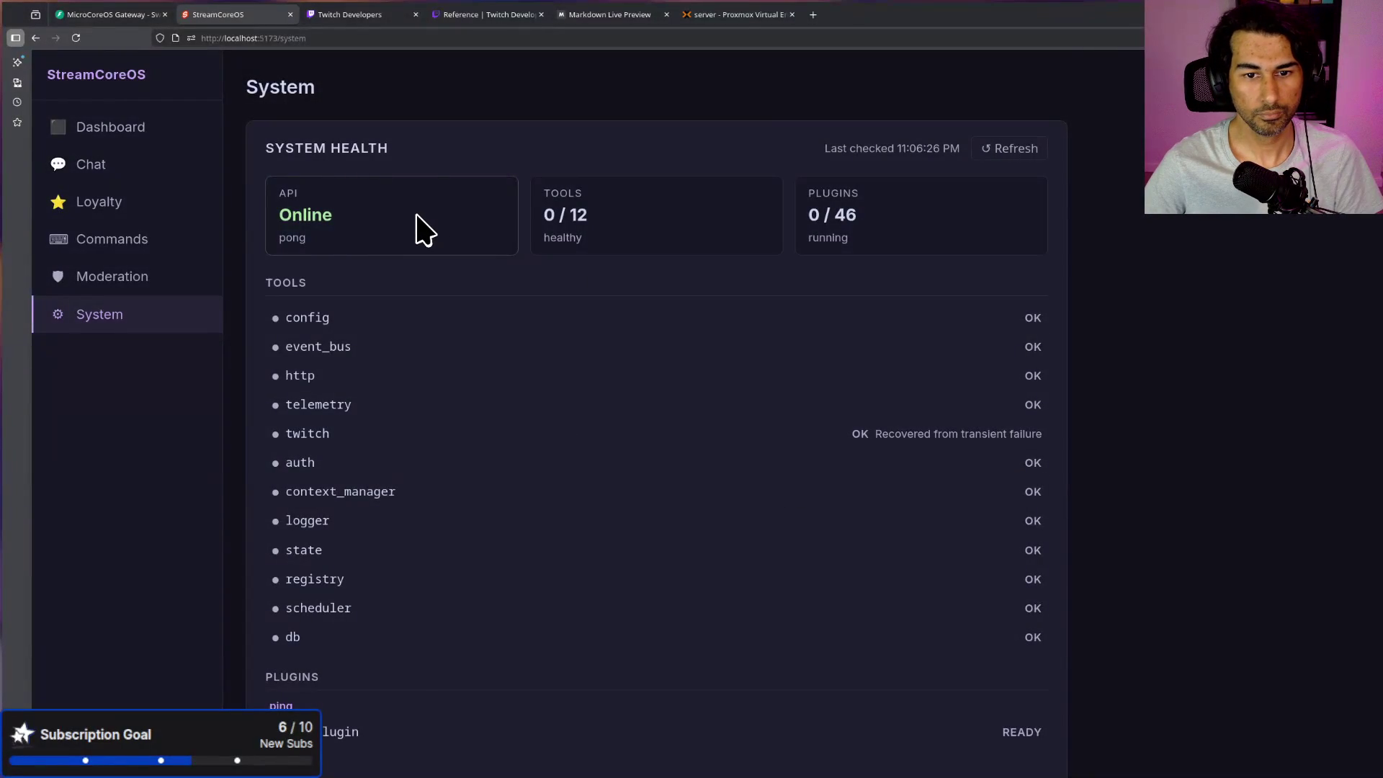
scroll(424, 229, "down", 3)
left_click_drag(853, 331, 1046, 341)
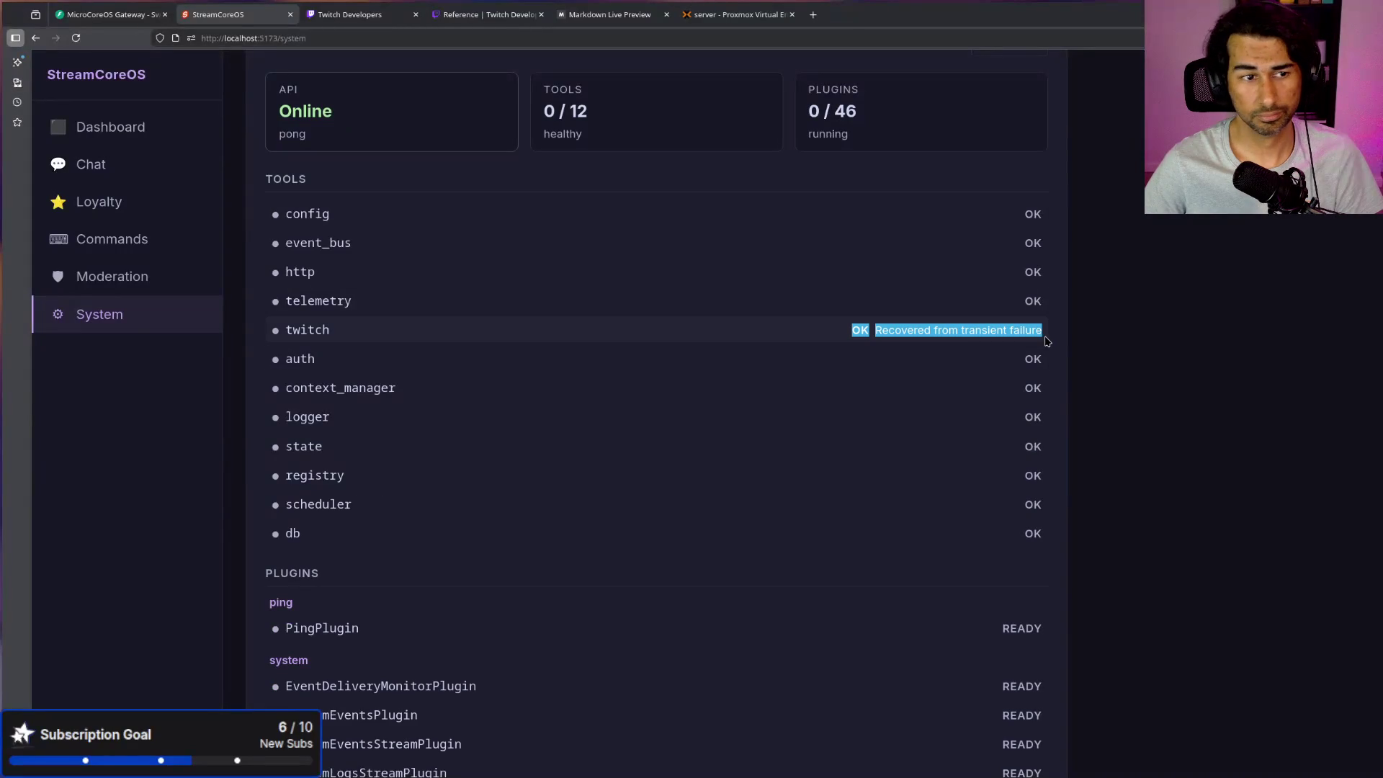
scroll(771, 386, "down", 15)
scroll(771, 379, "up", 6)
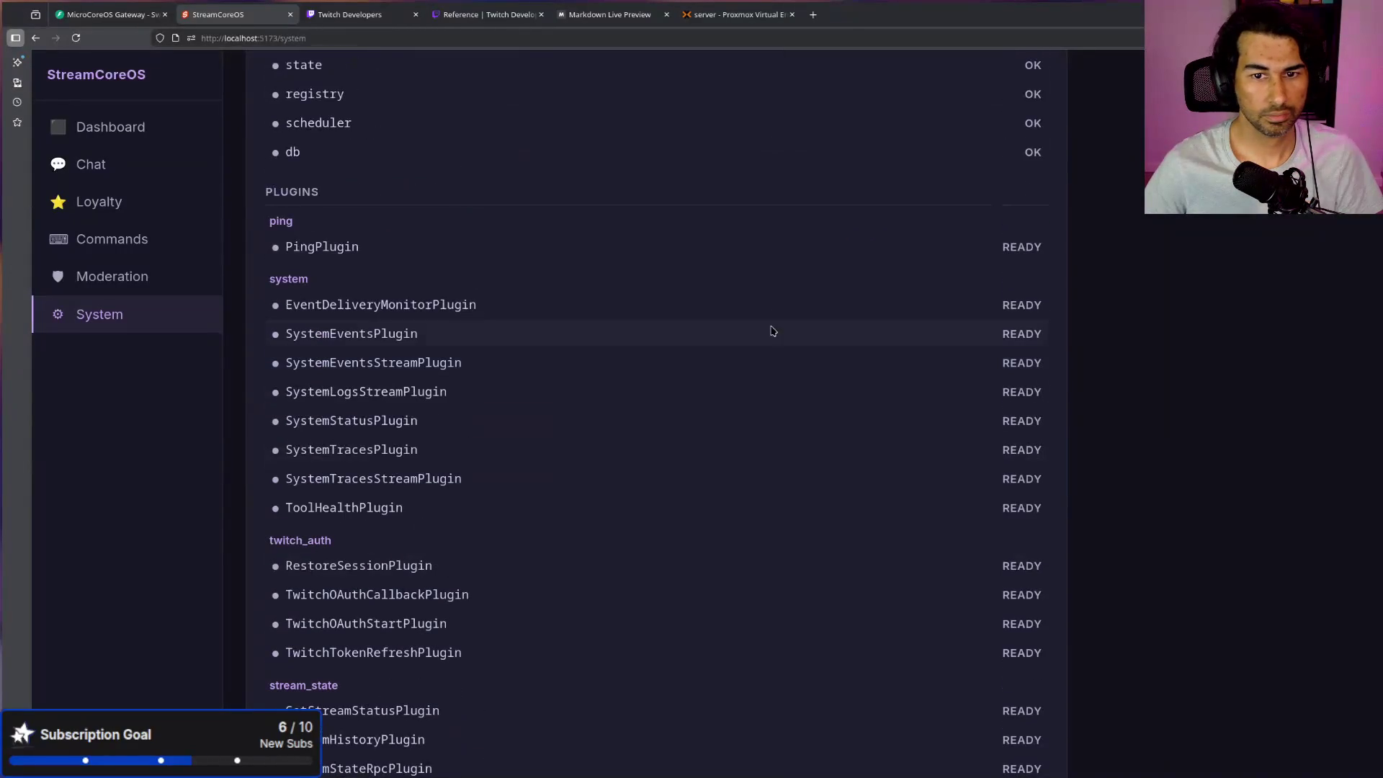
scroll(324, 248, "down", 2)
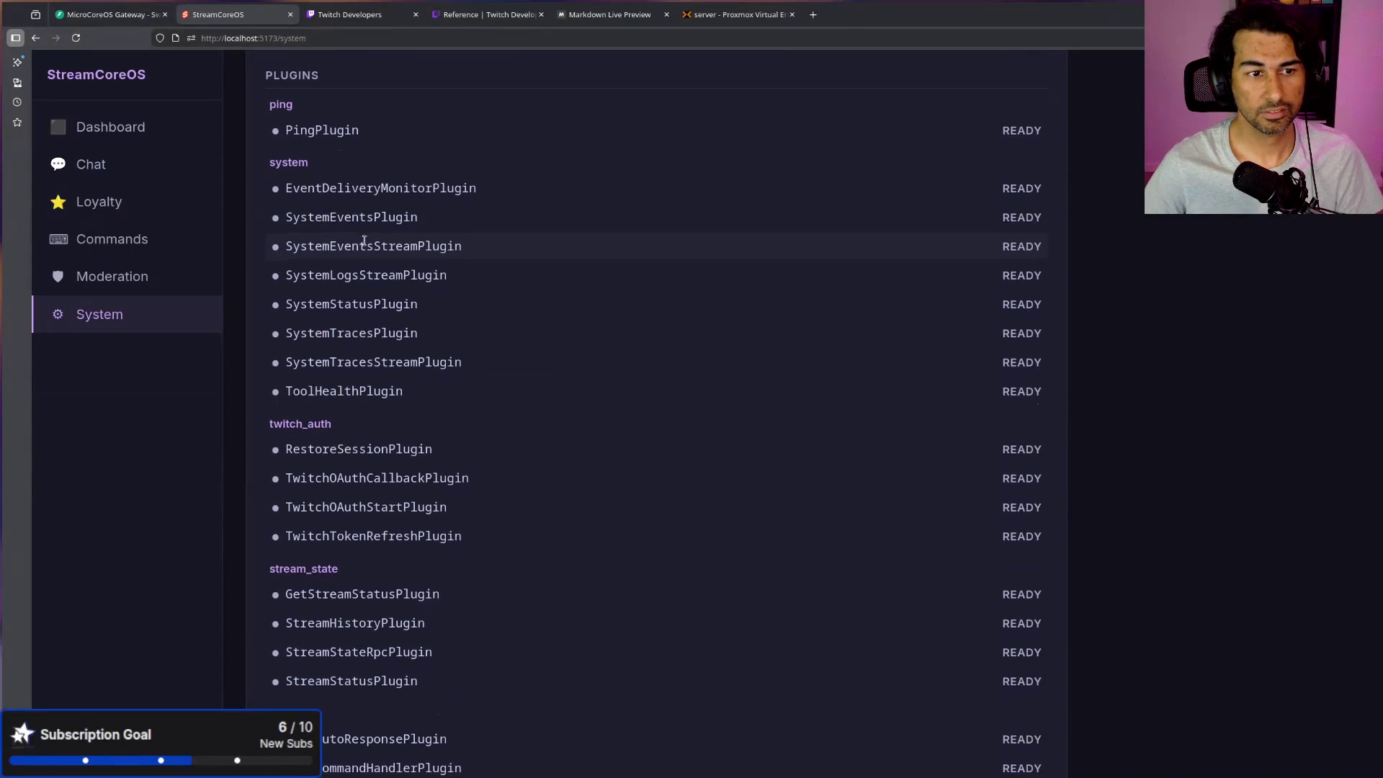